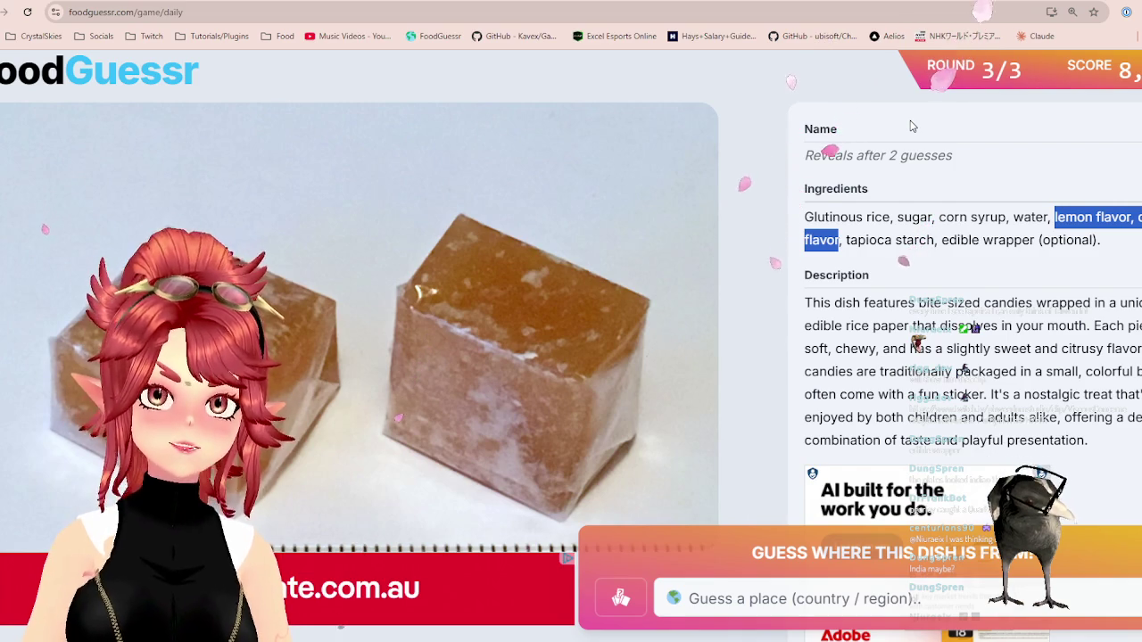
- Highlight the candy's flavor ingredients, then guess China as its origin, leaving 4 guesses
{"action": "left_click_drag", "start_coordinate": [1051, 217], "coordinate": [842, 243]}
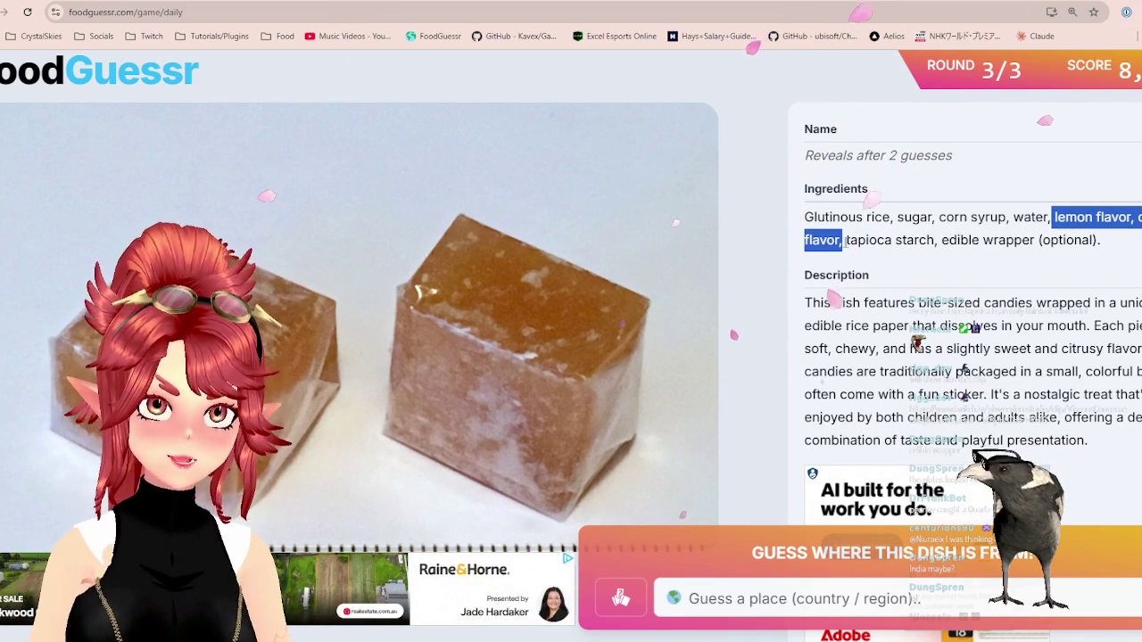
{"action": "mouse_move", "coordinate": [845, 241]}
{"action": "left_mouse_down"}
{"action": "mouse_move", "coordinate": [897, 216]}
{"action": "mouse_move", "coordinate": [1074, 217]}
{"action": "left_mouse_up"}
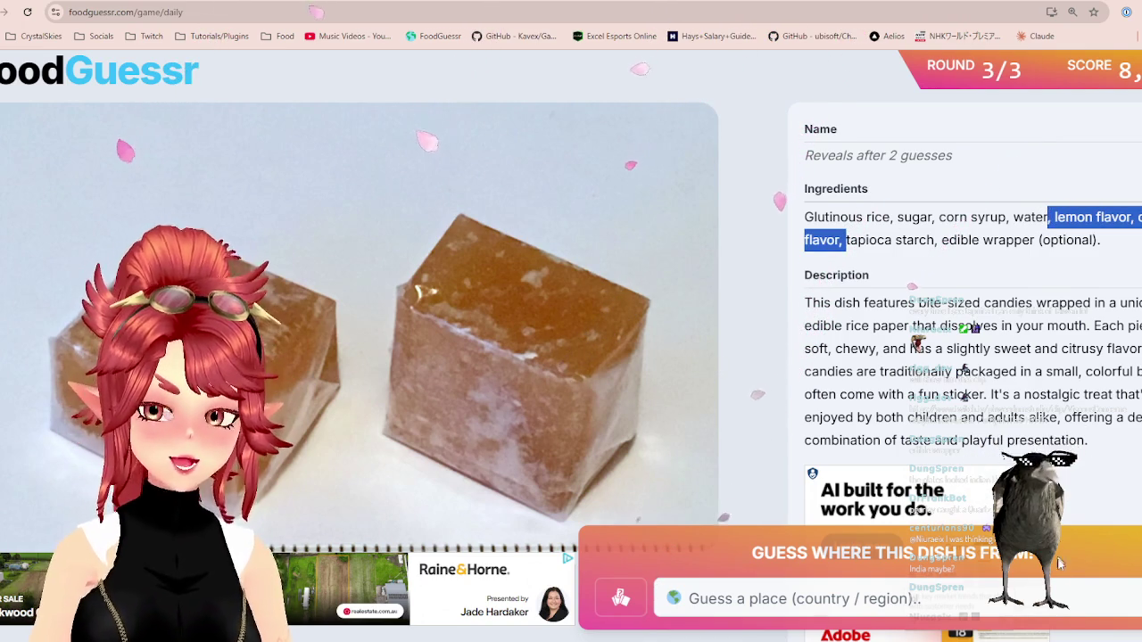
{"action": "left_click", "coordinate": [1032, 599]}
{"action": "type", "text": "taiw"}
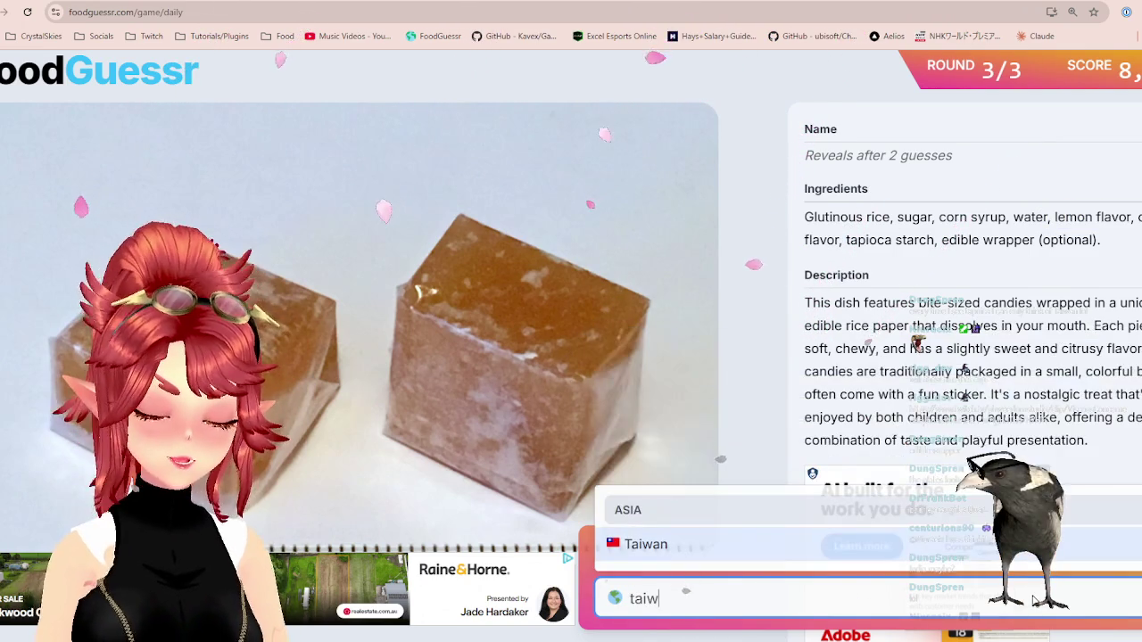
{"action": "key", "text": "BackSpace"}
{"action": "key", "text": "BackSpace"}
{"action": "key", "text": "BackSpace"}
{"action": "key", "text": "BackSpace"}
{"action": "type", "text": "c"}
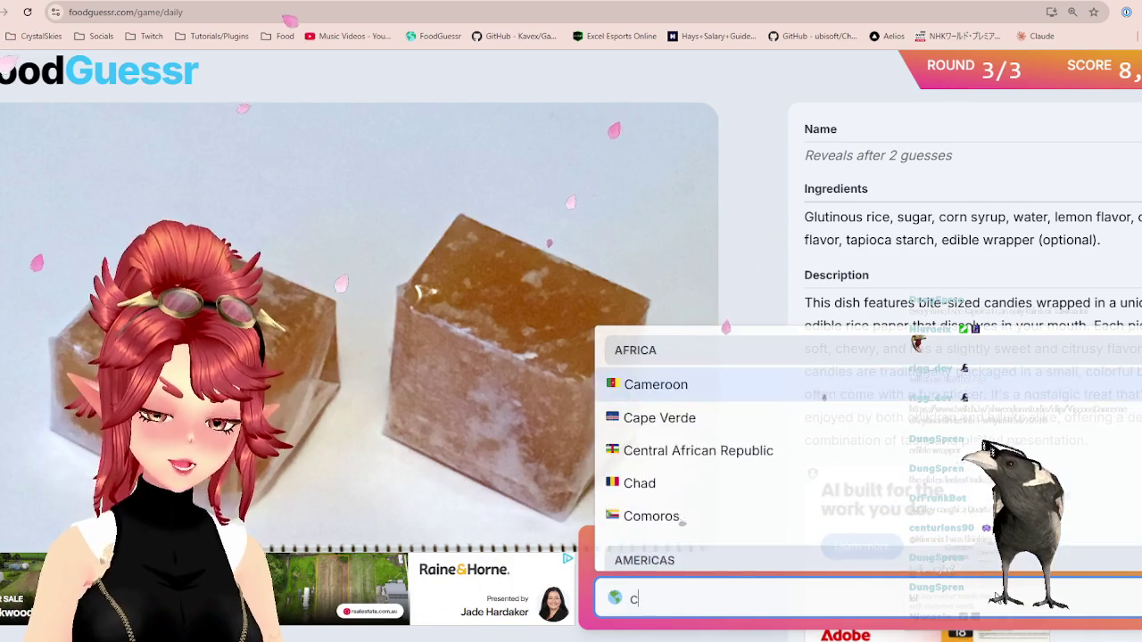
{"action": "type", "text": "hina"}
{"action": "left_click", "coordinate": [932, 551]}
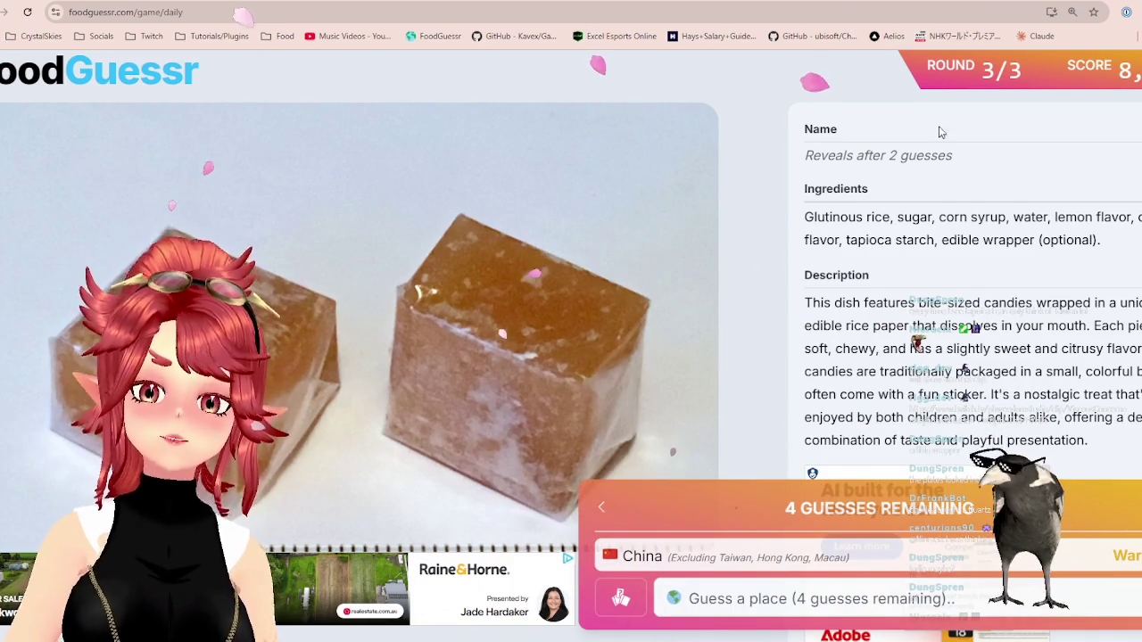
{"action": "left_click", "coordinate": [687, 2]}
{"action": "scroll", "coordinate": [718, 258], "scroll_direction": "down", "scroll_amount": 2}
{"action": "scroll", "coordinate": [718, 259], "scroll_direction": "down", "scroll_amount": 2}
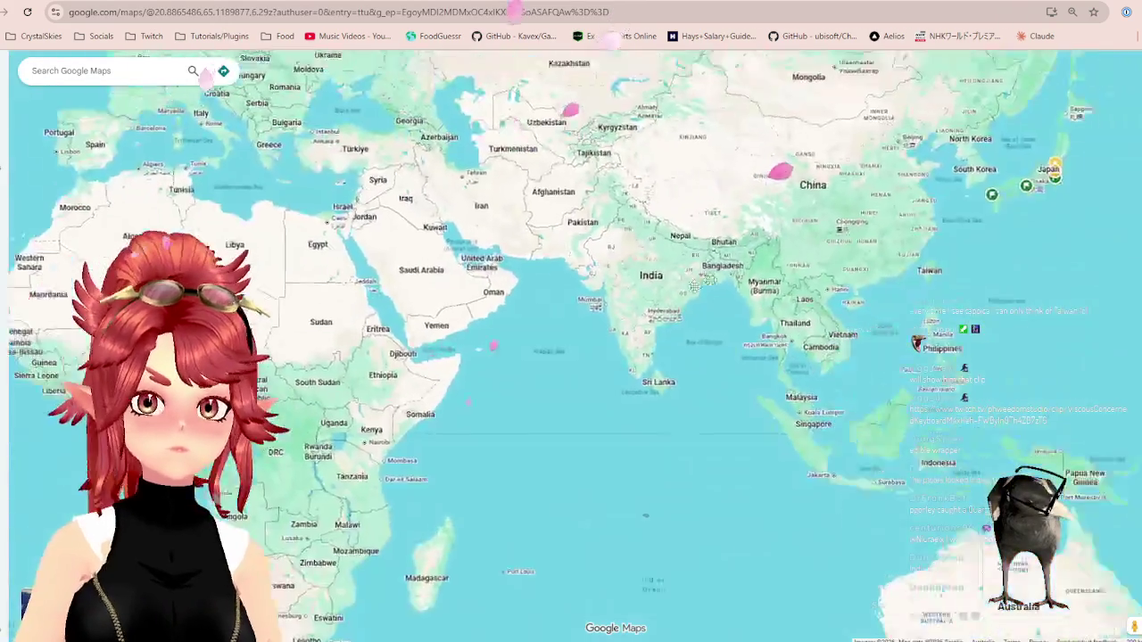
{"action": "scroll", "coordinate": [718, 259], "scroll_direction": "down", "scroll_amount": 2}
{"action": "scroll", "coordinate": [595, 255], "scroll_direction": "up", "scroll_amount": 1}
{"action": "scroll", "coordinate": [595, 256], "scroll_direction": "up", "scroll_amount": 1}
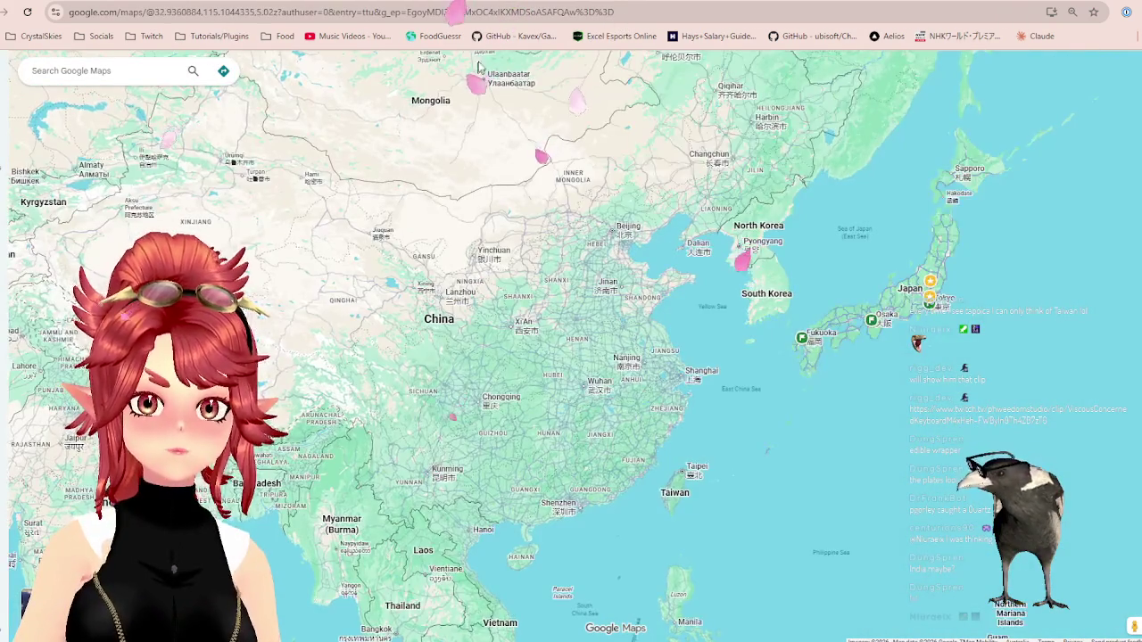
{"action": "left_click", "coordinate": [515, 2]}
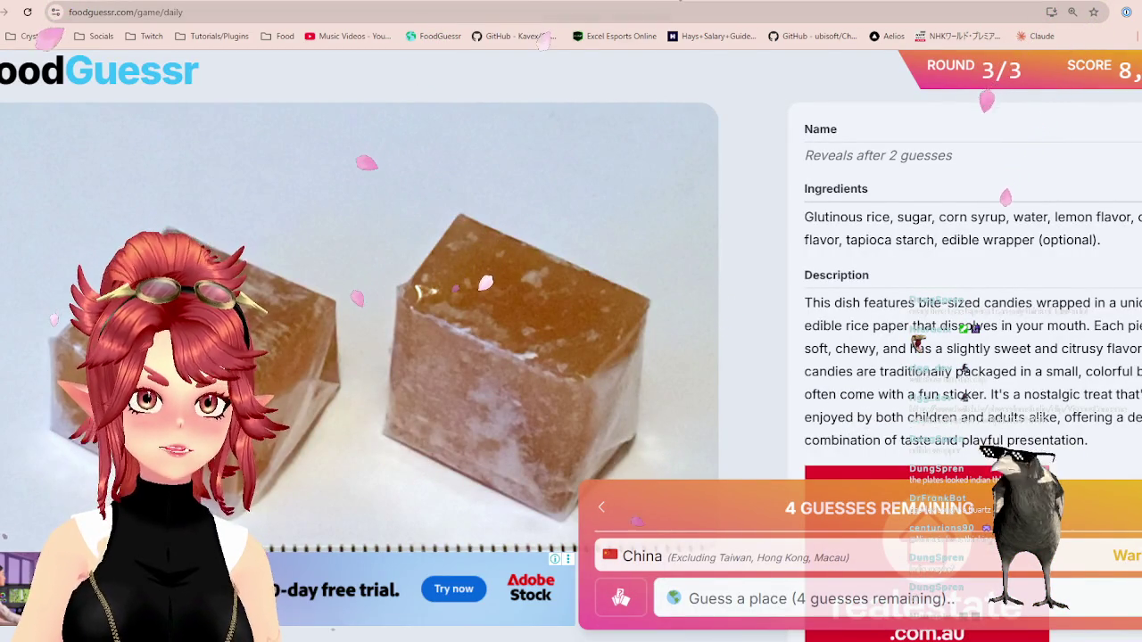
{"action": "key", "text": "ctrl+Tab"}
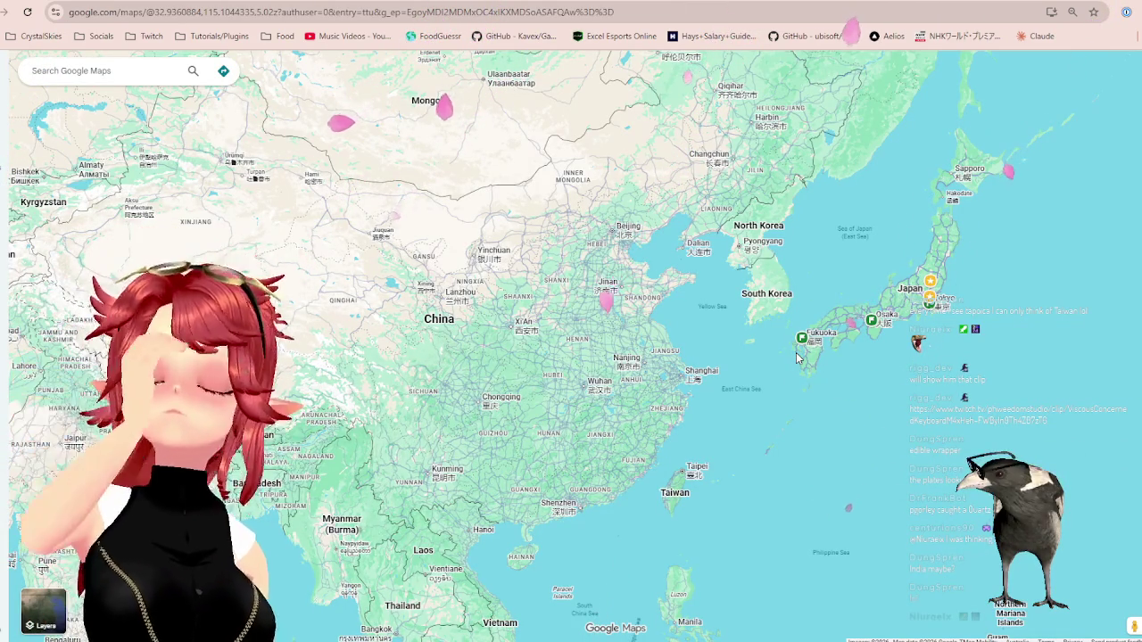
{"action": "left_click", "coordinate": [533, 3]}
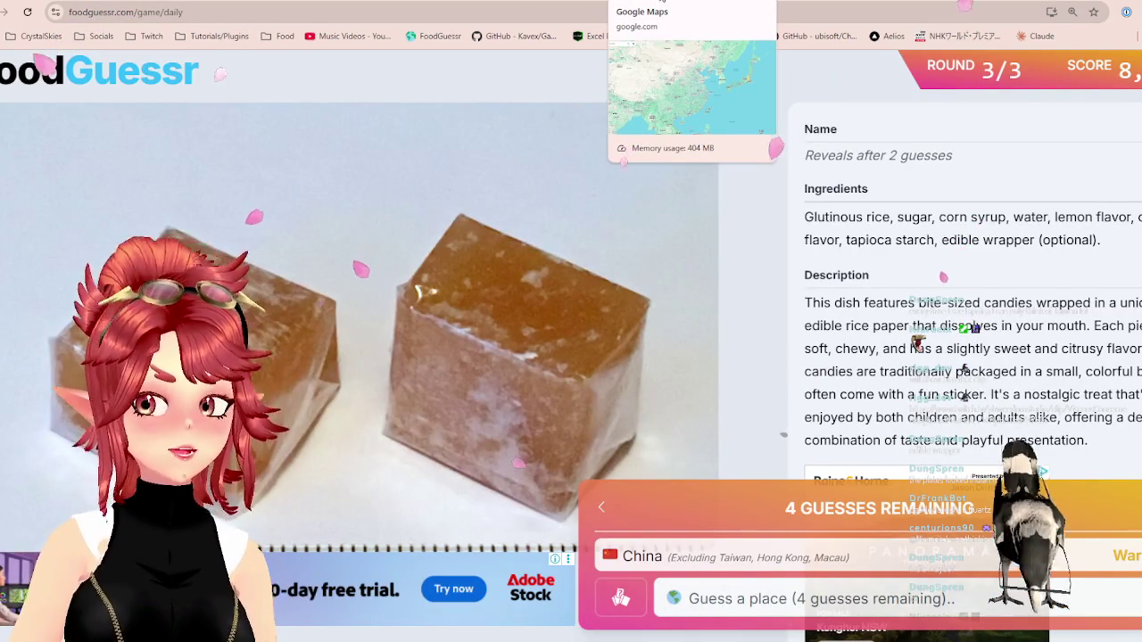
- Guess South Korea, then Japan, scoring 4,000 on Botan Rice Candy
{"action": "left_click", "coordinate": [879, 604]}
{"action": "type", "text": "ko"}
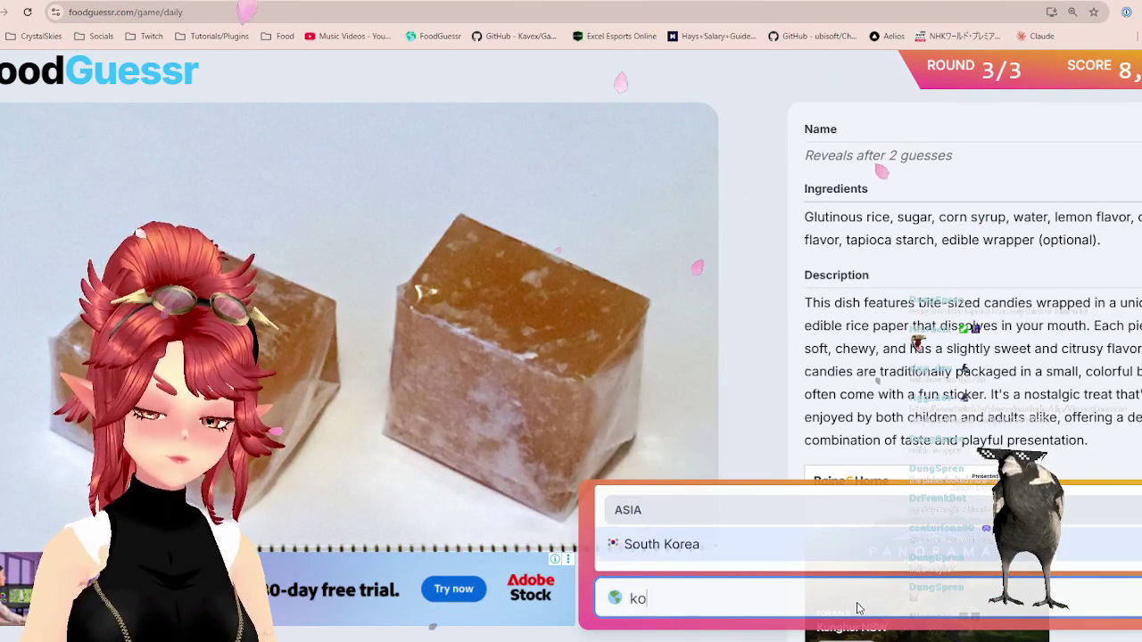
{"action": "left_click", "coordinate": [841, 550]}
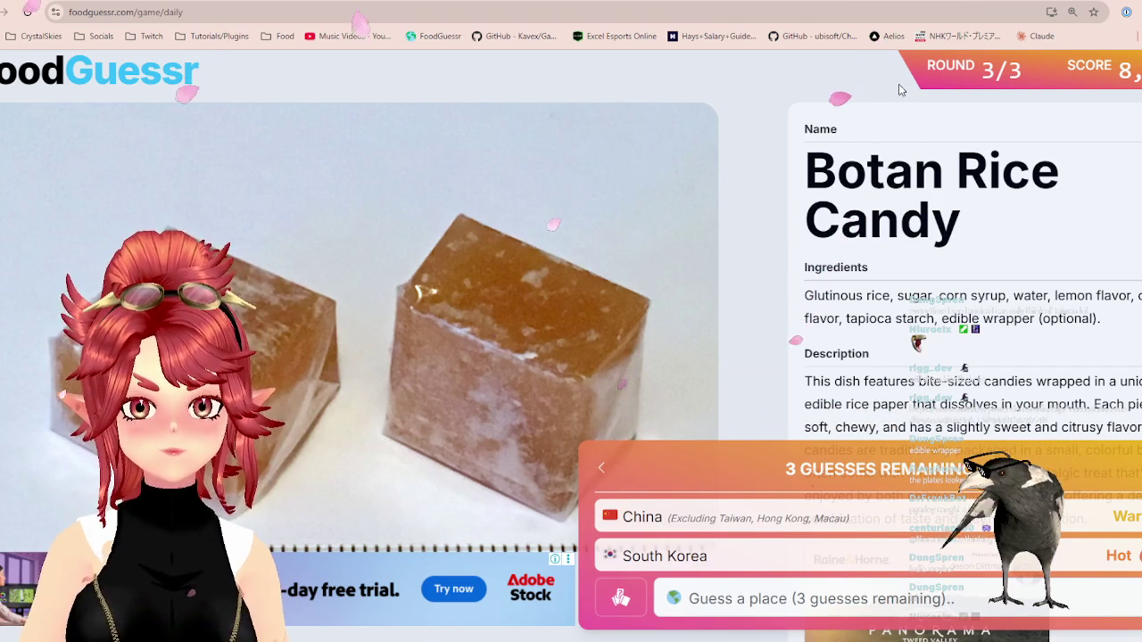
{"action": "left_click", "coordinate": [700, 3]}
{"action": "left_click", "coordinate": [553, 2]}
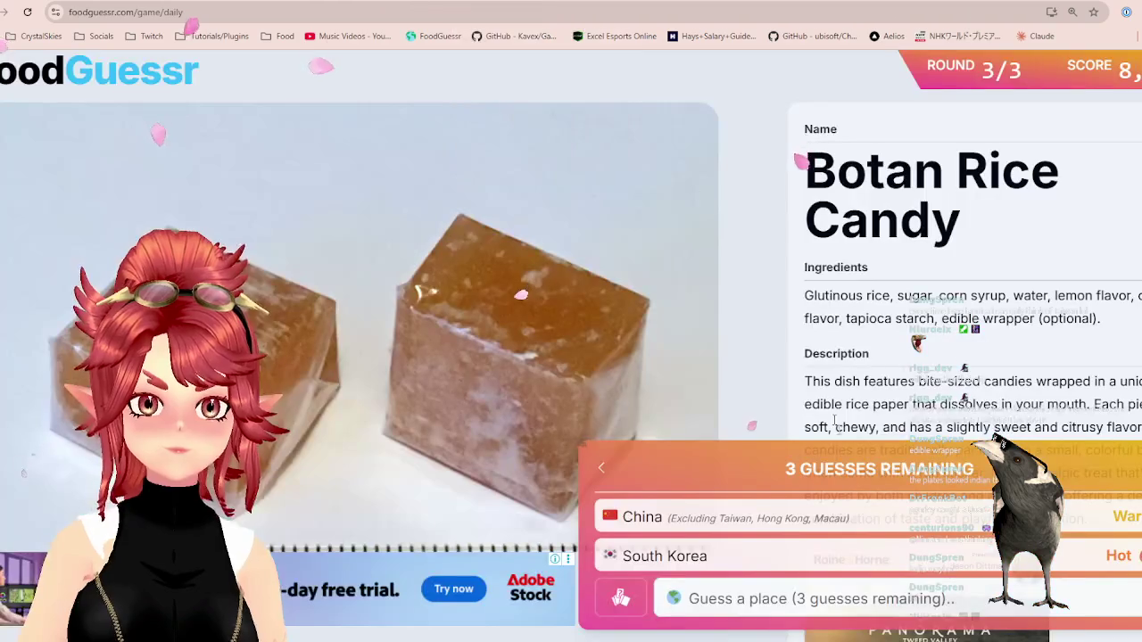
{"action": "left_click", "coordinate": [910, 605]}
{"action": "type", "text": "jap"}
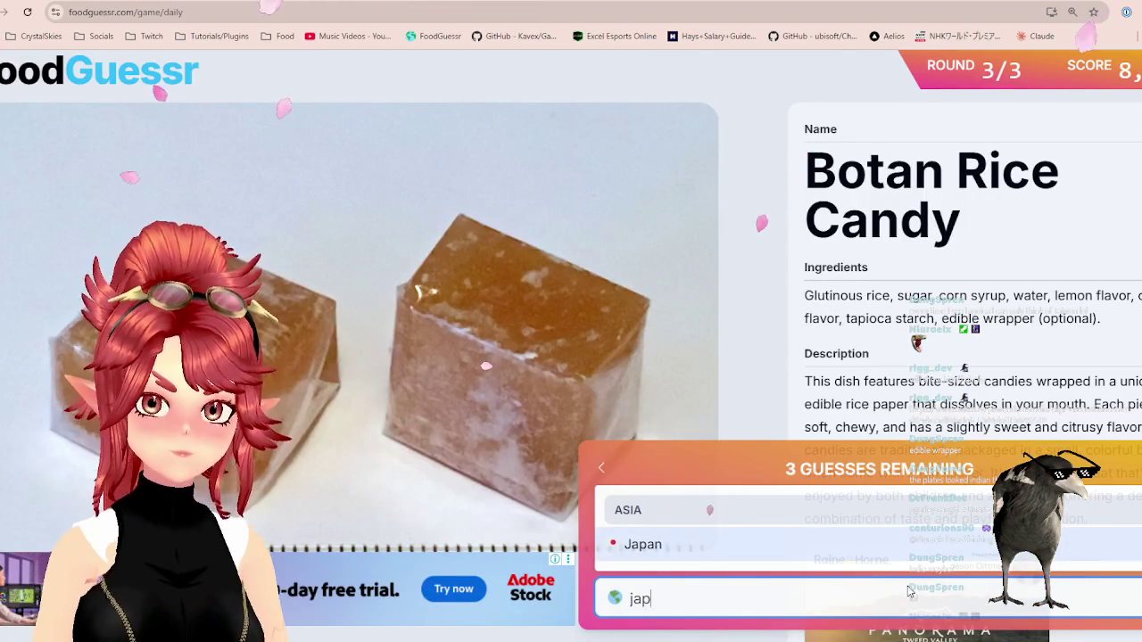
{"action": "left_click", "coordinate": [886, 547]}
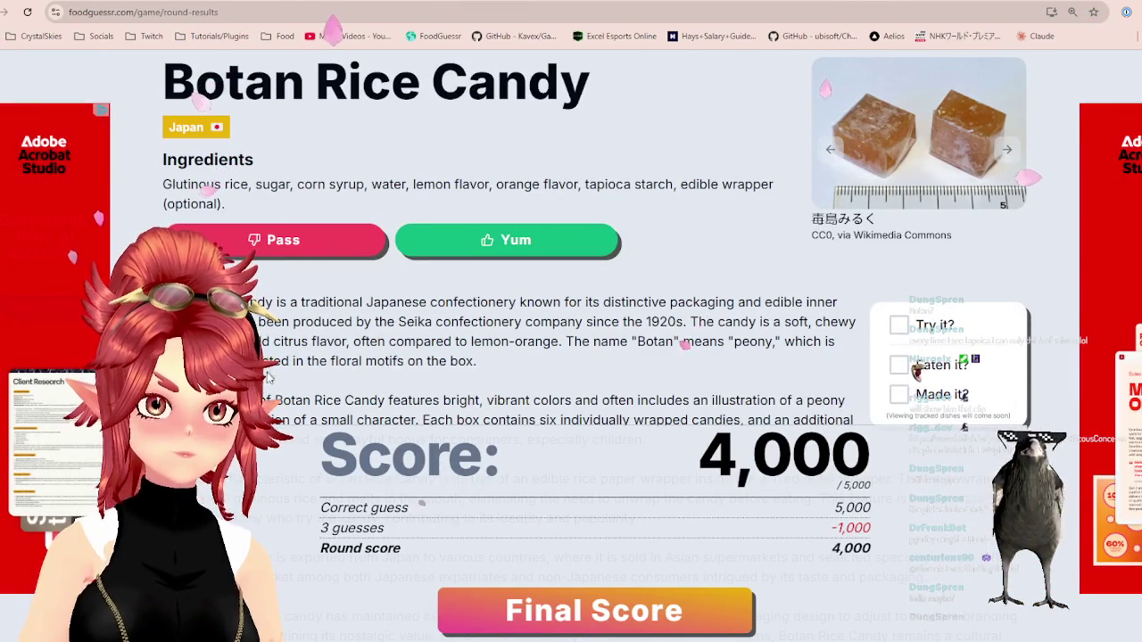
- Read the Seika company note, then web-search the copied name 'Botan Rice Candy' in a new tab
{"action": "scroll", "coordinate": [589, 312], "scroll_direction": "down", "scroll_amount": 1}
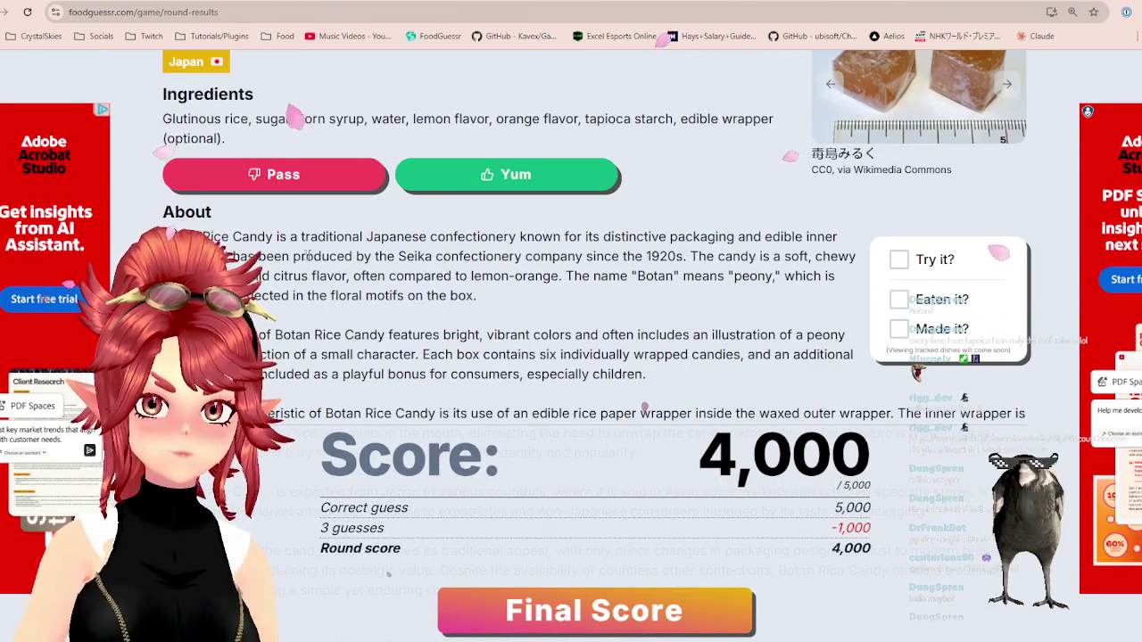
{"action": "left_click", "coordinate": [403, 256]}
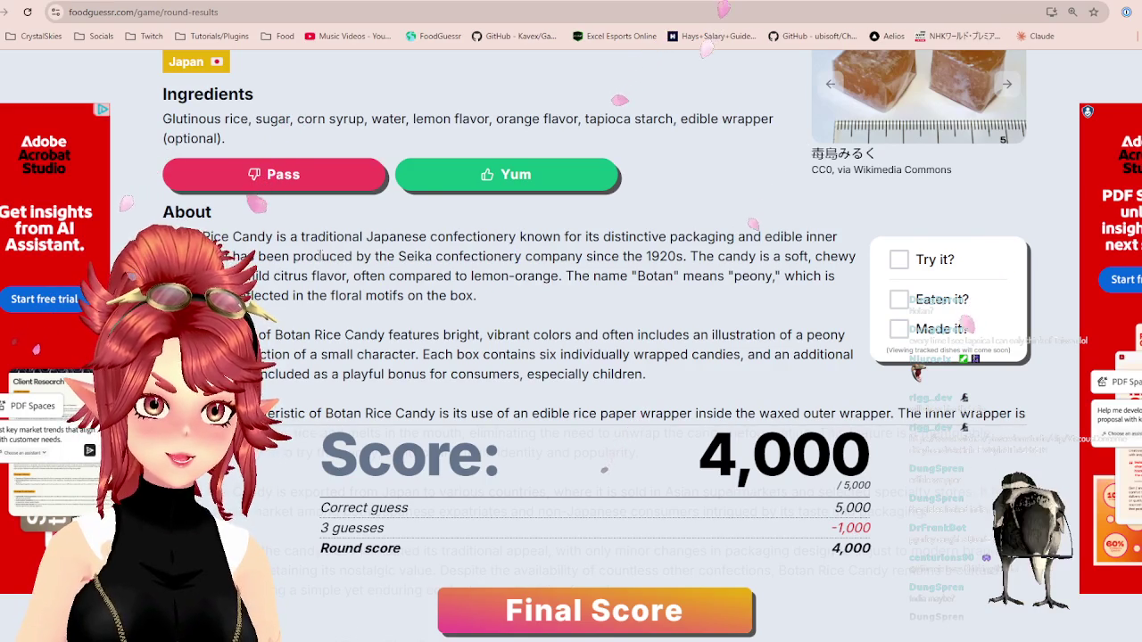
{"action": "left_click_drag", "start_coordinate": [506, 260], "coordinate": [696, 256]}
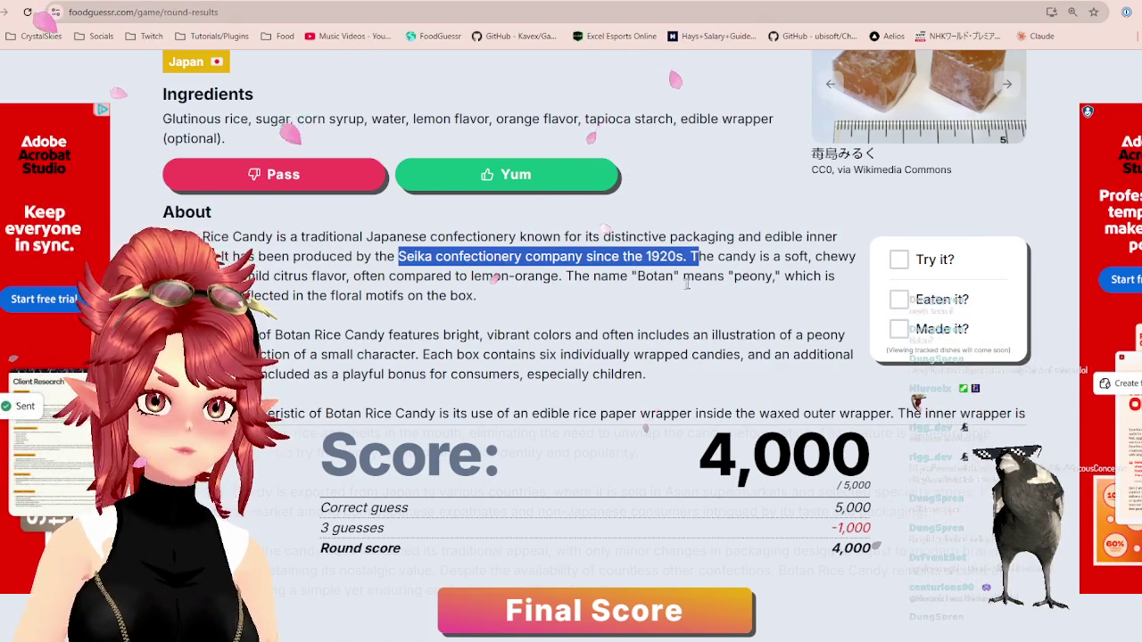
{"action": "scroll", "coordinate": [295, 125], "scroll_direction": "up", "scroll_amount": 1}
{"action": "left_click_drag", "start_coordinate": [169, 83], "coordinate": [588, 82]}
{"action": "key", "text": "ctrl+c"}
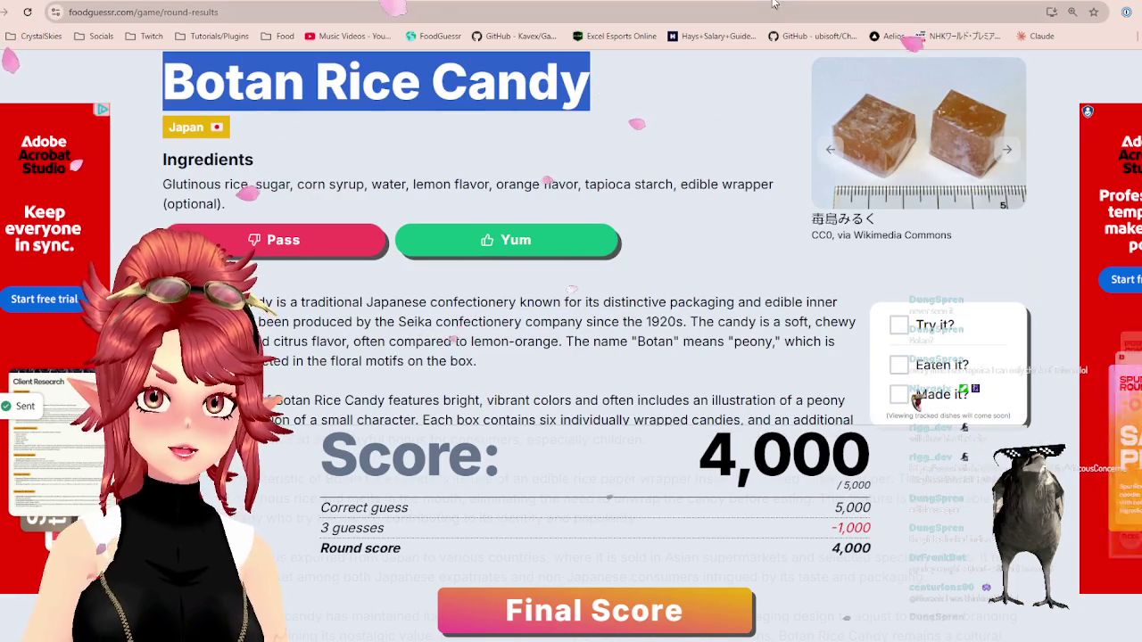
{"action": "key", "text": "ctrl+t"}
{"action": "key", "text": "ctrl+v"}
{"action": "key", "text": "Return"}
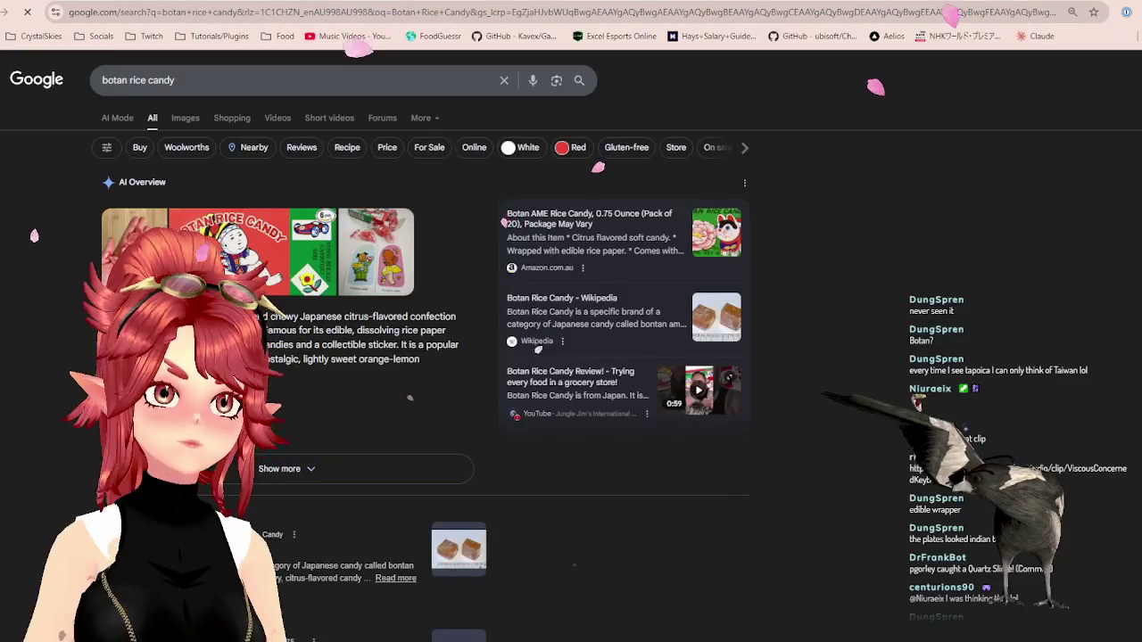
- Show image results for botan rice candy and preview the Amazon, eBay Australia and Reddit pictures
{"action": "left_click", "coordinate": [184, 125]}
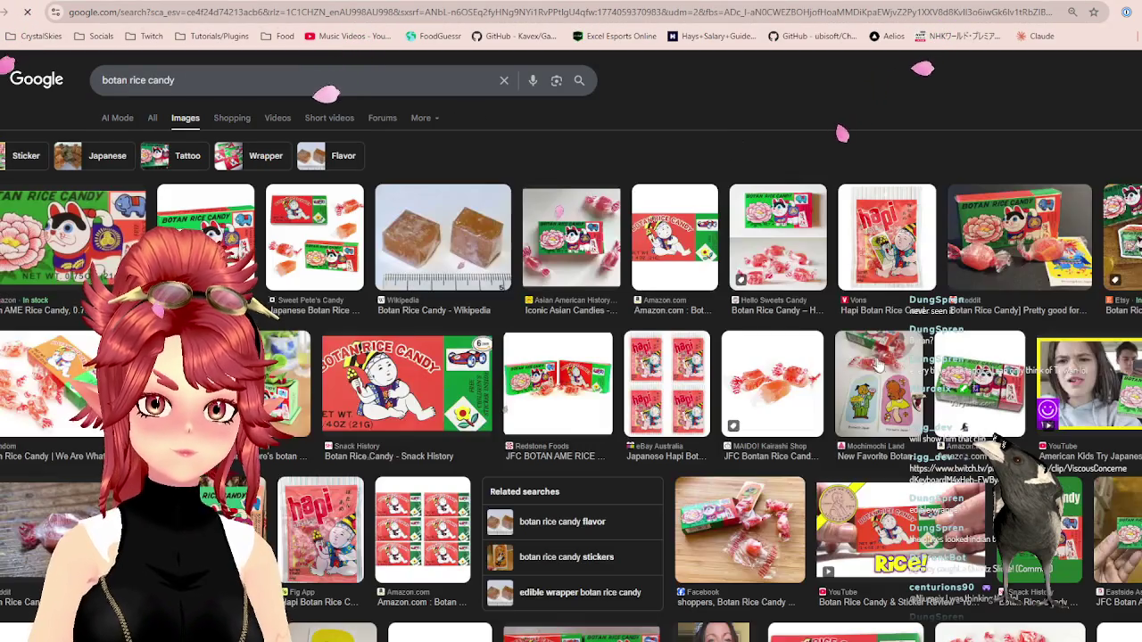
{"action": "left_click", "coordinate": [665, 249]}
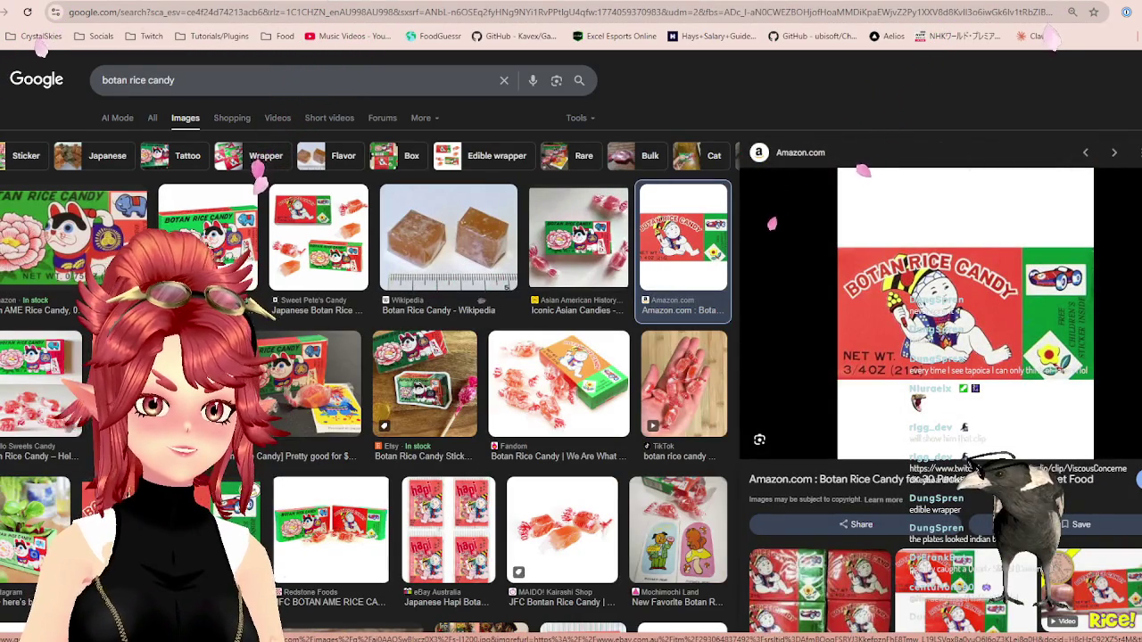
{"action": "left_click", "coordinate": [208, 237]}
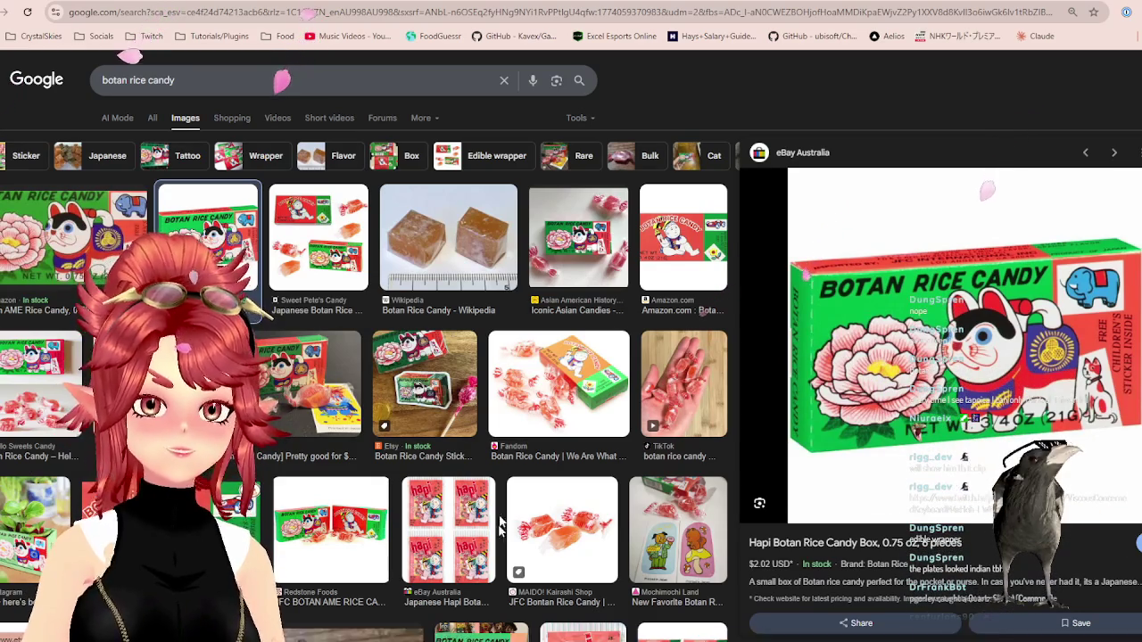
{"action": "left_click", "coordinate": [286, 388]}
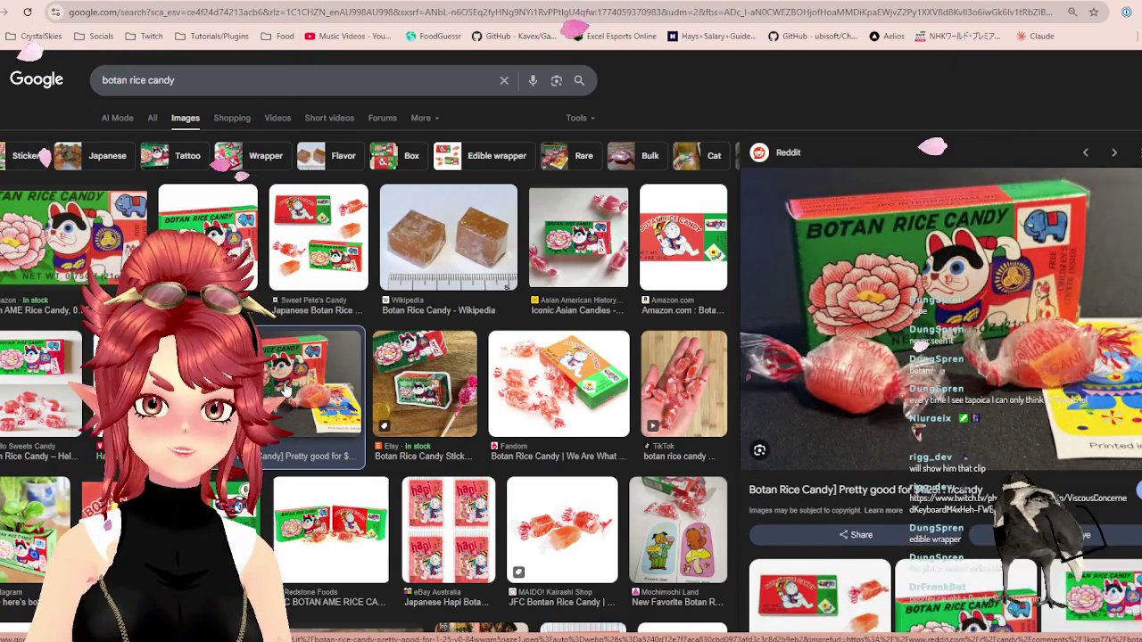
- Scroll through more candy images, then go back to the FoodGuessr round results tab
{"action": "scroll", "coordinate": [285, 390], "scroll_direction": "down", "scroll_amount": 1}
{"action": "scroll", "coordinate": [286, 390], "scroll_direction": "down", "scroll_amount": 4}
{"action": "scroll", "coordinate": [477, 223], "scroll_direction": "up", "scroll_amount": 4}
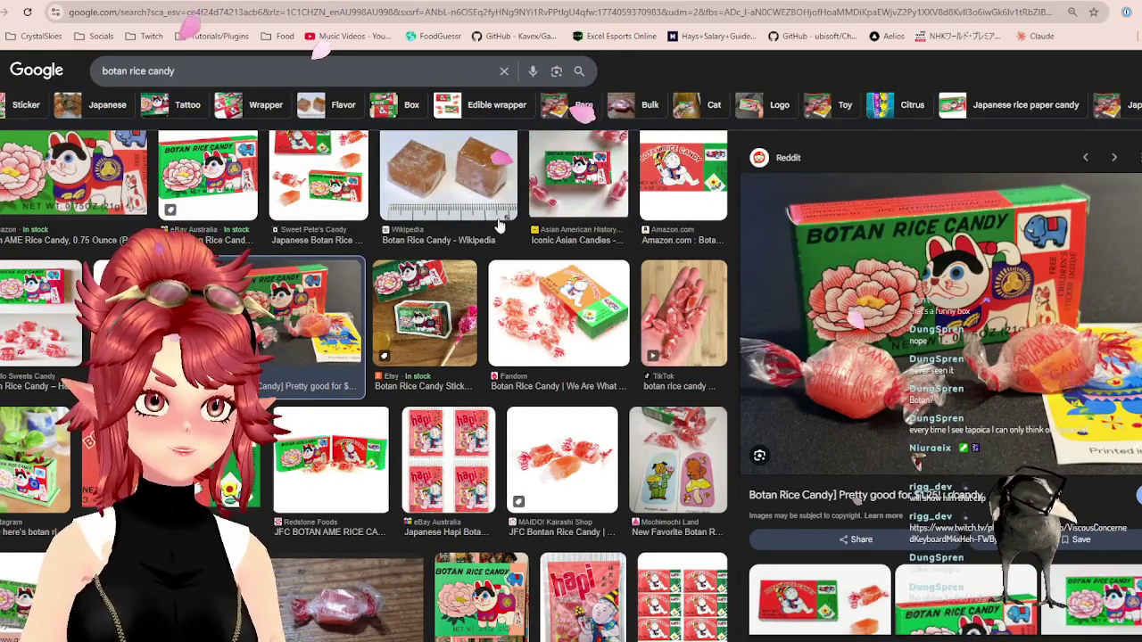
{"action": "scroll", "coordinate": [475, 232], "scroll_direction": "down", "scroll_amount": 2}
{"action": "scroll", "coordinate": [474, 246], "scroll_direction": "down", "scroll_amount": 2}
{"action": "scroll", "coordinate": [474, 250], "scroll_direction": "down", "scroll_amount": 3}
{"action": "scroll", "coordinate": [473, 256], "scroll_direction": "down", "scroll_amount": 1}
{"action": "scroll", "coordinate": [490, 269], "scroll_direction": "up", "scroll_amount": 5}
{"action": "scroll", "coordinate": [490, 269], "scroll_direction": "up", "scroll_amount": 3}
{"action": "scroll", "coordinate": [490, 270], "scroll_direction": "up", "scroll_amount": 2}
{"action": "key", "text": "ctrl+Tab"}
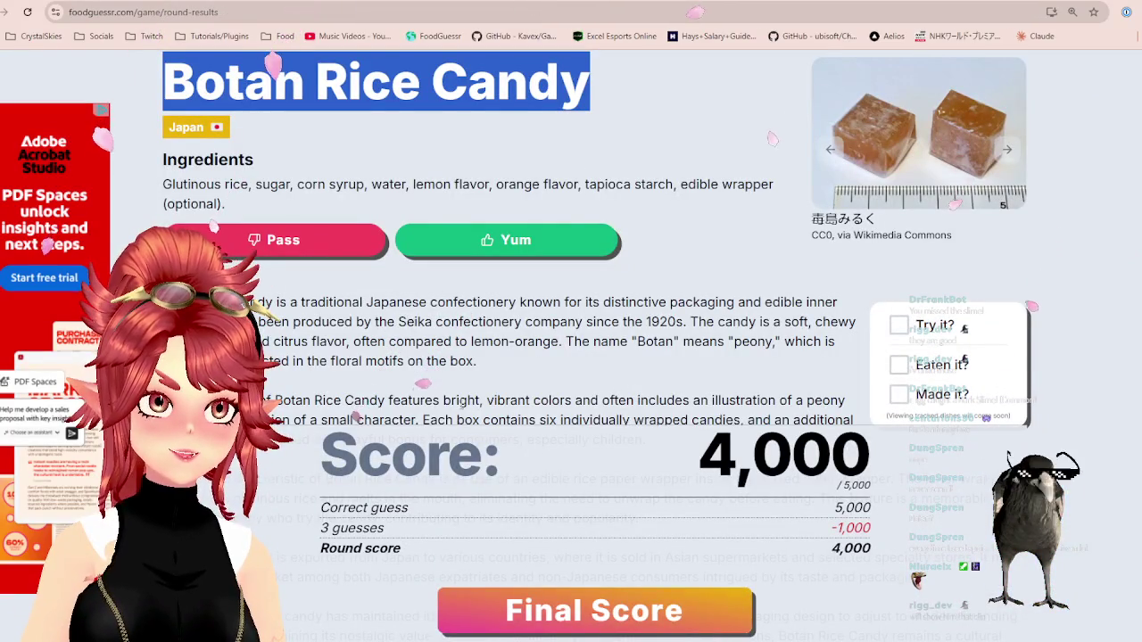
- Vote Yum for Botan Rice Candy and proceed to the final score recap
{"action": "left_click", "coordinate": [486, 321]}
{"action": "left_click", "coordinate": [536, 241]}
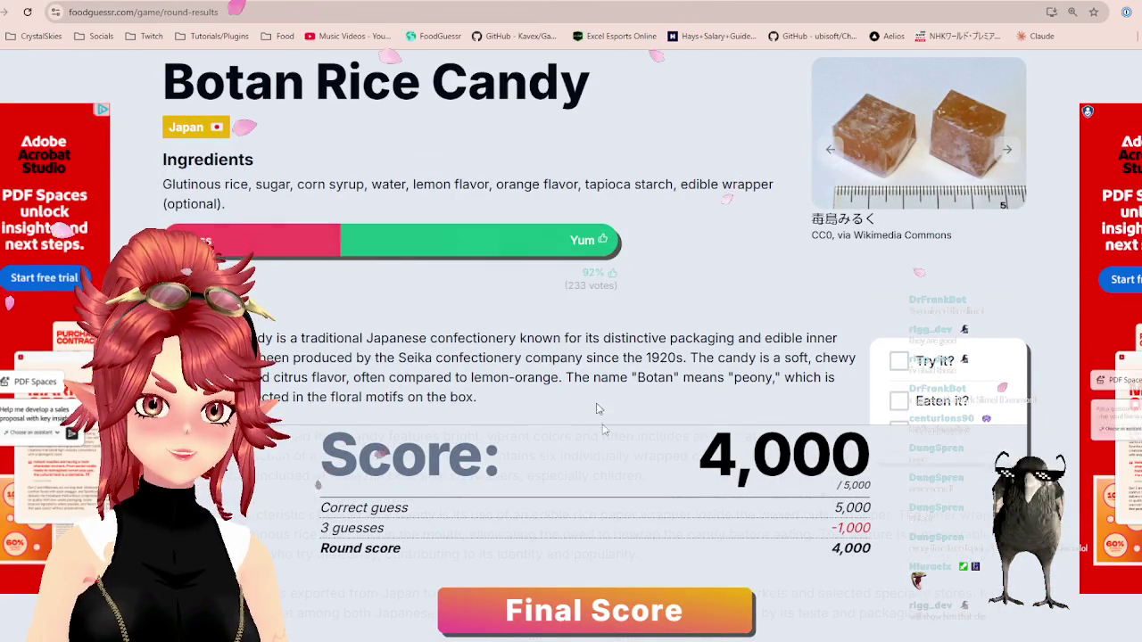
{"action": "left_click", "coordinate": [593, 611]}
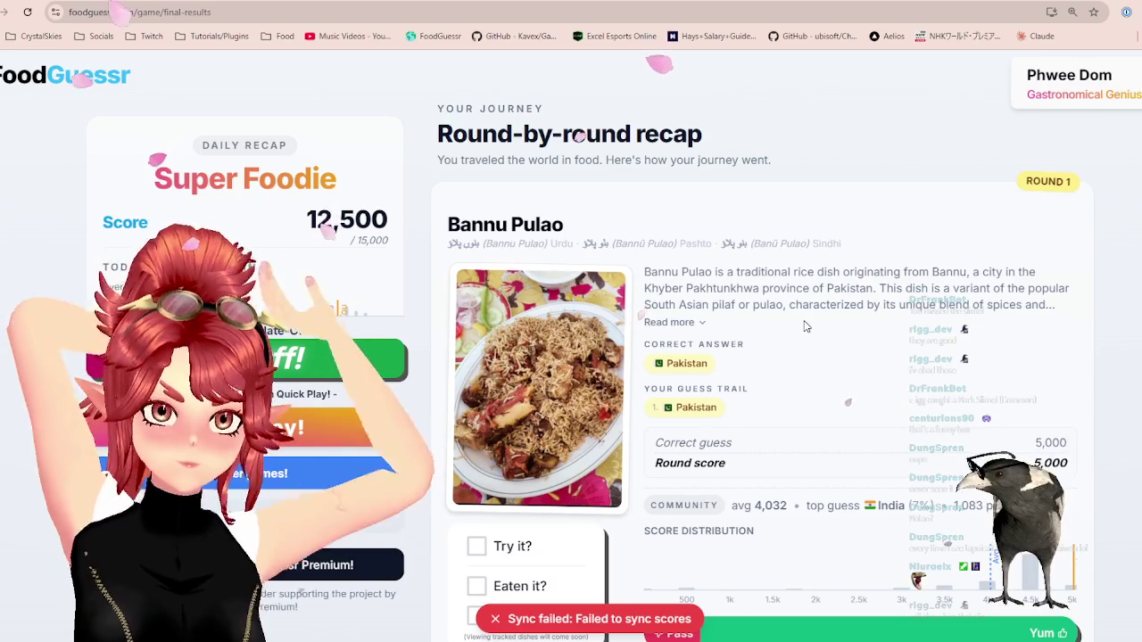
- Scroll through the recap showing the 12,500 total and the Round 1 Bannu Pulao card
{"action": "scroll", "coordinate": [767, 317], "scroll_direction": "down", "scroll_amount": 3}
{"action": "scroll", "coordinate": [764, 316], "scroll_direction": "down", "scroll_amount": 3}
{"action": "scroll", "coordinate": [764, 317], "scroll_direction": "up", "scroll_amount": 4}
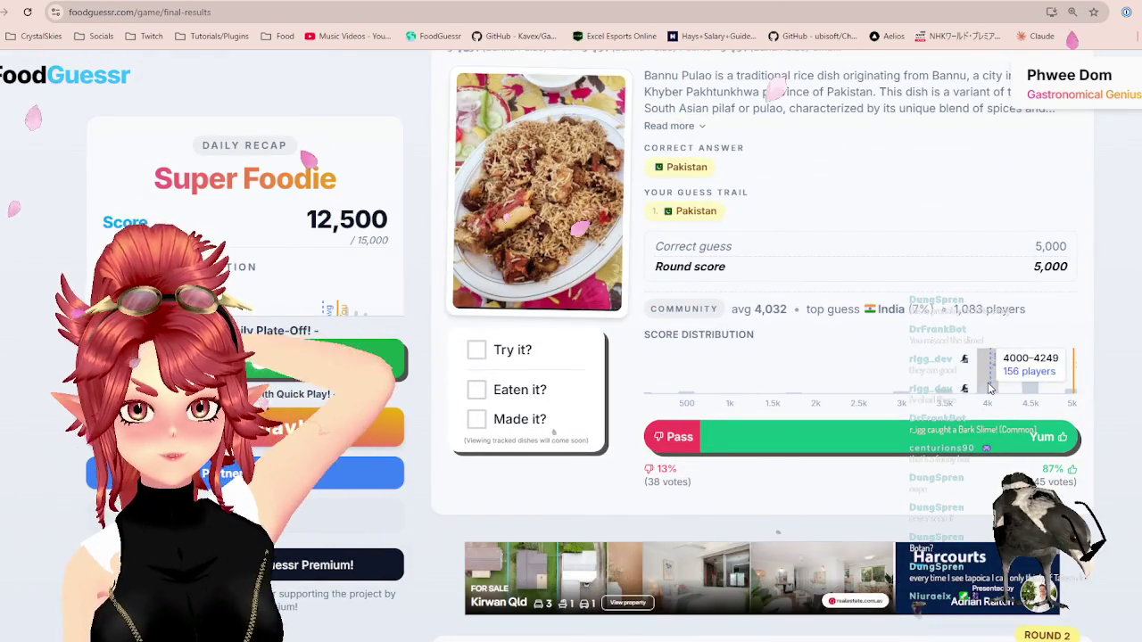
{"action": "scroll", "coordinate": [800, 169], "scroll_direction": "up", "scroll_amount": 1}
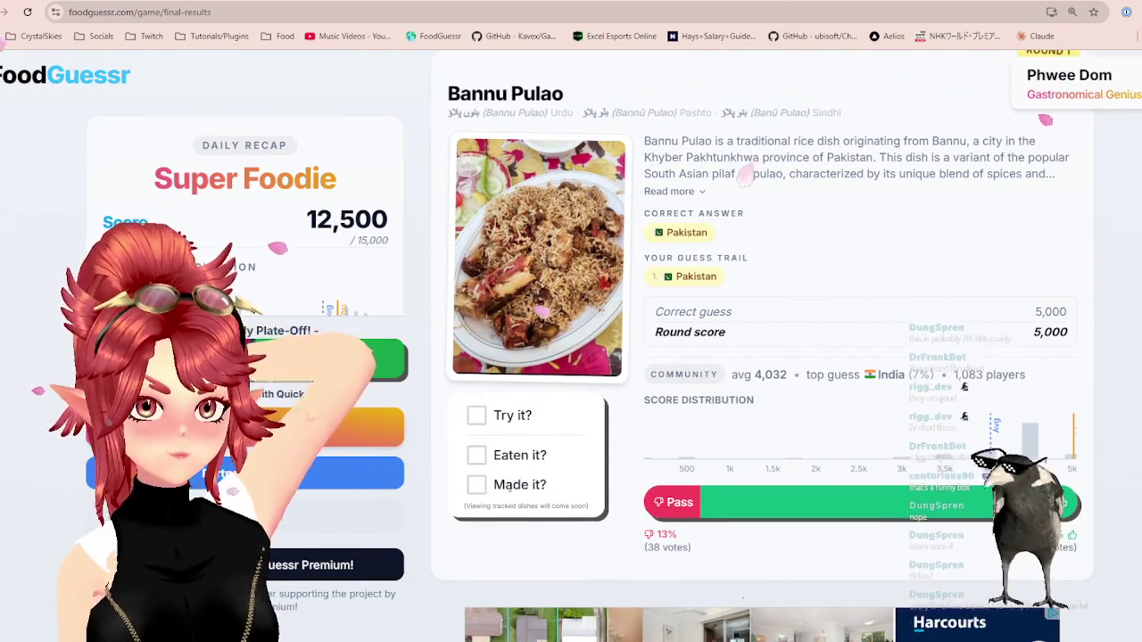
{"action": "scroll", "coordinate": [390, 279], "scroll_direction": "up", "scroll_amount": 1}
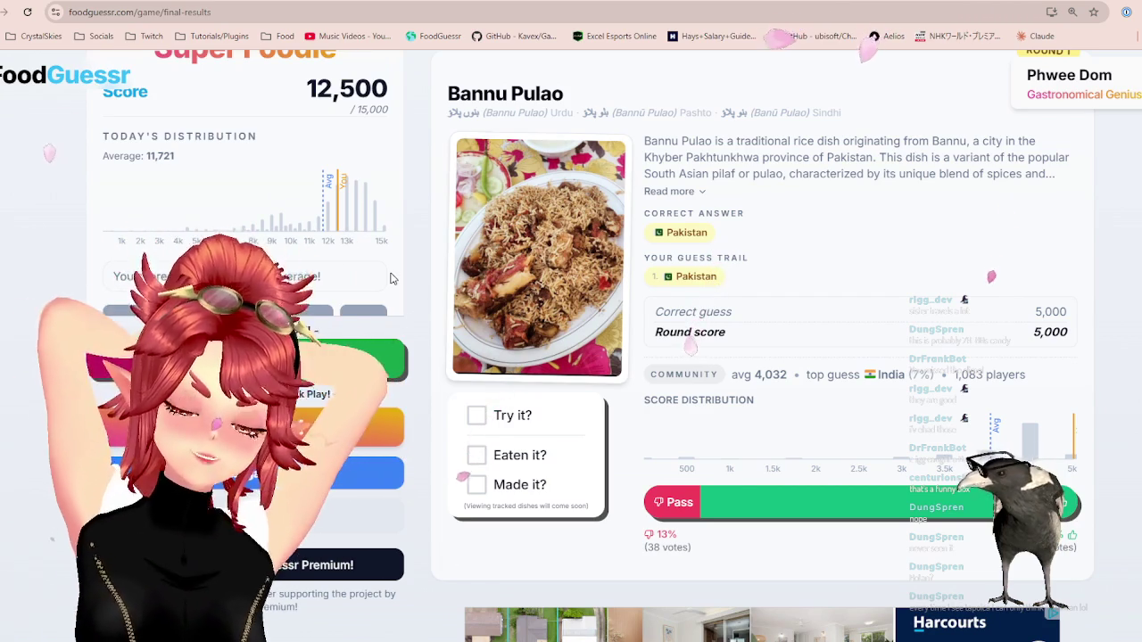
{"action": "scroll", "coordinate": [389, 279], "scroll_direction": "down", "scroll_amount": 3}
{"action": "scroll", "coordinate": [731, 245], "scroll_direction": "down", "scroll_amount": 5}
{"action": "scroll", "coordinate": [731, 245], "scroll_direction": "down", "scroll_amount": 3}
{"action": "scroll", "coordinate": [822, 337], "scroll_direction": "up", "scroll_amount": 8}
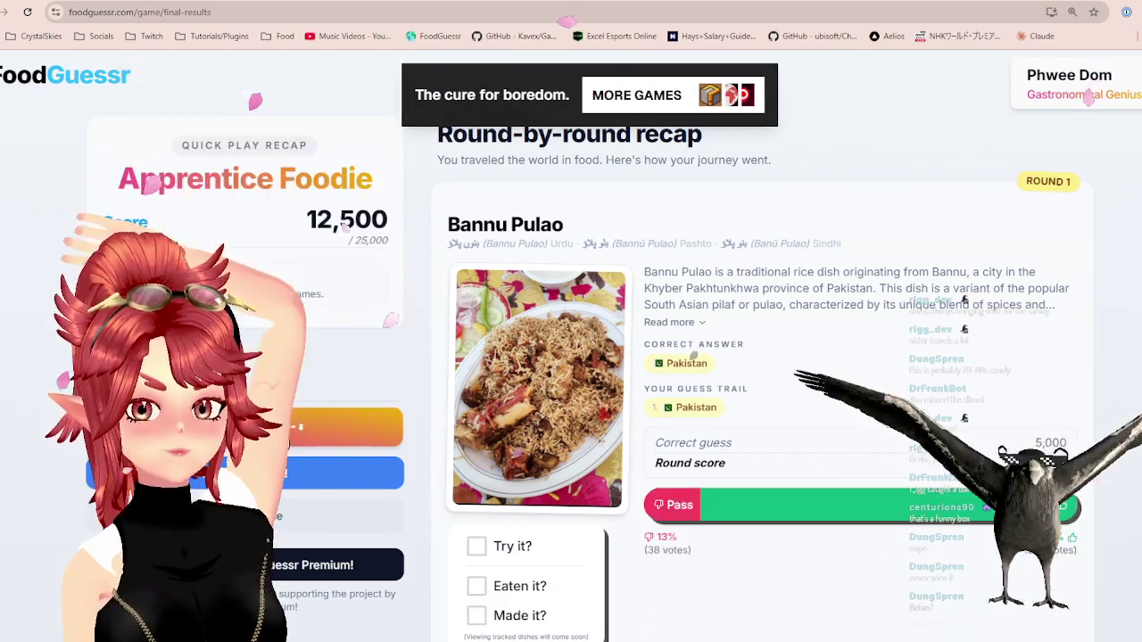
- Start a new random game and highlight the bacon, onion, cheese and baking details while reading
{"action": "key", "text": "space"}
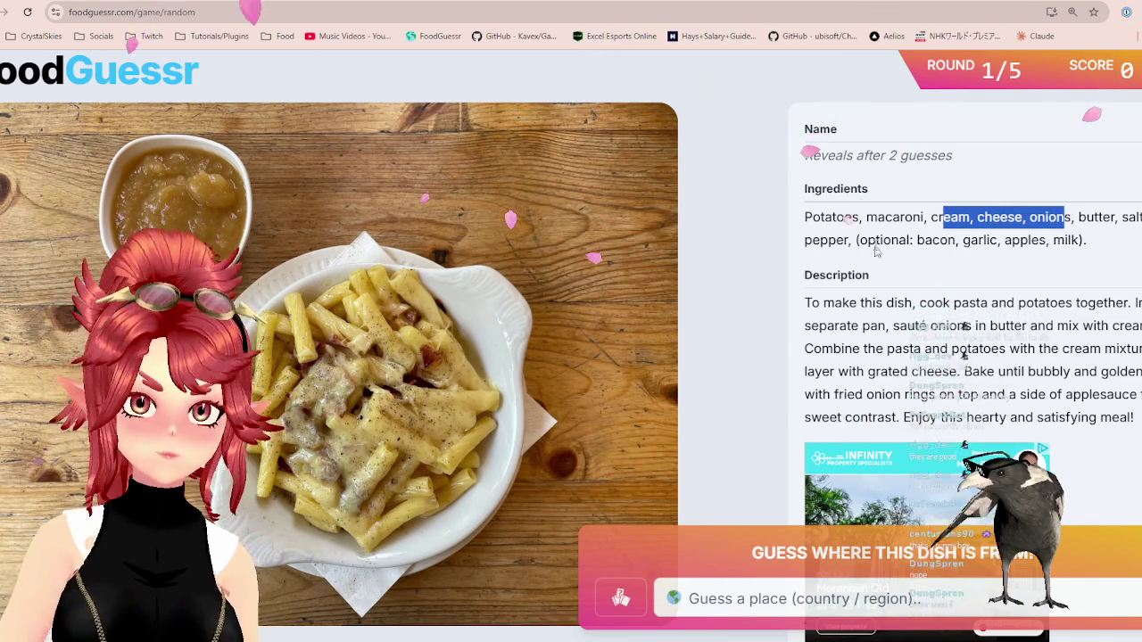
{"action": "left_click_drag", "start_coordinate": [875, 240], "coordinate": [955, 240]}
{"action": "left_click_drag", "start_coordinate": [876, 302], "coordinate": [1036, 302]}
{"action": "left_click", "coordinate": [1037, 302]}
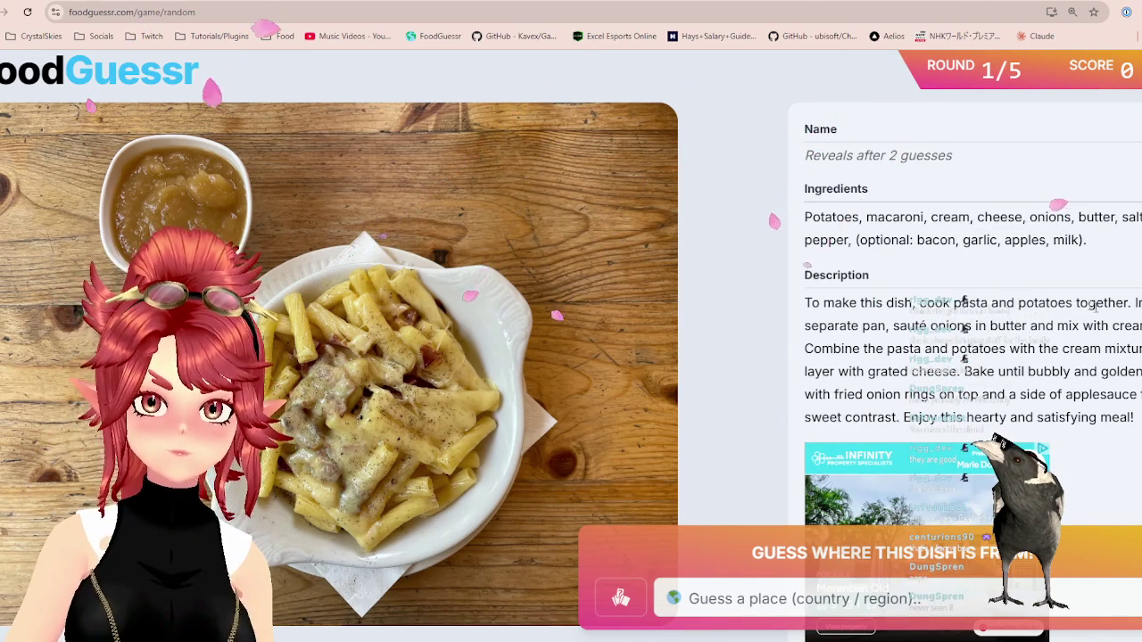
{"action": "left_click", "coordinate": [899, 305]}
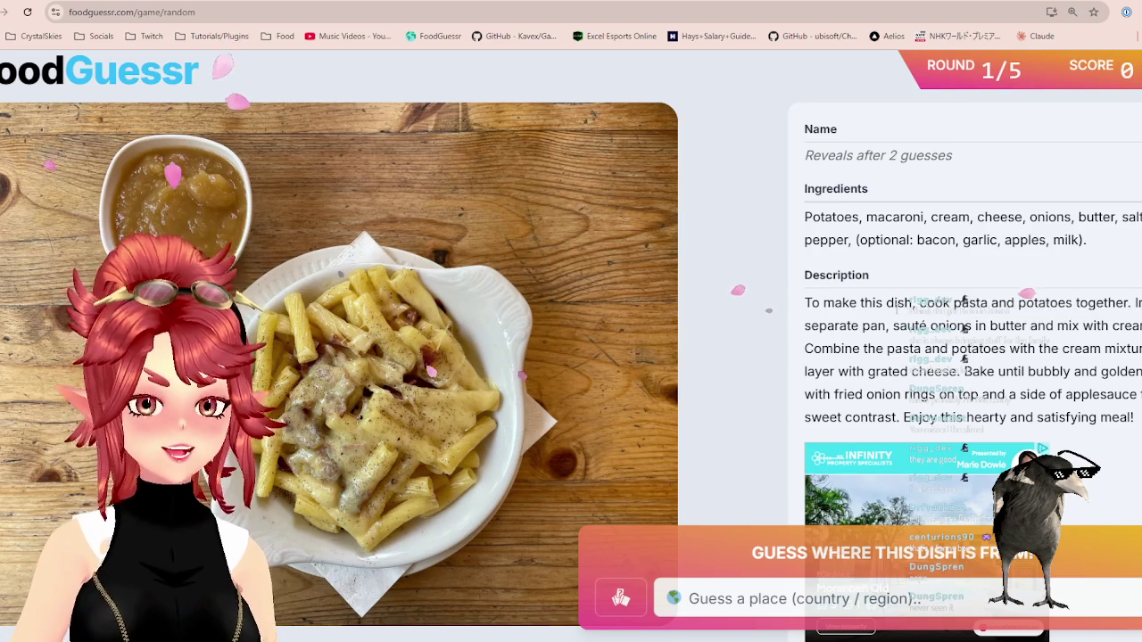
{"action": "left_click_drag", "start_coordinate": [893, 326], "coordinate": [957, 325]}
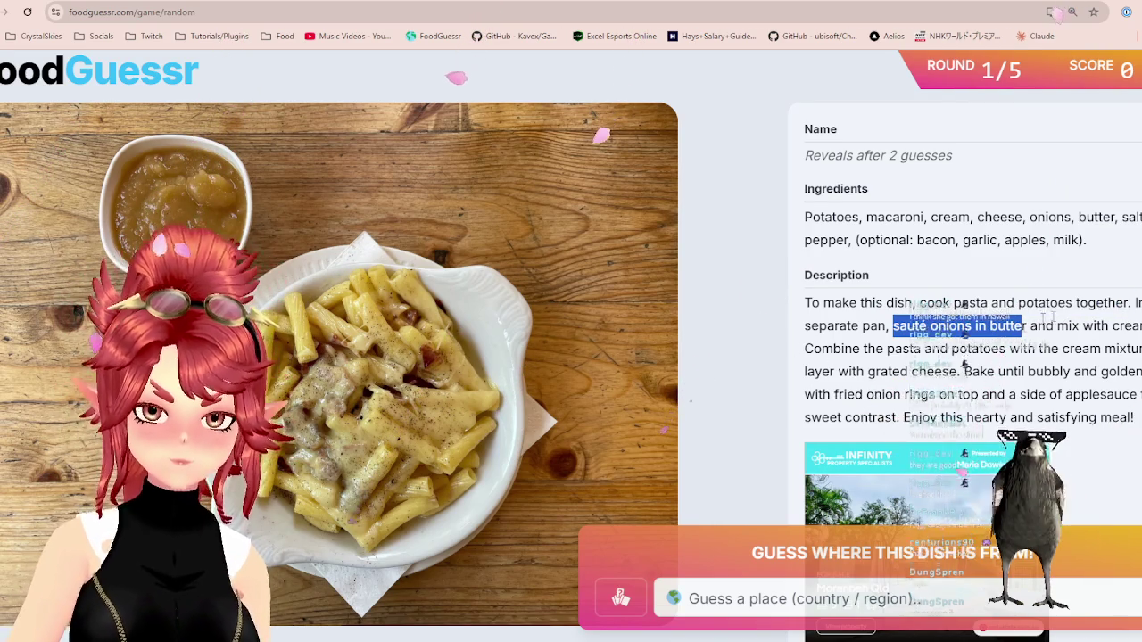
{"action": "left_click_drag", "start_coordinate": [862, 326], "coordinate": [999, 326]}
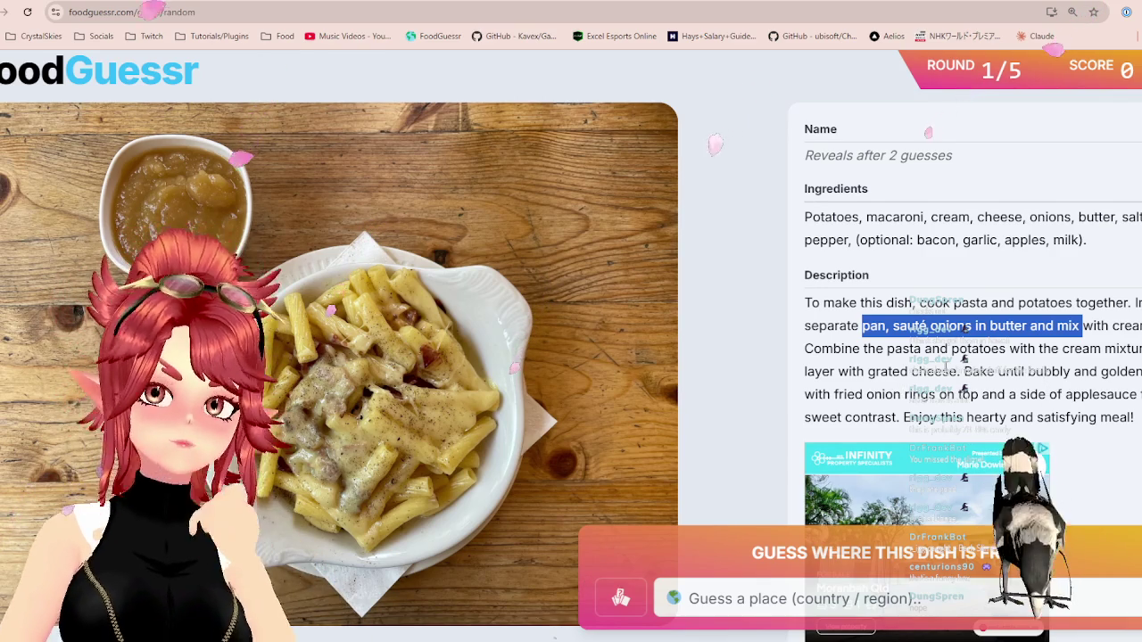
{"action": "double_click", "coordinate": [850, 371]}
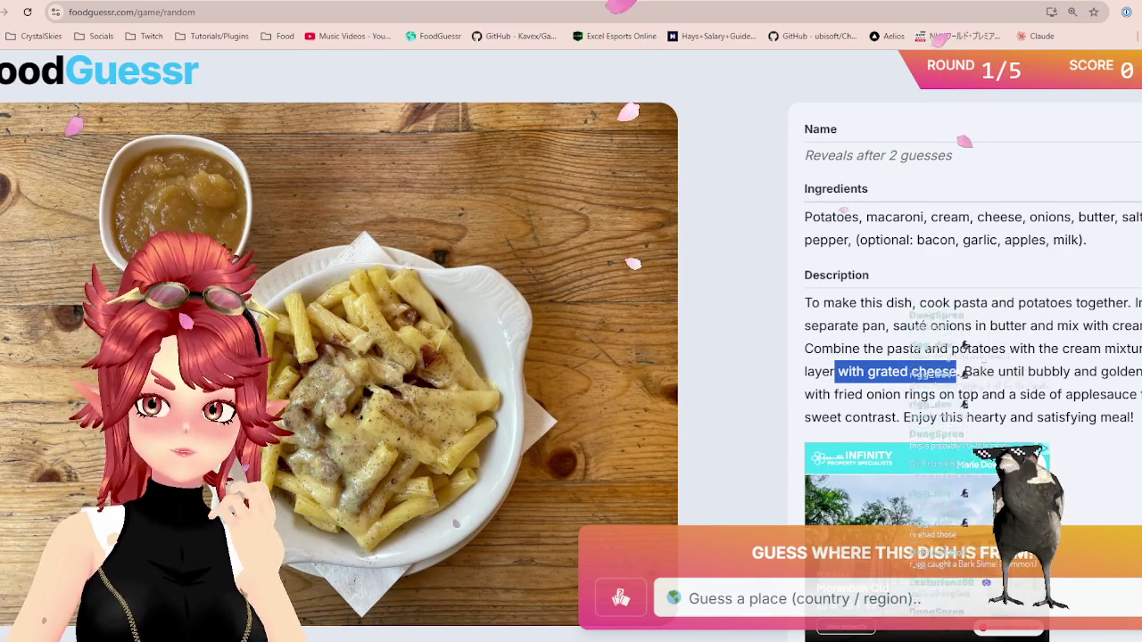
{"action": "left_click_drag", "start_coordinate": [981, 371], "coordinate": [1138, 373]}
{"action": "mouse_move", "coordinate": [902, 394]}
{"action": "left_mouse_down"}
{"action": "mouse_move", "coordinate": [1092, 417]}
{"action": "mouse_move", "coordinate": [1113, 394]}
{"action": "left_mouse_up"}
{"action": "left_click_drag", "start_coordinate": [836, 394], "coordinate": [1128, 394]}
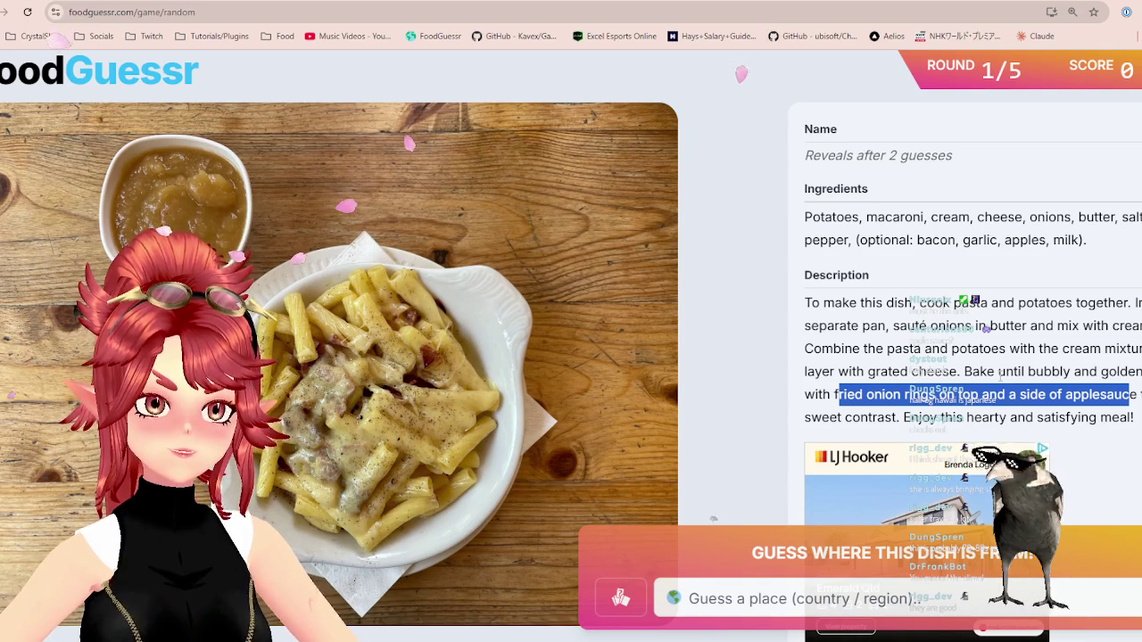
- Guess Canada for the pasta-and-potatoes dish, which comes back Cold
{"action": "left_click", "coordinate": [752, 604]}
{"action": "type", "text": "cana"}
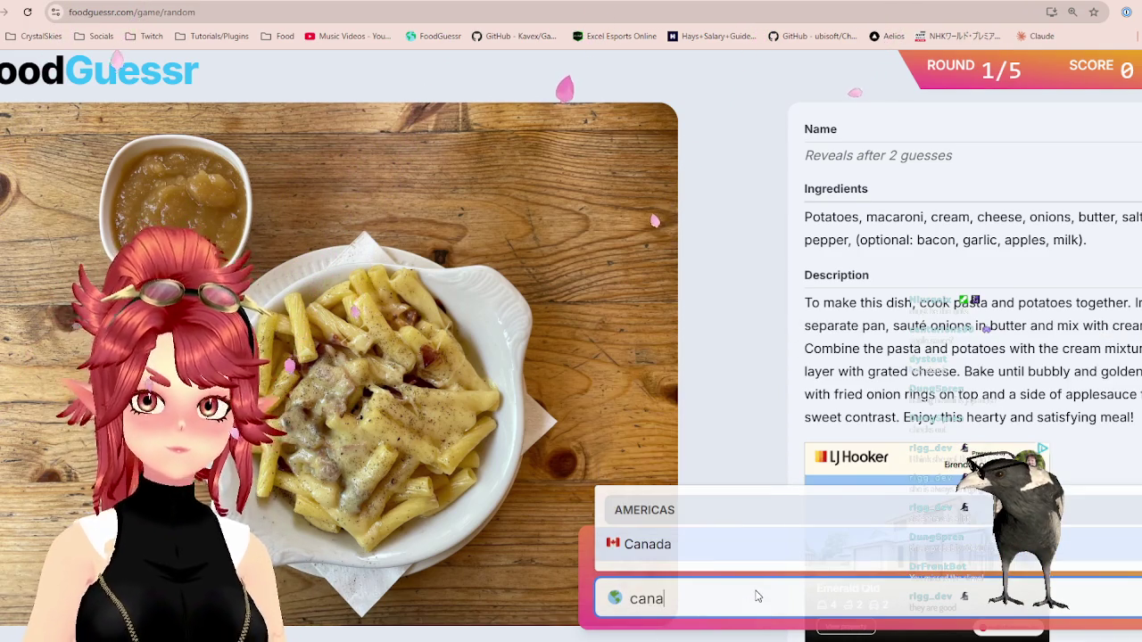
{"action": "left_click", "coordinate": [765, 542]}
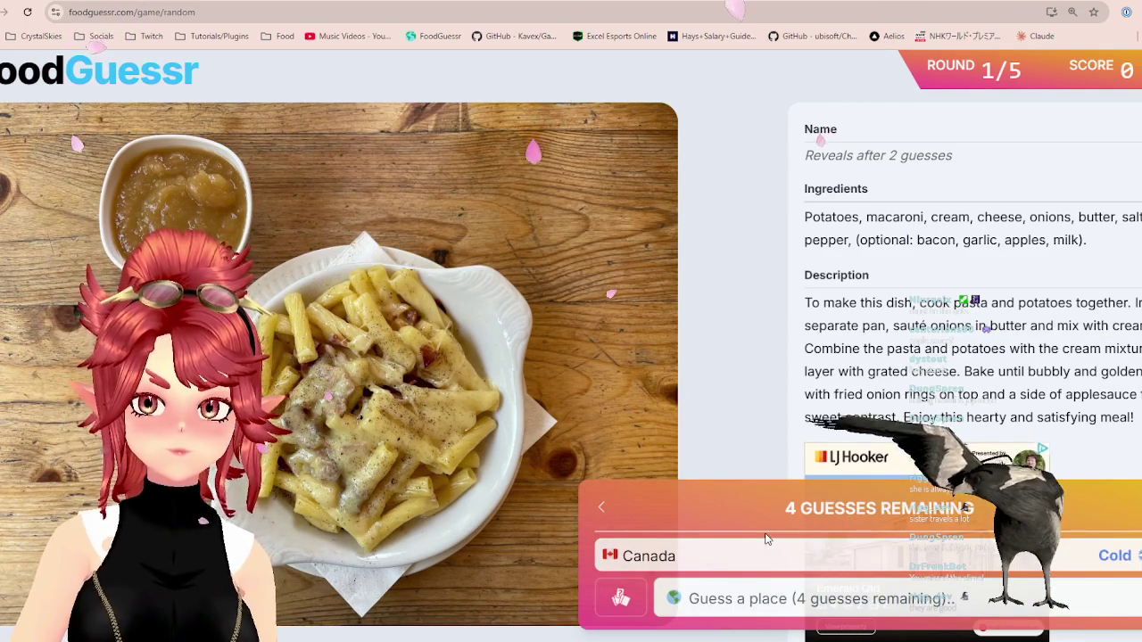
{"action": "left_click", "coordinate": [705, 5]}
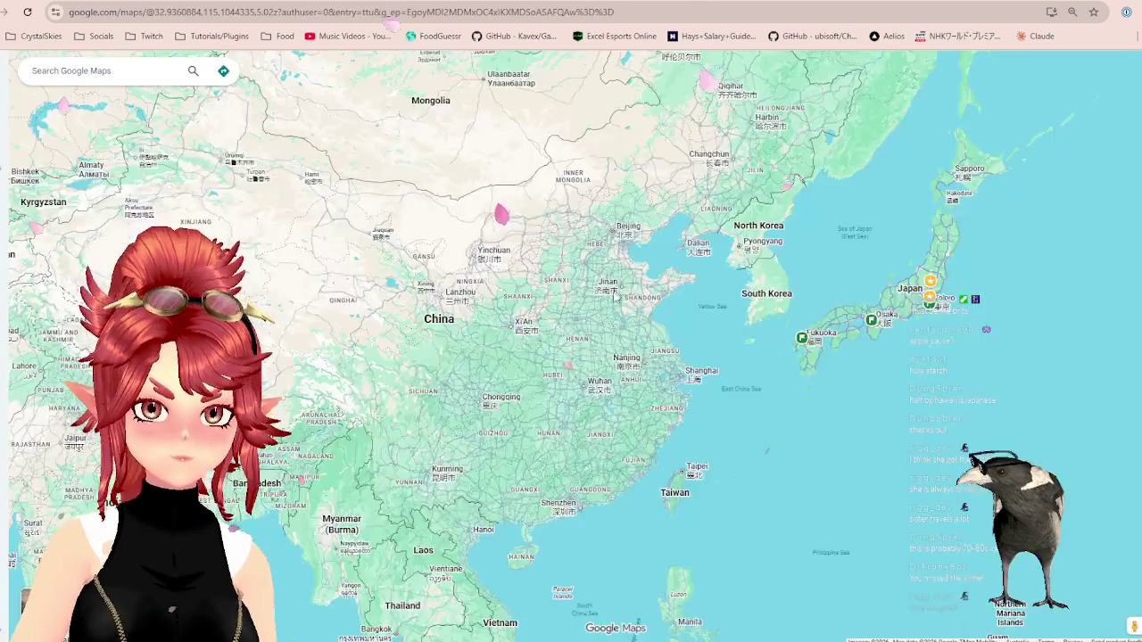
- Pan Google Maps over to central Europe, briefly glancing at the candy images and FoodGuessr tabs
{"action": "scroll", "coordinate": [571, 322], "scroll_direction": "down", "scroll_amount": 2}
{"action": "left_click_drag", "start_coordinate": [134, 268], "coordinate": [549, 276]}
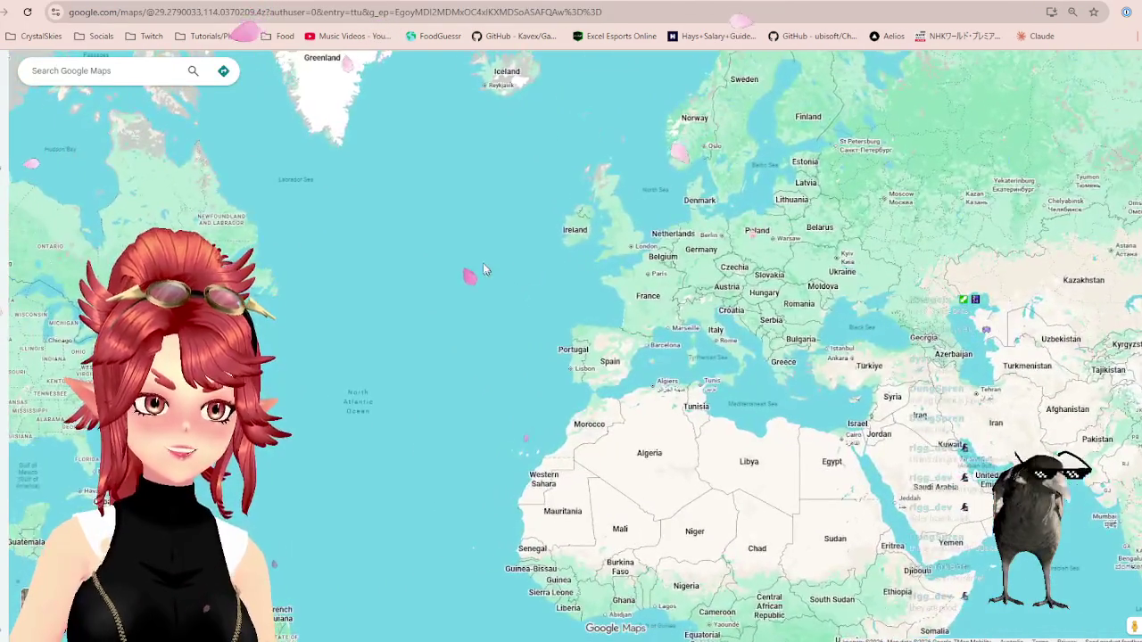
{"action": "scroll", "coordinate": [377, 289], "scroll_direction": "up", "scroll_amount": 3}
{"action": "left_click_drag", "start_coordinate": [428, 281], "coordinate": [585, 163]}
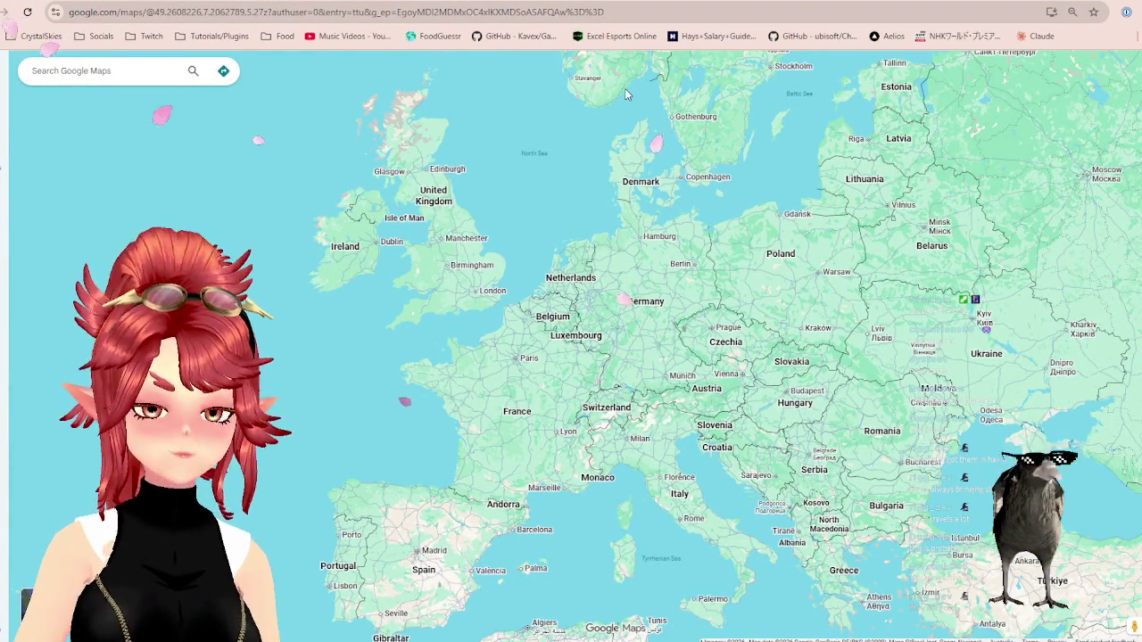
{"action": "key", "text": "ctrl+Tab"}
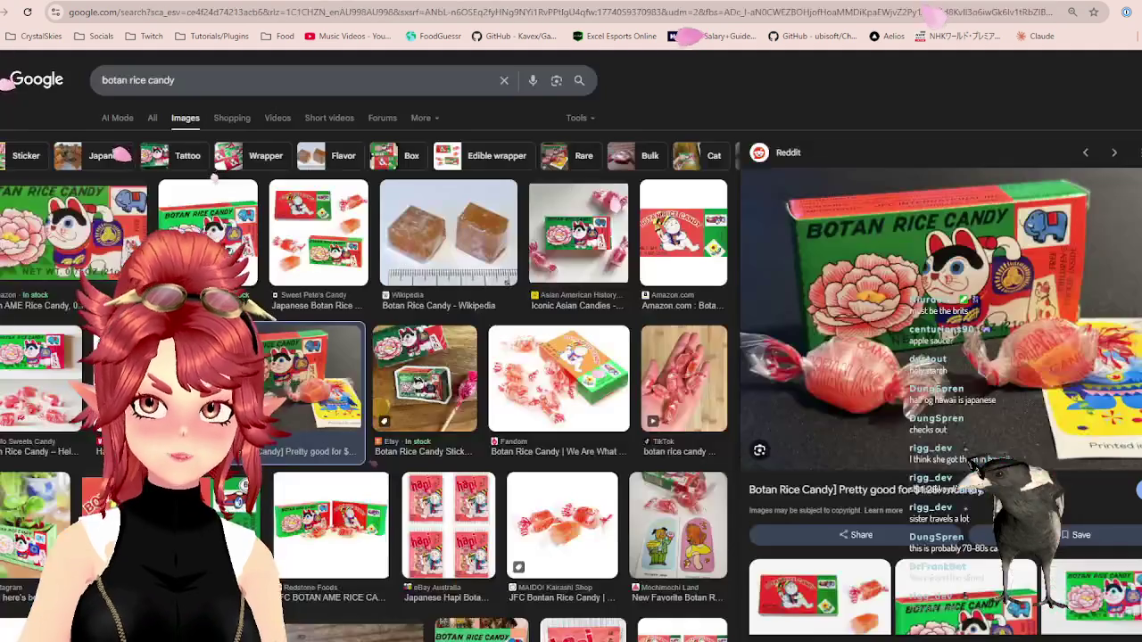
{"action": "key", "text": "ctrl+shift+Tab"}
{"action": "key", "text": "ctrl+shift+Tab"}
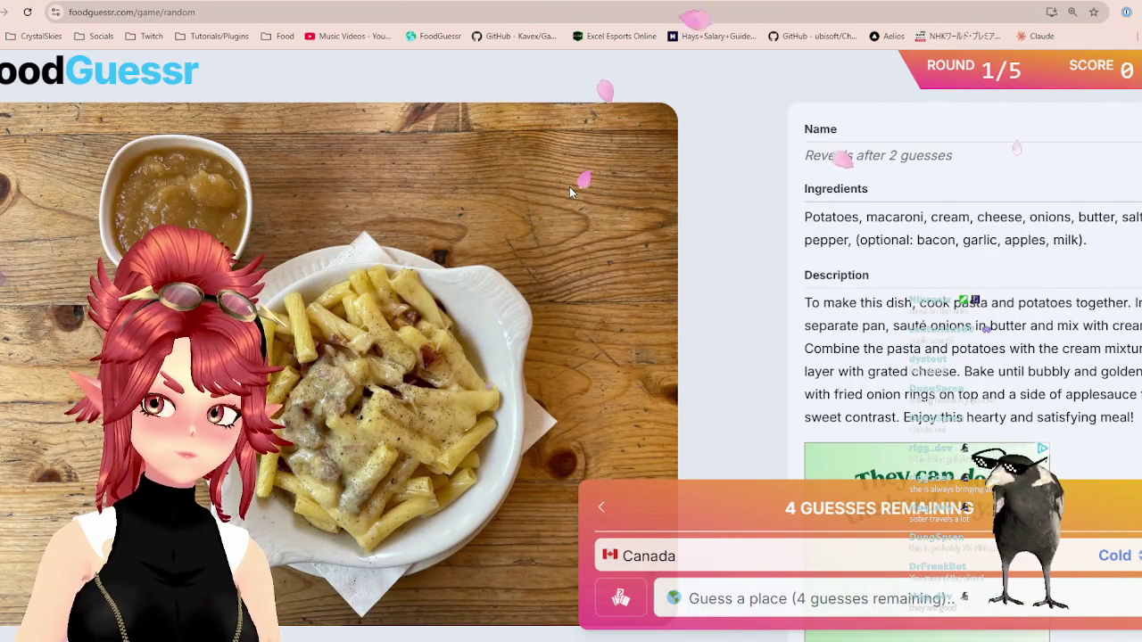
- Zoom the map and centre it on Germany, then return to the FoodGuessr round
{"action": "key", "text": "ctrl+Tab"}
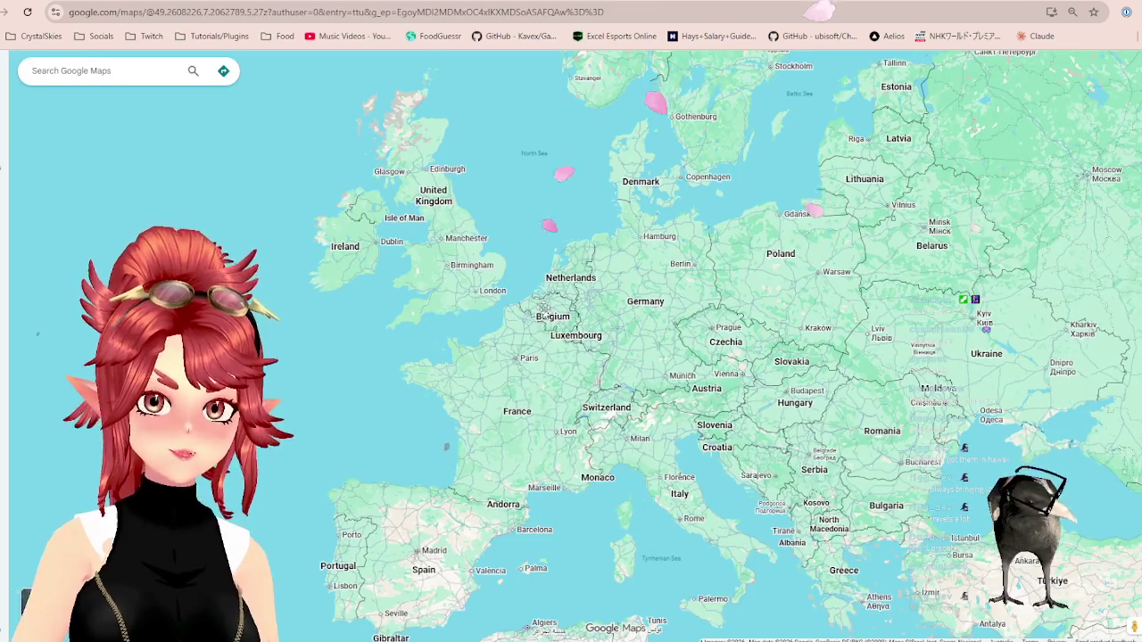
{"action": "scroll", "coordinate": [758, 482], "scroll_direction": "up", "scroll_amount": 2}
{"action": "scroll", "coordinate": [534, 181], "scroll_direction": "up", "scroll_amount": 2}
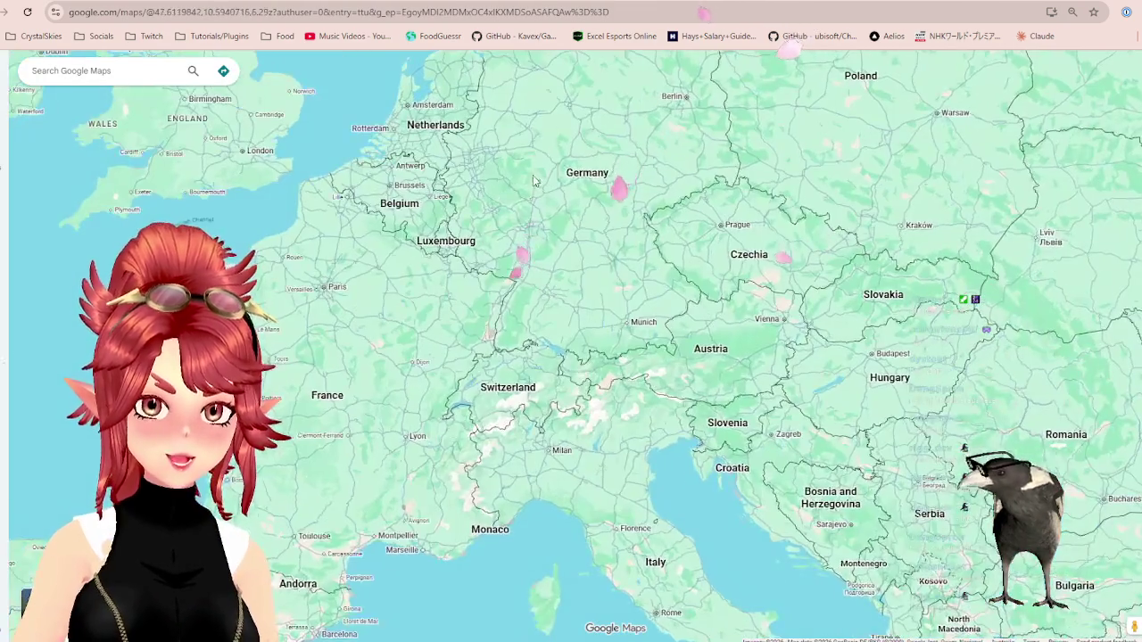
{"action": "scroll", "coordinate": [534, 181], "scroll_direction": "down", "scroll_amount": 1}
{"action": "scroll", "coordinate": [553, 214], "scroll_direction": "down", "scroll_amount": 1}
{"action": "scroll", "coordinate": [580, 254], "scroll_direction": "down", "scroll_amount": 1}
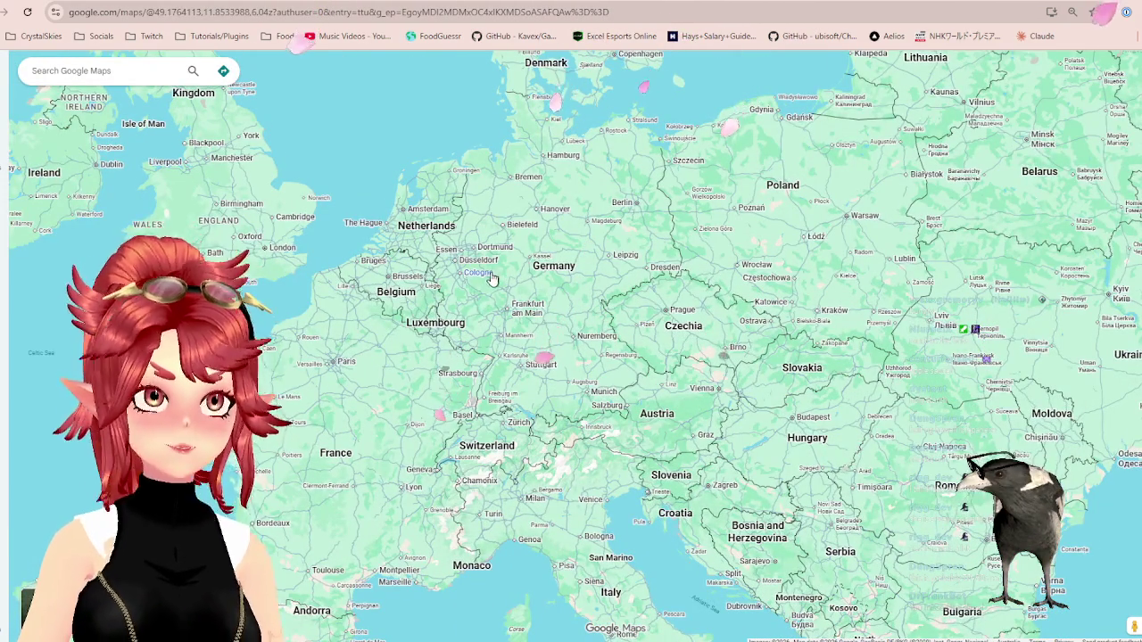
{"action": "left_click_drag", "start_coordinate": [491, 280], "coordinate": [582, 305]}
{"action": "left_click", "coordinate": [542, 1]}
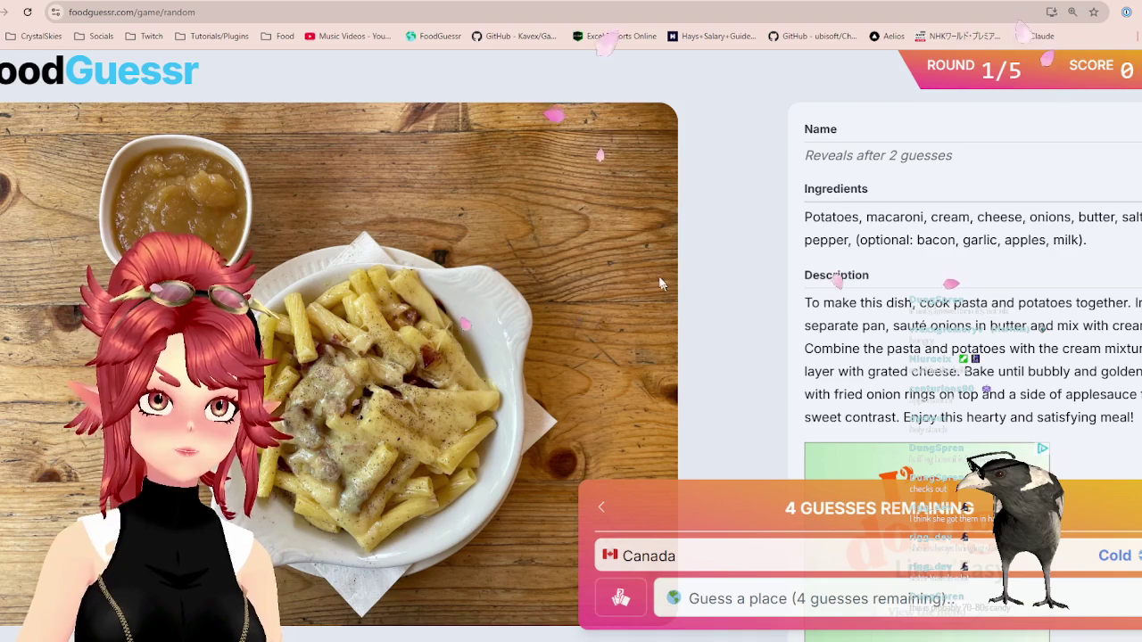
- After rechecking the Europe map, guess Switzerland for the pasta dish to reach round 2
{"action": "left_click", "coordinate": [692, 2]}
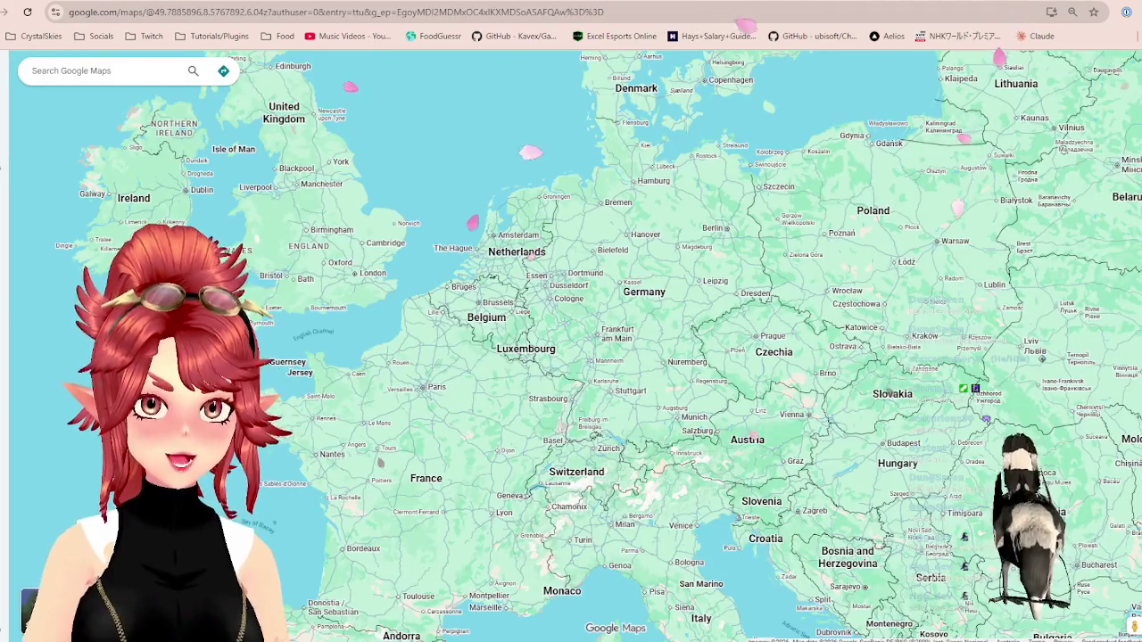
{"action": "key", "text": "ctrl+shift+Tab"}
{"action": "left_click", "coordinate": [885, 600]}
{"action": "type", "text": "sw"}
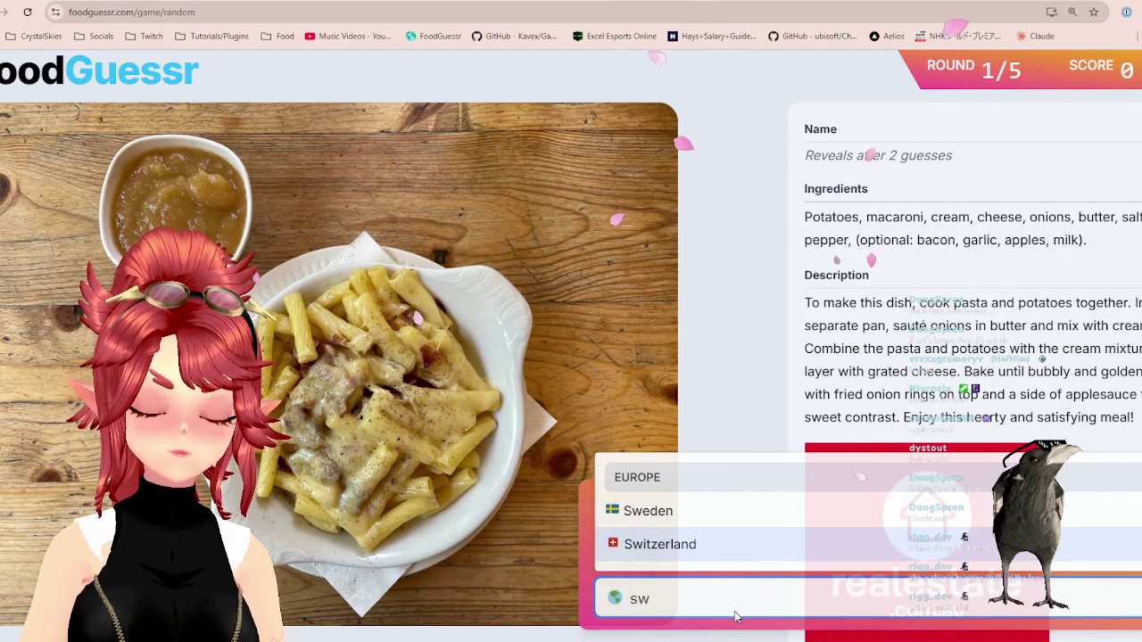
{"action": "left_click", "coordinate": [731, 546]}
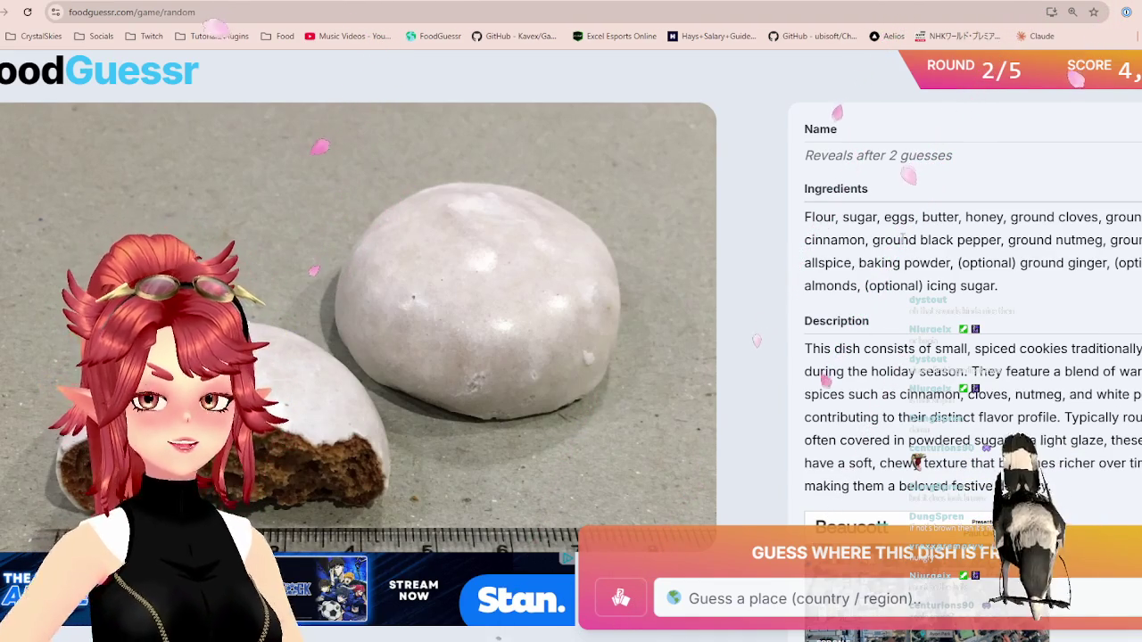
- Guess Netherlands for the cookie dish, identifying Pfeffernüsse for 5,000 points
{"action": "key", "text": "ctrl+Tab"}
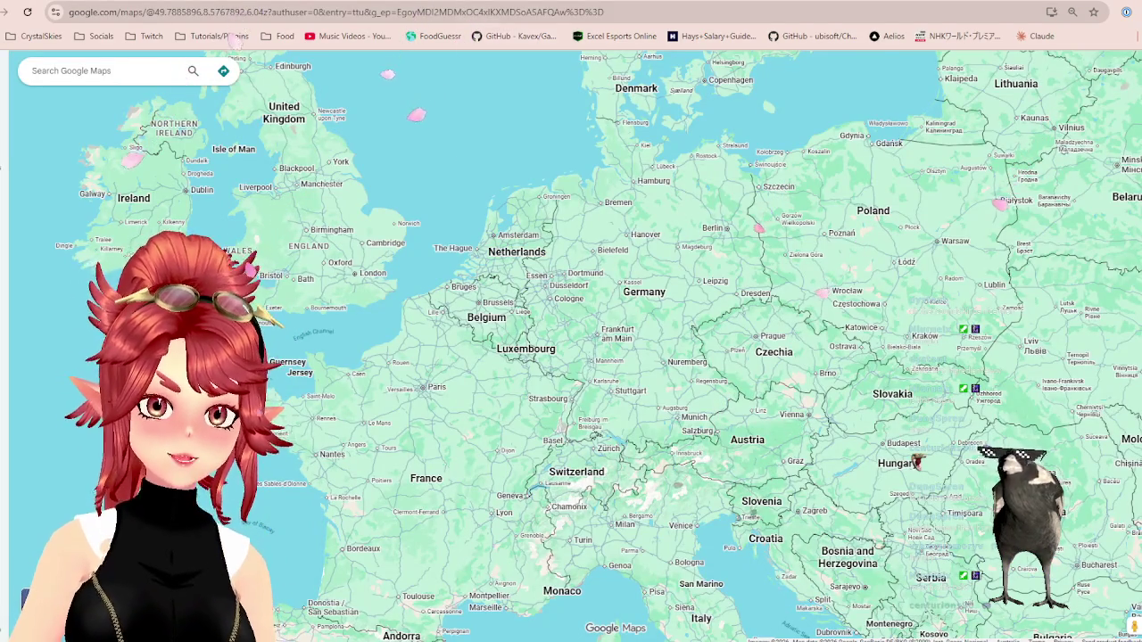
{"action": "key", "text": "ctrl+shift+Tab"}
{"action": "left_click", "coordinate": [849, 604]}
{"action": "type", "text": "ne"}
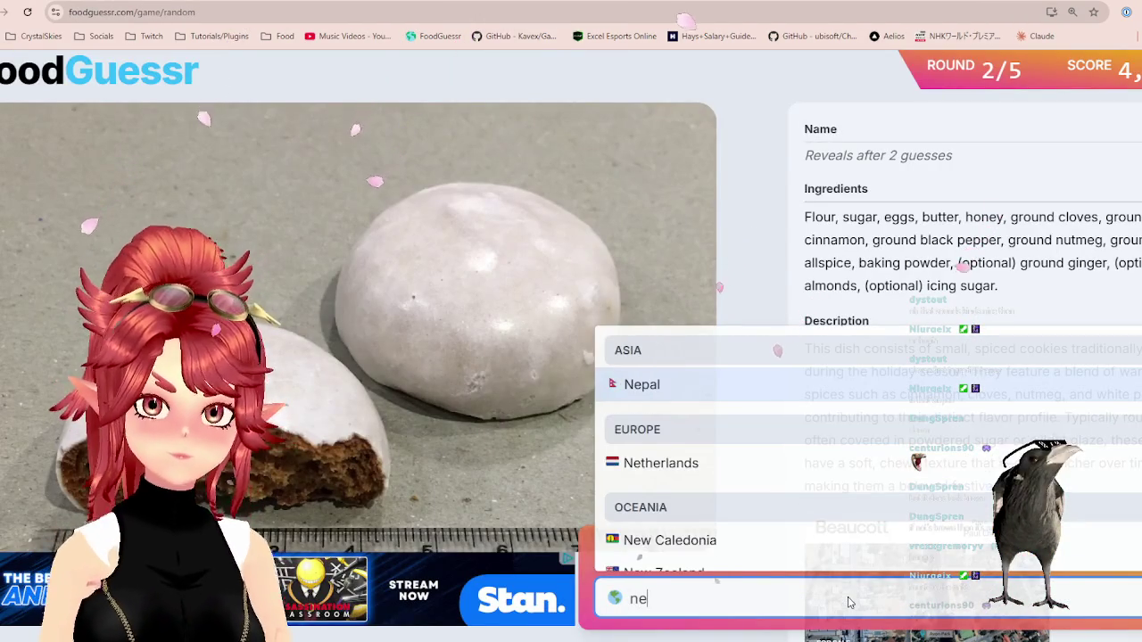
{"action": "left_click", "coordinate": [718, 479]}
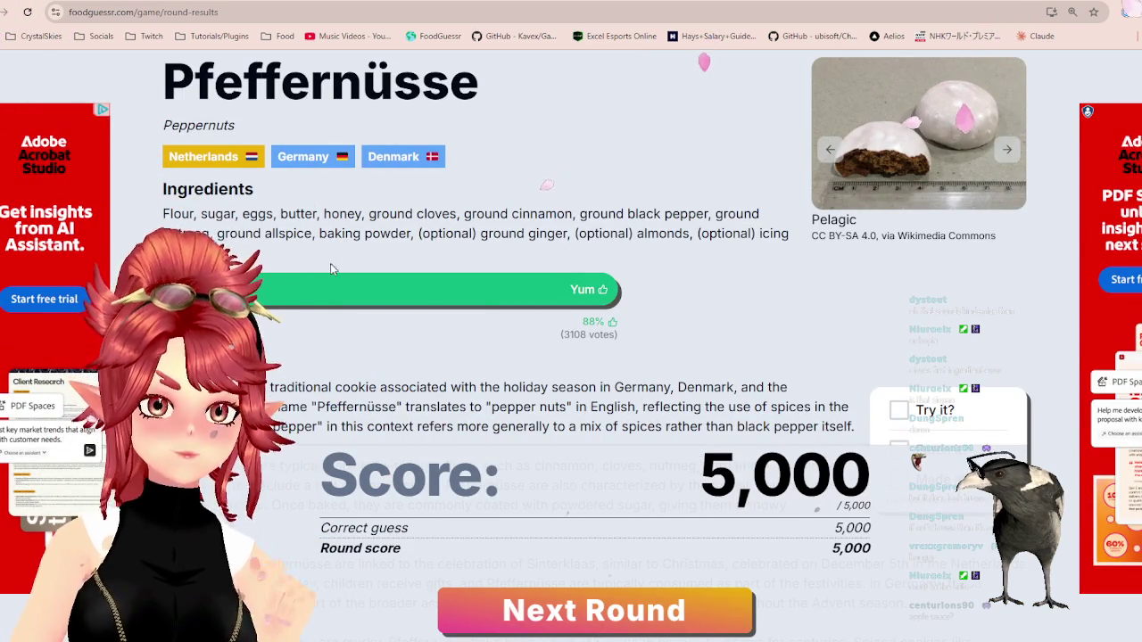
- Recheck the Europe map, then advance to round 3's Edam cheese casserole
{"action": "key", "text": "ctrl+Tab"}
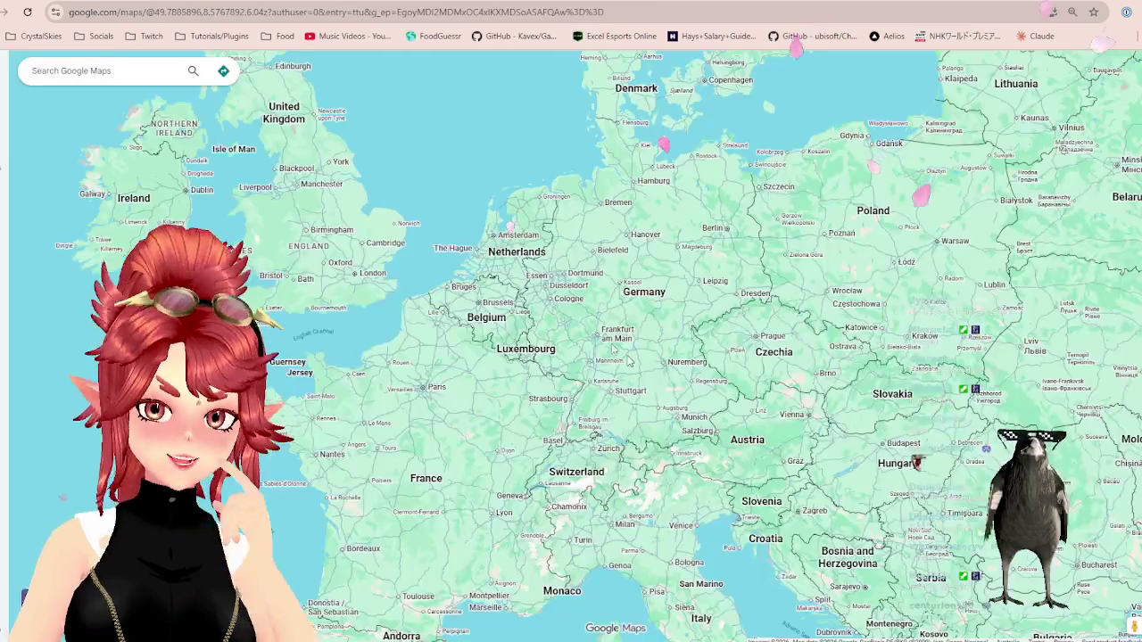
{"action": "scroll", "coordinate": [543, 327], "scroll_direction": "down", "scroll_amount": 1}
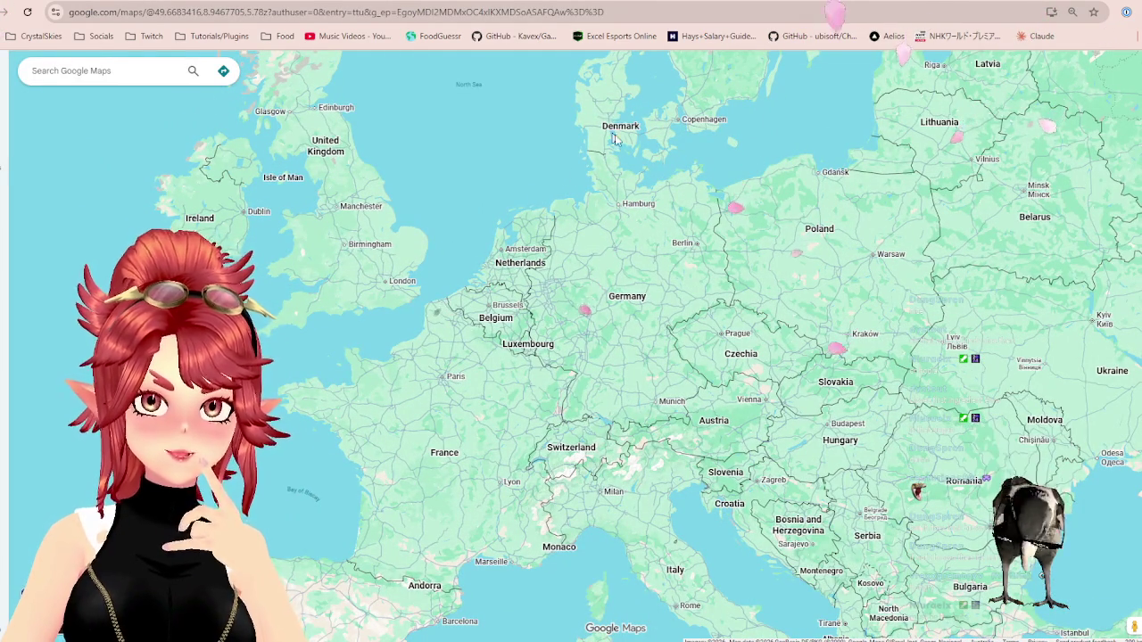
{"action": "key", "text": "ctrl+shift+Tab"}
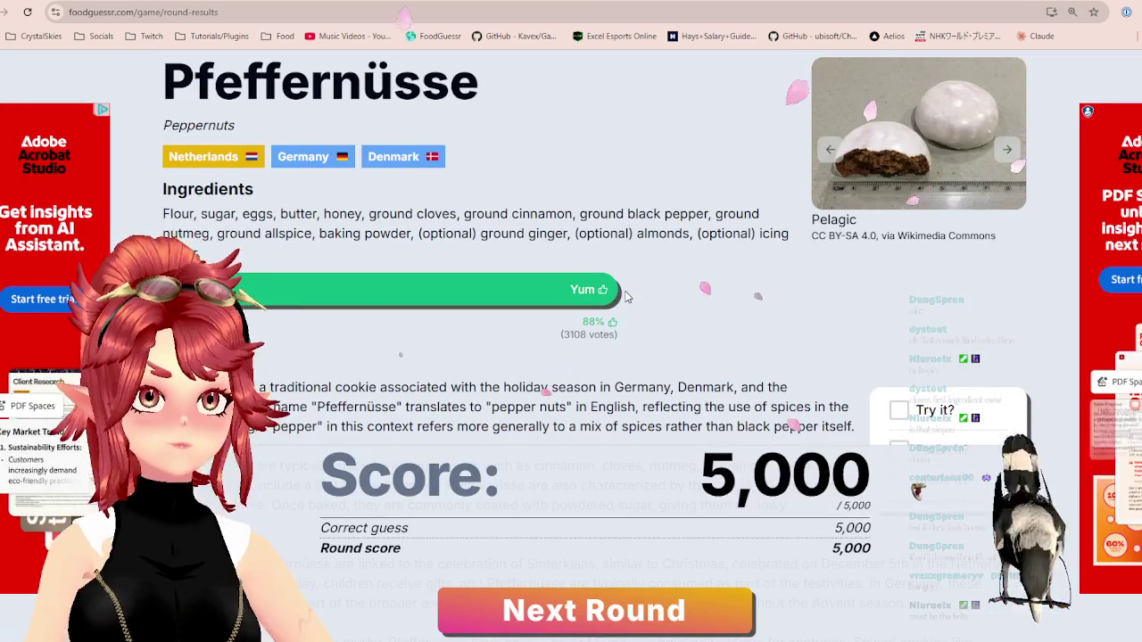
{"action": "scroll", "coordinate": [657, 332], "scroll_direction": "down", "scroll_amount": 1}
{"action": "key", "text": "space"}
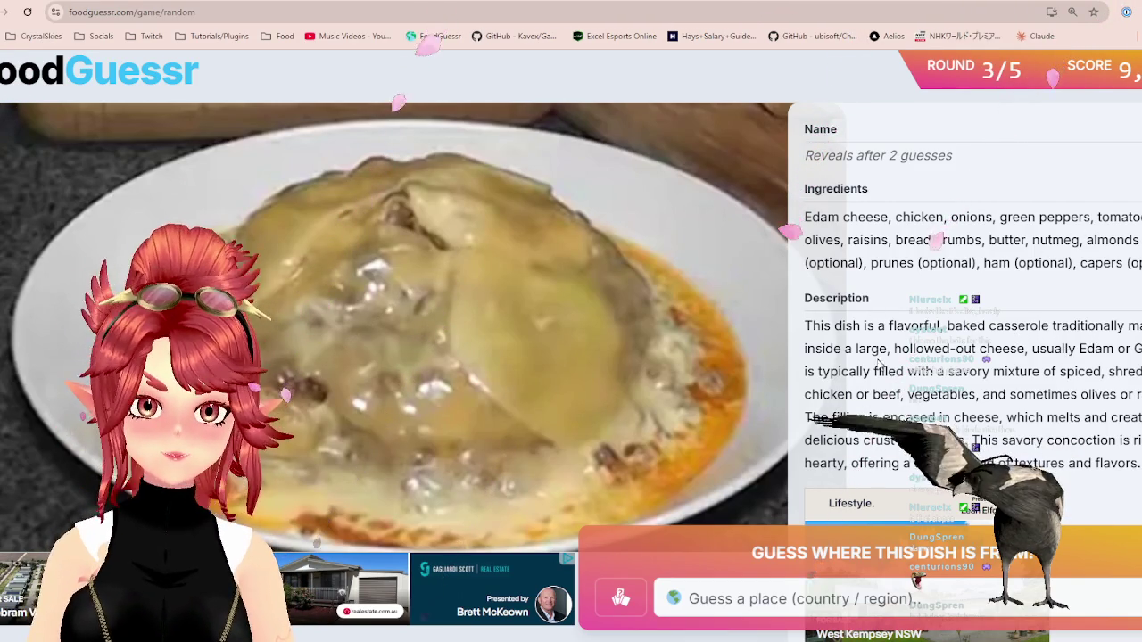
{"action": "left_click_drag", "start_coordinate": [901, 349], "coordinate": [1011, 349]}
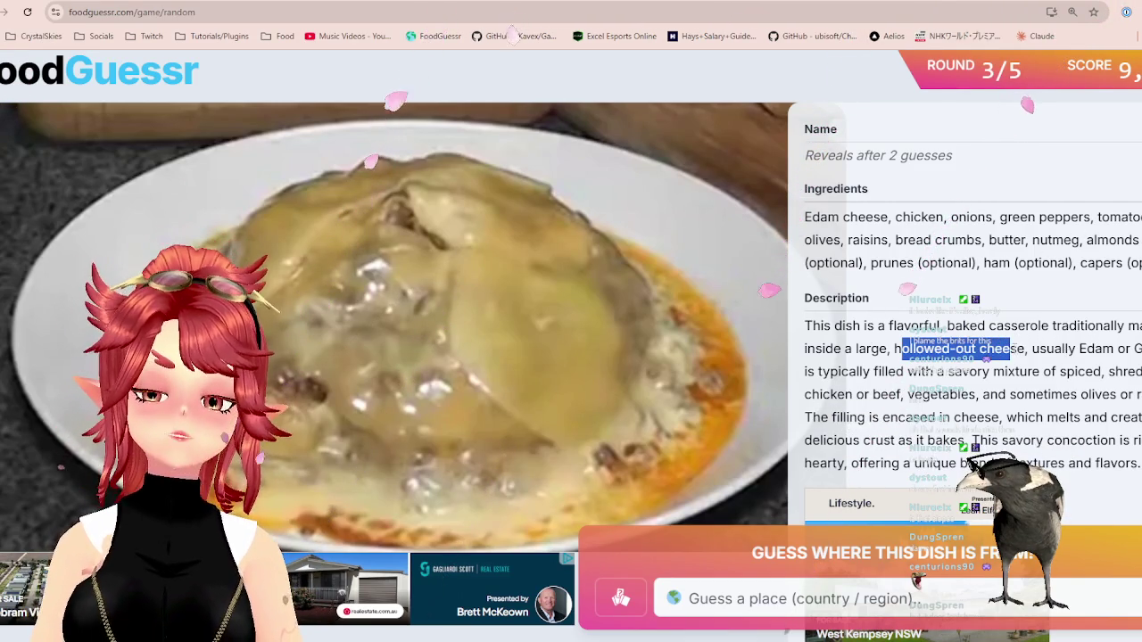
{"action": "left_click", "coordinate": [1050, 349]}
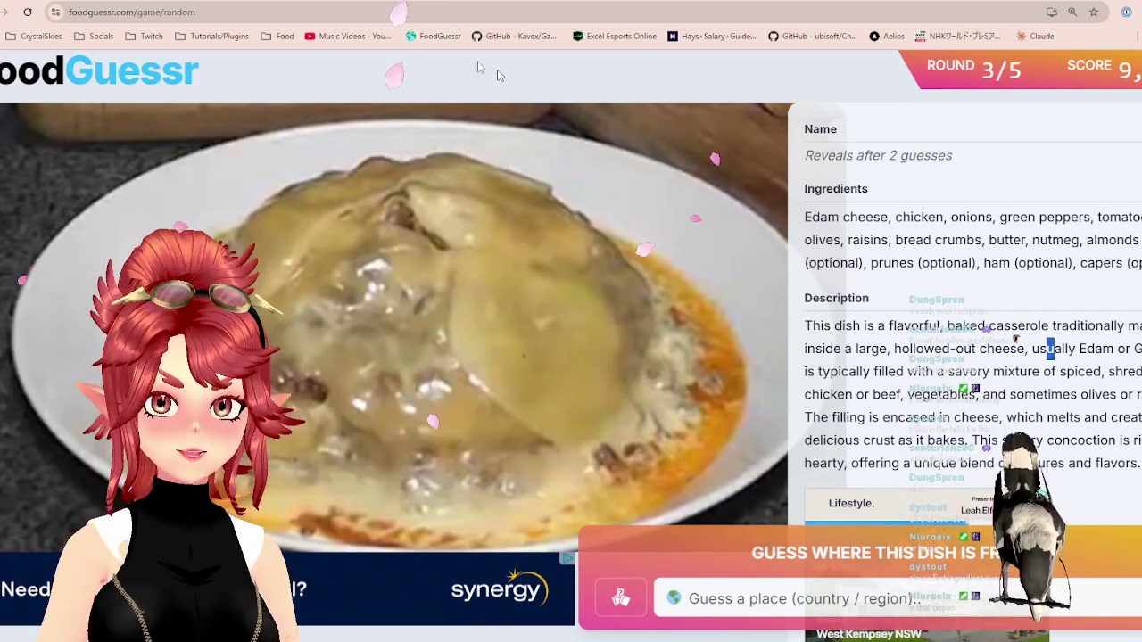
{"action": "key", "text": "ctrl+Tab"}
{"action": "mouse_move", "coordinate": [633, 281]}
{"action": "left_mouse_down"}
{"action": "mouse_move", "coordinate": [625, 147]}
{"action": "mouse_move", "coordinate": [700, 172]}
{"action": "left_mouse_up"}
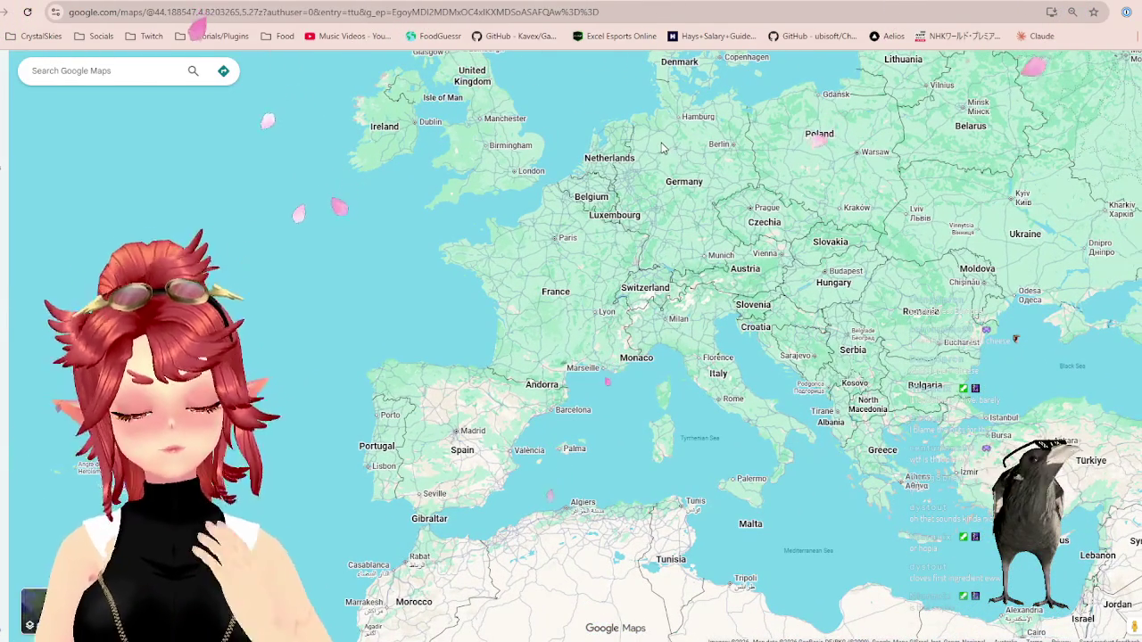
{"action": "key", "text": "ctrl+shift+Tab"}
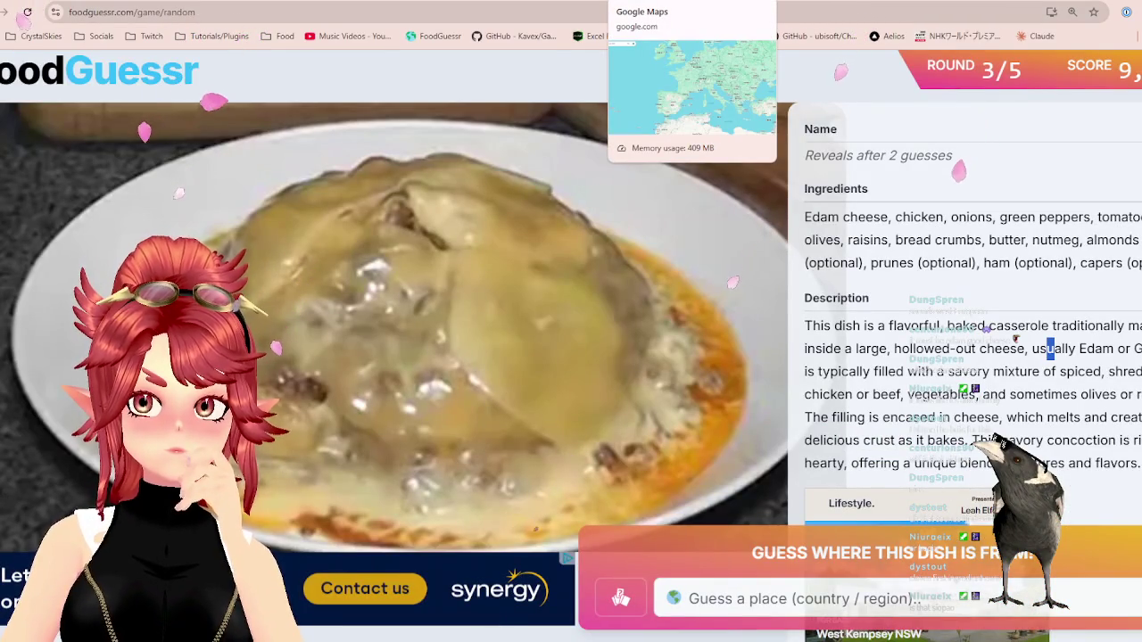
{"action": "key", "text": "ctrl+Tab"}
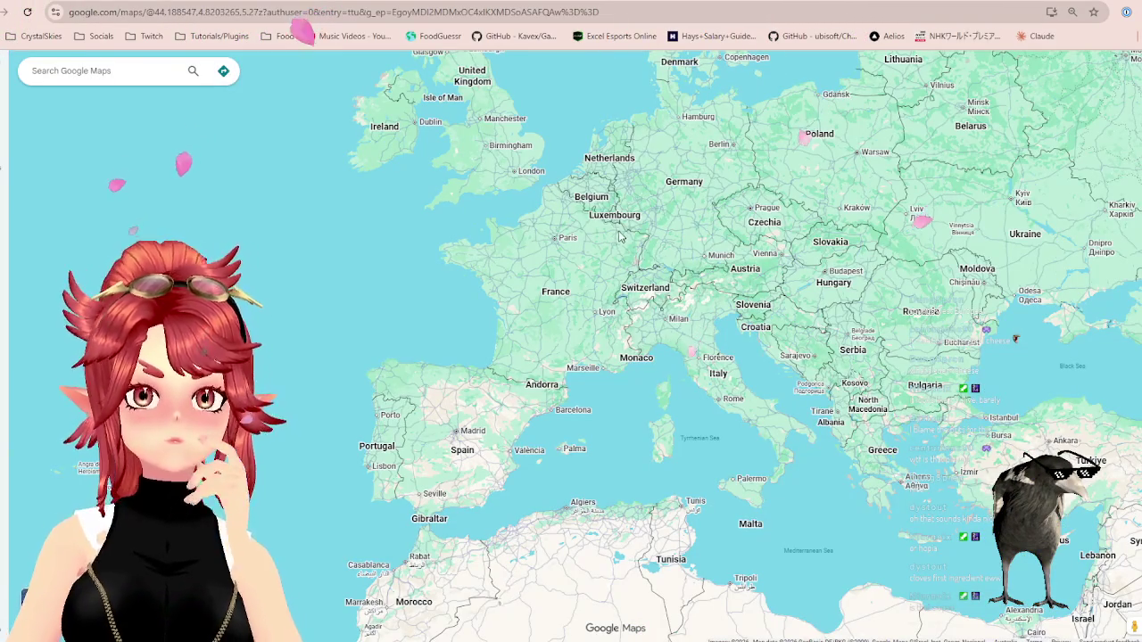
{"action": "key", "text": "ctrl+shift+Tab"}
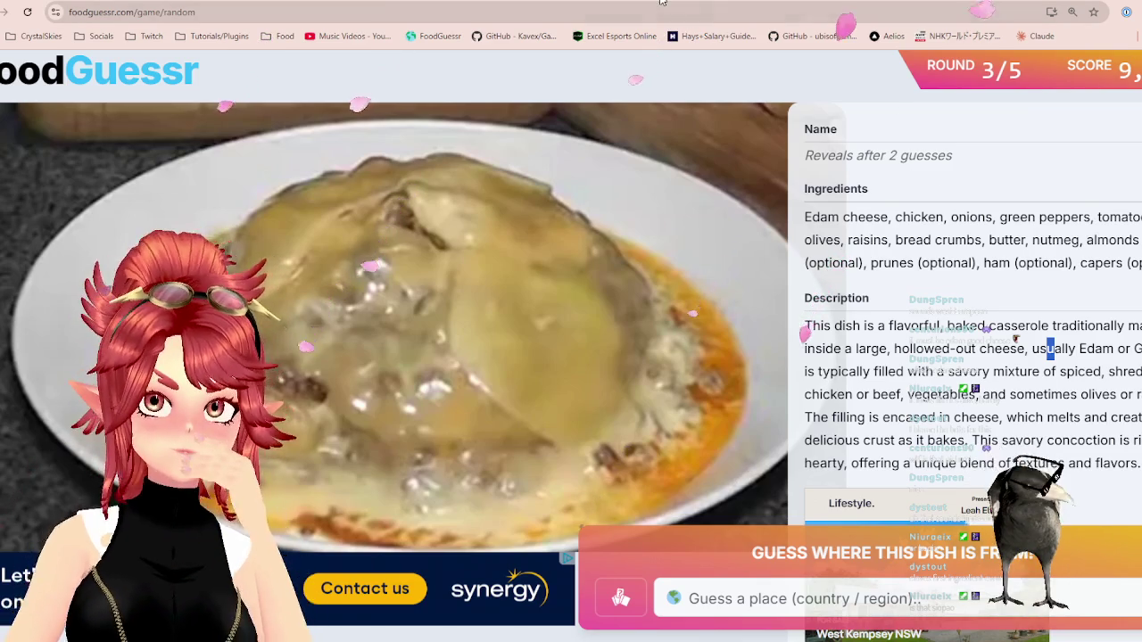
{"action": "key", "text": "ctrl+Tab"}
{"action": "scroll", "coordinate": [558, 222], "scroll_direction": "up", "scroll_amount": 1}
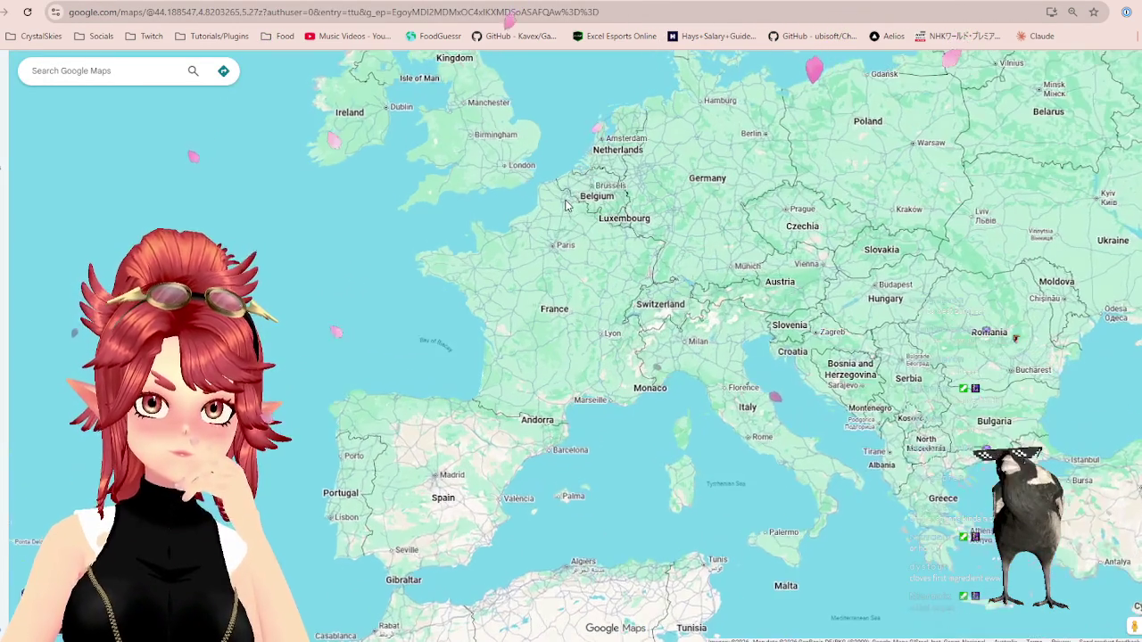
{"action": "left_click_drag", "start_coordinate": [558, 222], "coordinate": [551, 348]}
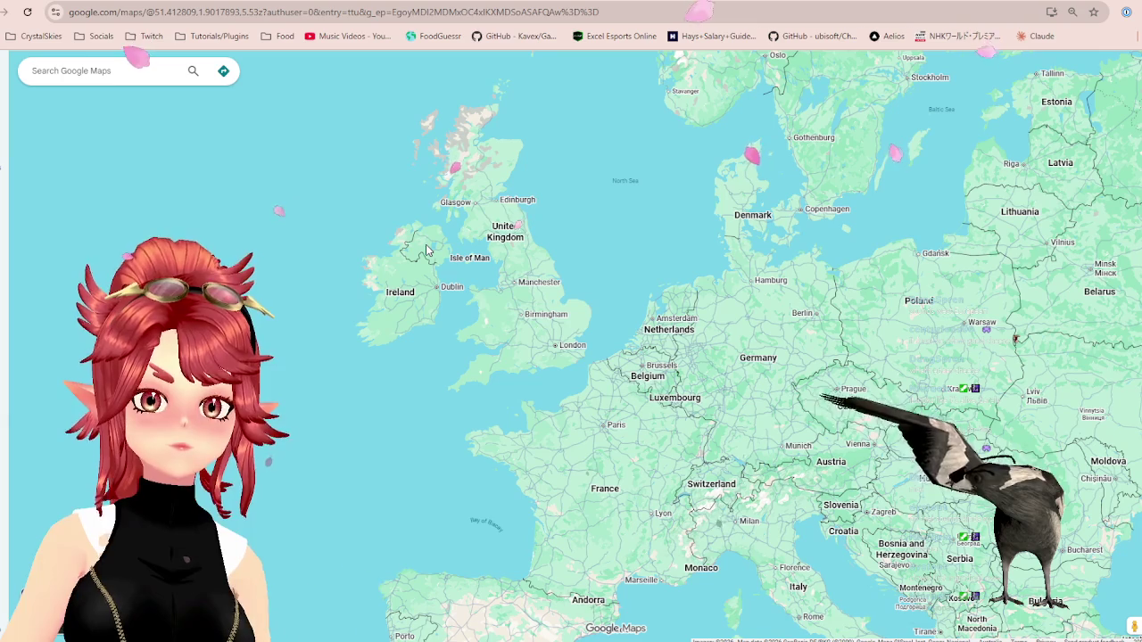
{"action": "scroll", "coordinate": [427, 251], "scroll_direction": "up", "scroll_amount": 2}
{"action": "scroll", "coordinate": [593, 267], "scroll_direction": "down", "scroll_amount": 3}
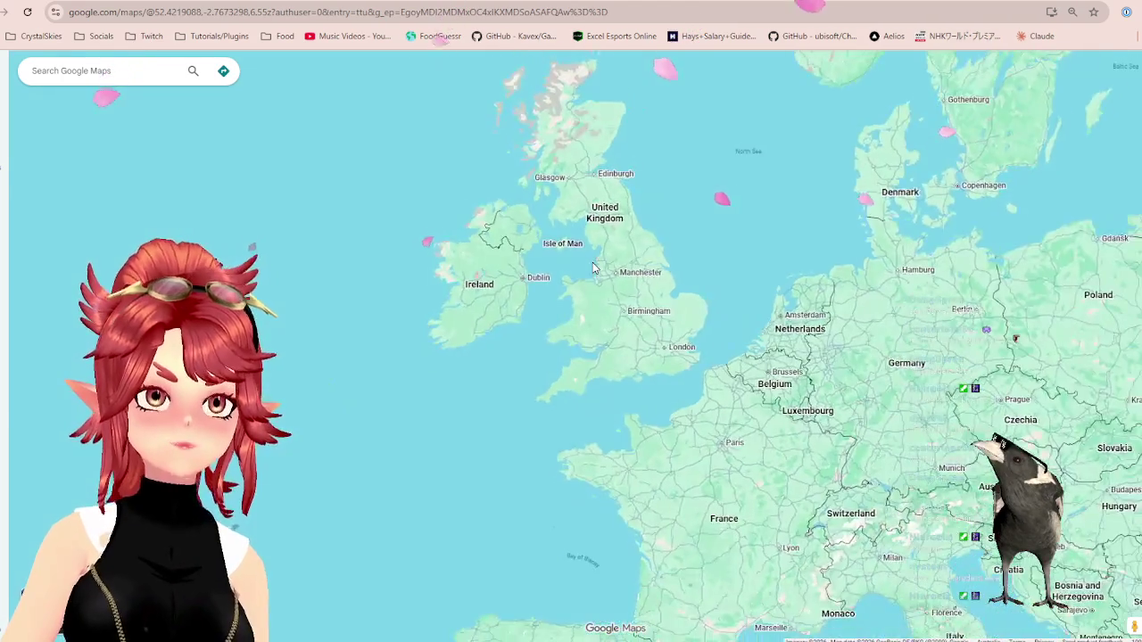
{"action": "scroll", "coordinate": [594, 267], "scroll_direction": "up", "scroll_amount": 1}
{"action": "scroll", "coordinate": [594, 263], "scroll_direction": "up", "scroll_amount": 1}
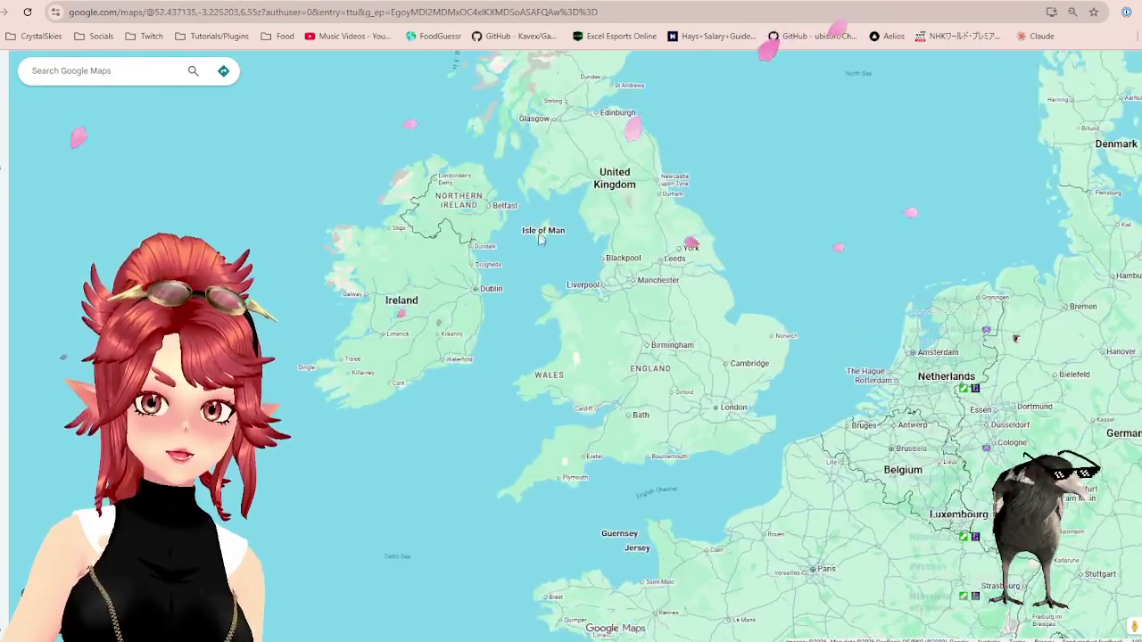
{"action": "scroll", "coordinate": [595, 256], "scroll_direction": "up", "scroll_amount": 1}
{"action": "scroll", "coordinate": [595, 254], "scroll_direction": "down", "scroll_amount": 1}
{"action": "scroll", "coordinate": [589, 258], "scroll_direction": "up", "scroll_amount": 1}
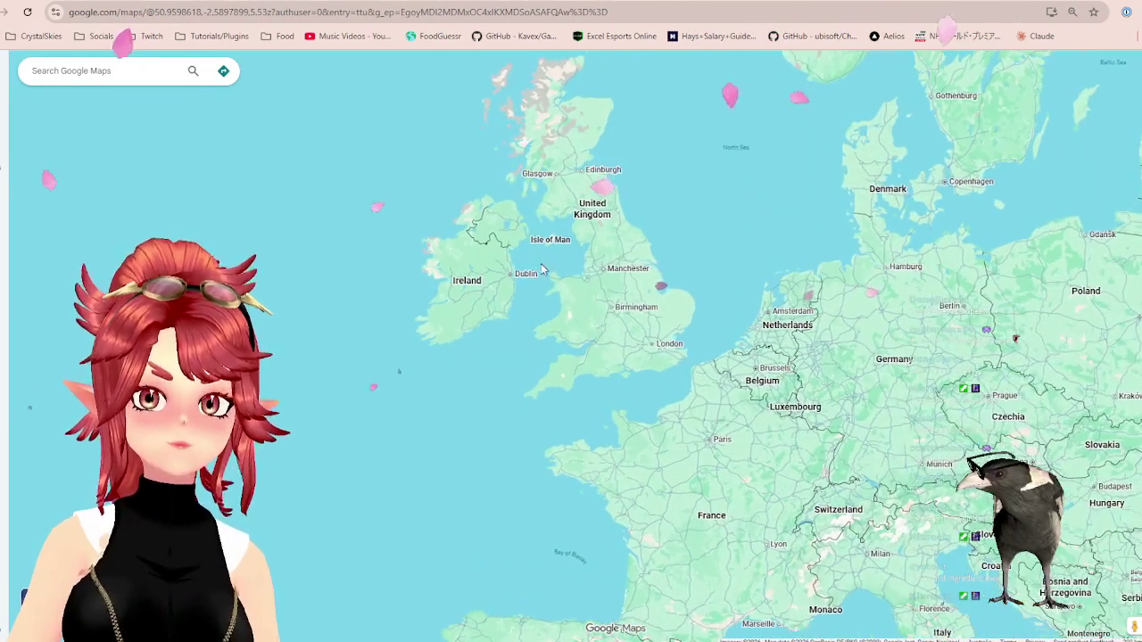
{"action": "key", "text": "ctrl+w"}
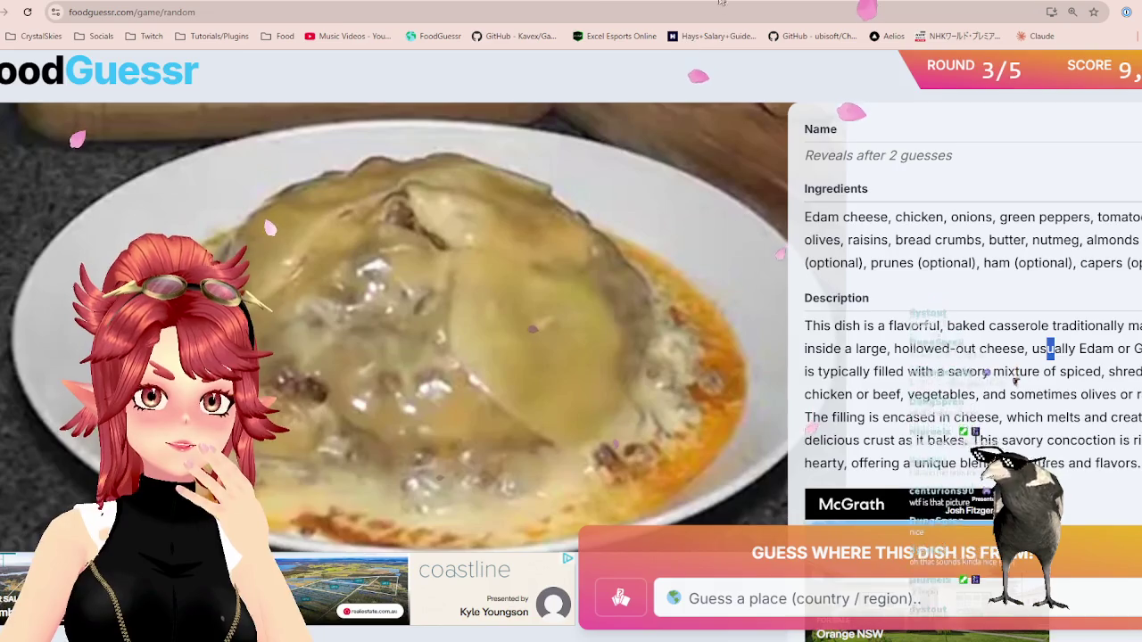
- Zoom the Europe map in on the Netherlands and back out
{"action": "key", "text": "ctrl+Tab"}
{"action": "scroll", "coordinate": [694, 371], "scroll_direction": "down", "scroll_amount": 2}
{"action": "left_click_drag", "start_coordinate": [694, 371], "coordinate": [649, 354]}
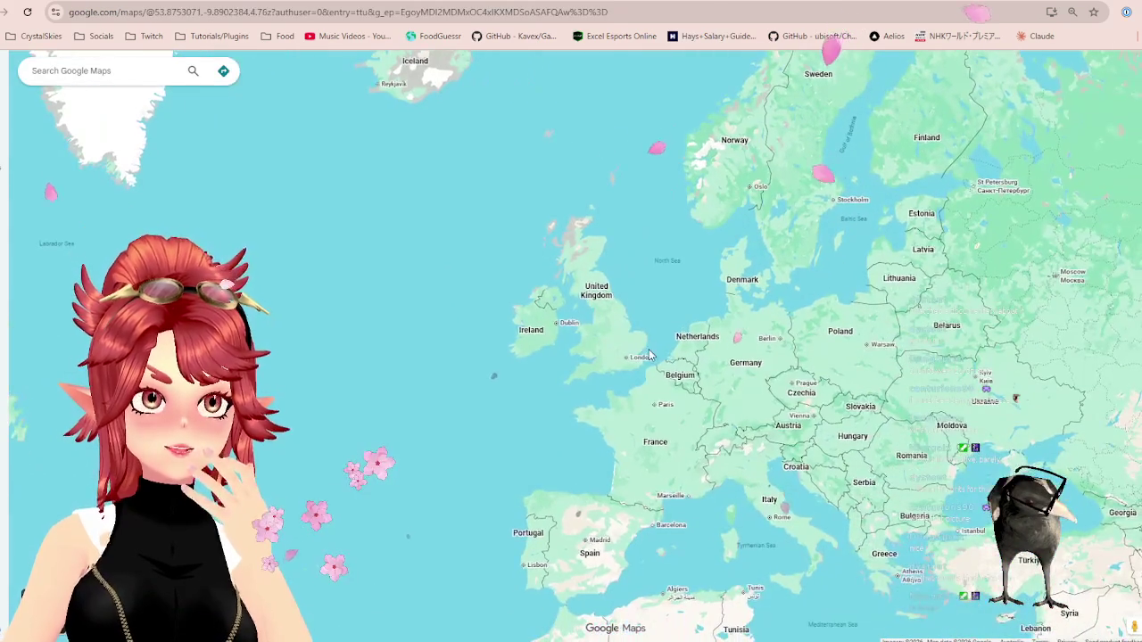
{"action": "scroll", "coordinate": [770, 390], "scroll_direction": "up", "scroll_amount": 2}
{"action": "scroll", "coordinate": [704, 401], "scroll_direction": "up", "scroll_amount": 2}
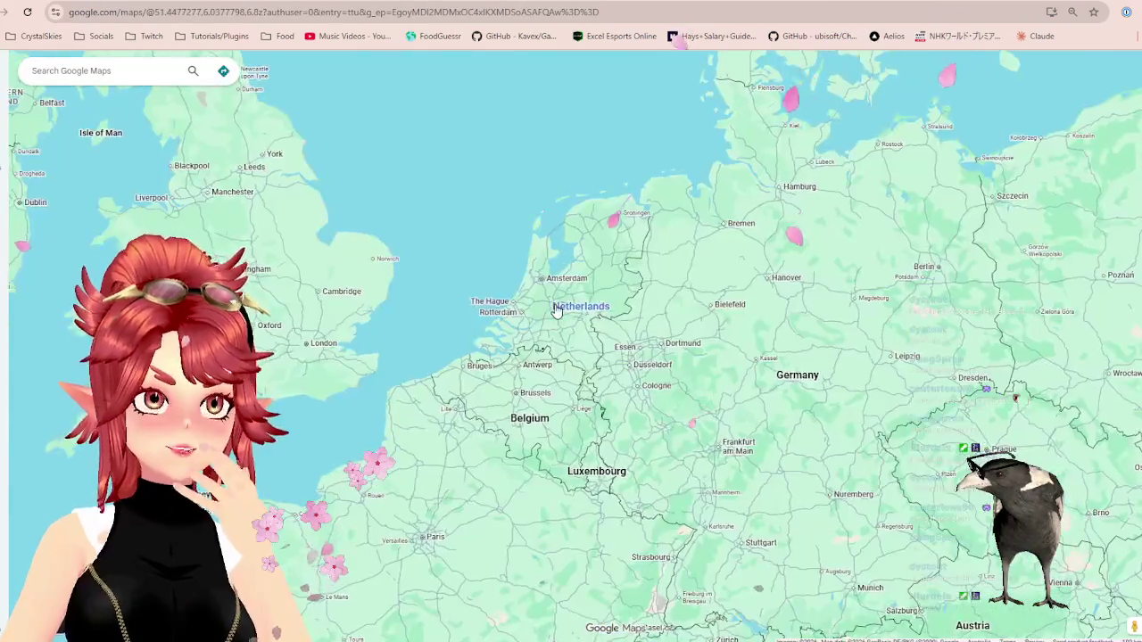
{"action": "scroll", "coordinate": [651, 414], "scroll_direction": "up", "scroll_amount": 2}
{"action": "scroll", "coordinate": [650, 414], "scroll_direction": "down", "scroll_amount": 2}
{"action": "scroll", "coordinate": [628, 307], "scroll_direction": "up", "scroll_amount": 1}
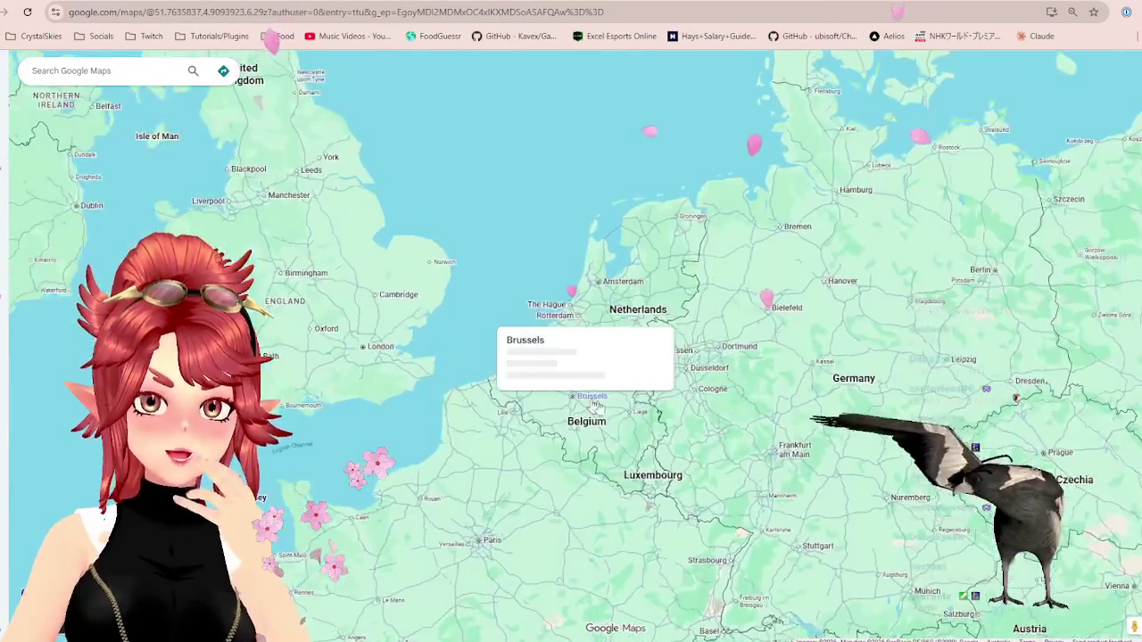
{"action": "scroll", "coordinate": [628, 307], "scroll_direction": "up", "scroll_amount": 1}
{"action": "scroll", "coordinate": [628, 307], "scroll_direction": "down", "scroll_amount": 1}
{"action": "key", "text": "ctrl+w"}
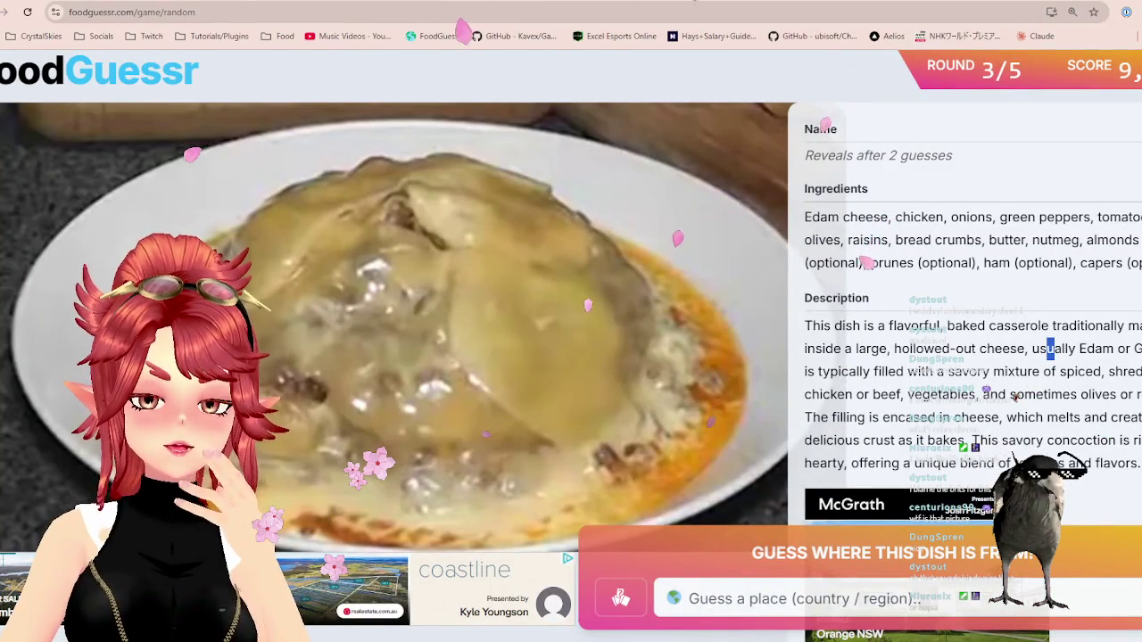
- Frame Britain, the Low Countries, Denmark and Germany on the map
{"action": "left_click", "coordinate": [660, 2]}
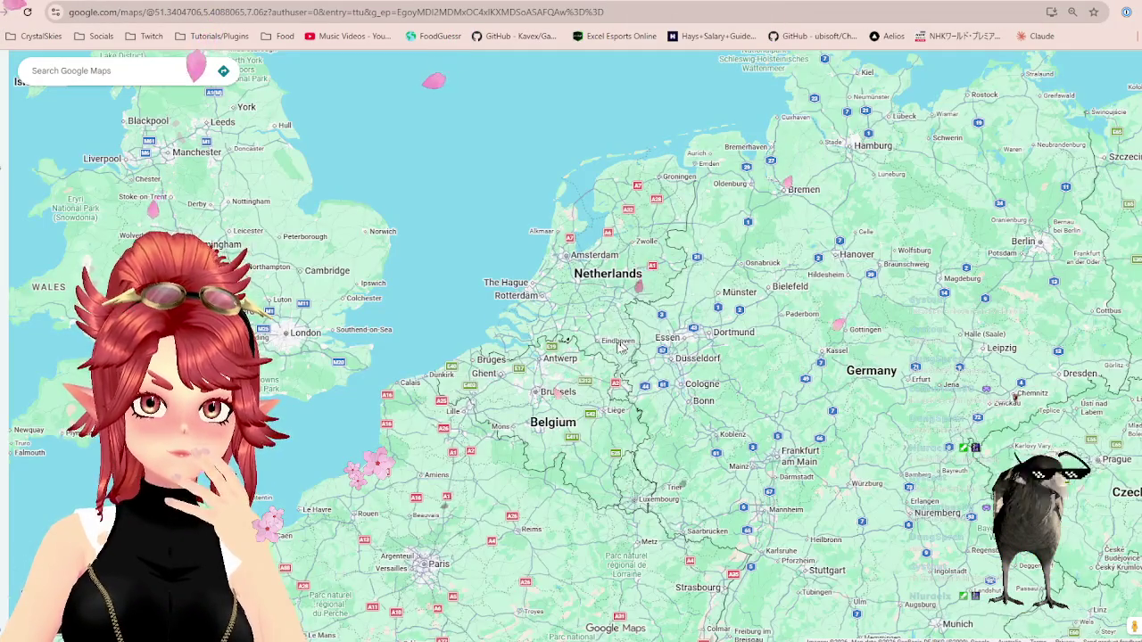
{"action": "scroll", "coordinate": [634, 339], "scroll_direction": "down", "scroll_amount": 2}
{"action": "left_click_drag", "start_coordinate": [340, 269], "coordinate": [395, 322]}
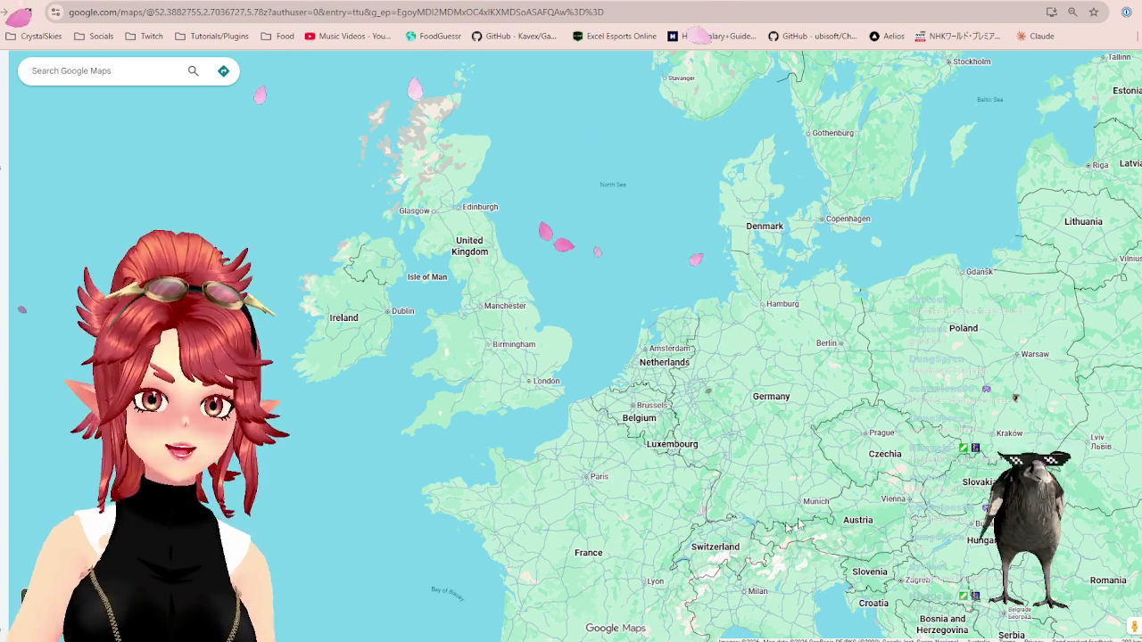
{"action": "key", "text": "ctrl+Tab"}
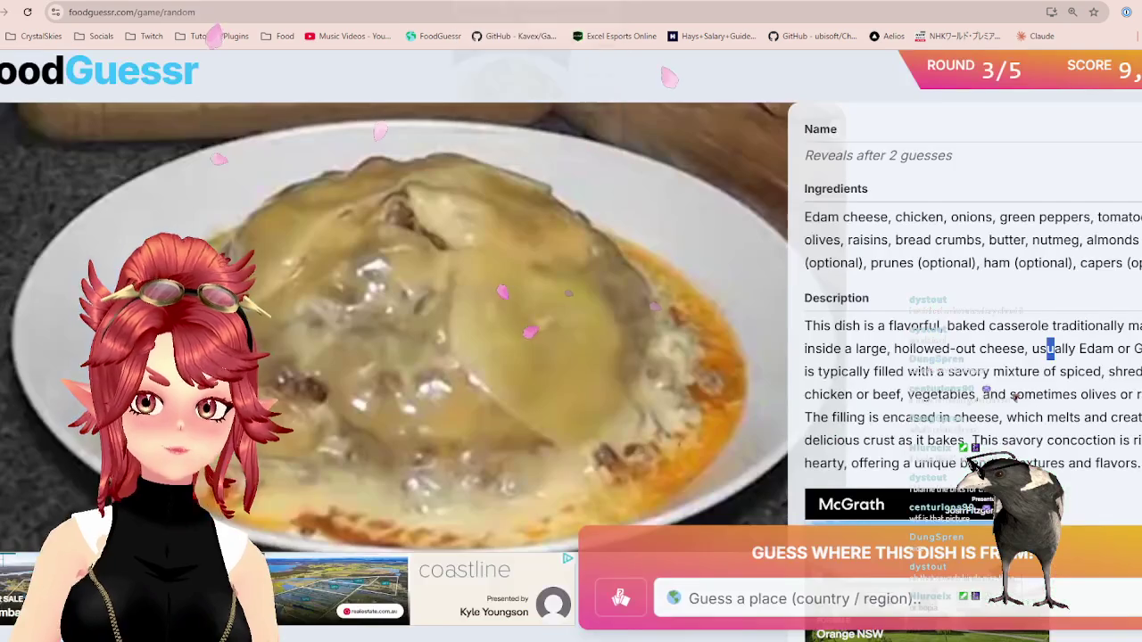
{"action": "key", "text": "ctrl+Tab"}
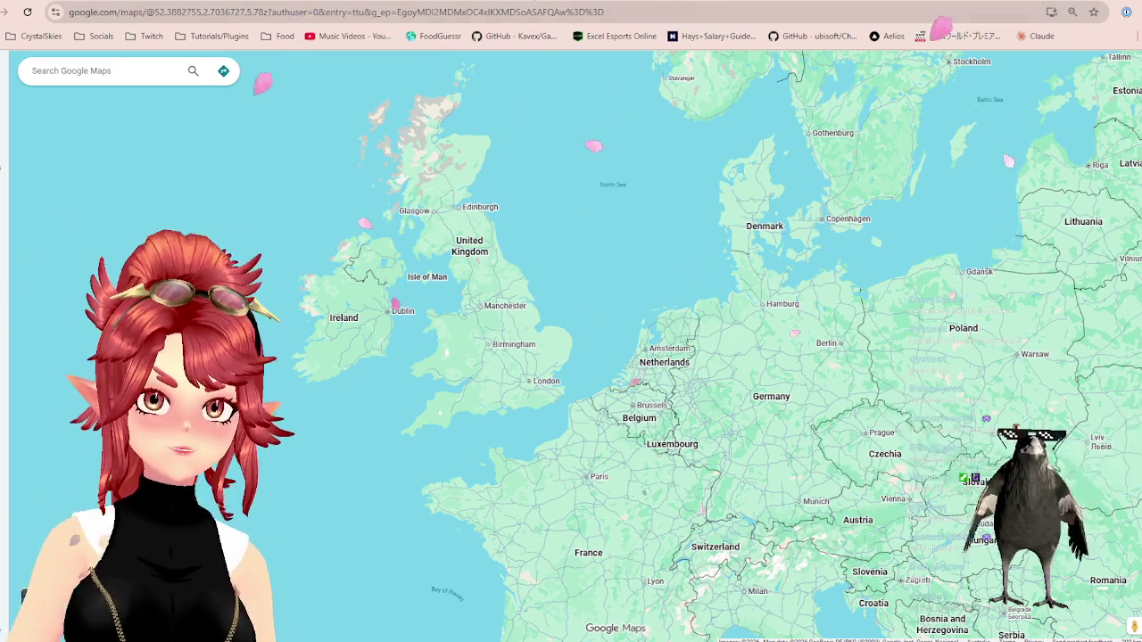
- Guess Netherlands for the Edam casserole dish, which comes back Cold
{"action": "key", "text": "ctrl+Tab"}
{"action": "left_click", "coordinate": [768, 598]}
{"action": "type", "text": "neth"}
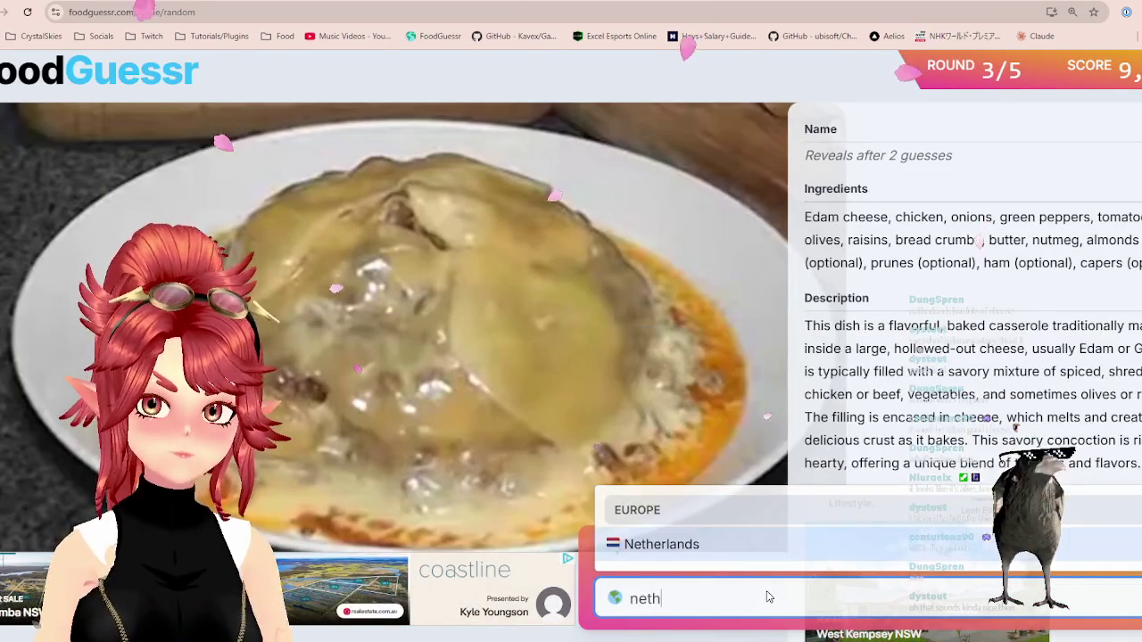
{"action": "left_click", "coordinate": [731, 558]}
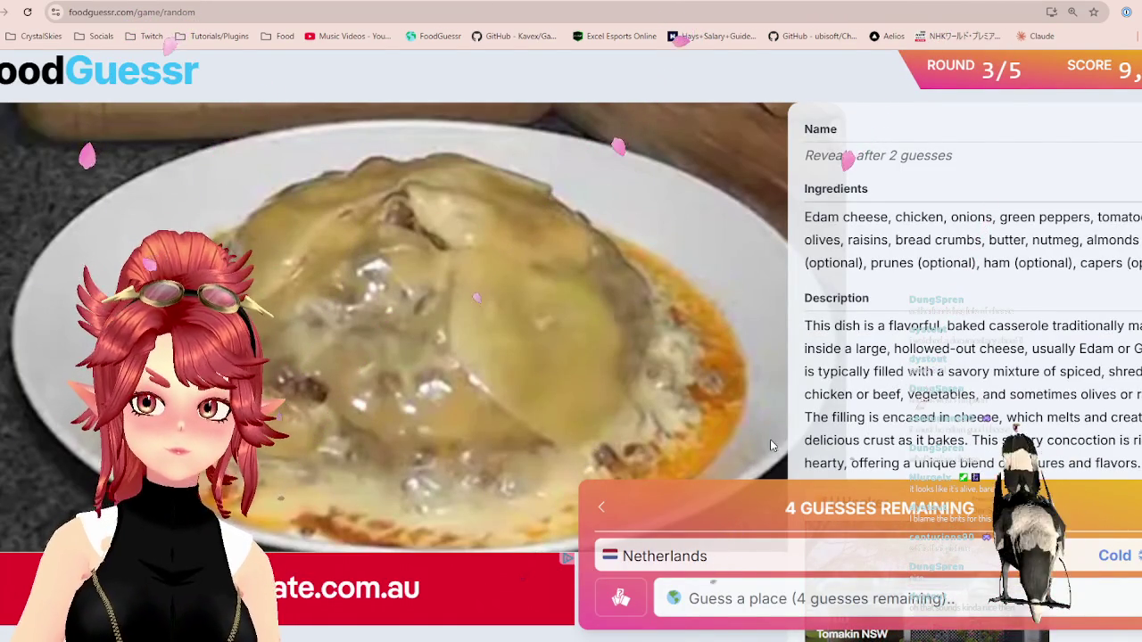
- Guess Ireland as well, also Cold, revealing the dish as Keshi Yena
{"action": "key", "text": "ctrl+Tab"}
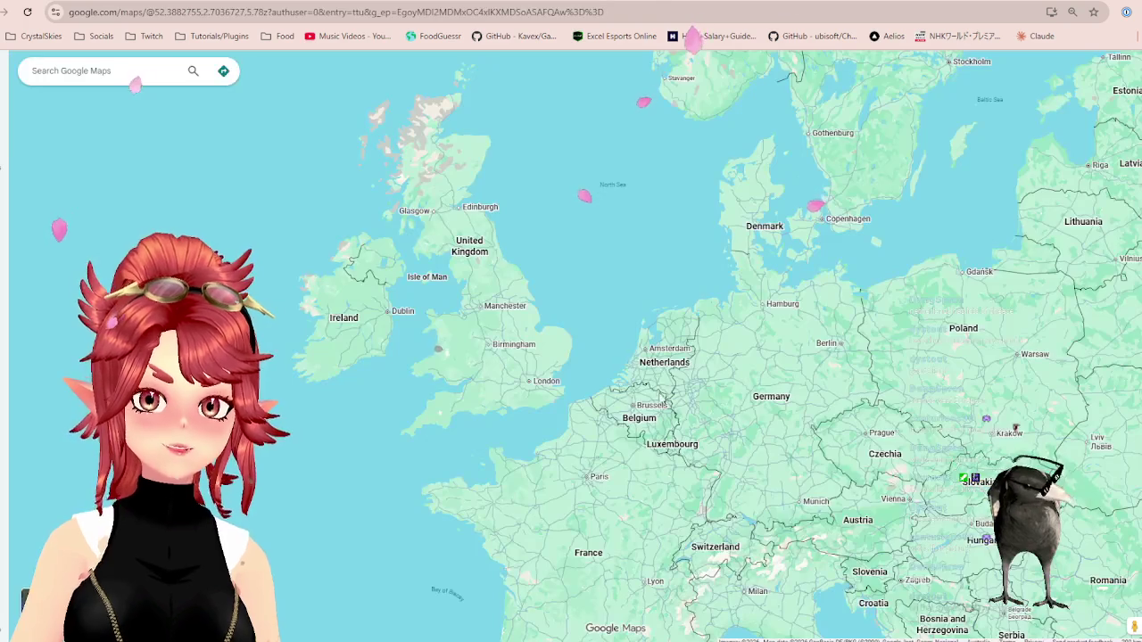
{"action": "key", "text": "ctrl+shift+Tab"}
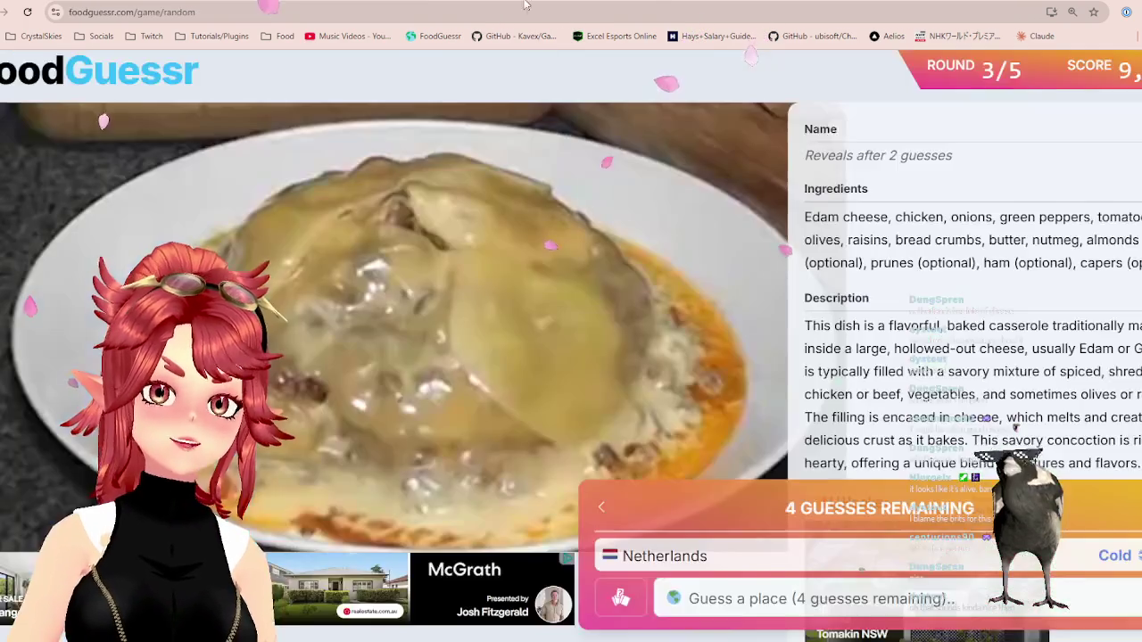
{"action": "left_click", "coordinate": [861, 613]}
{"action": "type", "text": "ir"}
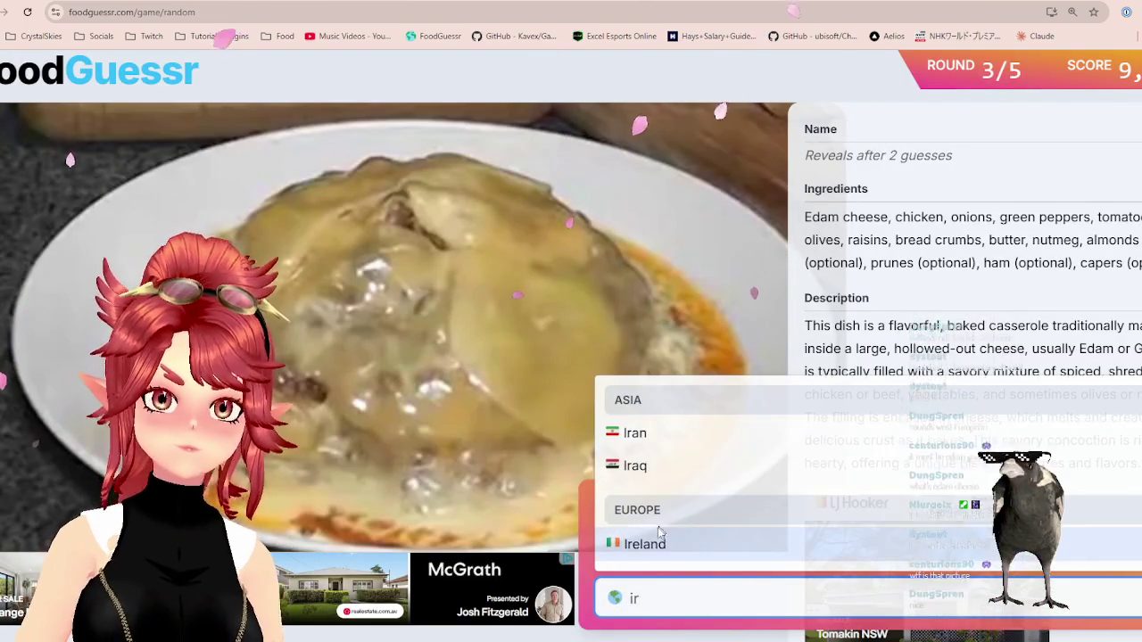
{"action": "left_click", "coordinate": [669, 542]}
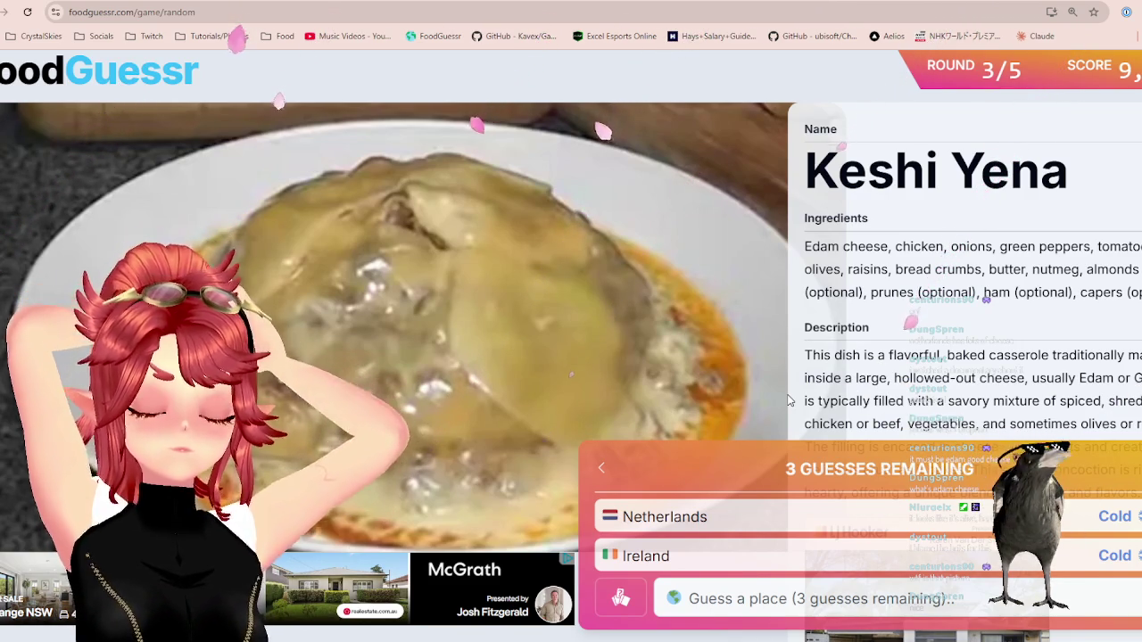
{"action": "key", "text": "ctrl+Tab"}
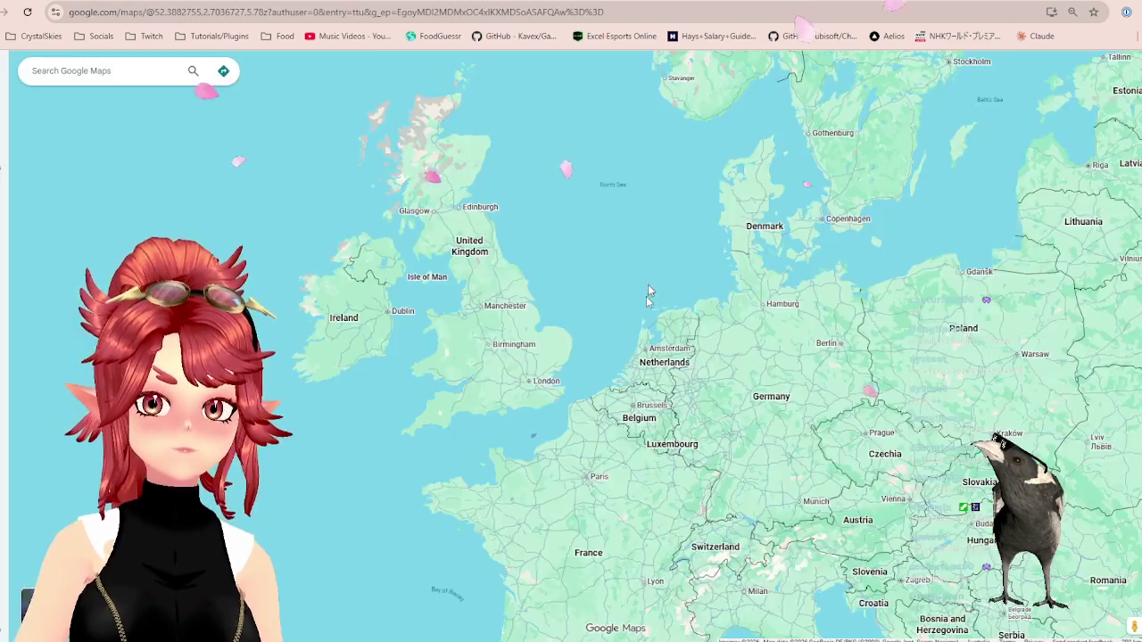
{"action": "scroll", "coordinate": [616, 379], "scroll_direction": "down", "scroll_amount": 3}
{"action": "scroll", "coordinate": [616, 379], "scroll_direction": "down", "scroll_amount": 2}
{"action": "mouse_move", "coordinate": [613, 376]}
{"action": "left_mouse_down"}
{"action": "mouse_move", "coordinate": [647, 297]}
{"action": "mouse_move", "coordinate": [865, 392]}
{"action": "mouse_move", "coordinate": [543, 392]}
{"action": "mouse_move", "coordinate": [804, 379]}
{"action": "mouse_move", "coordinate": [700, 365]}
{"action": "left_mouse_up"}
{"action": "key", "text": "ctrl+w"}
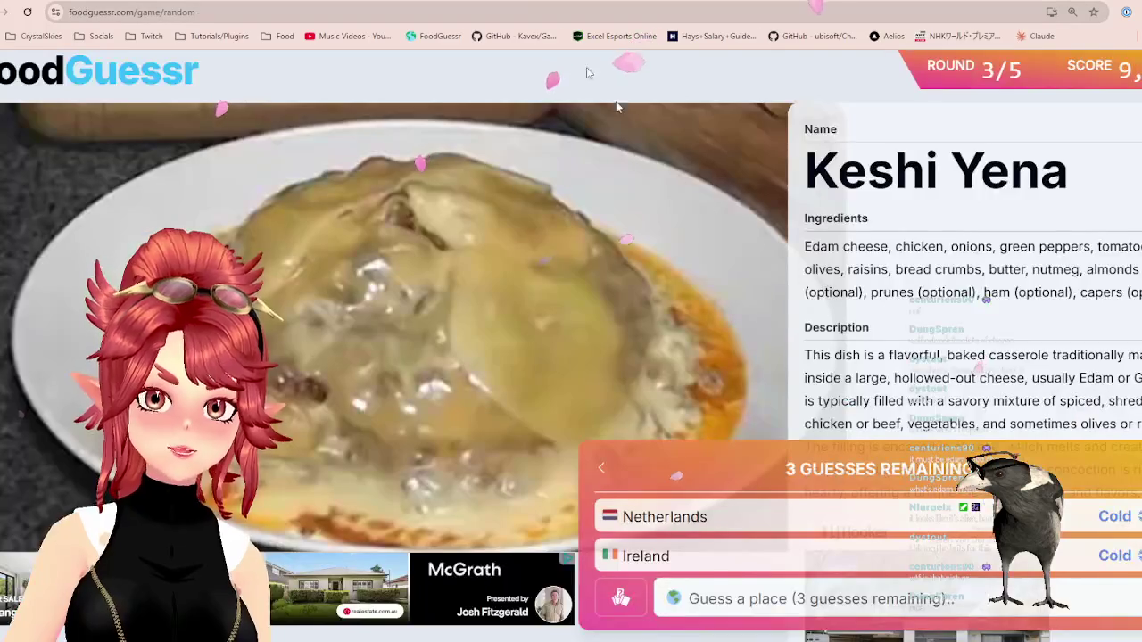
{"action": "key", "text": "ctrl+Tab"}
{"action": "mouse_move", "coordinate": [430, 340]}
{"action": "left_mouse_down"}
{"action": "mouse_move", "coordinate": [706, 250]}
{"action": "mouse_move", "coordinate": [448, 308]}
{"action": "left_mouse_up"}
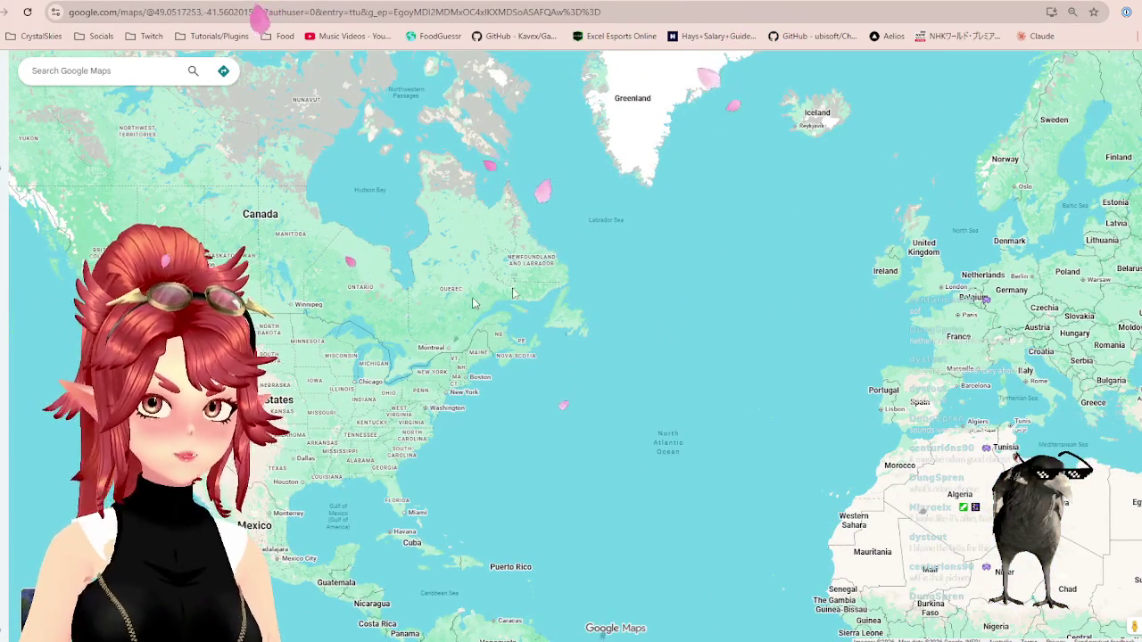
{"action": "scroll", "coordinate": [861, 315], "scroll_direction": "up", "scroll_amount": 2}
{"action": "key", "text": "ctrl+Tab"}
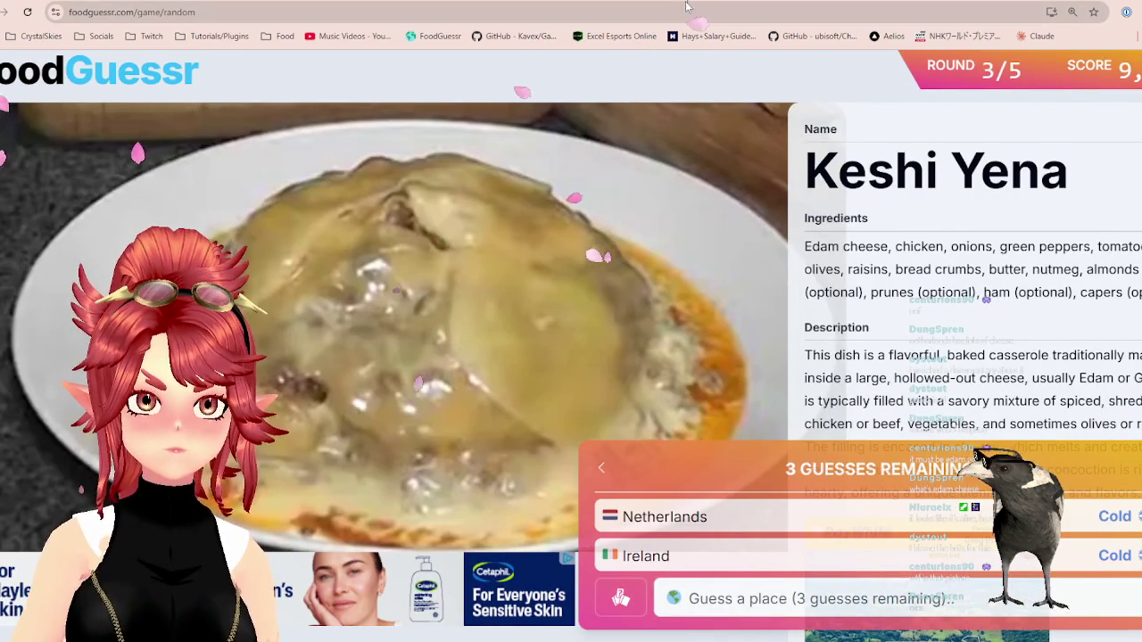
{"action": "key", "text": "ctrl+Tab"}
{"action": "scroll", "coordinate": [550, 387], "scroll_direction": "down", "scroll_amount": 2}
{"action": "left_click_drag", "start_coordinate": [551, 387], "coordinate": [663, 327]}
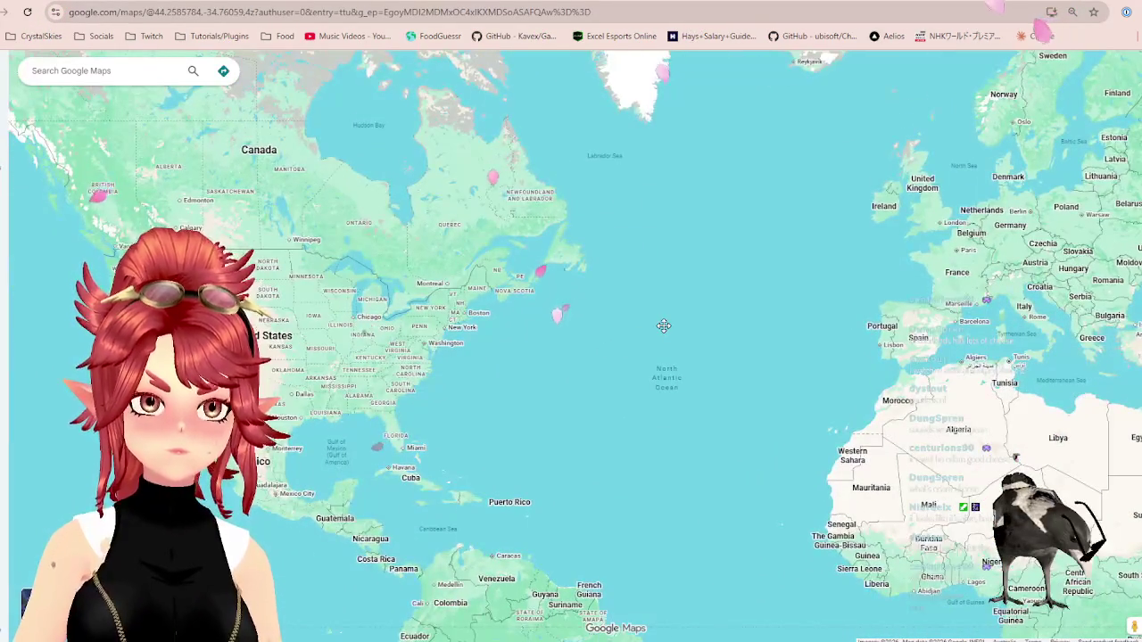
{"action": "scroll", "coordinate": [485, 395], "scroll_direction": "up", "scroll_amount": 2}
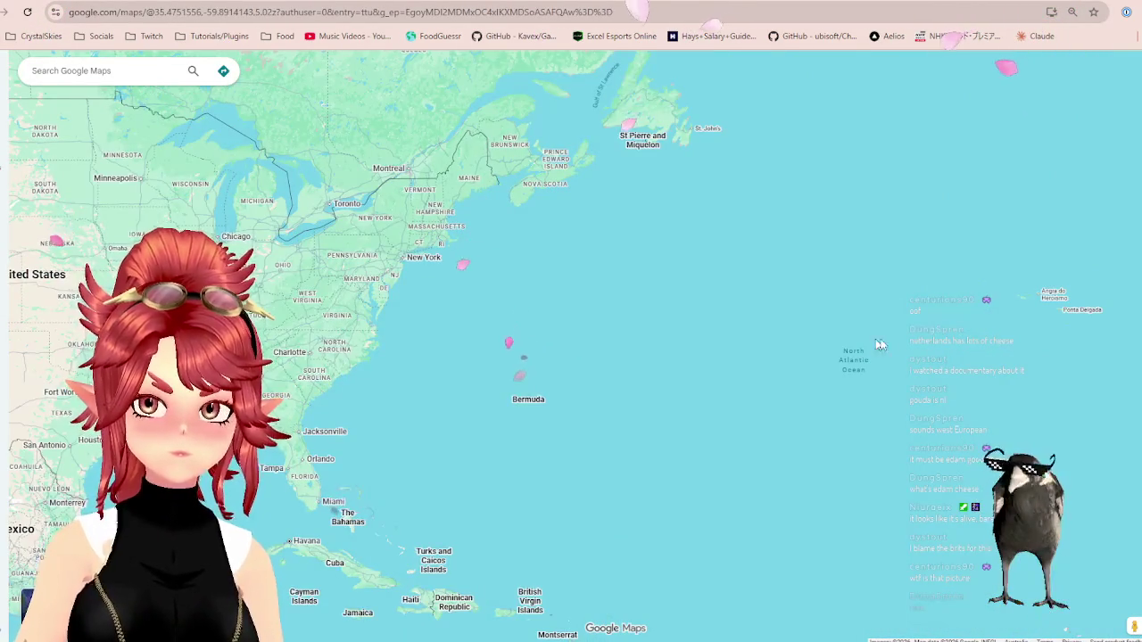
{"action": "scroll", "coordinate": [929, 356], "scroll_direction": "up", "scroll_amount": 1}
{"action": "left_click_drag", "start_coordinate": [929, 355], "coordinate": [593, 400]}
{"action": "scroll", "coordinate": [593, 400], "scroll_direction": "up", "scroll_amount": 1}
{"action": "scroll", "coordinate": [593, 400], "scroll_direction": "up", "scroll_amount": 2}
{"action": "scroll", "coordinate": [380, 454], "scroll_direction": "down", "scroll_amount": 1}
{"action": "scroll", "coordinate": [428, 419], "scroll_direction": "down", "scroll_amount": 2}
{"action": "mouse_move", "coordinate": [441, 484]}
{"action": "left_mouse_down"}
{"action": "mouse_move", "coordinate": [652, 416]}
{"action": "mouse_move", "coordinate": [505, 386]}
{"action": "left_mouse_up"}
{"action": "scroll", "coordinate": [347, 377], "scroll_direction": "up", "scroll_amount": 1}
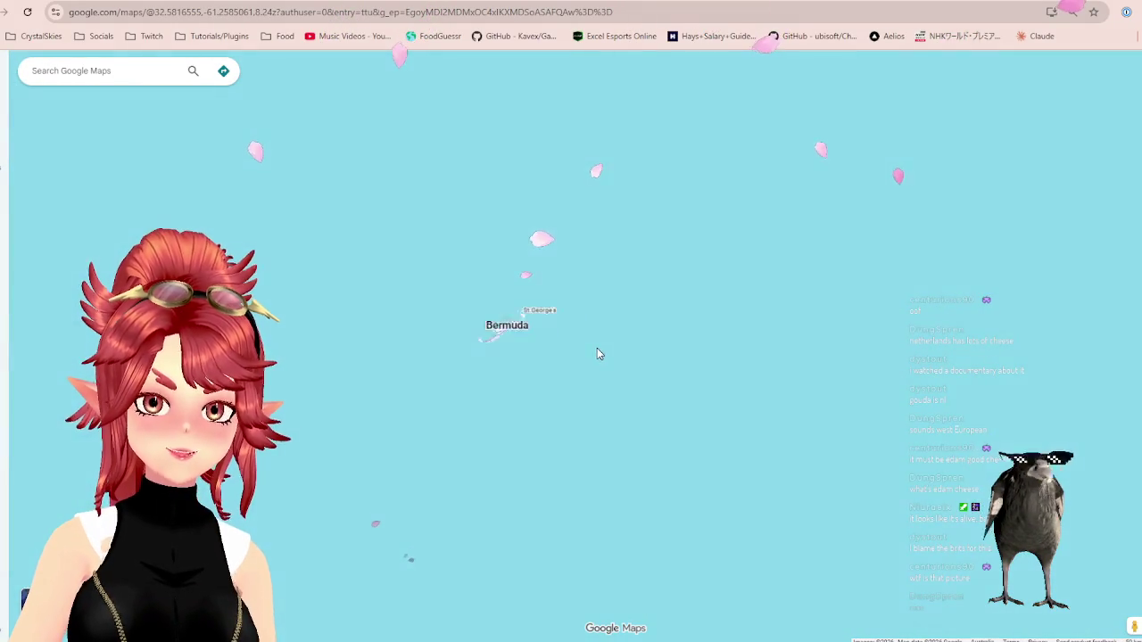
{"action": "scroll", "coordinate": [599, 352], "scroll_direction": "down", "scroll_amount": 2}
{"action": "left_click_drag", "start_coordinate": [743, 324], "coordinate": [473, 386]}
{"action": "scroll", "coordinate": [473, 386], "scroll_direction": "up", "scroll_amount": 3}
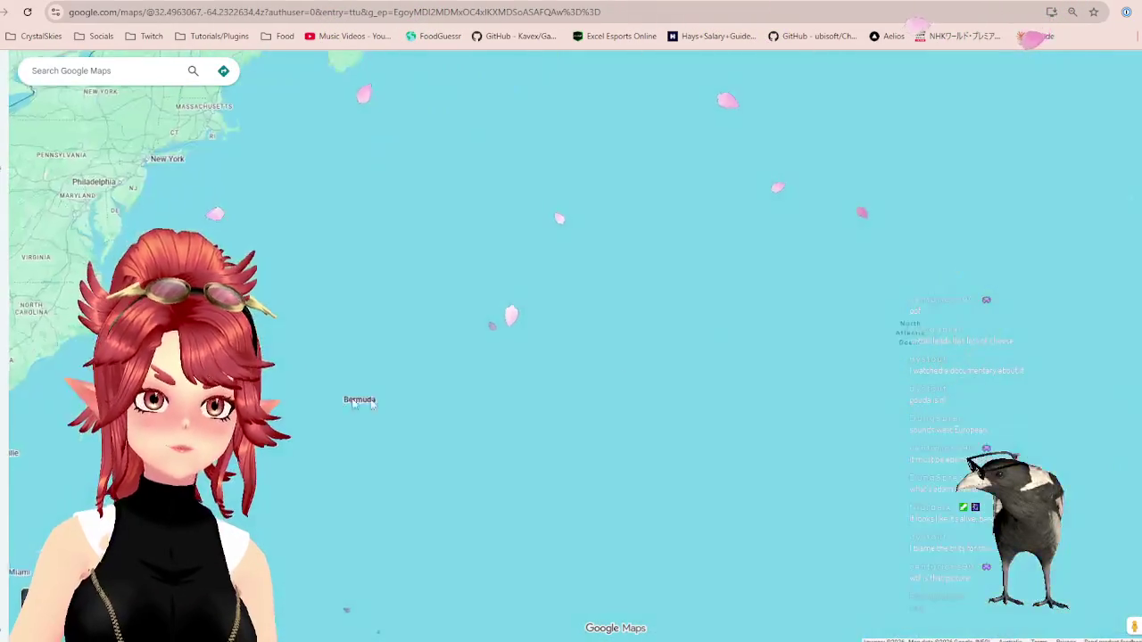
{"action": "scroll", "coordinate": [738, 375], "scroll_direction": "up", "scroll_amount": 1}
{"action": "left_click_drag", "start_coordinate": [739, 375], "coordinate": [701, 296]}
{"action": "scroll", "coordinate": [701, 296], "scroll_direction": "up", "scroll_amount": 2}
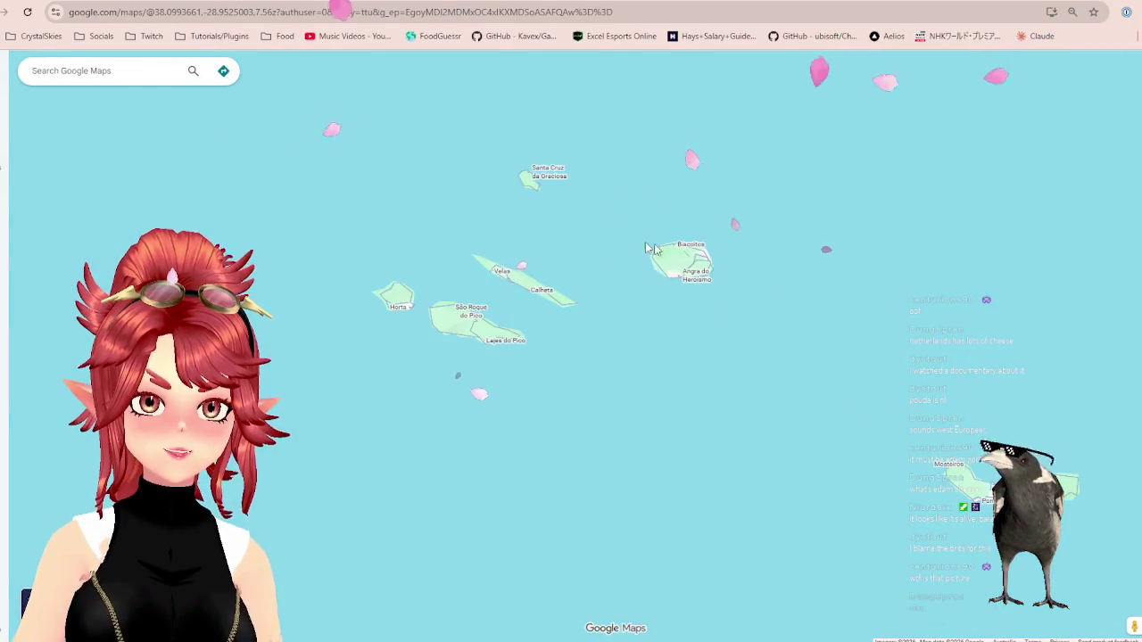
{"action": "left_click_drag", "start_coordinate": [601, 184], "coordinate": [611, 283]}
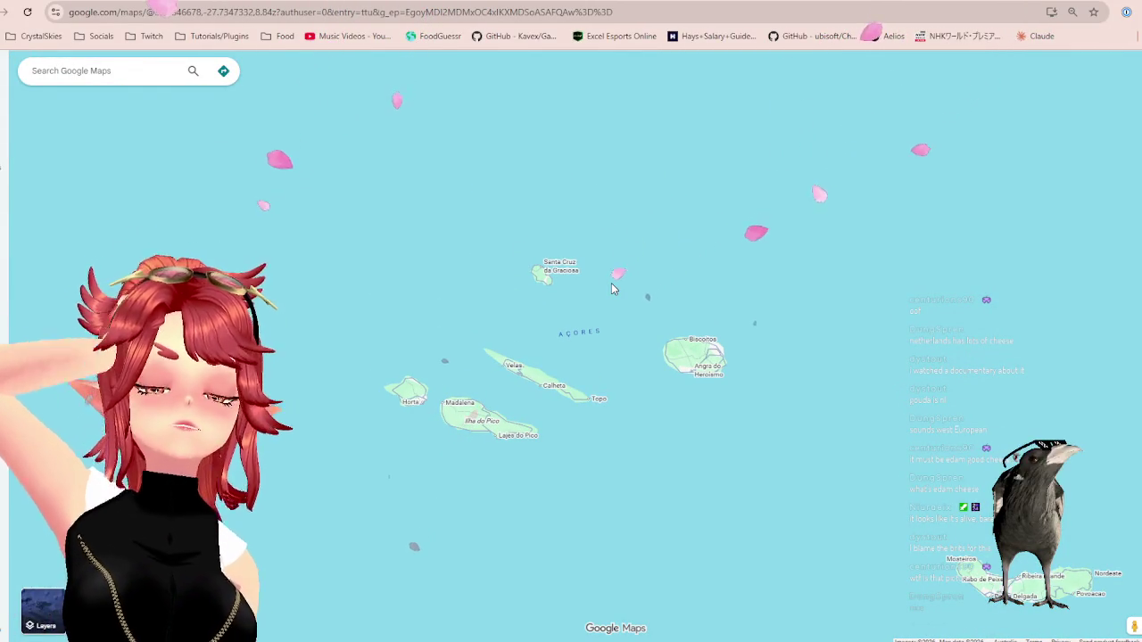
{"action": "scroll", "coordinate": [664, 338], "scroll_direction": "down", "scroll_amount": 4}
{"action": "scroll", "coordinate": [701, 335], "scroll_direction": "down", "scroll_amount": 2}
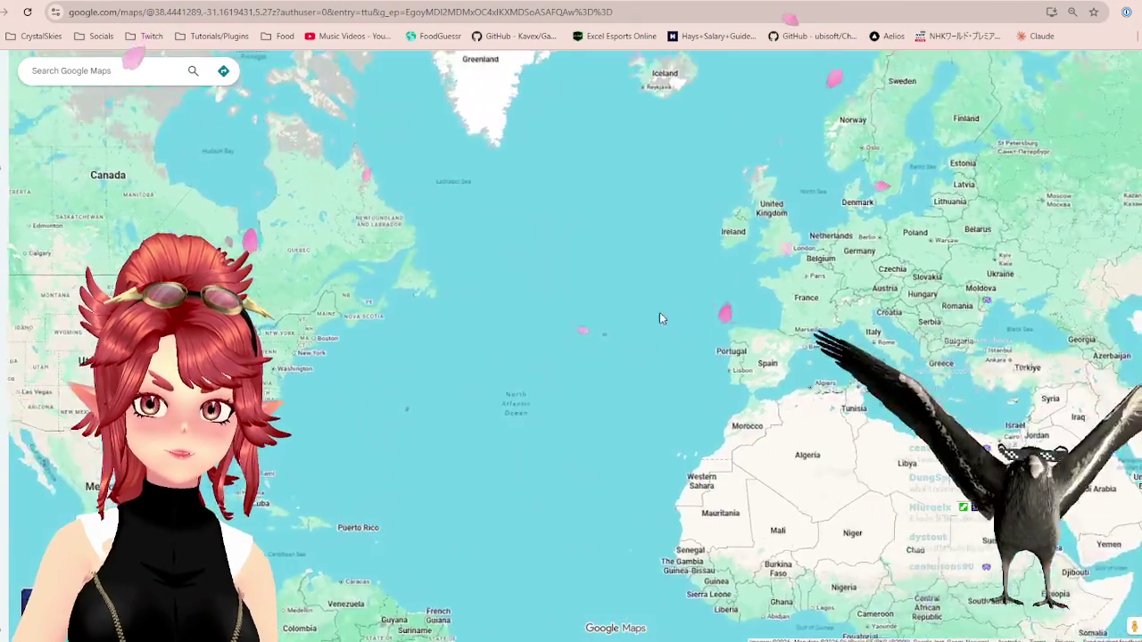
{"action": "scroll", "coordinate": [657, 311], "scroll_direction": "up", "scroll_amount": 2}
{"action": "scroll", "coordinate": [417, 461], "scroll_direction": "up", "scroll_amount": 1}
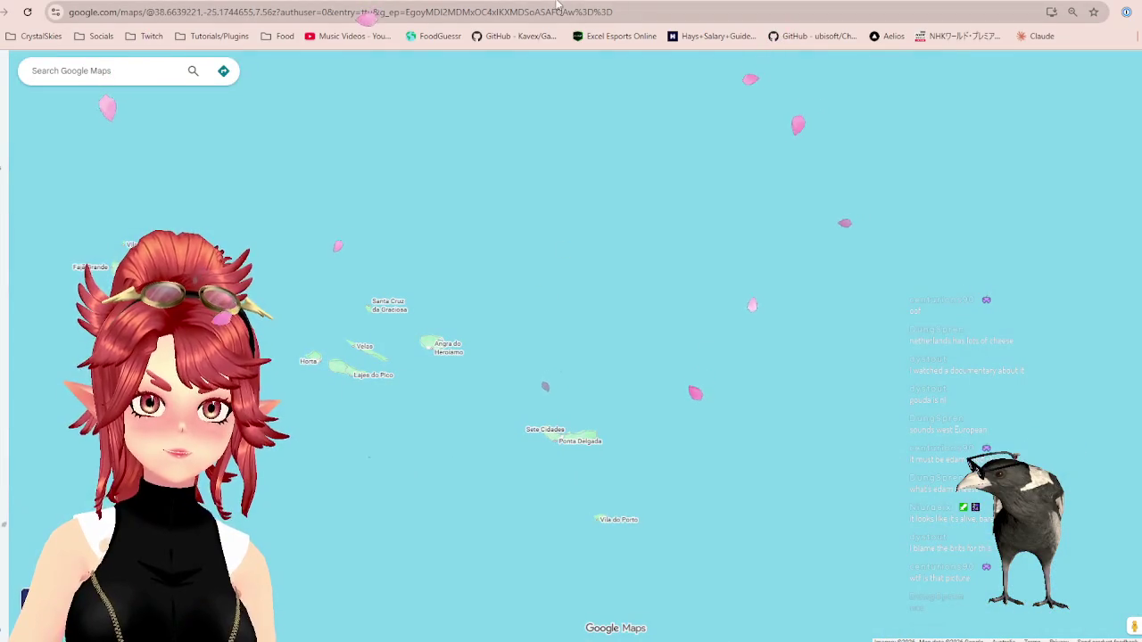
{"action": "key", "text": "ctrl+Tab"}
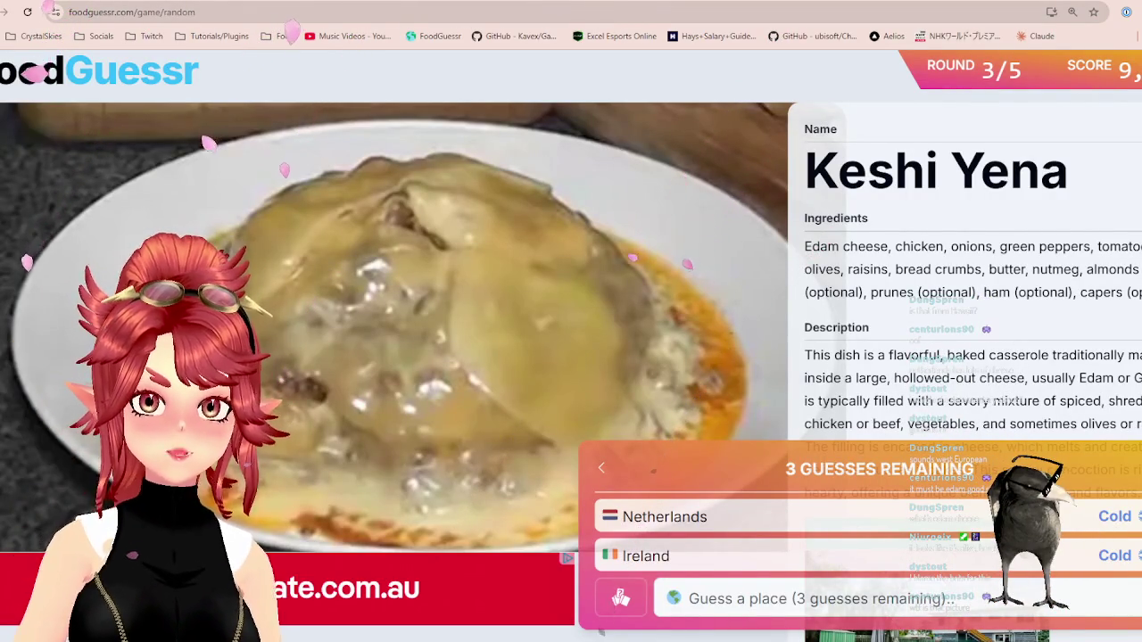
- Return to the world map and pan west toward Hawaii and Mexico
{"action": "key", "text": "ctrl+shift+Tab"}
{"action": "scroll", "coordinate": [538, 265], "scroll_direction": "down", "scroll_amount": 2}
{"action": "scroll", "coordinate": [614, 305], "scroll_direction": "down", "scroll_amount": 2}
{"action": "scroll", "coordinate": [568, 327], "scroll_direction": "down", "scroll_amount": 1}
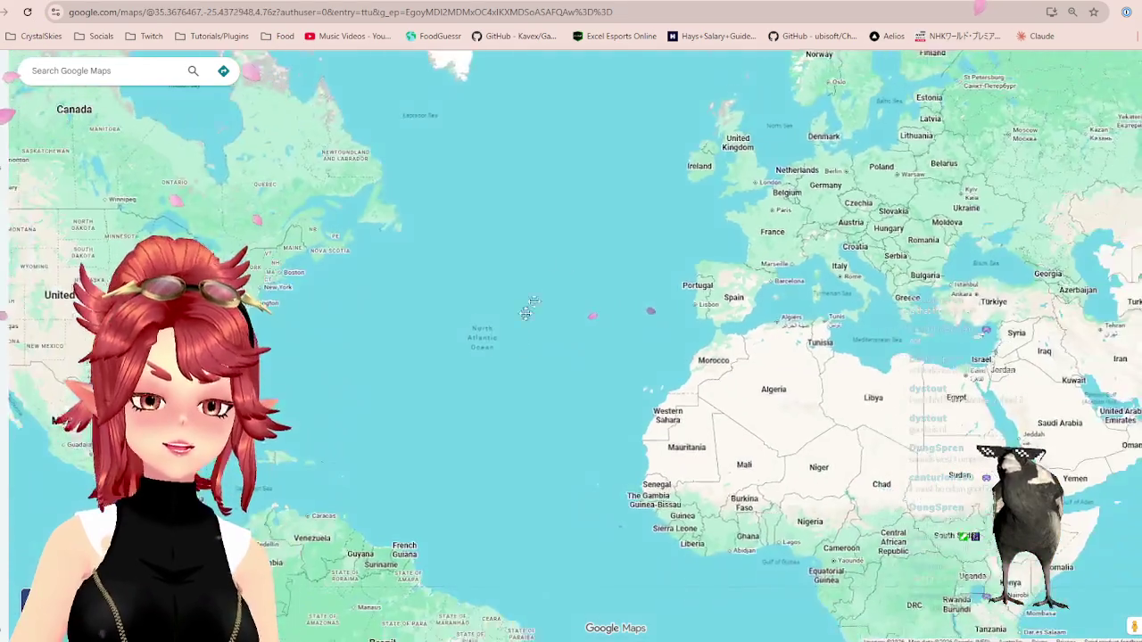
{"action": "left_click_drag", "start_coordinate": [520, 337], "coordinate": [838, 105]}
{"action": "left_click_drag", "start_coordinate": [637, 143], "coordinate": [752, 292]}
{"action": "left_click_drag", "start_coordinate": [101, 321], "coordinate": [356, 313]}
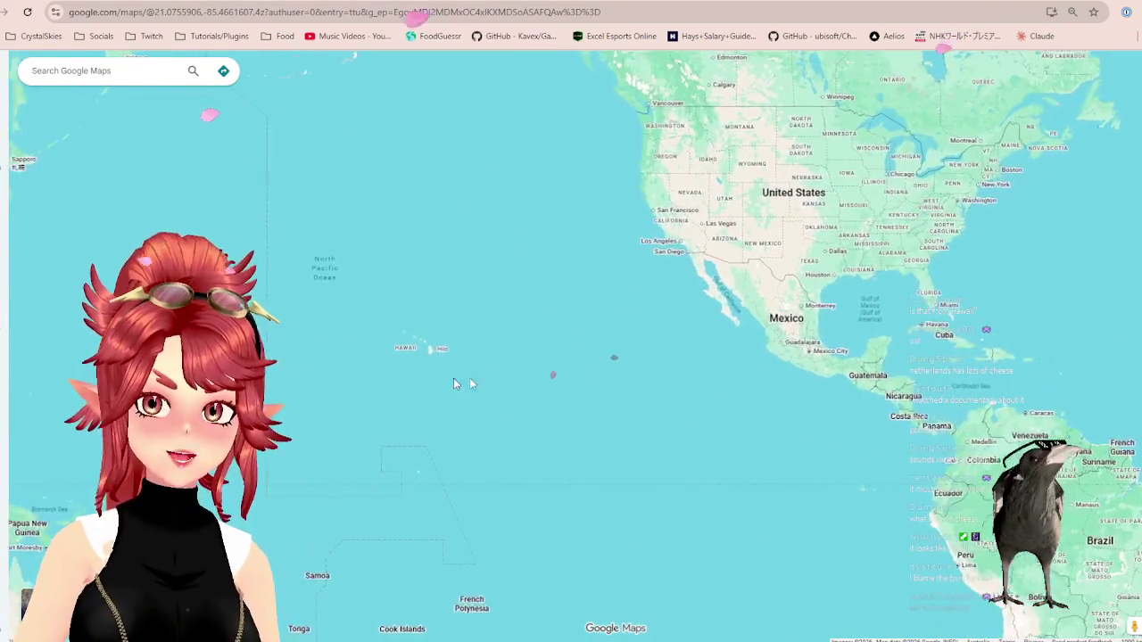
- Pan across northern North America to the Atlantic, Europe and Africa, zooming in
{"action": "left_click_drag", "start_coordinate": [523, 400], "coordinate": [423, 485]}
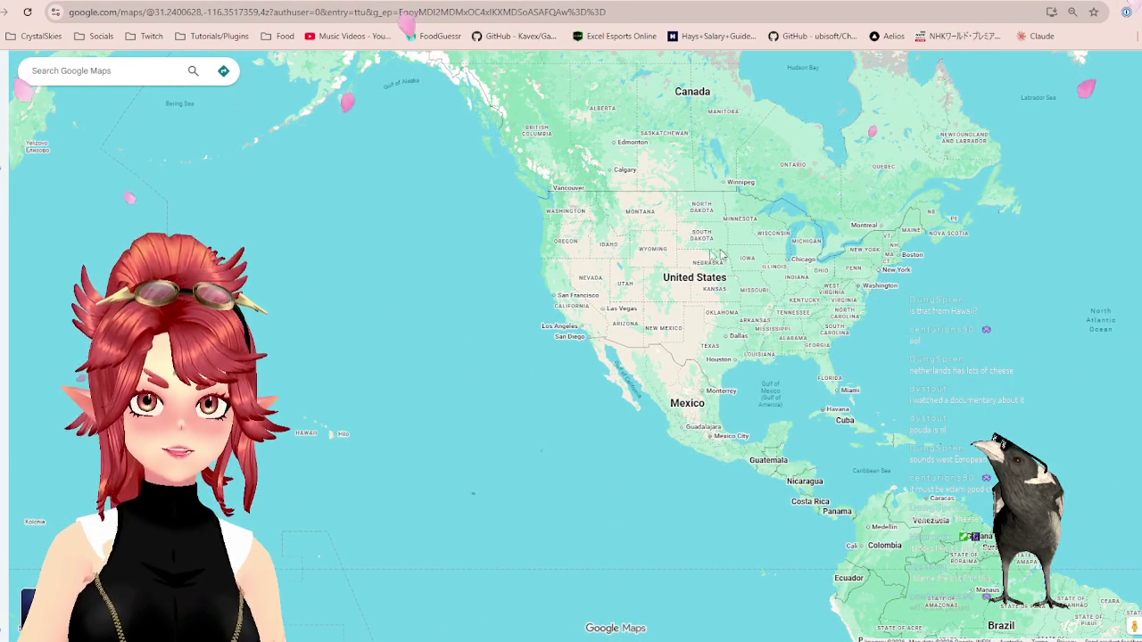
{"action": "left_click_drag", "start_coordinate": [917, 348], "coordinate": [687, 365]}
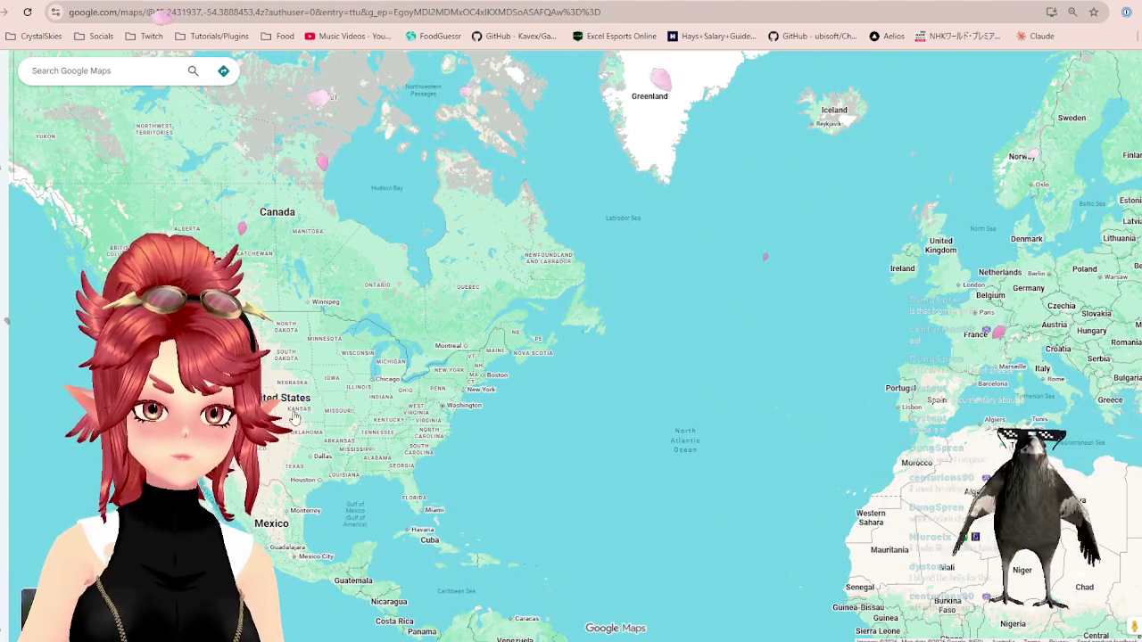
{"action": "left_click_drag", "start_coordinate": [684, 421], "coordinate": [546, 404]}
{"action": "scroll", "coordinate": [474, 350], "scroll_direction": "up", "scroll_amount": 2}
{"action": "scroll", "coordinate": [460, 317], "scroll_direction": "down", "scroll_amount": 2}
{"action": "scroll", "coordinate": [438, 250], "scroll_direction": "up", "scroll_amount": 3}
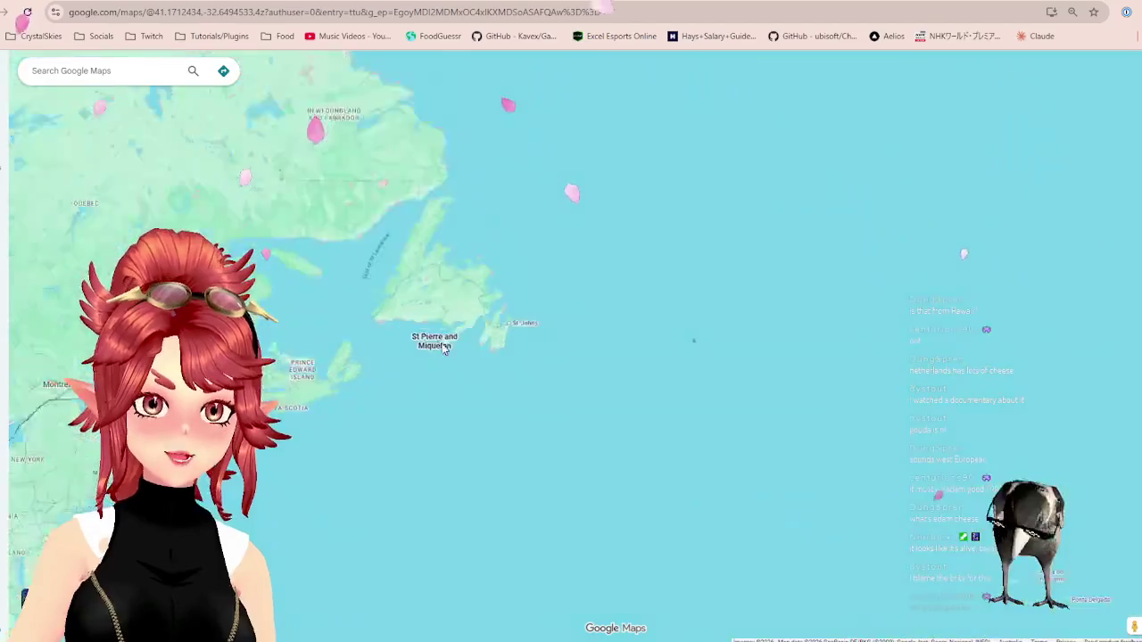
{"action": "scroll", "coordinate": [443, 268], "scroll_direction": "up", "scroll_amount": 2}
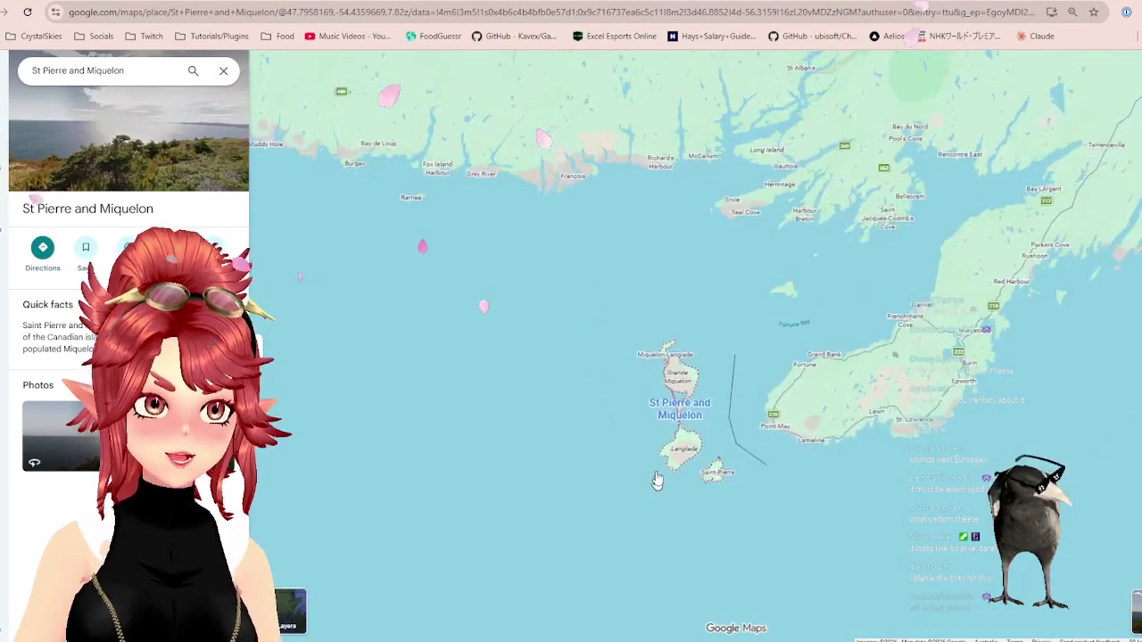
- Close the St Pierre and Miquelon place details and dismiss the recent searches list
{"action": "scroll", "coordinate": [656, 485], "scroll_direction": "down", "scroll_amount": 2}
{"action": "scroll", "coordinate": [661, 483], "scroll_direction": "down", "scroll_amount": 3}
{"action": "scroll", "coordinate": [719, 530], "scroll_direction": "down", "scroll_amount": 2}
{"action": "scroll", "coordinate": [639, 402], "scroll_direction": "up", "scroll_amount": 1}
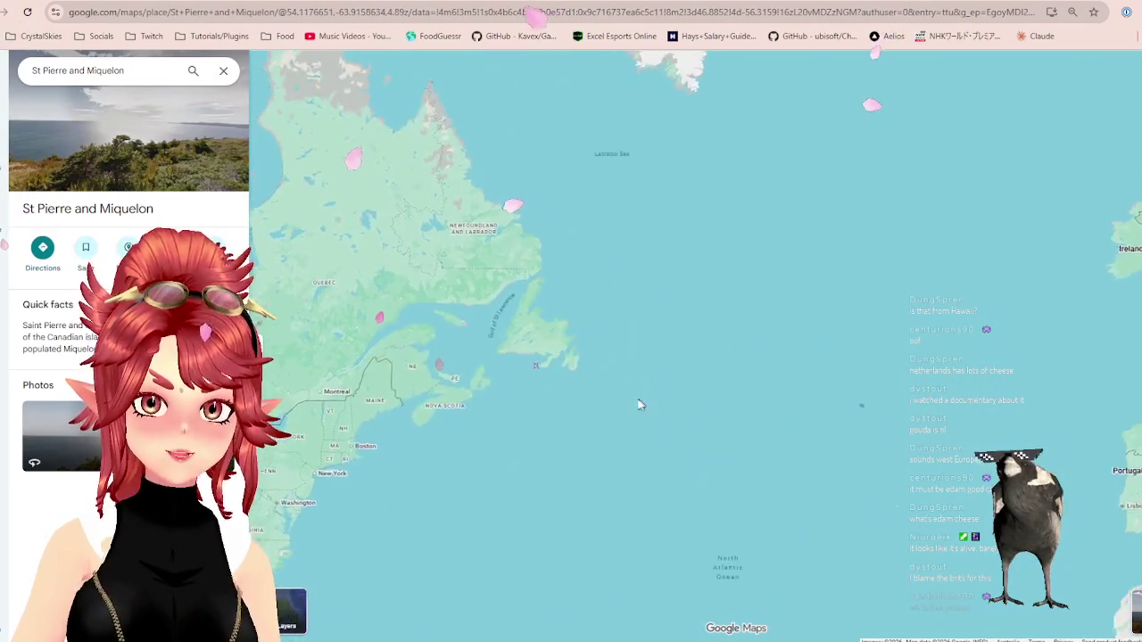
{"action": "scroll", "coordinate": [616, 382], "scroll_direction": "down", "scroll_amount": 2}
{"action": "scroll", "coordinate": [418, 354], "scroll_direction": "up", "scroll_amount": 4}
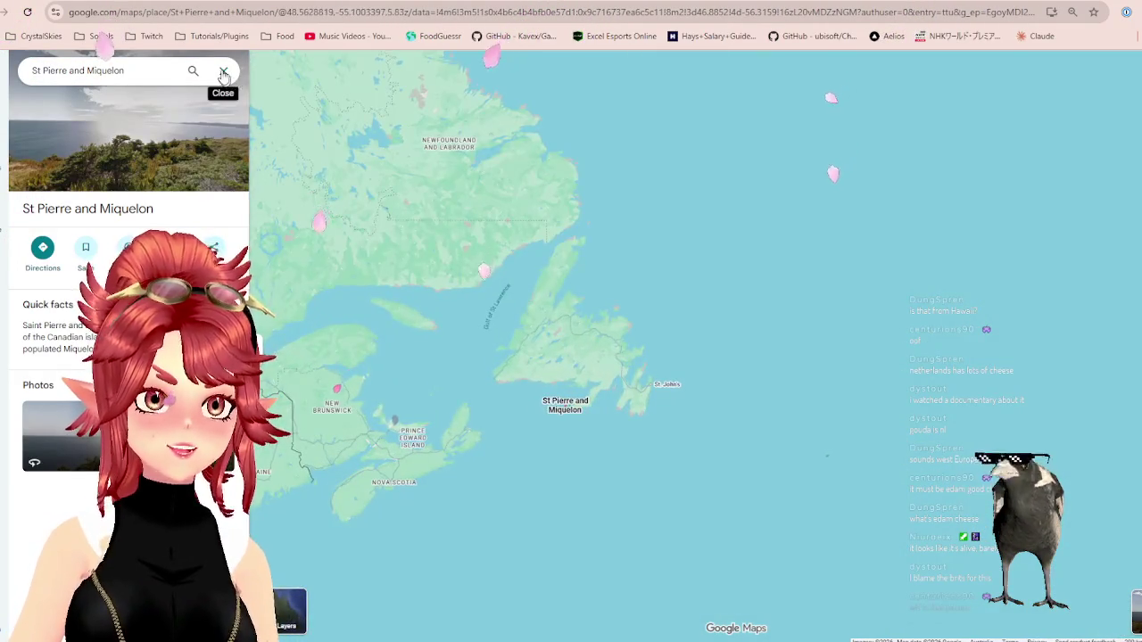
{"action": "left_click", "coordinate": [223, 71]}
{"action": "left_click", "coordinate": [675, 286]}
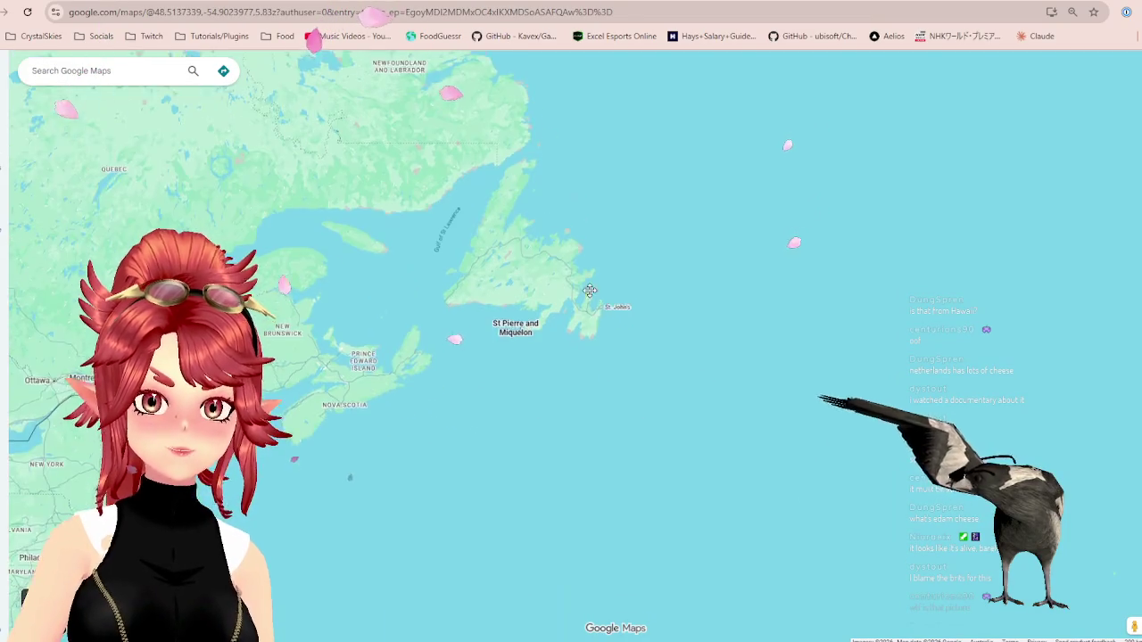
- Pan the Atlantic map to show Canada and Greenland, briefly rechecking the FoodGuessr round
{"action": "scroll", "coordinate": [509, 289], "scroll_direction": "down", "scroll_amount": 2}
{"action": "scroll", "coordinate": [535, 374], "scroll_direction": "down", "scroll_amount": 2}
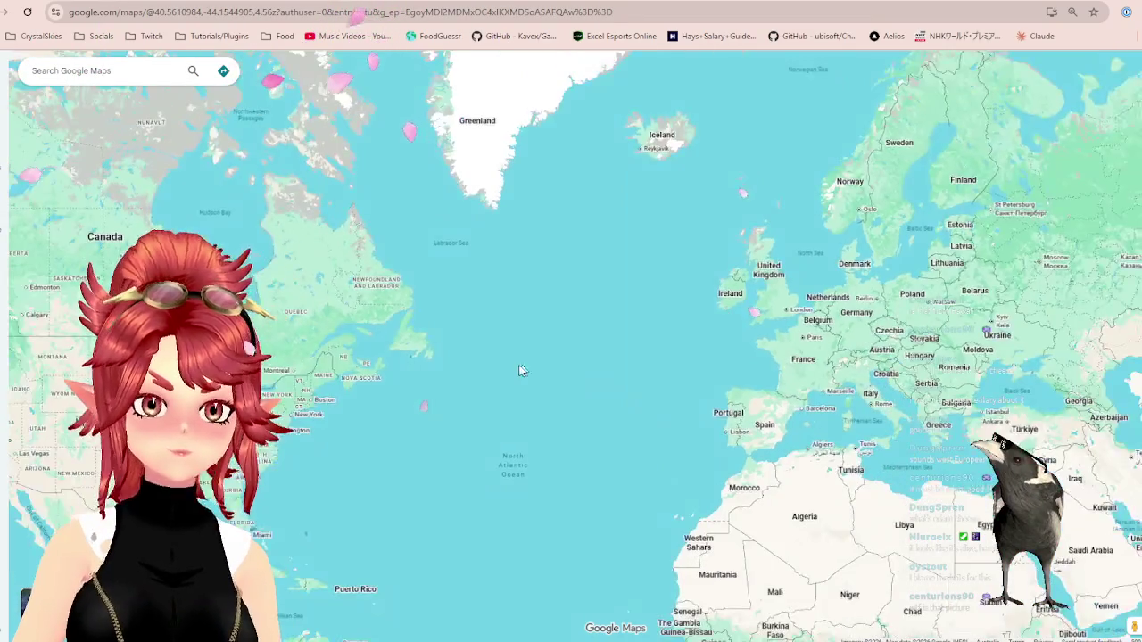
{"action": "left_click_drag", "start_coordinate": [518, 372], "coordinate": [668, 351]}
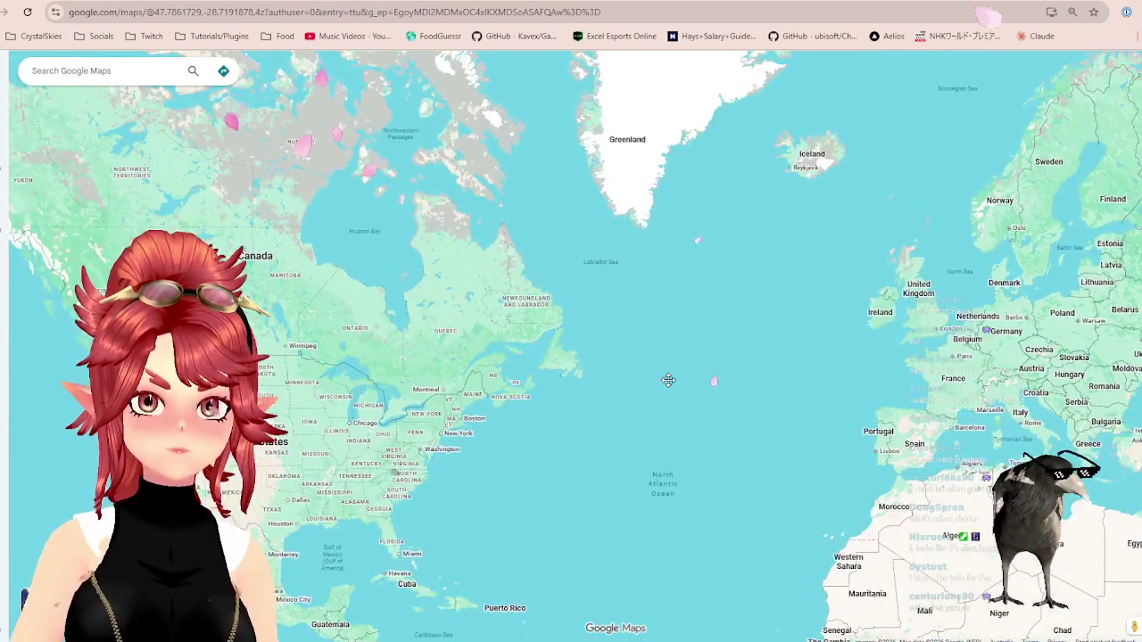
{"action": "scroll", "coordinate": [719, 398], "scroll_direction": "up", "scroll_amount": 3}
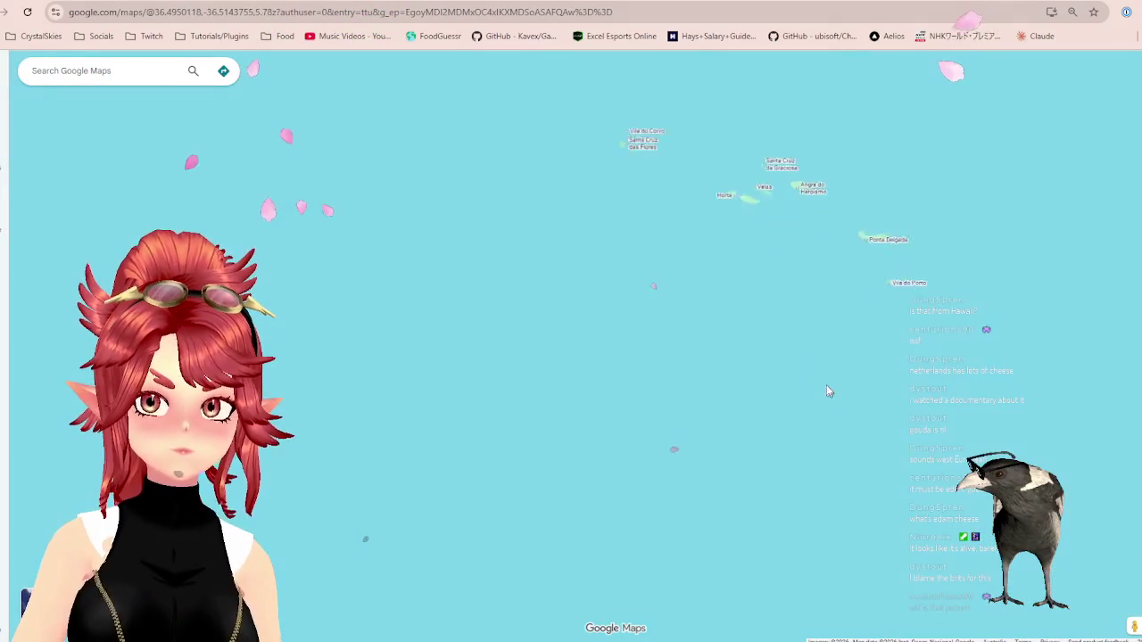
{"action": "scroll", "coordinate": [756, 346], "scroll_direction": "down", "scroll_amount": 3}
{"action": "left_click_drag", "start_coordinate": [750, 345], "coordinate": [768, 492]}
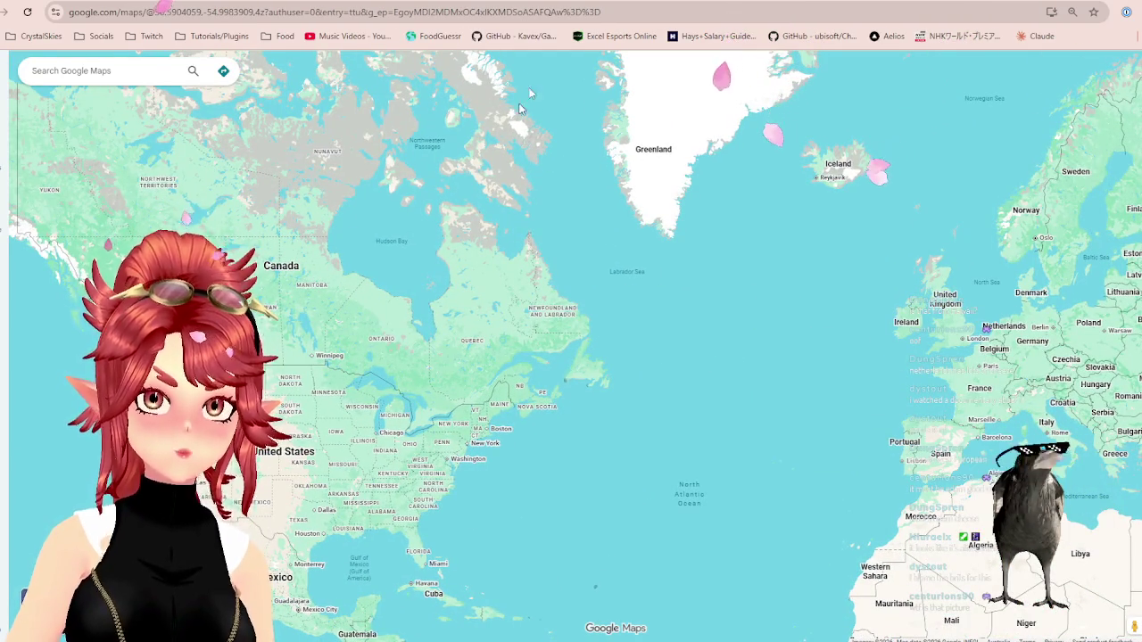
{"action": "key", "text": "ctrl+Tab"}
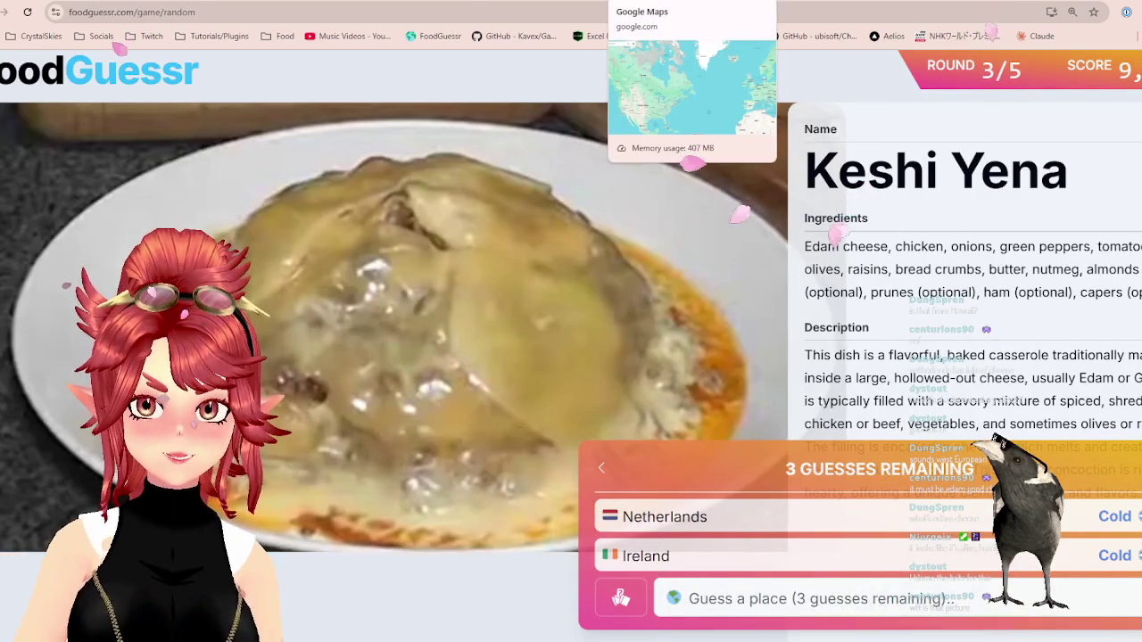
{"action": "key", "text": "ctrl+Tab"}
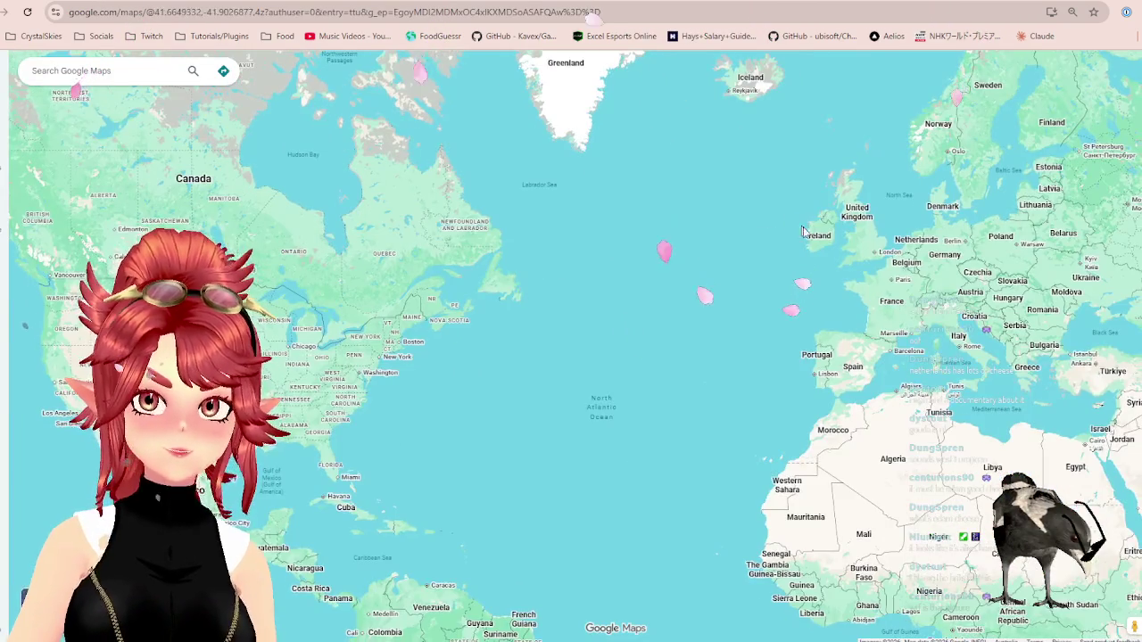
- Recentre and zoom on the Azores, then open Lajes do Pico's place details
{"action": "scroll", "coordinate": [593, 400], "scroll_direction": "up", "scroll_amount": 5}
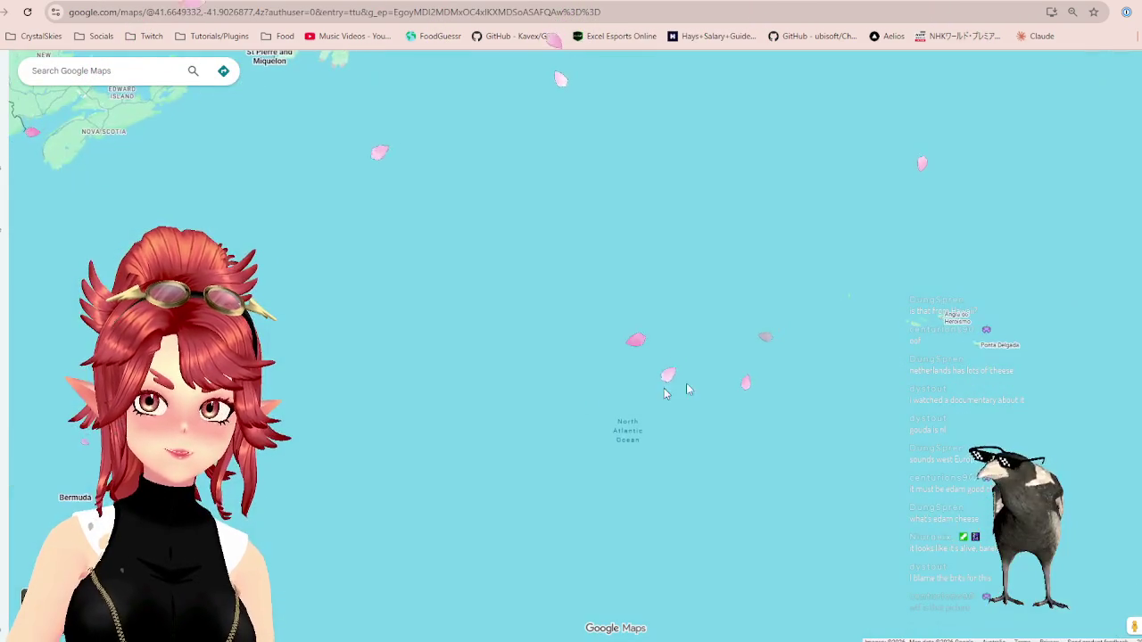
{"action": "mouse_move", "coordinate": [483, 401]}
{"action": "left_mouse_down"}
{"action": "mouse_move", "coordinate": [627, 538]}
{"action": "mouse_move", "coordinate": [331, 408]}
{"action": "left_mouse_up"}
{"action": "scroll", "coordinate": [520, 344], "scroll_direction": "up", "scroll_amount": 2}
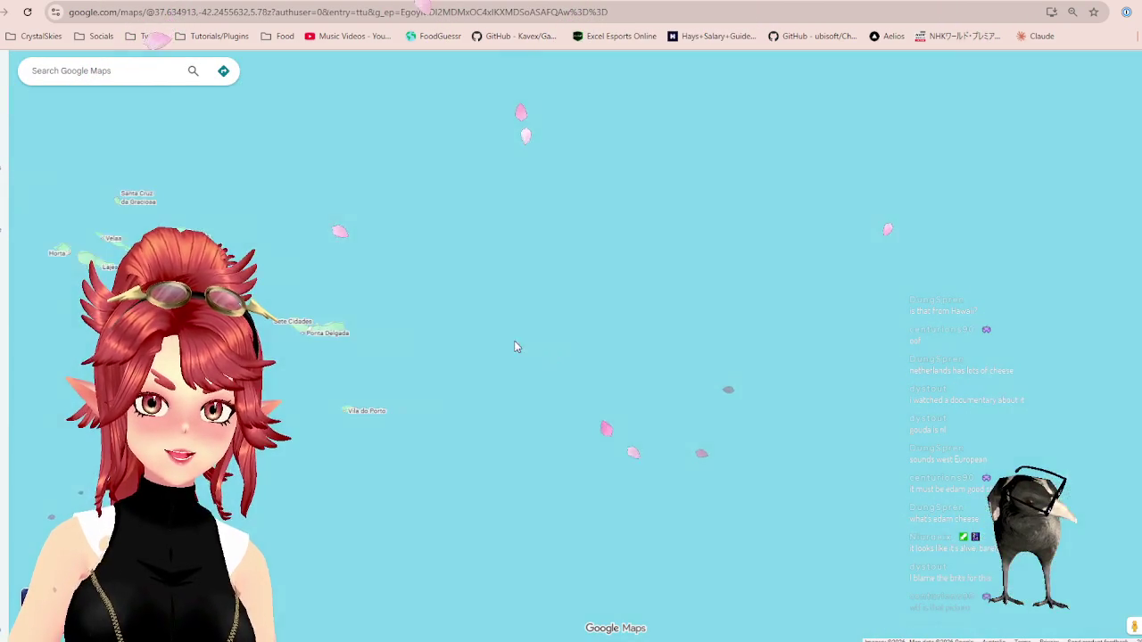
{"action": "scroll", "coordinate": [437, 348], "scroll_direction": "up", "scroll_amount": 2}
{"action": "mouse_move", "coordinate": [438, 348]}
{"action": "left_mouse_down"}
{"action": "mouse_move", "coordinate": [541, 344]}
{"action": "mouse_move", "coordinate": [463, 342]}
{"action": "left_mouse_up"}
{"action": "left_click", "coordinate": [515, 327]}
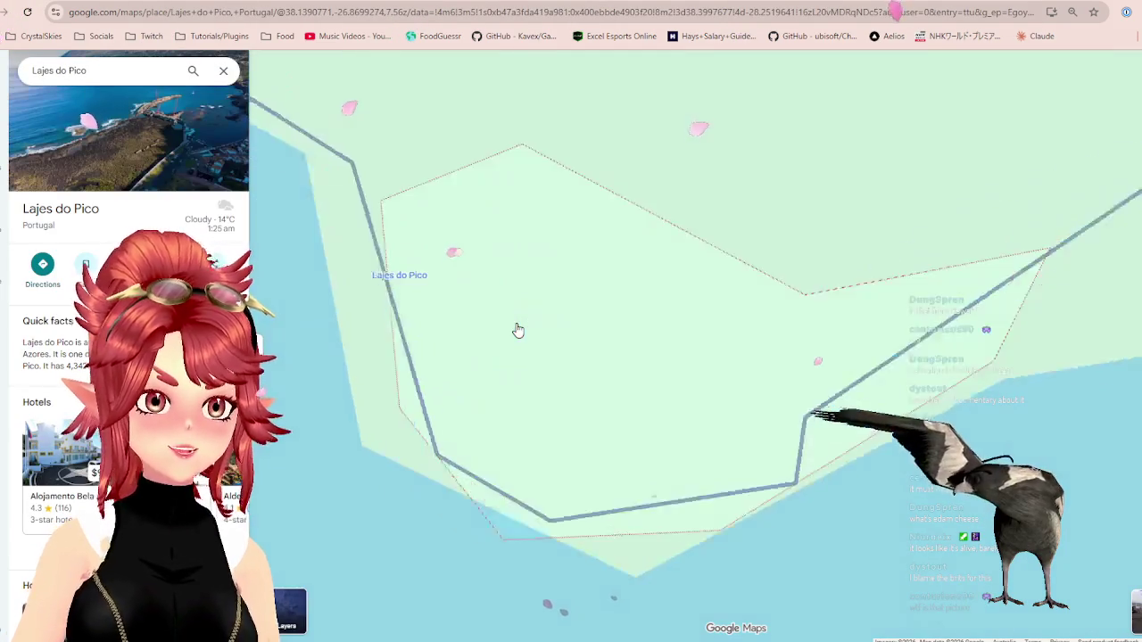
- Zoom out, shift the map west, and close the Lajes do Pico details
{"action": "scroll", "coordinate": [518, 330], "scroll_direction": "down", "scroll_amount": 3}
{"action": "scroll", "coordinate": [518, 330], "scroll_direction": "down", "scroll_amount": 2}
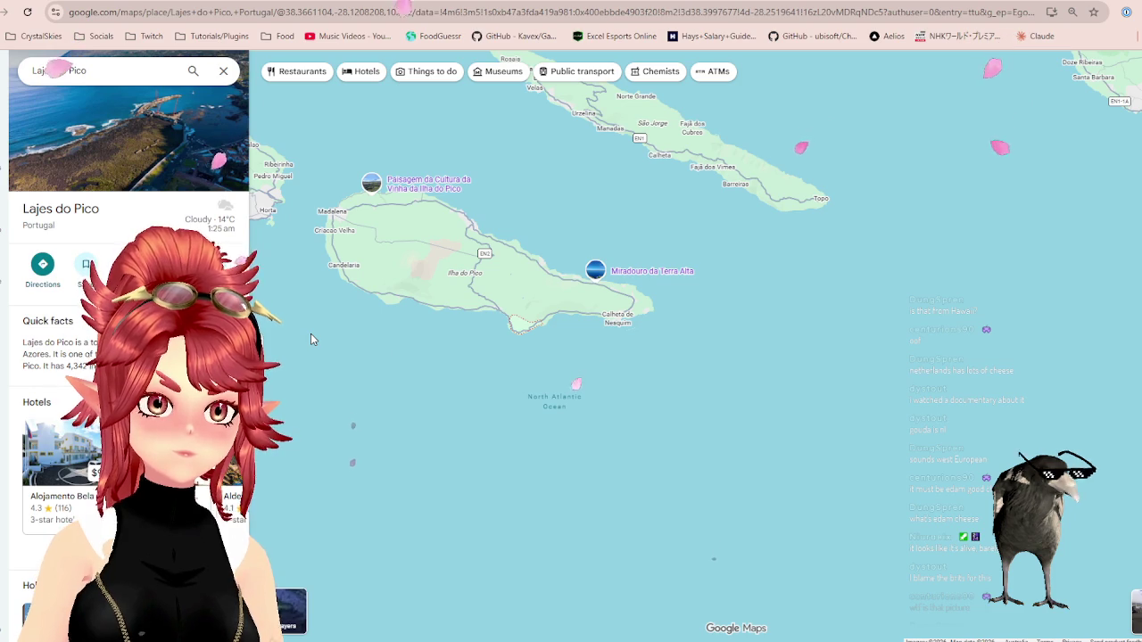
{"action": "scroll", "coordinate": [472, 361], "scroll_direction": "down", "scroll_amount": 1}
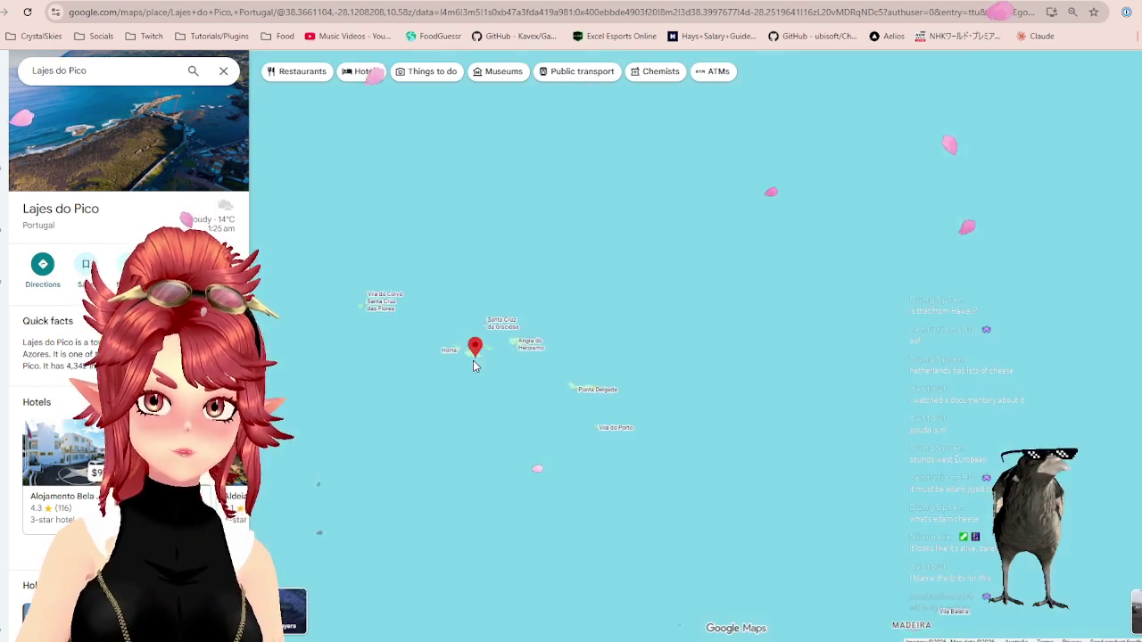
{"action": "scroll", "coordinate": [472, 359], "scroll_direction": "down", "scroll_amount": 4}
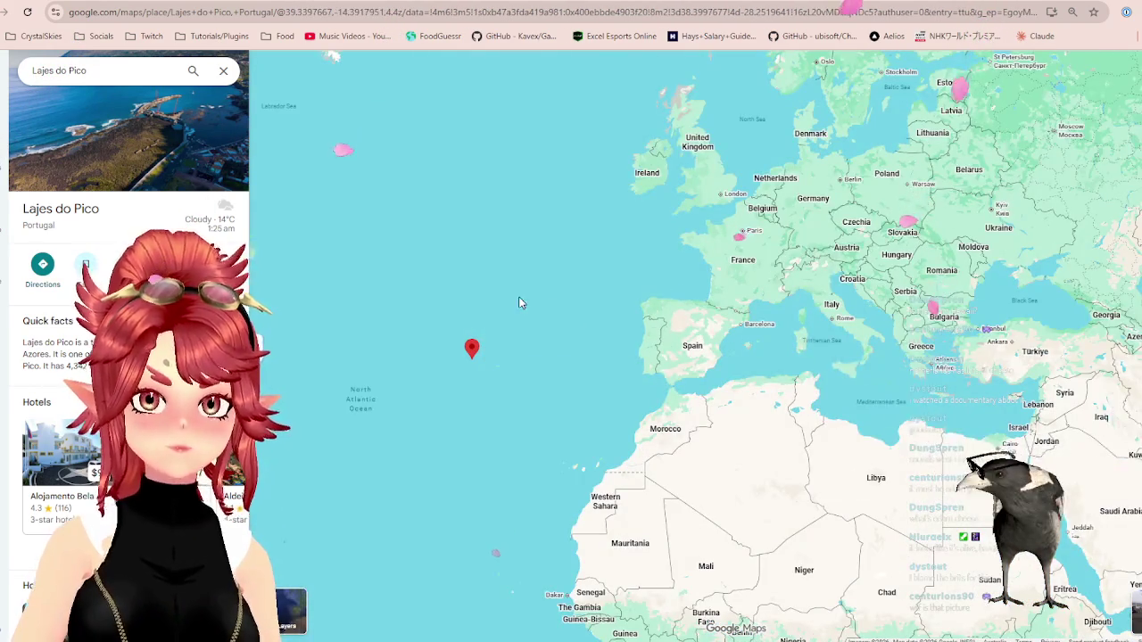
{"action": "left_click_drag", "start_coordinate": [520, 303], "coordinate": [723, 308]}
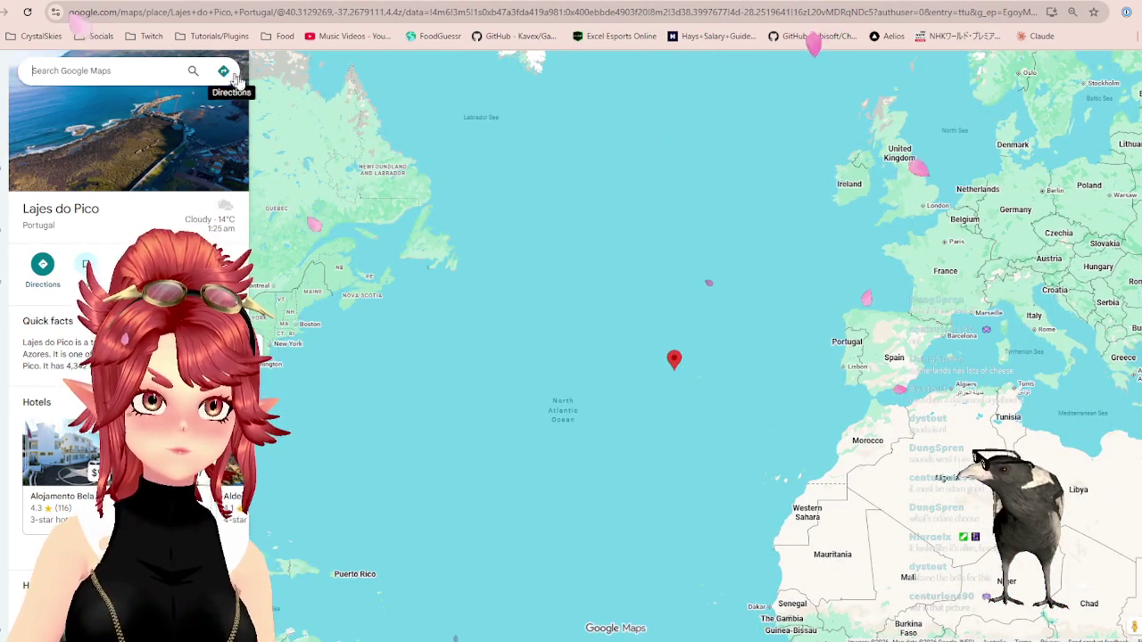
{"action": "left_click", "coordinate": [223, 72]}
- Survey North America, Greenland and Europe across the North Atlantic, then return to FoodGuessr
{"action": "scroll", "coordinate": [645, 330], "scroll_direction": "up", "scroll_amount": 1}
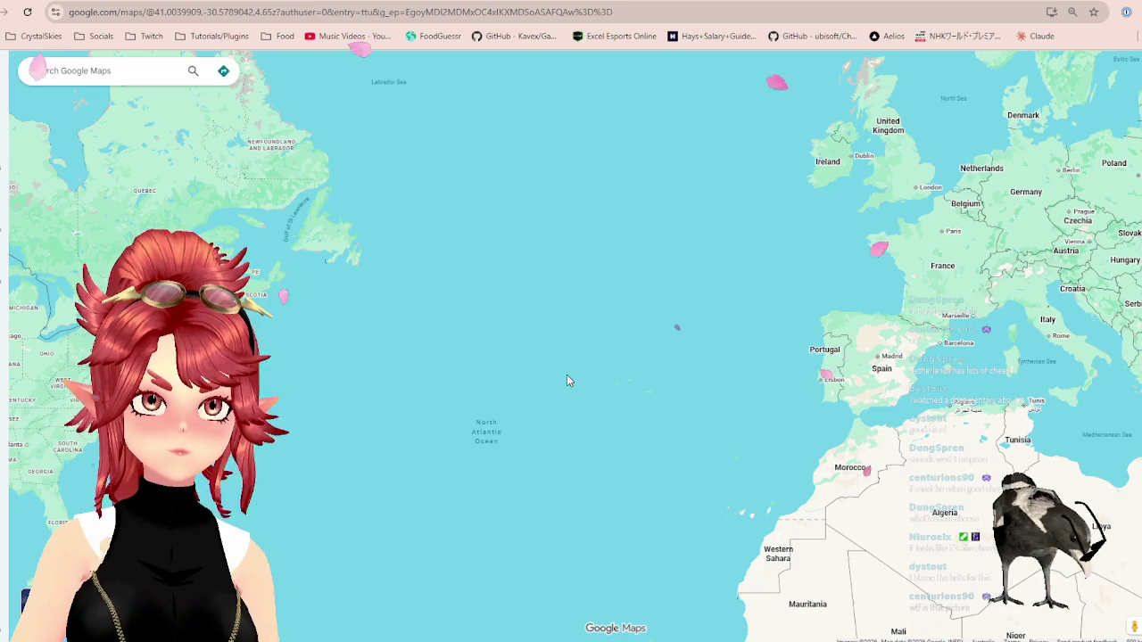
{"action": "left_click_drag", "start_coordinate": [566, 375], "coordinate": [624, 432]}
{"action": "scroll", "coordinate": [596, 342], "scroll_direction": "up", "scroll_amount": 1}
{"action": "scroll", "coordinate": [596, 342], "scroll_direction": "down", "scroll_amount": 1}
{"action": "scroll", "coordinate": [596, 343], "scroll_direction": "up", "scroll_amount": 1}
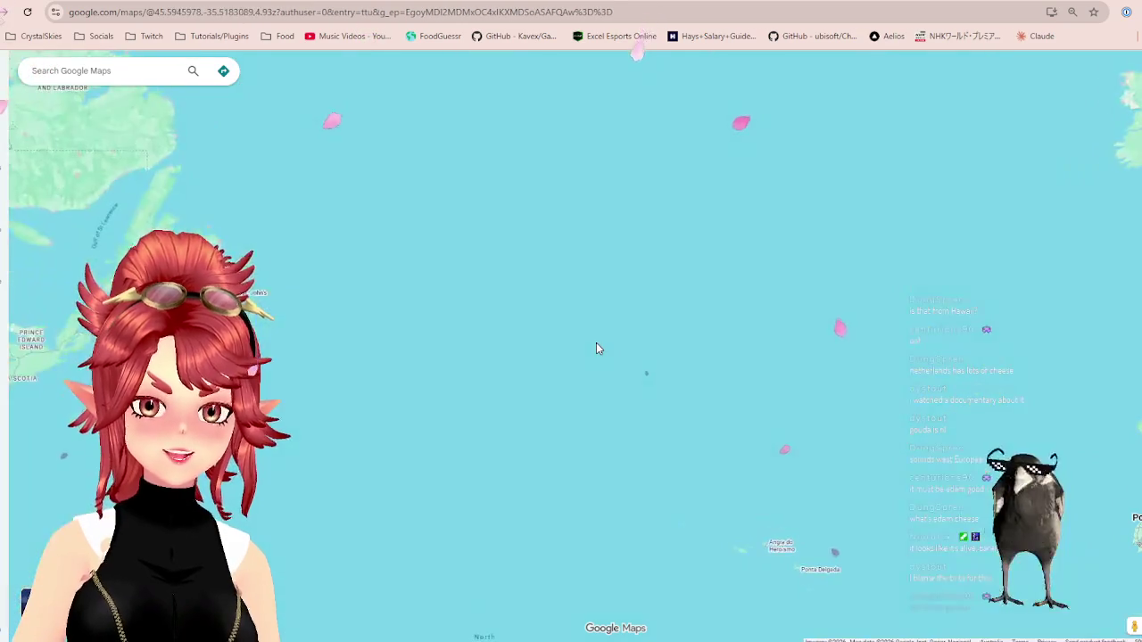
{"action": "left_click_drag", "start_coordinate": [596, 349], "coordinate": [872, 419]}
{"action": "scroll", "coordinate": [533, 231], "scroll_direction": "down", "scroll_amount": 3}
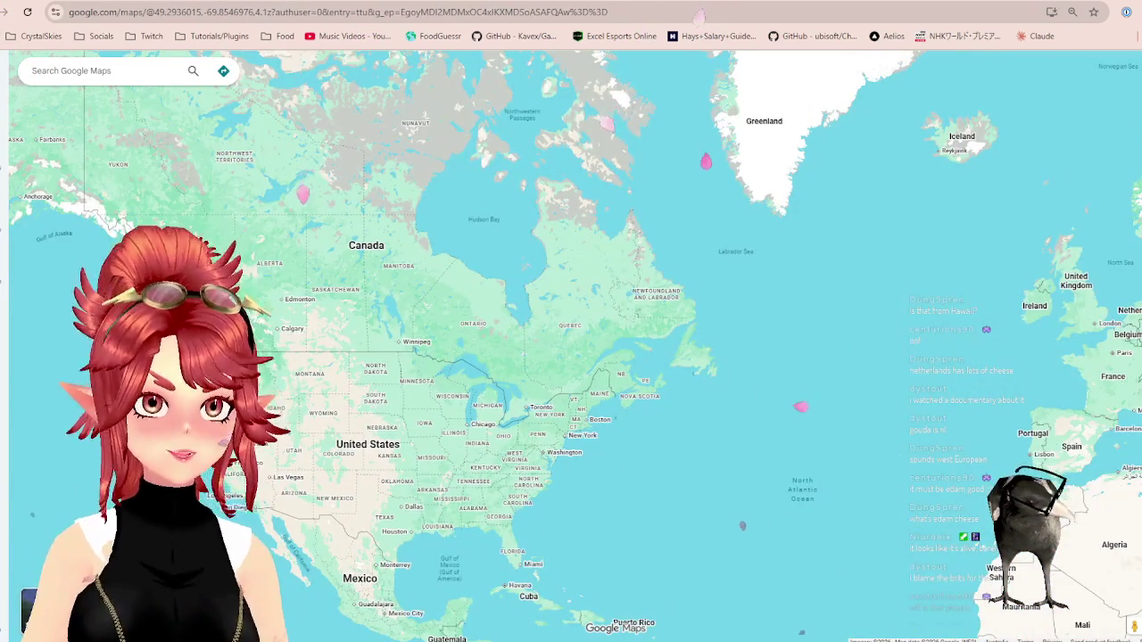
{"action": "left_click_drag", "start_coordinate": [614, 224], "coordinate": [491, 156]}
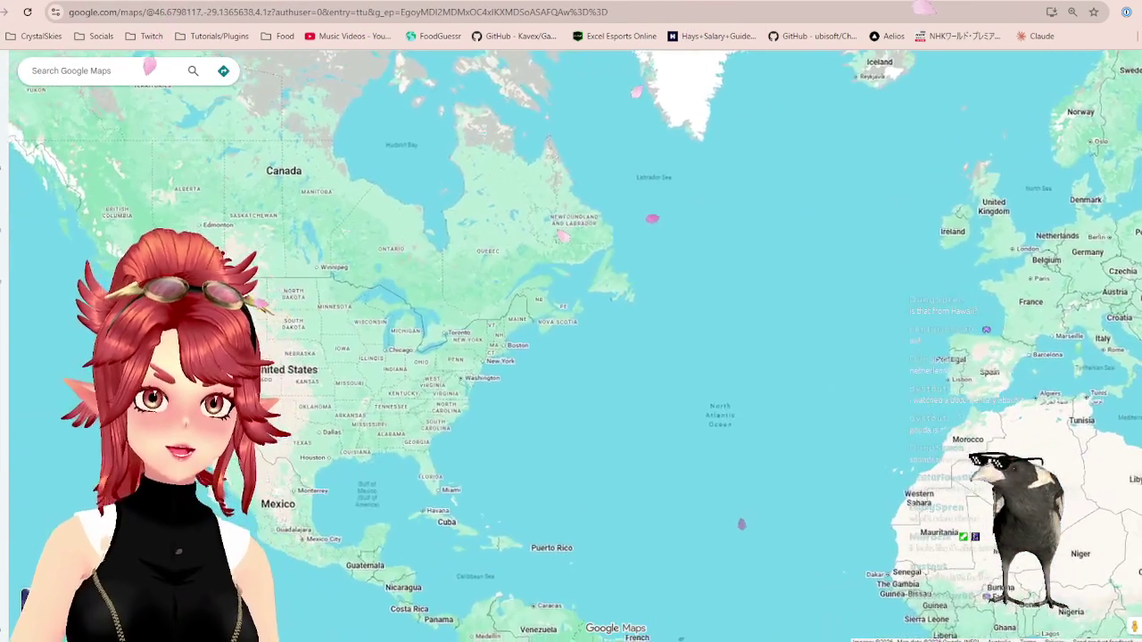
{"action": "left_click", "coordinate": [678, 2]}
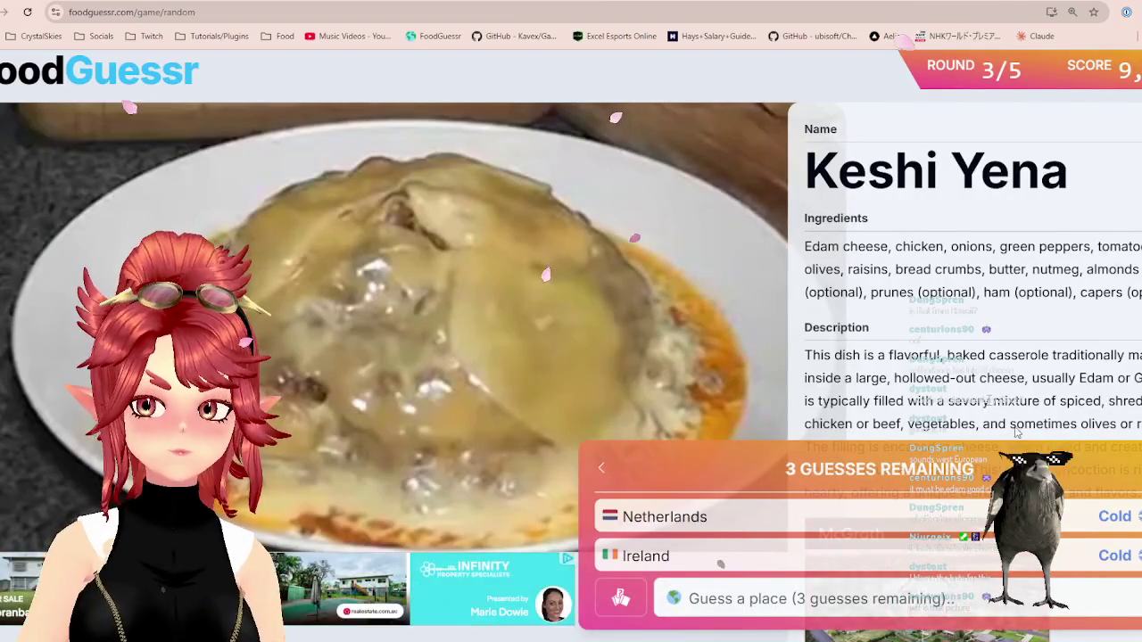
- Guess United States for Keshi Yena, which comes back Warm with 2 guesses left
{"action": "left_click", "coordinate": [535, 2]}
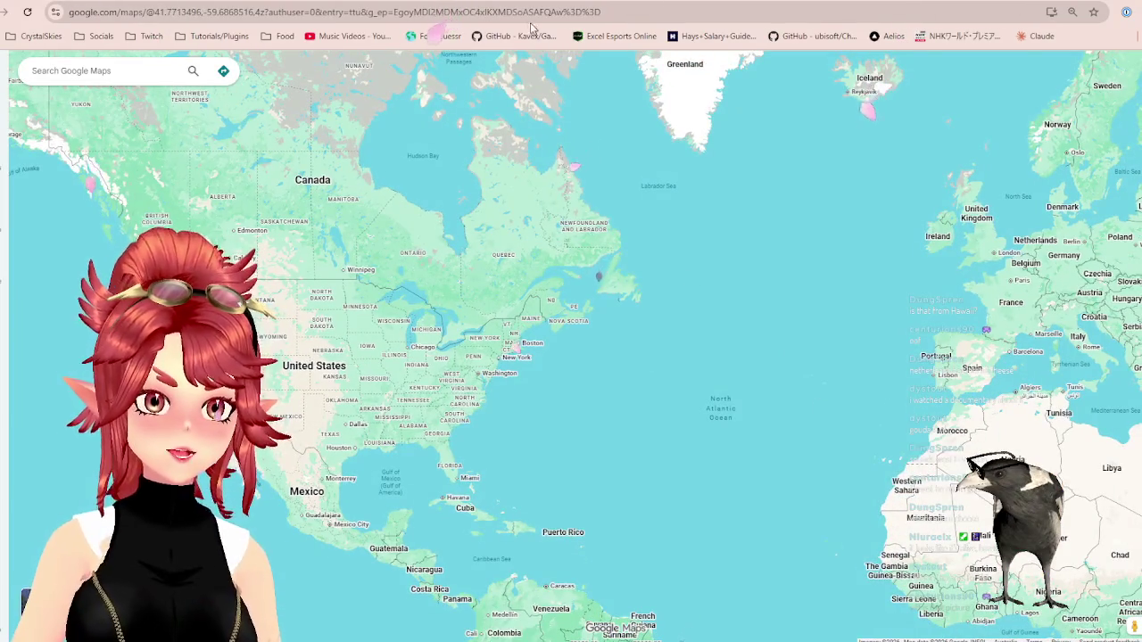
{"action": "left_click", "coordinate": [678, 2]}
{"action": "left_click", "coordinate": [720, 599]}
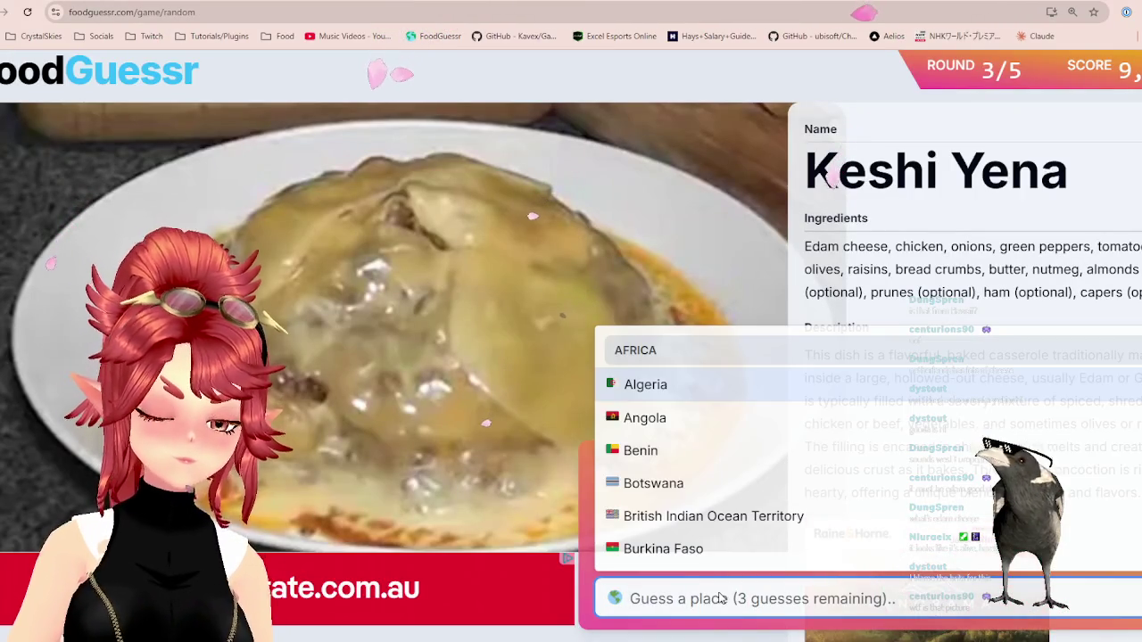
{"action": "type", "text": "unit"}
{"action": "key", "text": "Return"}
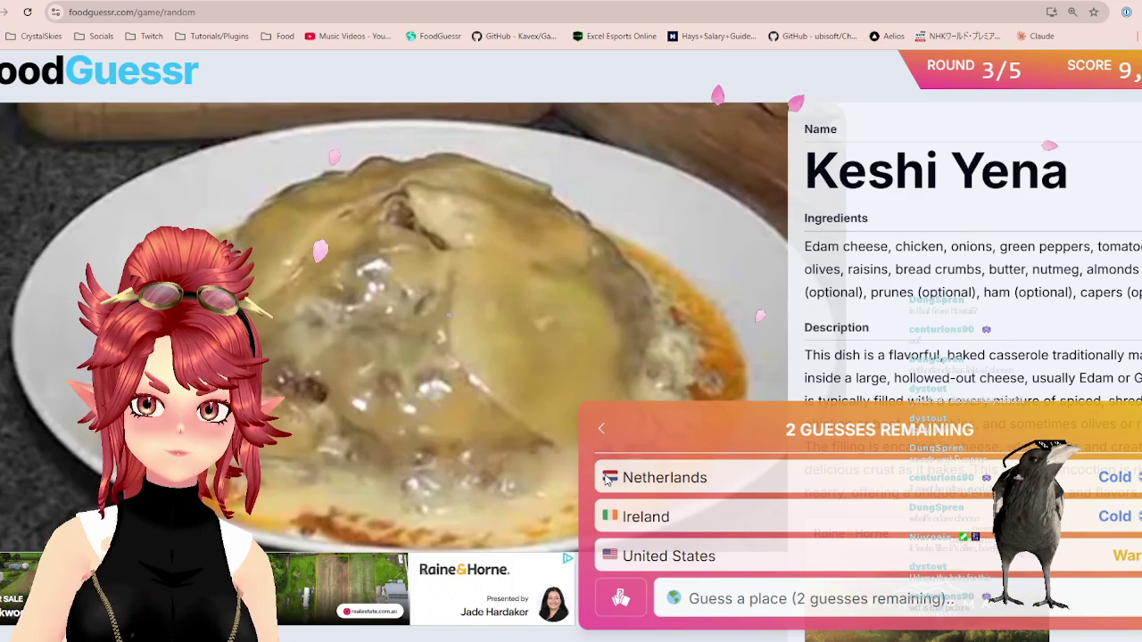
- Pan and zoom the map over the Atlantic around Bermuda
{"action": "left_click", "coordinate": [535, 2]}
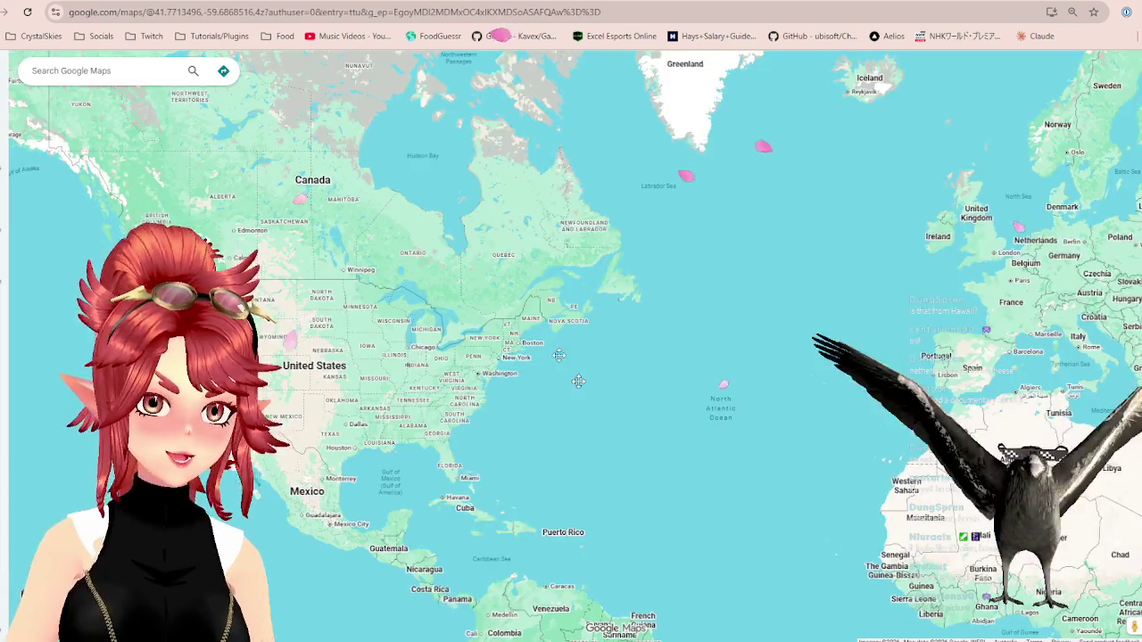
{"action": "left_click_drag", "start_coordinate": [601, 408], "coordinate": [461, 169]}
{"action": "scroll", "coordinate": [478, 186], "scroll_direction": "up", "scroll_amount": 2}
{"action": "scroll", "coordinate": [562, 358], "scroll_direction": "down", "scroll_amount": 2}
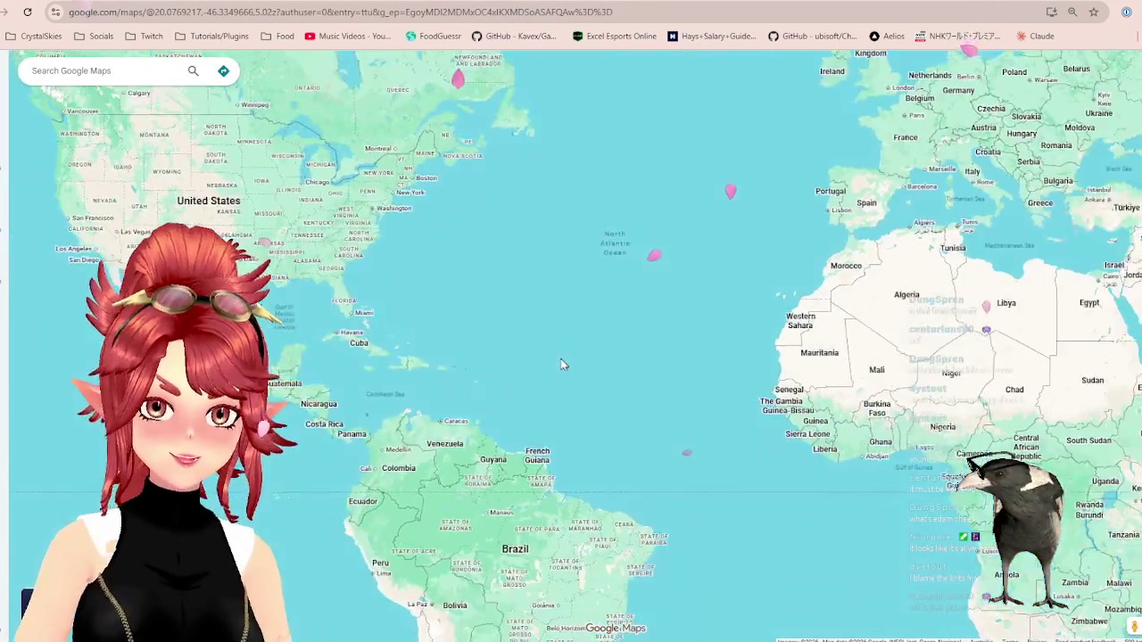
{"action": "scroll", "coordinate": [463, 292], "scroll_direction": "up", "scroll_amount": 2}
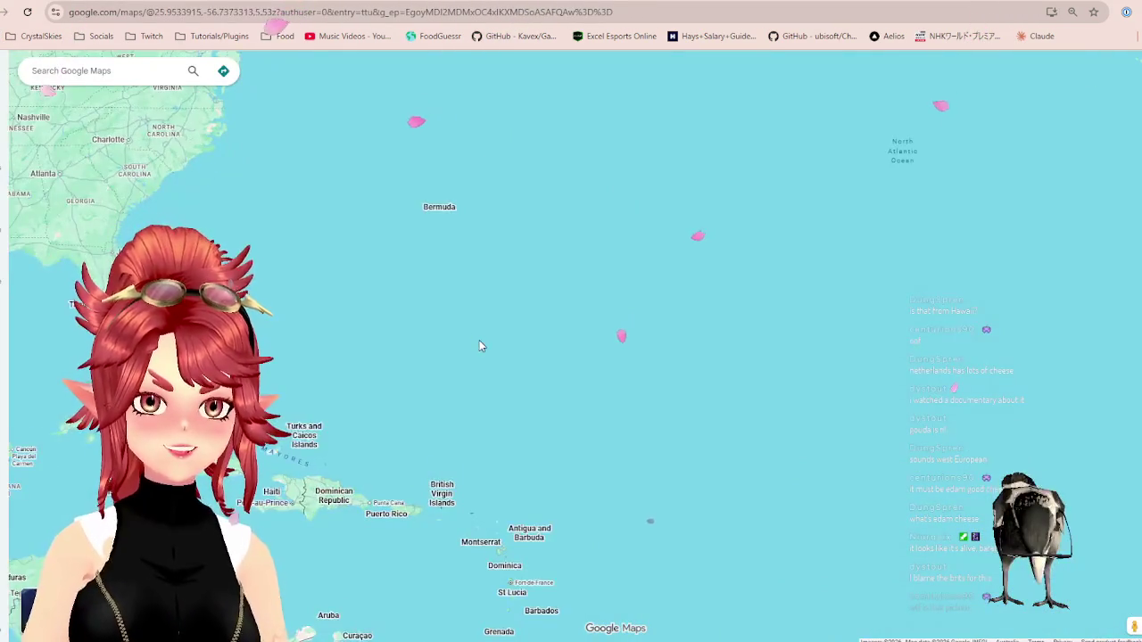
{"action": "scroll", "coordinate": [474, 318], "scroll_direction": "down", "scroll_amount": 2}
{"action": "scroll", "coordinate": [488, 268], "scroll_direction": "up", "scroll_amount": 2}
{"action": "scroll", "coordinate": [489, 270], "scroll_direction": "up", "scroll_amount": 2}
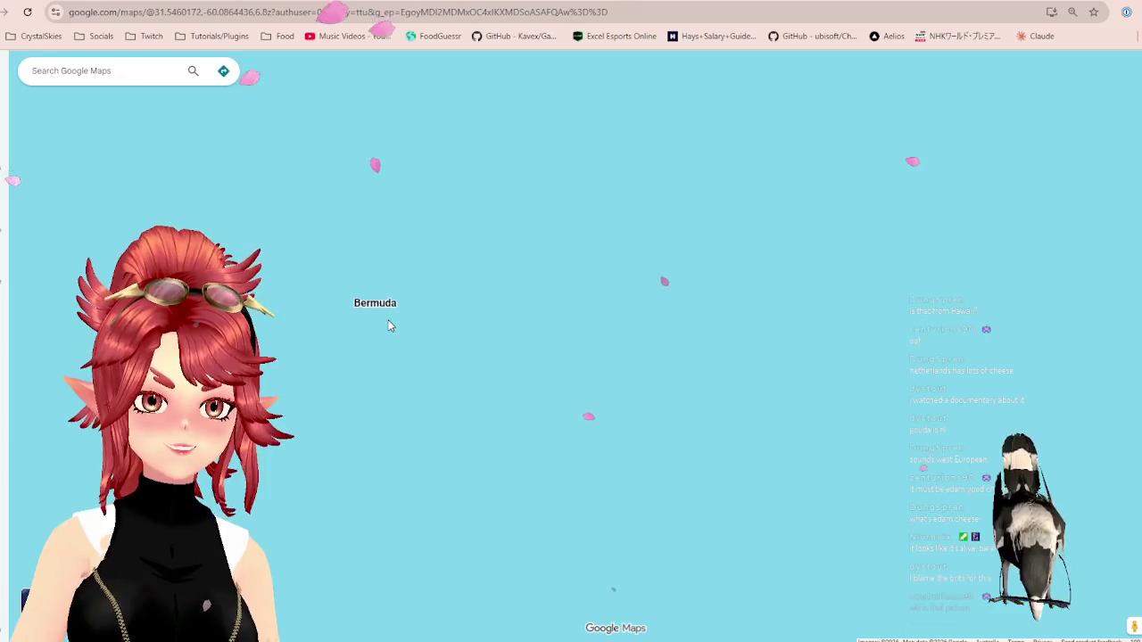
{"action": "scroll", "coordinate": [388, 319], "scroll_direction": "down", "scroll_amount": 2}
{"action": "key", "text": "ctrl+Tab"}
- Guess Bermuda for Keshi Yena, coming back Warm with 1 guess left
{"action": "left_click", "coordinate": [840, 602]}
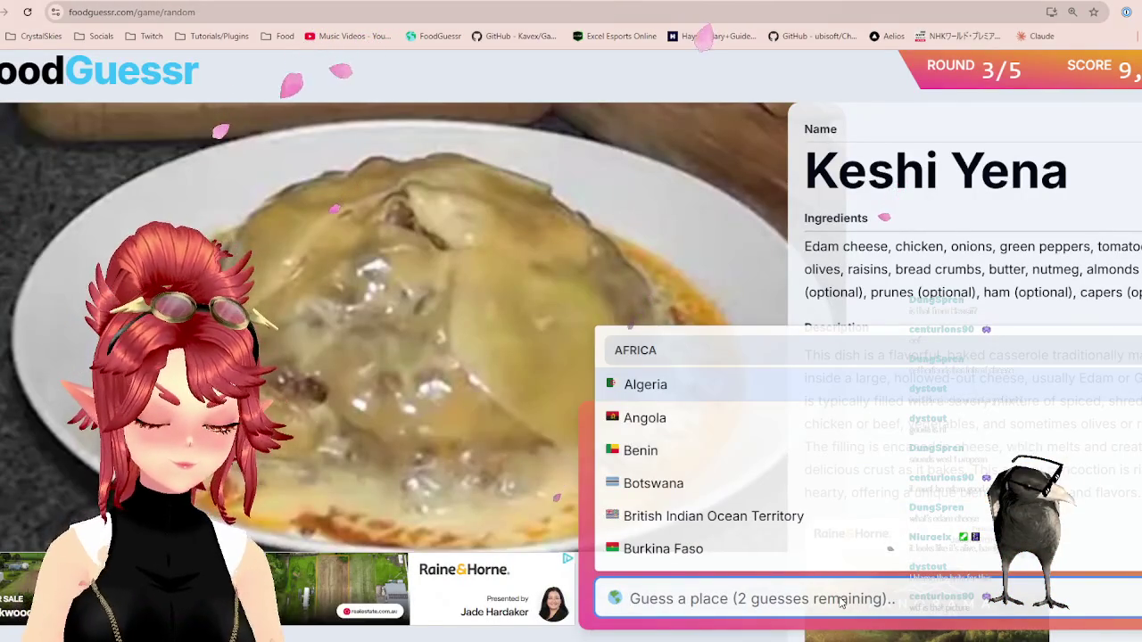
{"action": "type", "text": "berm"}
{"action": "key", "text": "Return"}
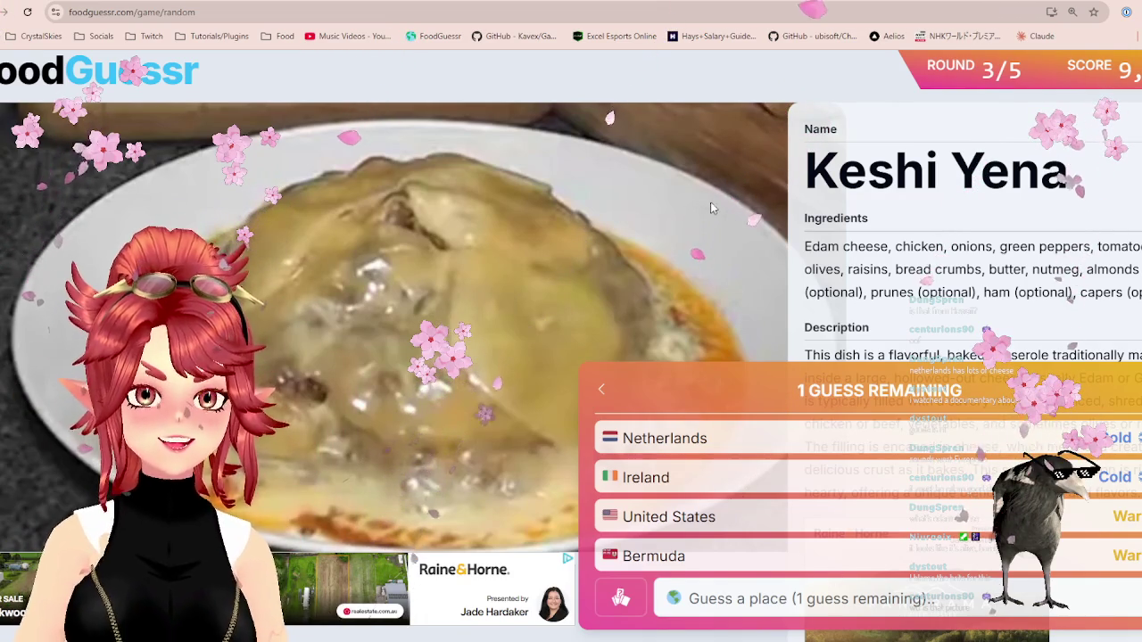
- Pan and zoom Google Maps over the Caribbean
{"action": "key", "text": "ctrl+Tab"}
{"action": "scroll", "coordinate": [473, 419], "scroll_direction": "down", "scroll_amount": 2}
{"action": "mouse_move", "coordinate": [473, 544]}
{"action": "left_mouse_down"}
{"action": "mouse_move", "coordinate": [473, 419]}
{"action": "mouse_move", "coordinate": [547, 470]}
{"action": "mouse_move", "coordinate": [545, 373]}
{"action": "left_mouse_up"}
{"action": "scroll", "coordinate": [473, 419], "scroll_direction": "up", "scroll_amount": 3}
{"action": "scroll", "coordinate": [547, 470], "scroll_direction": "down", "scroll_amount": 1}
{"action": "scroll", "coordinate": [420, 461], "scroll_direction": "up", "scroll_amount": 1}
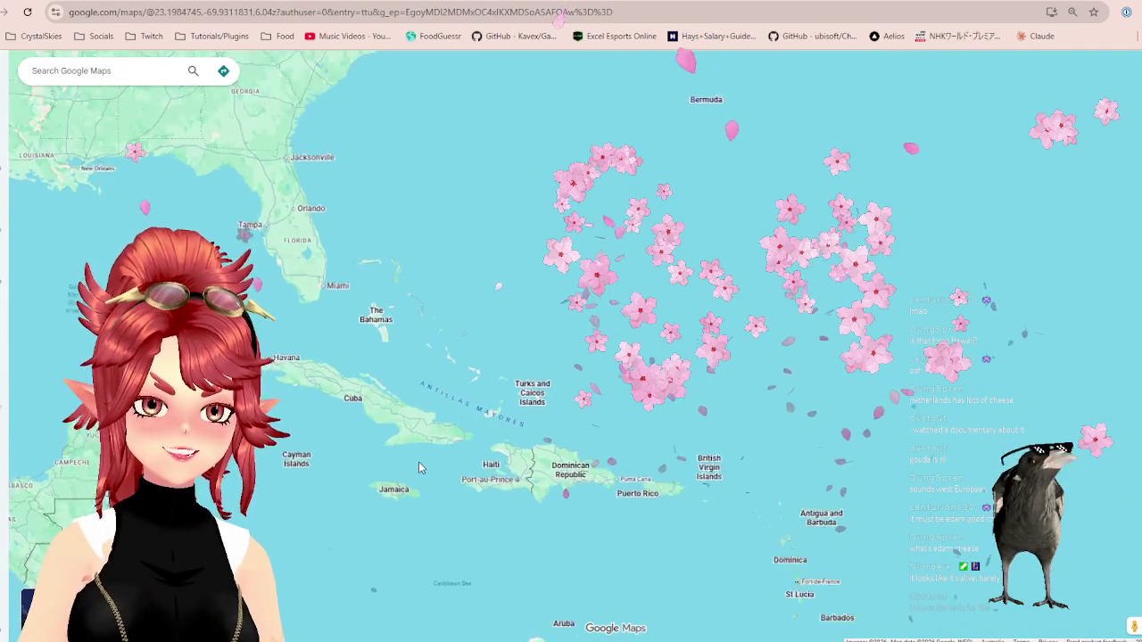
{"action": "scroll", "coordinate": [419, 464], "scroll_direction": "down", "scroll_amount": 1}
{"action": "left_click_drag", "start_coordinate": [419, 463], "coordinate": [523, 462]}
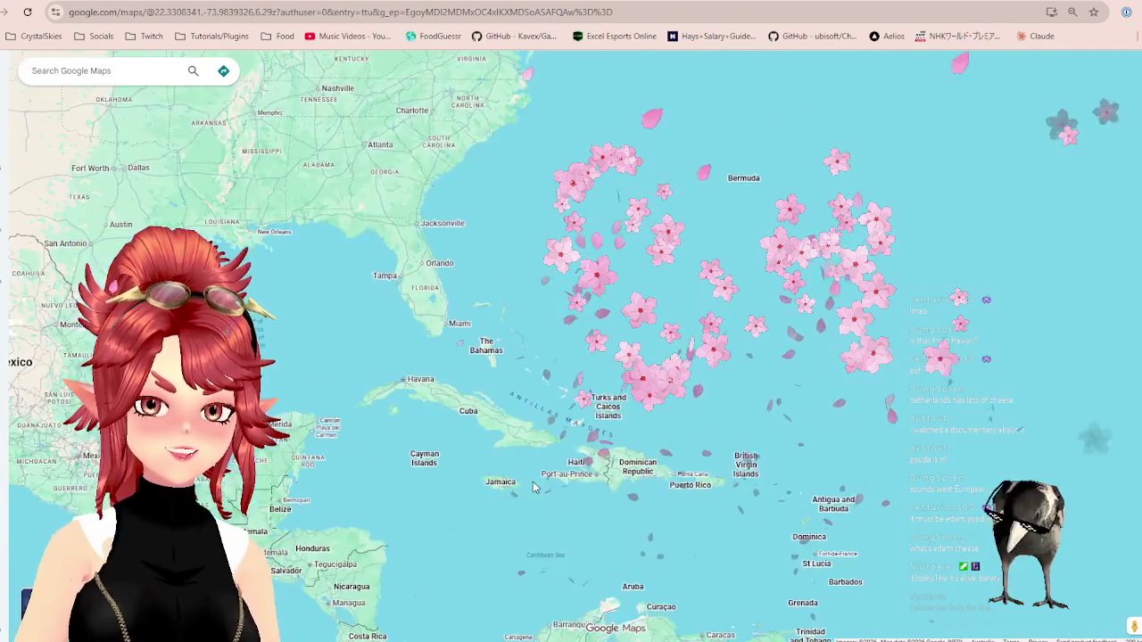
{"action": "key", "text": "ctrl+Tab"}
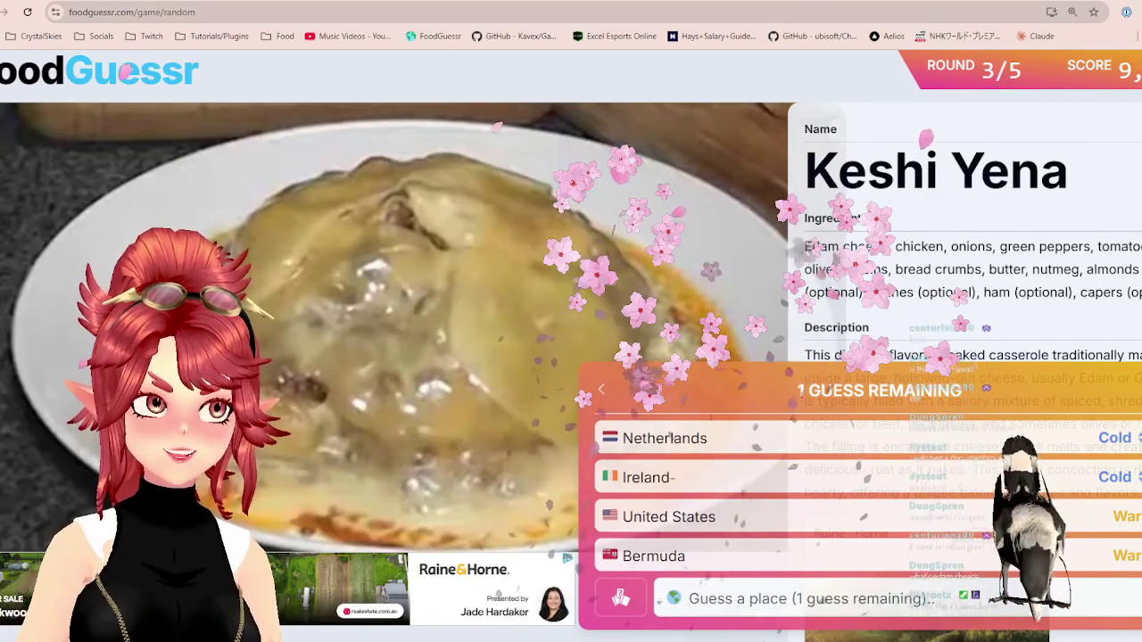
{"action": "key", "text": "ctrl+Tab"}
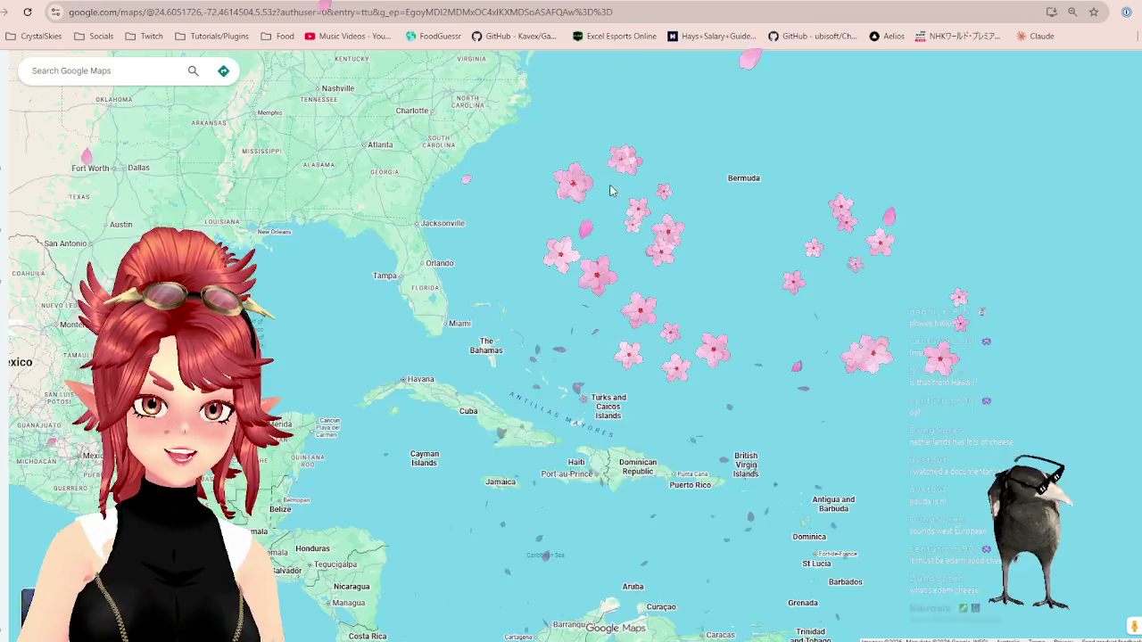
{"action": "key", "text": "ctrl+Tab"}
{"action": "key", "text": "ctrl+Tab"}
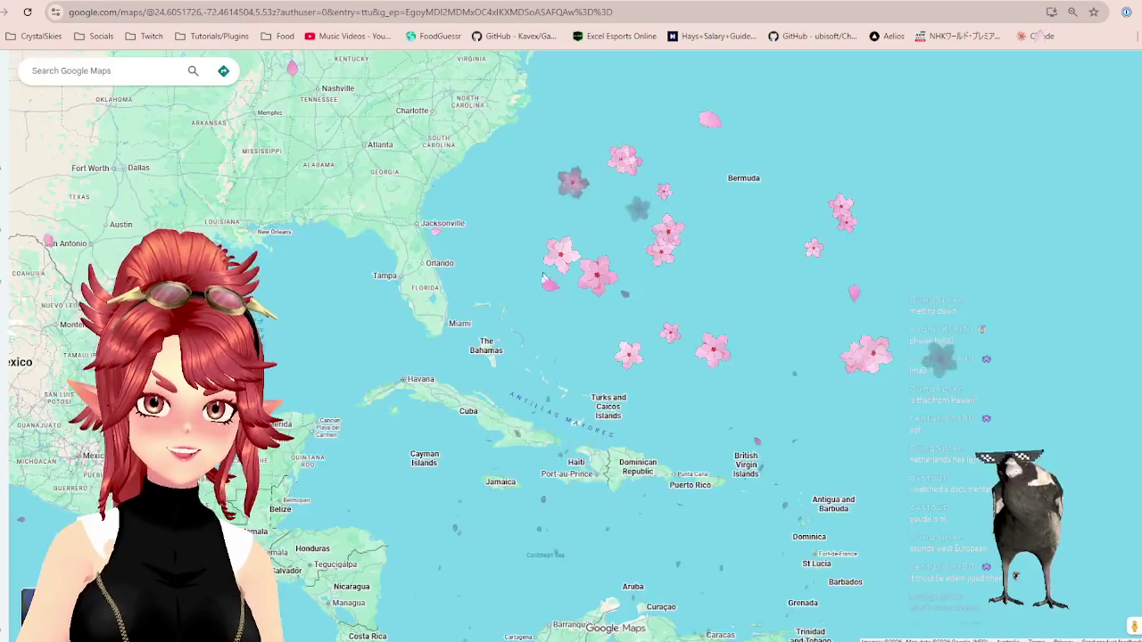
{"action": "scroll", "coordinate": [598, 372], "scroll_direction": "up", "scroll_amount": 2}
{"action": "mouse_move", "coordinate": [597, 372]}
{"action": "left_mouse_down"}
{"action": "mouse_move", "coordinate": [611, 265]}
{"action": "mouse_move", "coordinate": [593, 337]}
{"action": "left_mouse_up"}
{"action": "key", "text": "ctrl+Tab"}
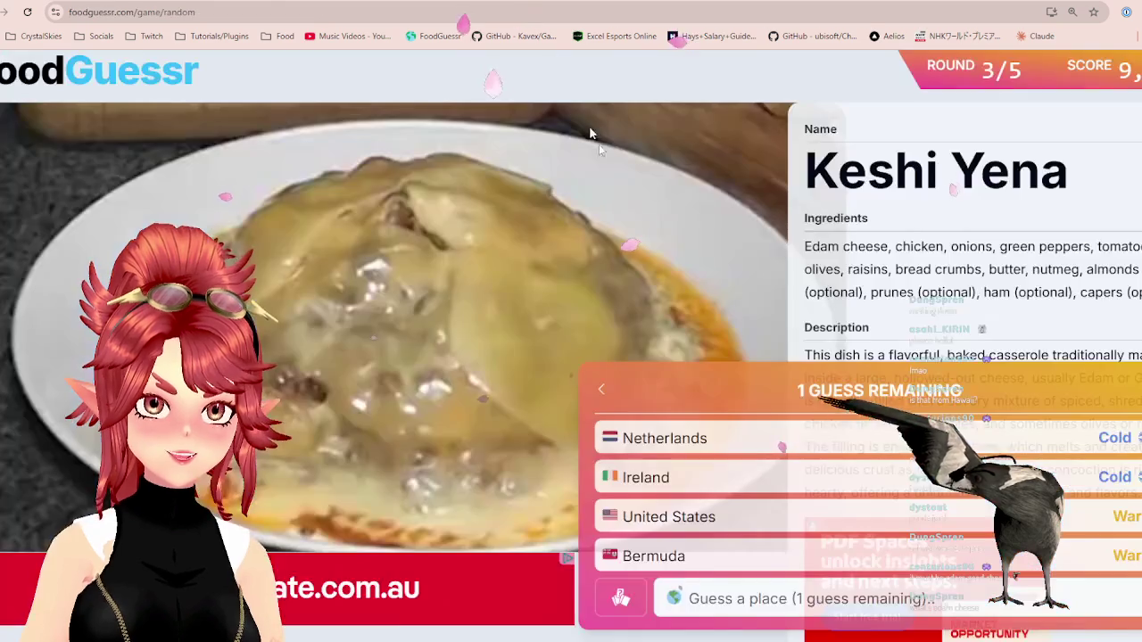
- Submit Cuba as the final Keshi Yena guess, scoring 3,000 points
{"action": "left_click", "coordinate": [816, 596]}
{"action": "type", "text": "cuba"}
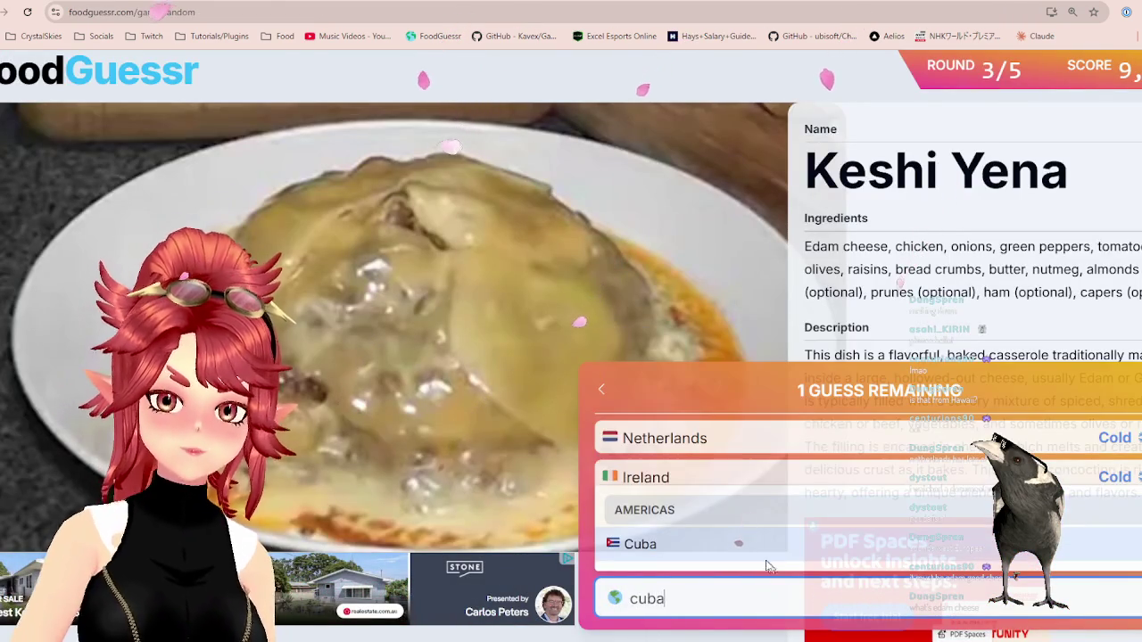
{"action": "key", "text": "Return"}
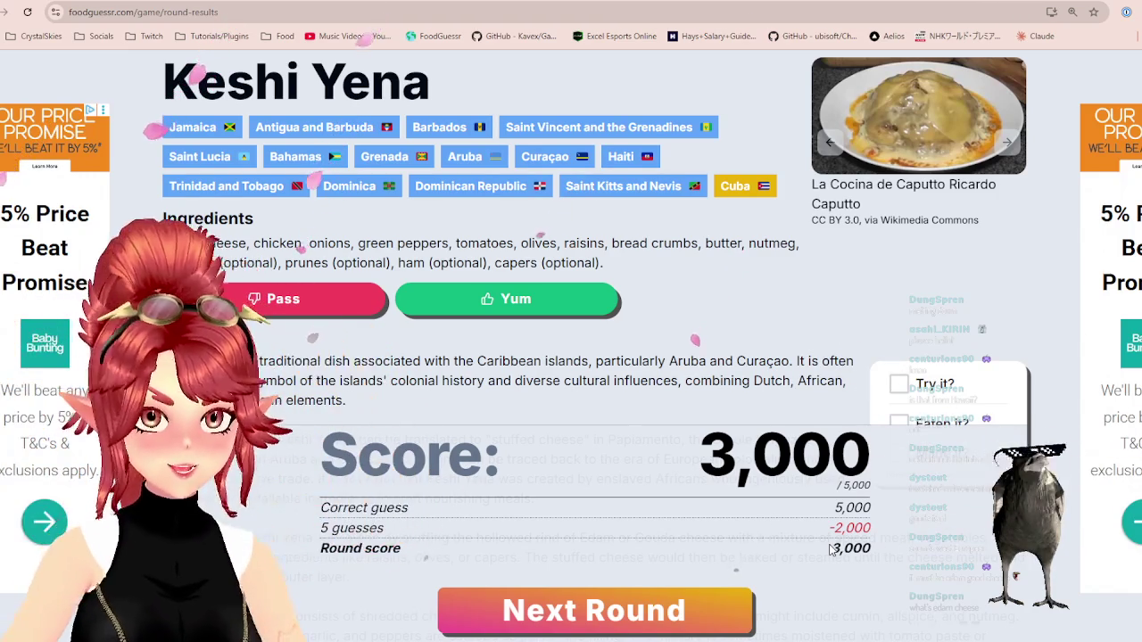
- Vote on Keshi Yena to reveal the 62% Pass versus 38% Yum split
{"action": "scroll", "coordinate": [688, 413], "scroll_direction": "down", "scroll_amount": 2}
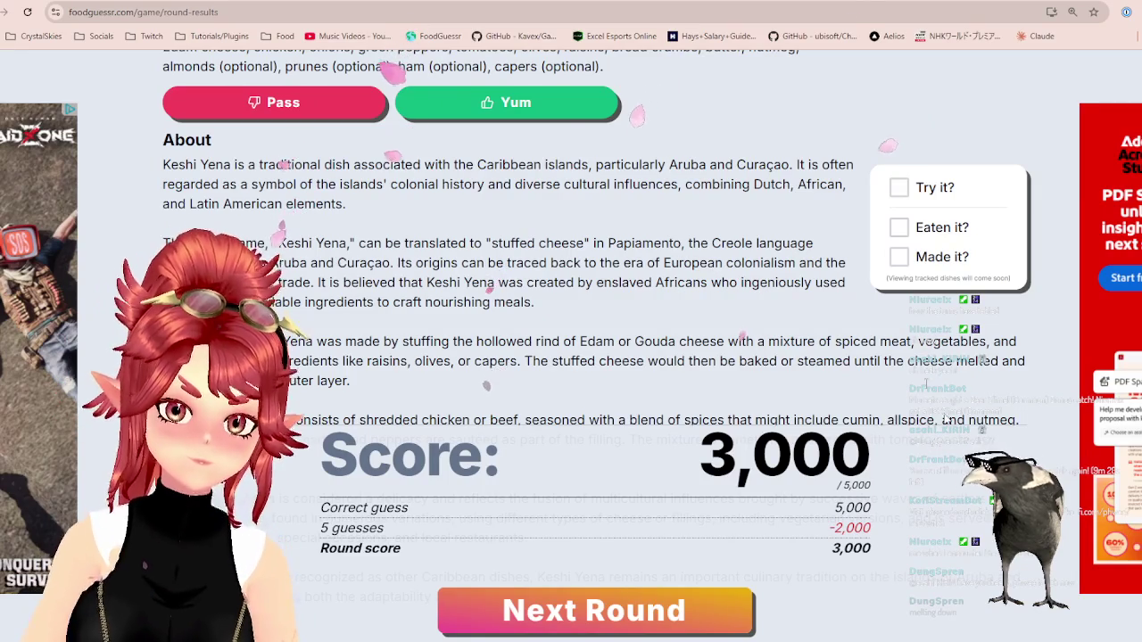
{"action": "left_click", "coordinate": [568, 114]}
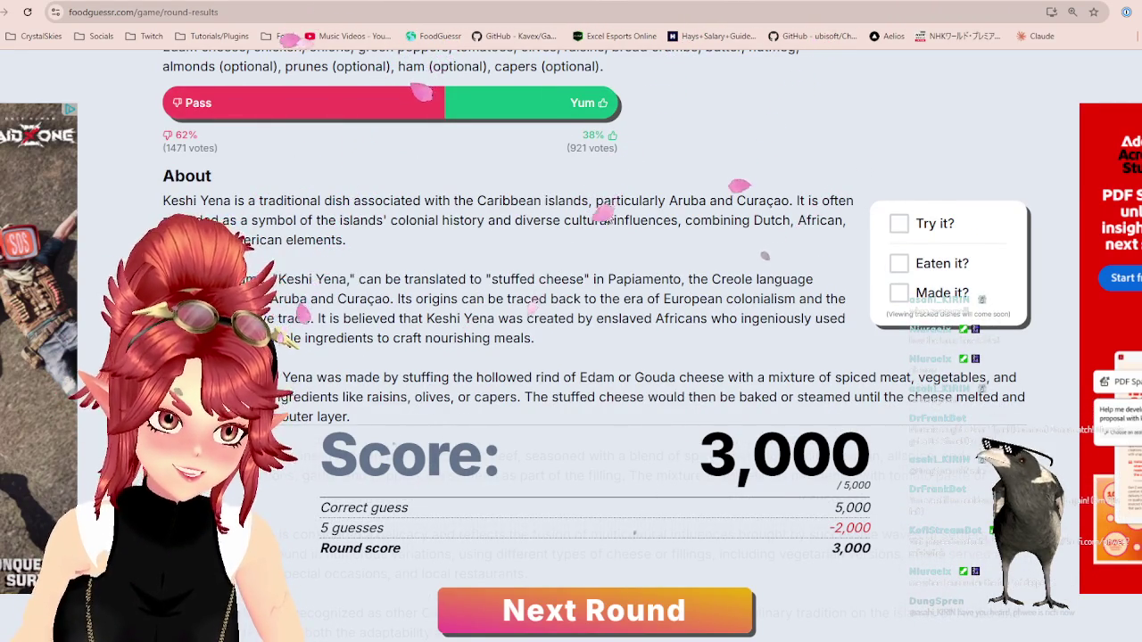
- Continue from the round 3 results to round 4's smoked pork-and-beef sausage dish
{"action": "scroll", "coordinate": [686, 342], "scroll_direction": "down", "scroll_amount": 5}
{"action": "left_click", "coordinate": [669, 613]}
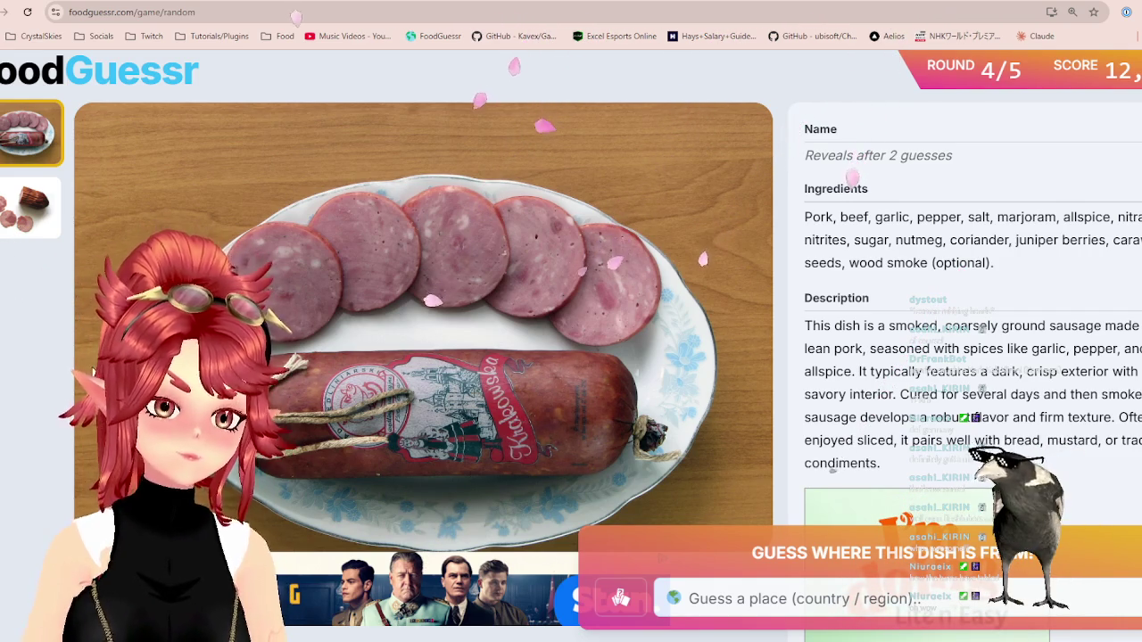
- Check both dish photos, then guess Poland, identifying Kraków Sausage for 5,000 points
{"action": "left_click", "coordinate": [43, 209]}
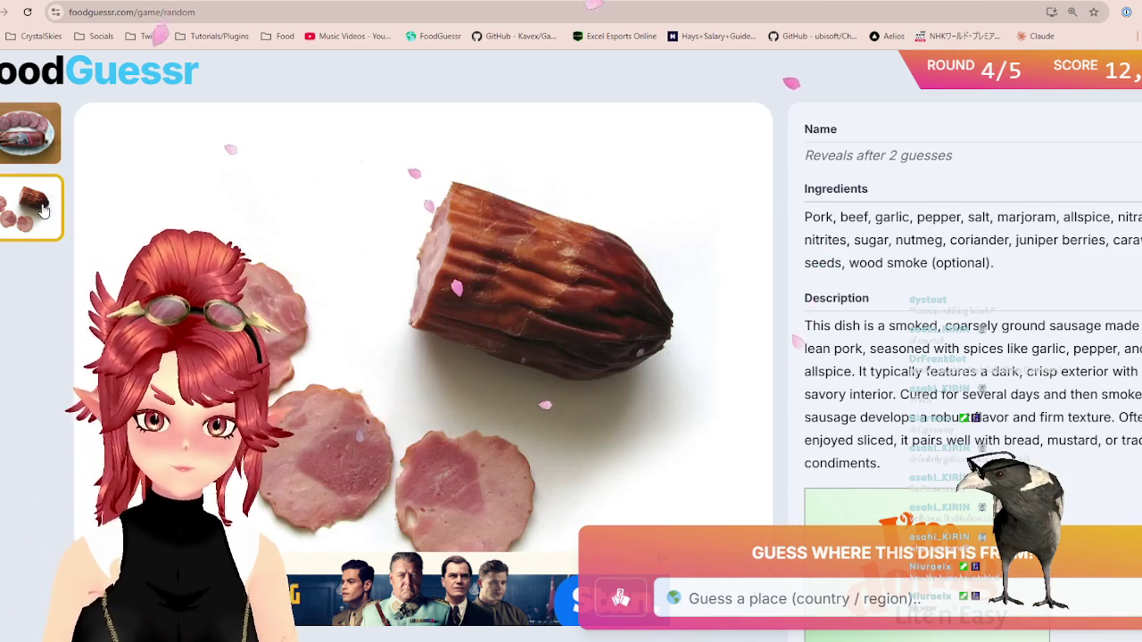
{"action": "left_click", "coordinate": [18, 121]}
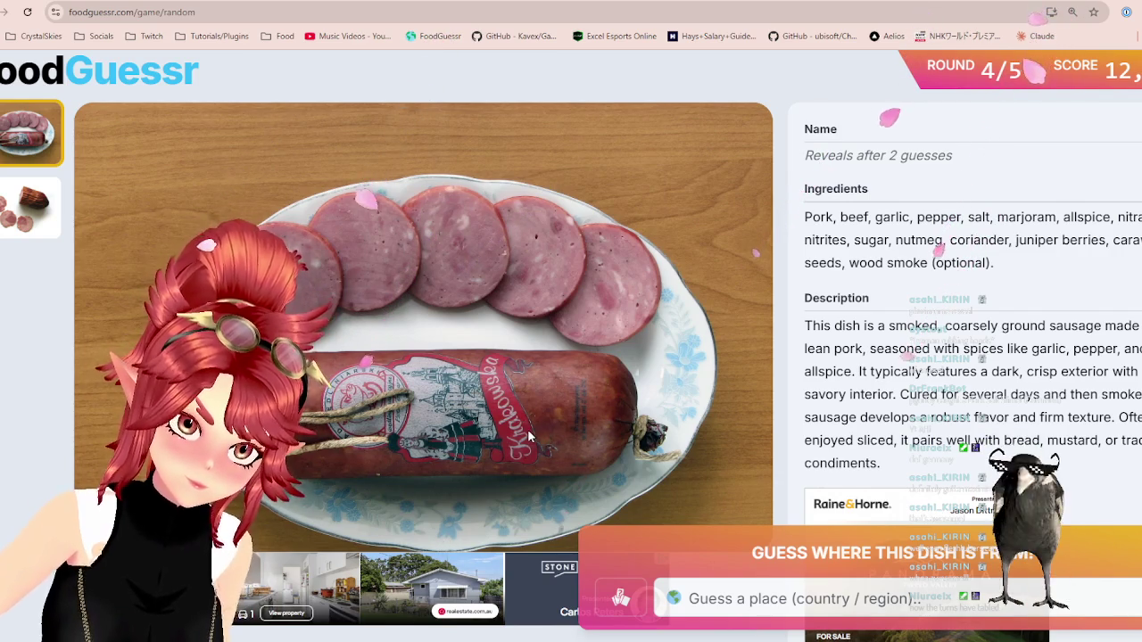
{"action": "left_click", "coordinate": [949, 593]}
{"action": "type", "text": "pol"}
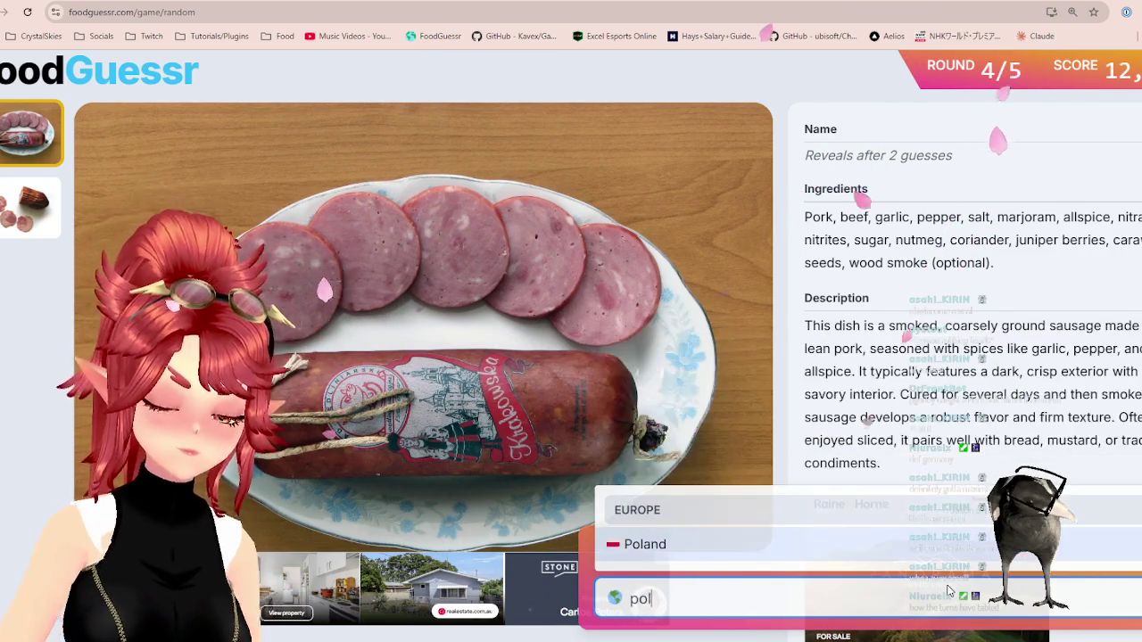
{"action": "key", "text": "Return"}
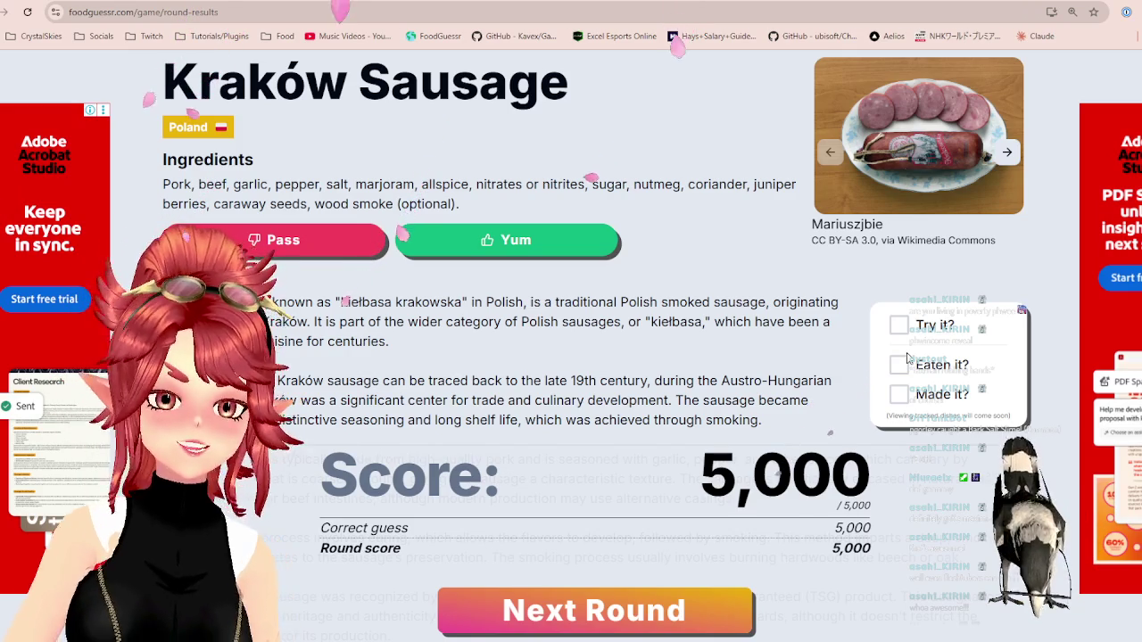
- Vote Yum on Kraków Sausage and advance to round 5's stir-fried rice noodle dish
{"action": "left_click", "coordinate": [550, 244]}
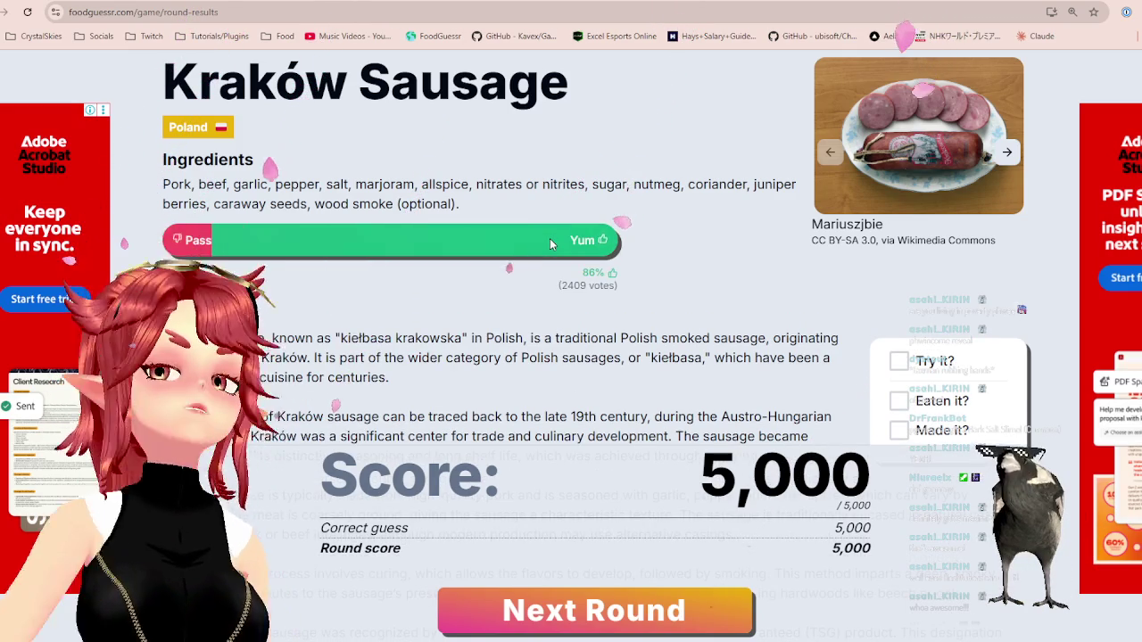
{"action": "left_click", "coordinate": [638, 607]}
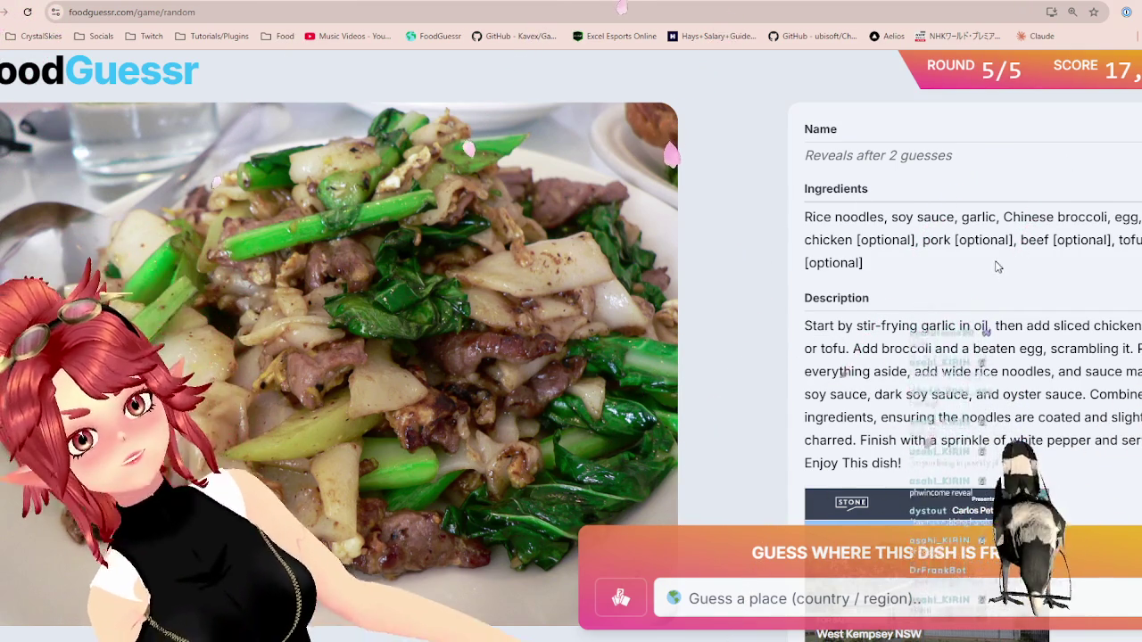
{"action": "left_click_drag", "start_coordinate": [1003, 217], "coordinate": [1087, 217]}
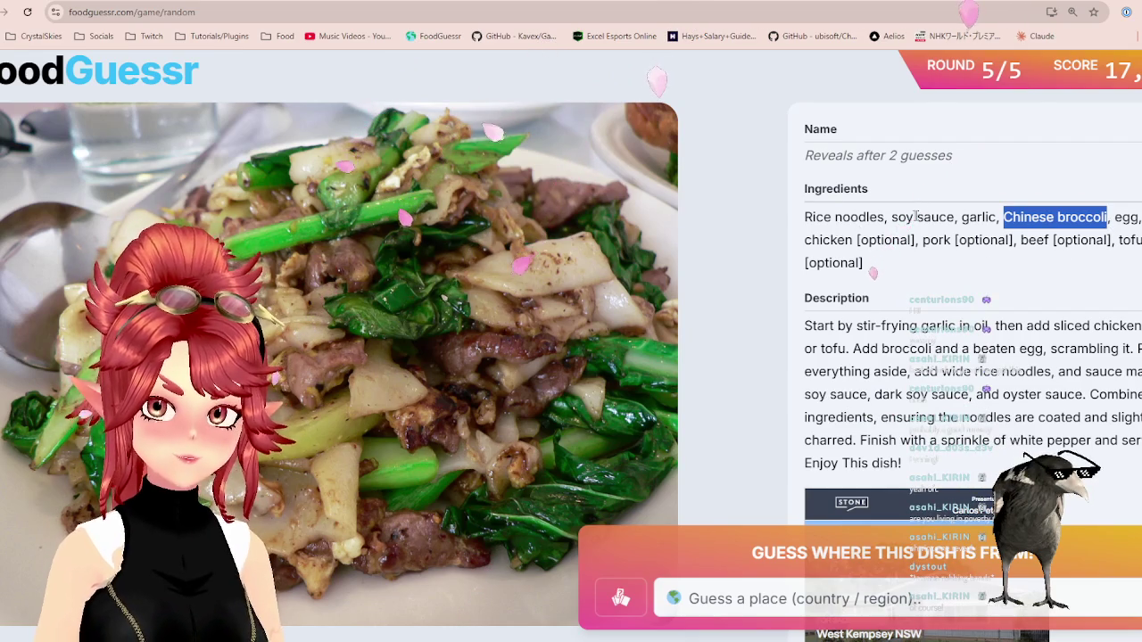
{"action": "left_click_drag", "start_coordinate": [1128, 217], "coordinate": [1136, 223]}
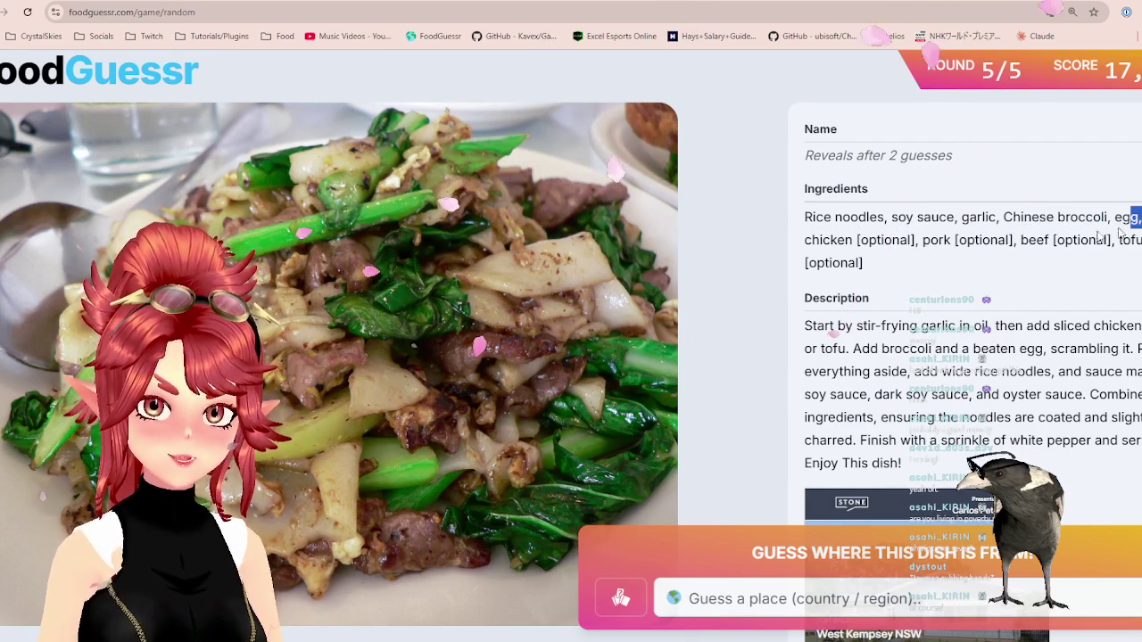
{"action": "double_click", "coordinate": [878, 239]}
{"action": "double_click", "coordinate": [994, 239]}
{"action": "double_click", "coordinate": [1095, 239]}
{"action": "left_click_drag", "start_coordinate": [837, 326], "coordinate": [1127, 326]}
{"action": "left_click_drag", "start_coordinate": [1053, 327], "coordinate": [1134, 327]}
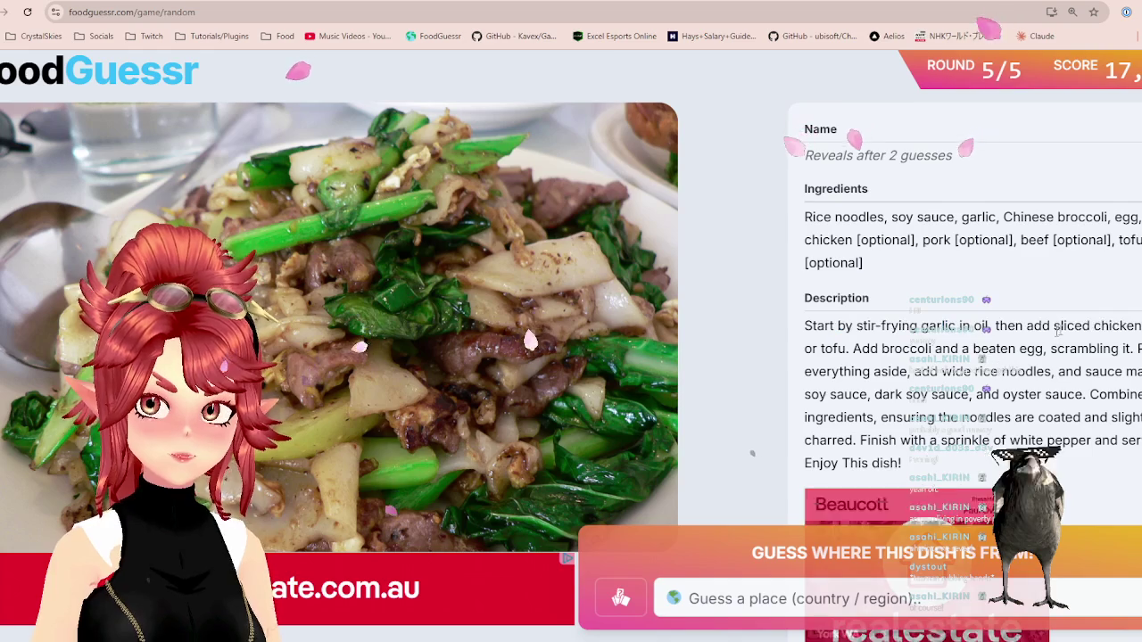
{"action": "left_click_drag", "start_coordinate": [836, 325], "coordinate": [961, 327]}
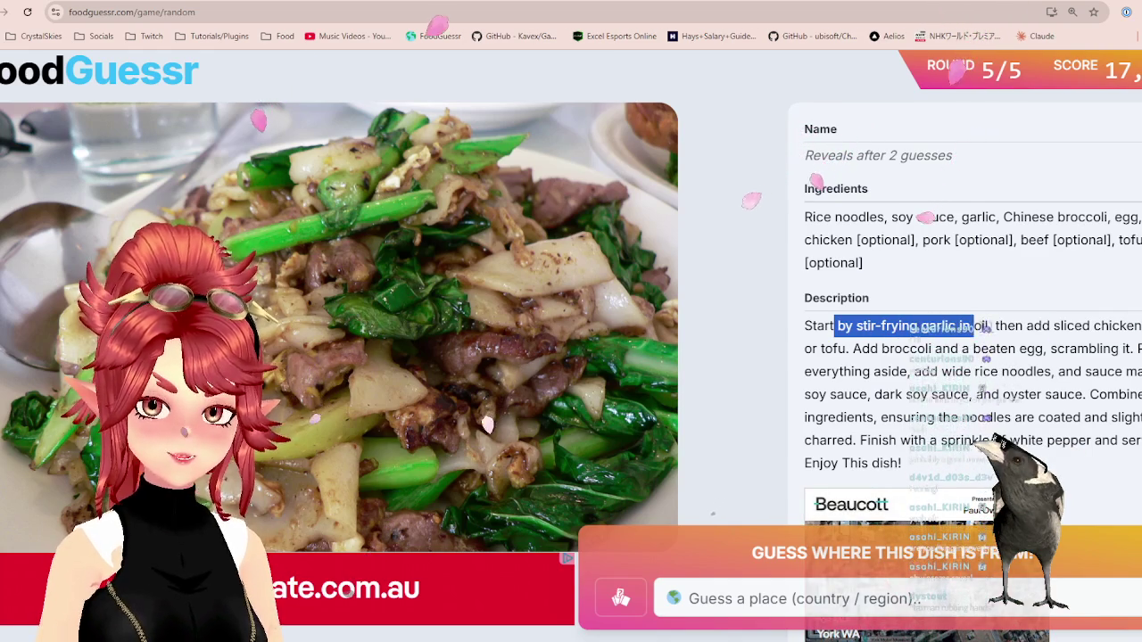
{"action": "left_click_drag", "start_coordinate": [1033, 326], "coordinate": [1141, 327]}
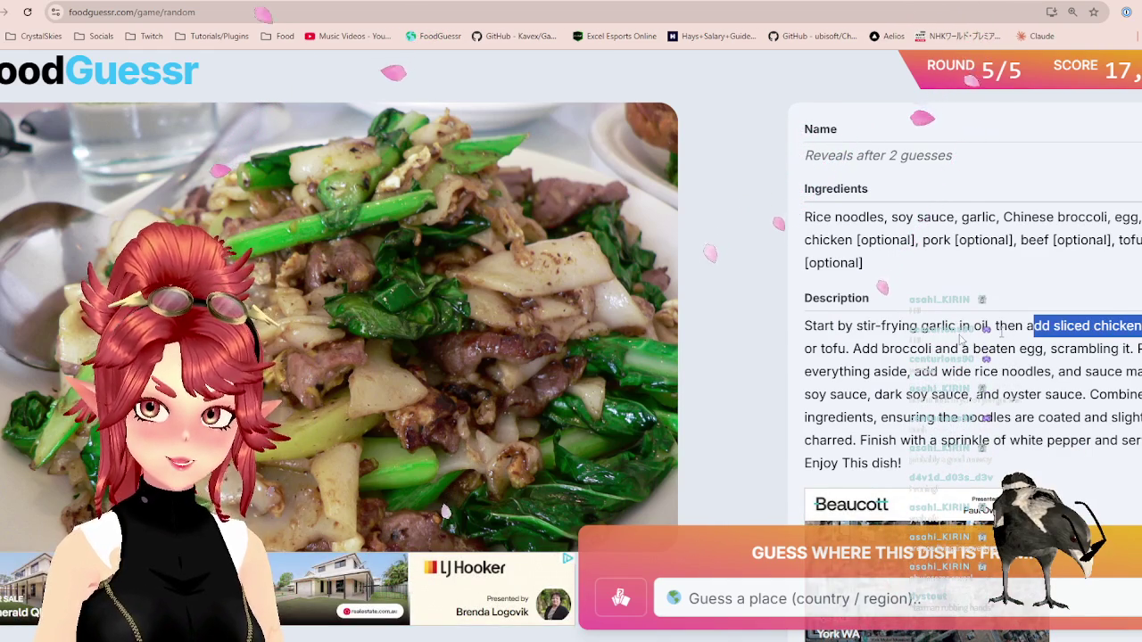
{"action": "left_click_drag", "start_coordinate": [851, 349], "coordinate": [963, 350]}
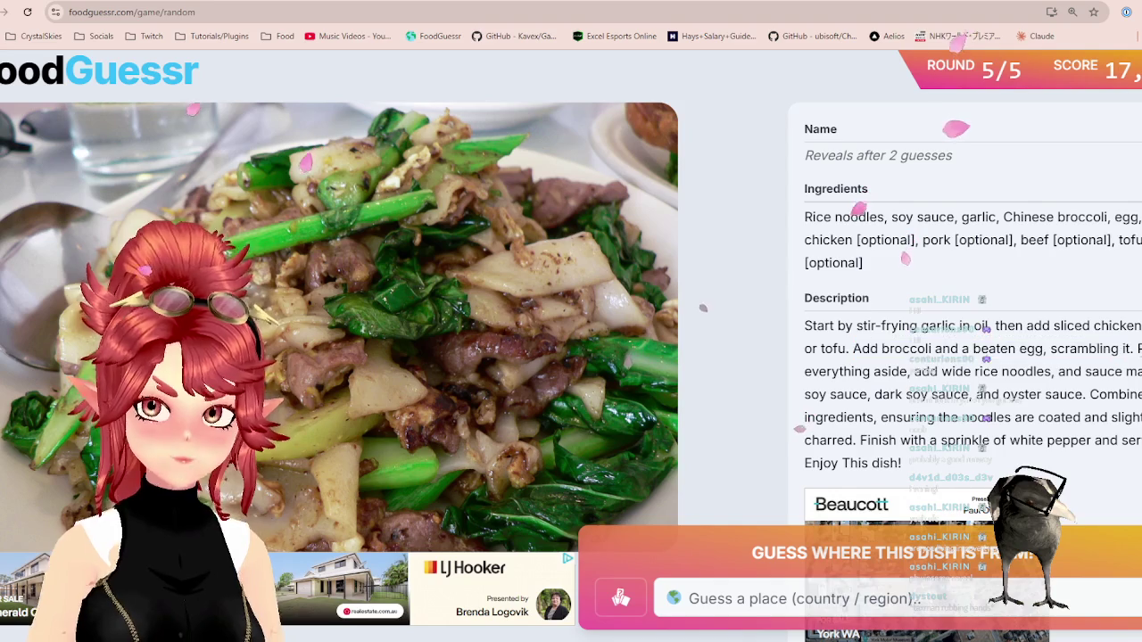
{"action": "left_click_drag", "start_coordinate": [817, 371], "coordinate": [1051, 371]}
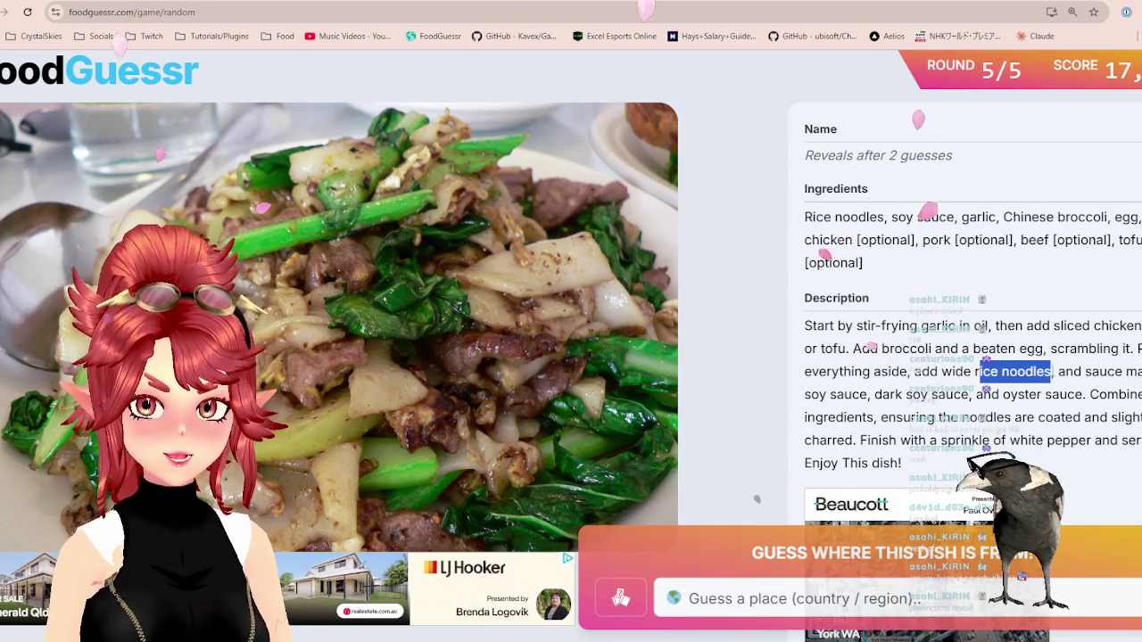
{"action": "mouse_move", "coordinate": [829, 395]}
{"action": "left_mouse_down"}
{"action": "mouse_move", "coordinate": [1111, 394]}
{"action": "mouse_move", "coordinate": [1012, 418]}
{"action": "left_mouse_up"}
{"action": "left_click_drag", "start_coordinate": [883, 417], "coordinate": [1137, 417]}
{"action": "left_click_drag", "start_coordinate": [846, 440], "coordinate": [1138, 441]}
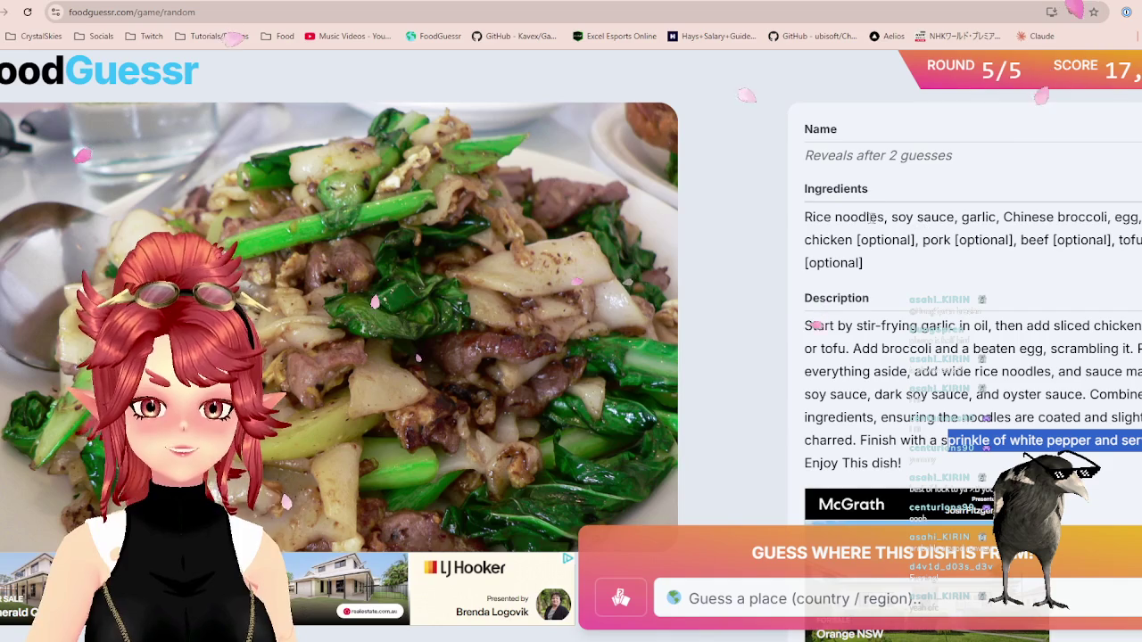
{"action": "left_click_drag", "start_coordinate": [835, 216], "coordinate": [1075, 240]}
{"action": "left_click_drag", "start_coordinate": [879, 325], "coordinate": [1012, 411]}
{"action": "left_click", "coordinate": [1031, 391]}
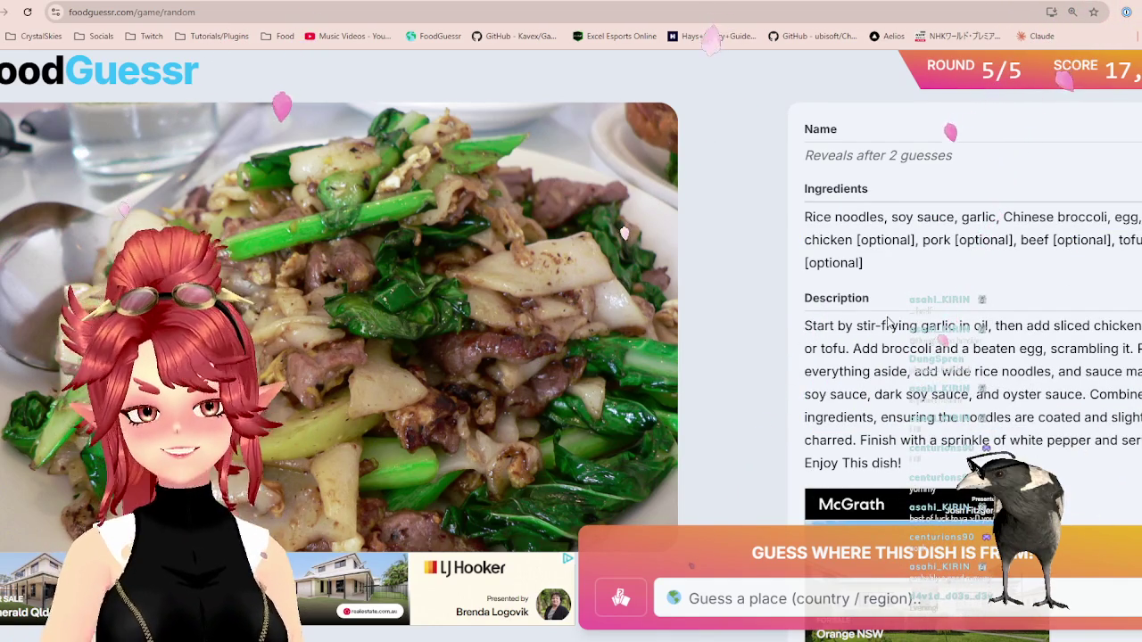
{"action": "left_click_drag", "start_coordinate": [929, 326], "coordinate": [1020, 439]}
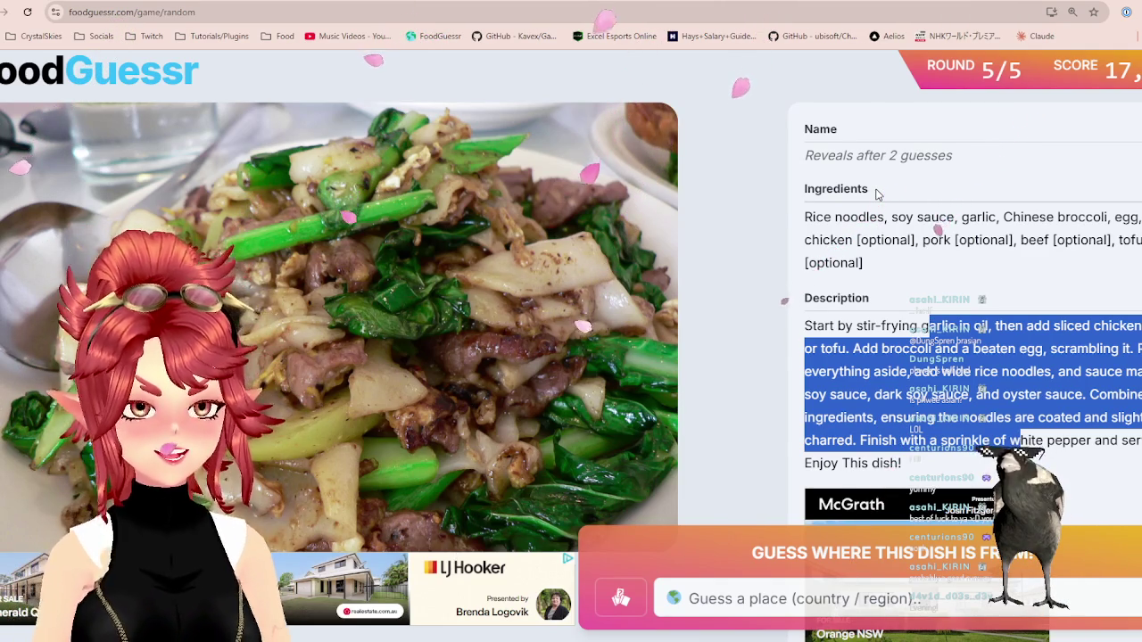
{"action": "left_click_drag", "start_coordinate": [921, 217], "coordinate": [945, 240]}
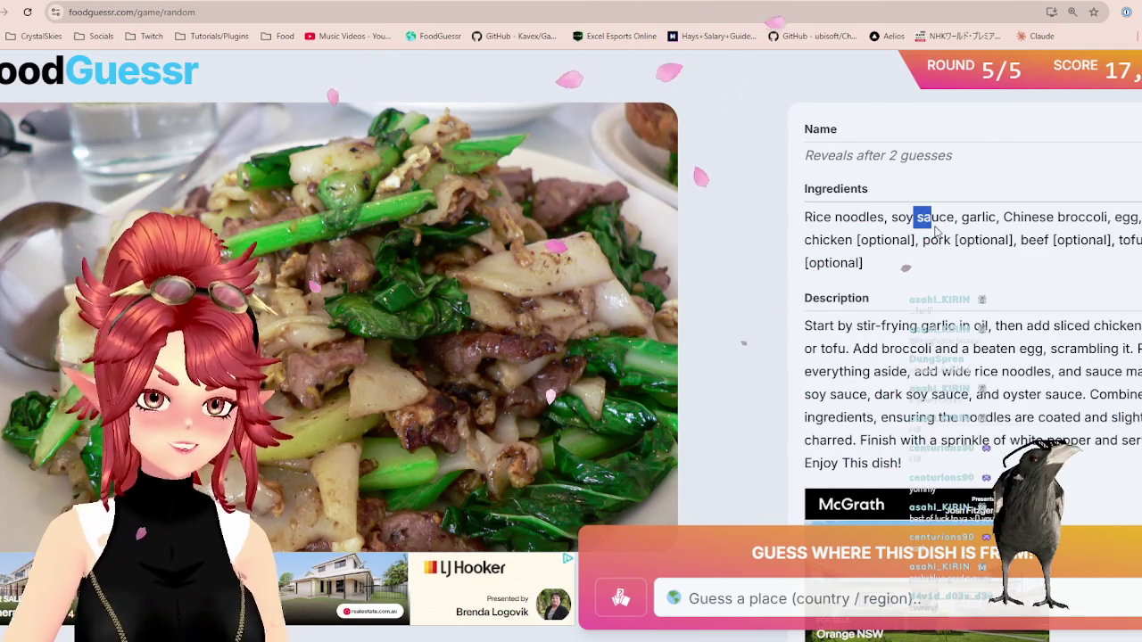
{"action": "left_click", "coordinate": [945, 240]}
{"action": "left_click_drag", "start_coordinate": [876, 326], "coordinate": [1028, 438]}
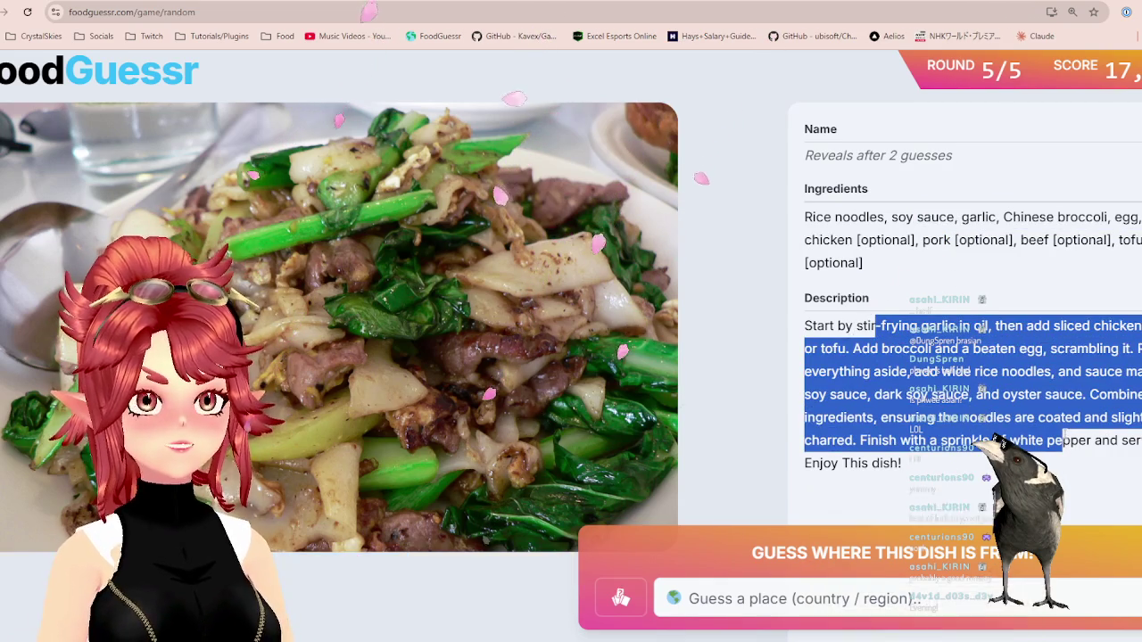
{"action": "left_click", "coordinate": [943, 341]}
{"action": "left_click_drag", "start_coordinate": [862, 325], "coordinate": [1079, 440]}
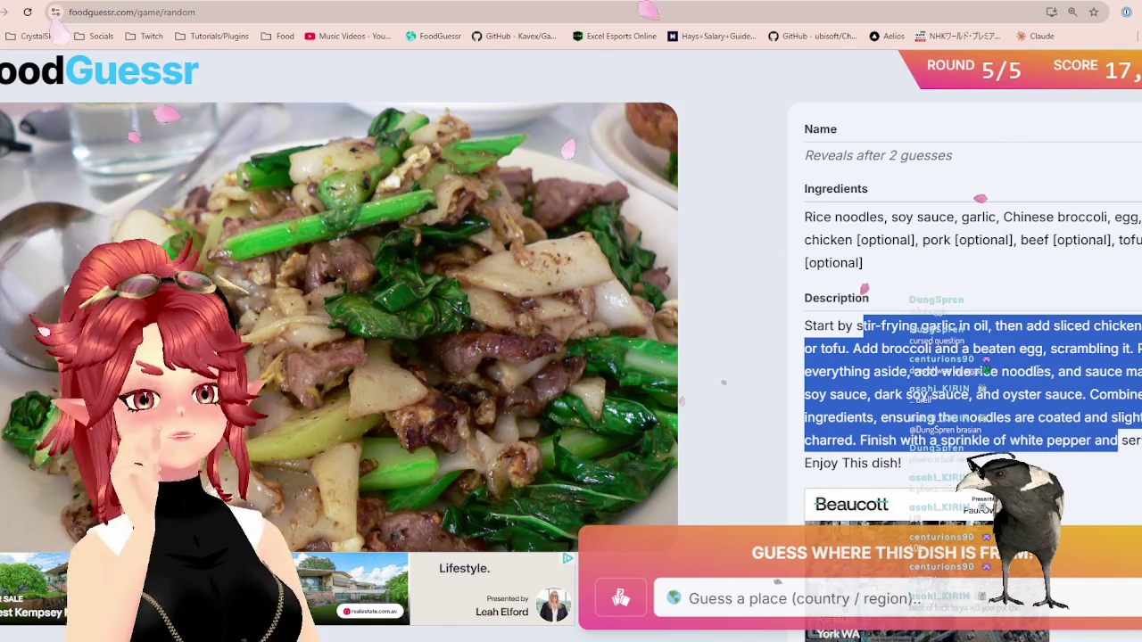
{"action": "left_click", "coordinate": [920, 590]}
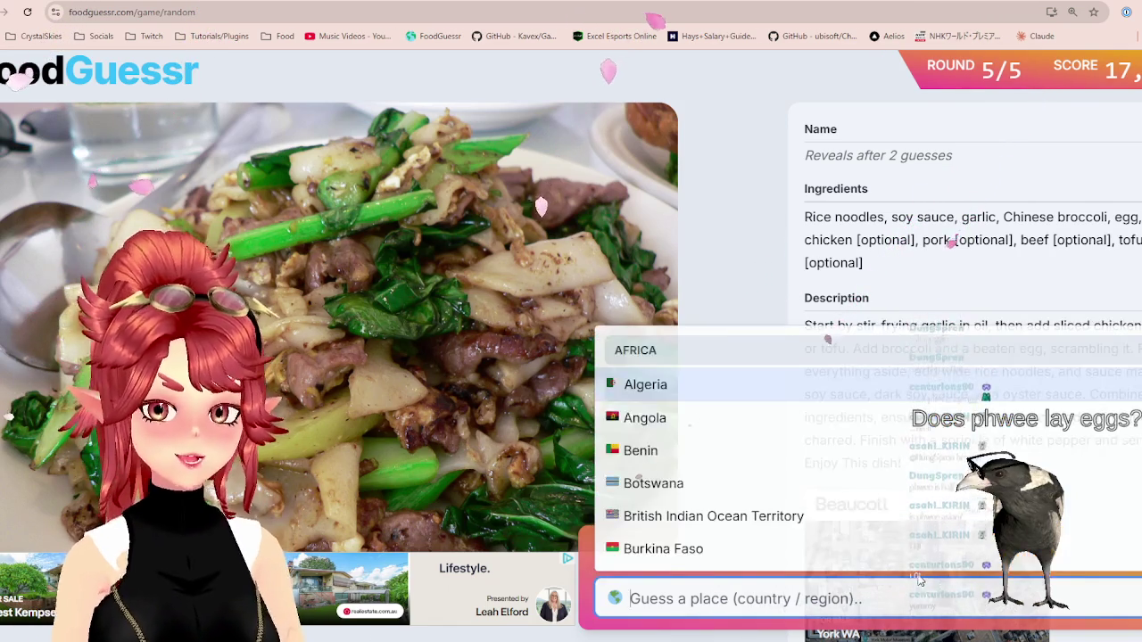
- Guess China for the round 5 dish and dismiss the security warning
{"action": "type", "text": "china"}
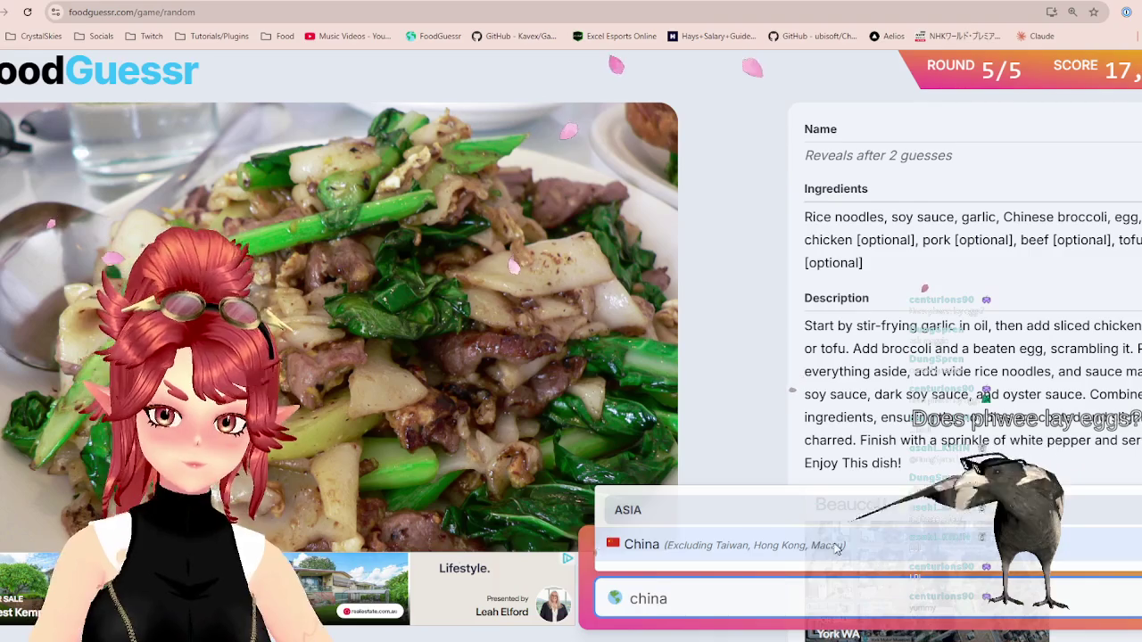
{"action": "left_click", "coordinate": [846, 546]}
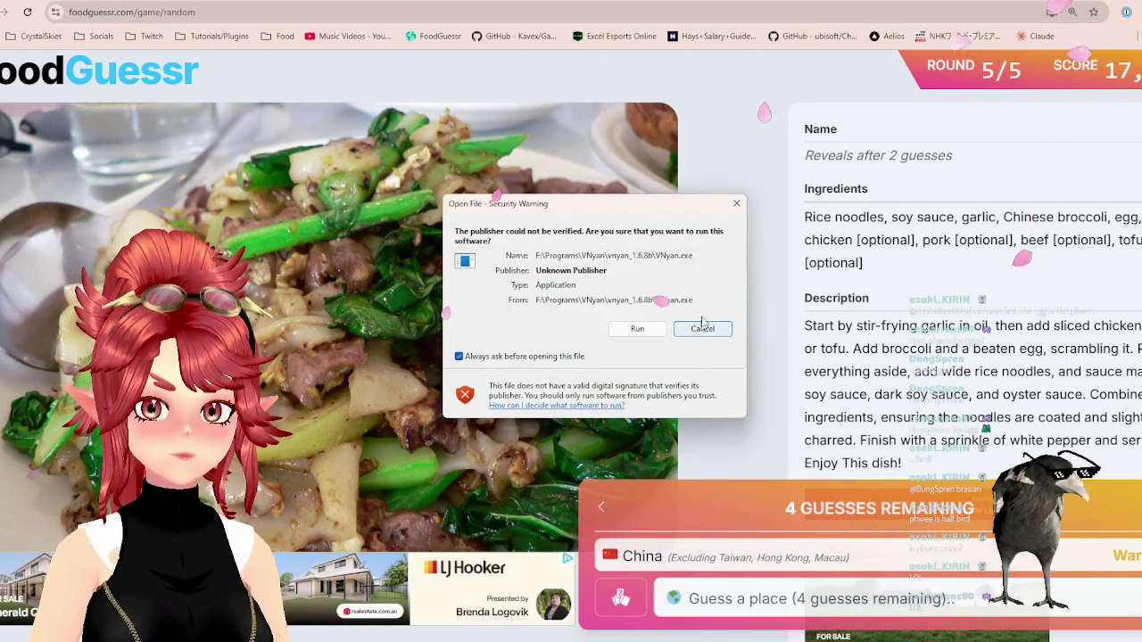
{"action": "left_click", "coordinate": [700, 336]}
- Check Southeast Asia and Australia on the world map tab, then return to the game
{"action": "key", "text": "ctrl+Tab"}
{"action": "scroll", "coordinate": [570, 321], "scroll_direction": "down", "scroll_amount": 3}
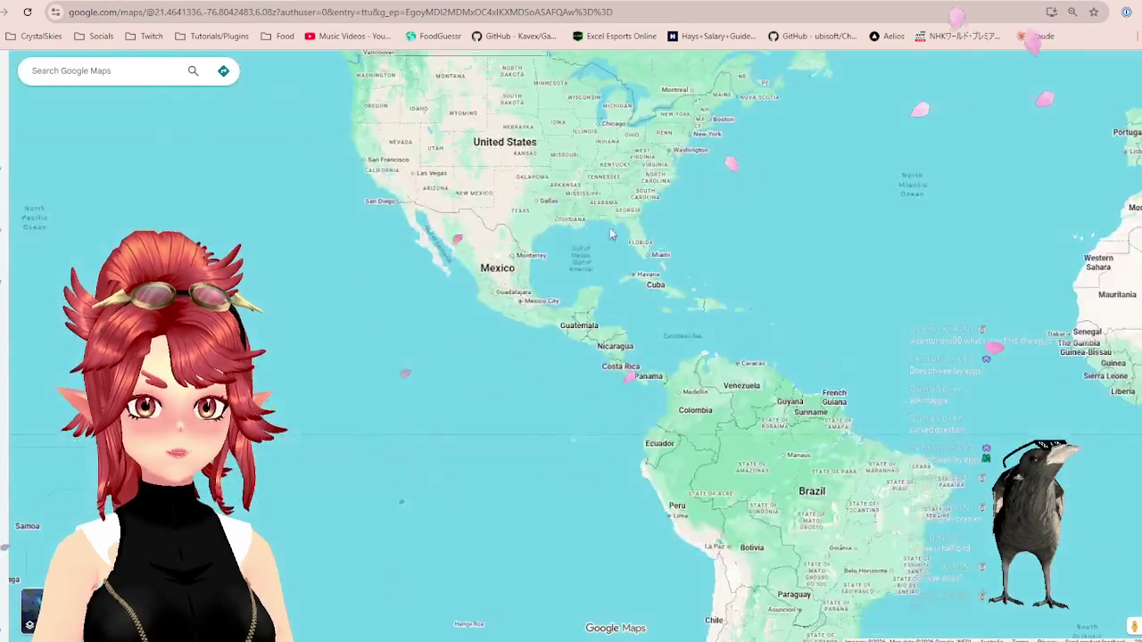
{"action": "left_click_drag", "start_coordinate": [981, 339], "coordinate": [366, 339]}
{"action": "mouse_move", "coordinate": [870, 339]}
{"action": "left_mouse_down"}
{"action": "mouse_move", "coordinate": [389, 339]}
{"action": "mouse_move", "coordinate": [268, 294]}
{"action": "left_mouse_up"}
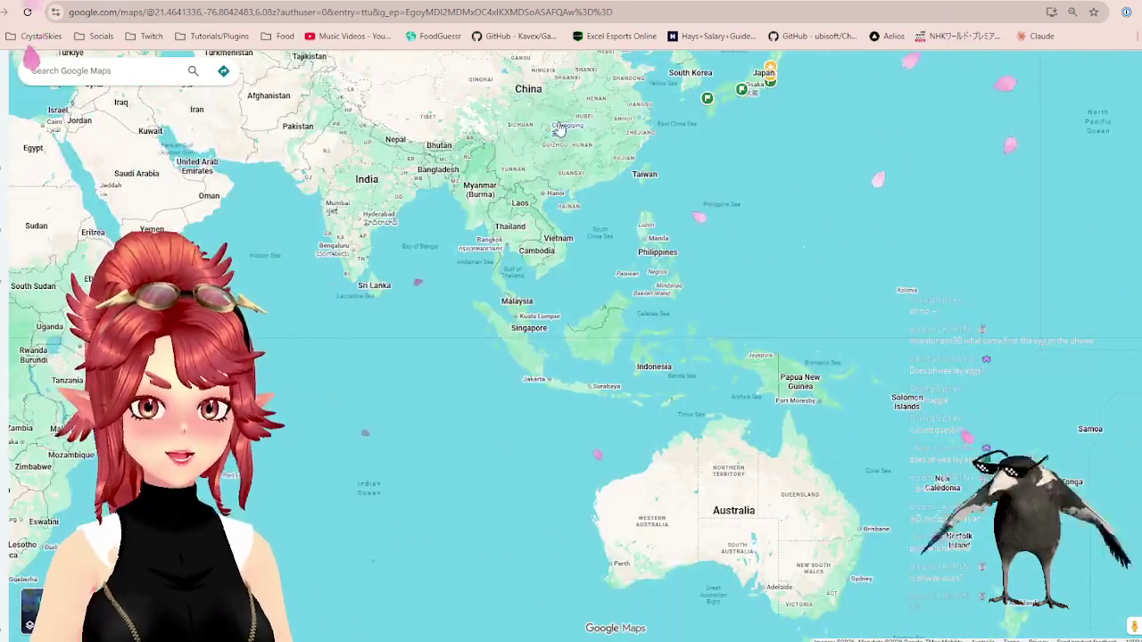
{"action": "left_click_drag", "start_coordinate": [446, 268], "coordinate": [482, 339]}
{"action": "key", "text": "ctrl+Tab"}
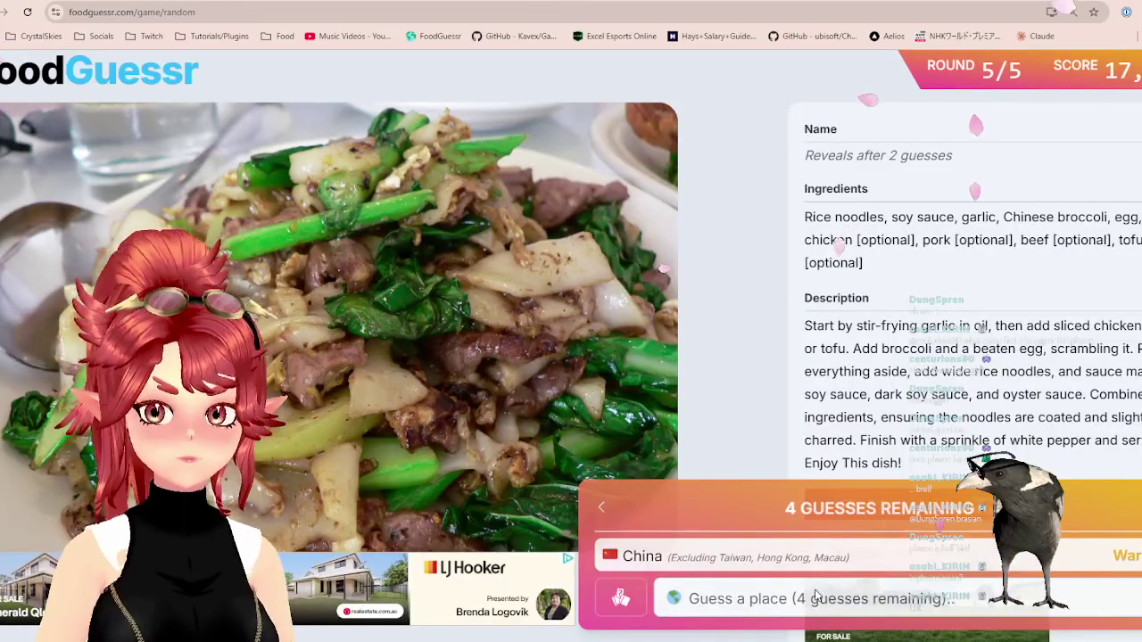
- Guess Singapore as the second country and highlight the revealed dish name, Pad See Ew
{"action": "left_click", "coordinate": [815, 595]}
{"action": "type", "text": "sing"}
{"action": "key", "text": "Return"}
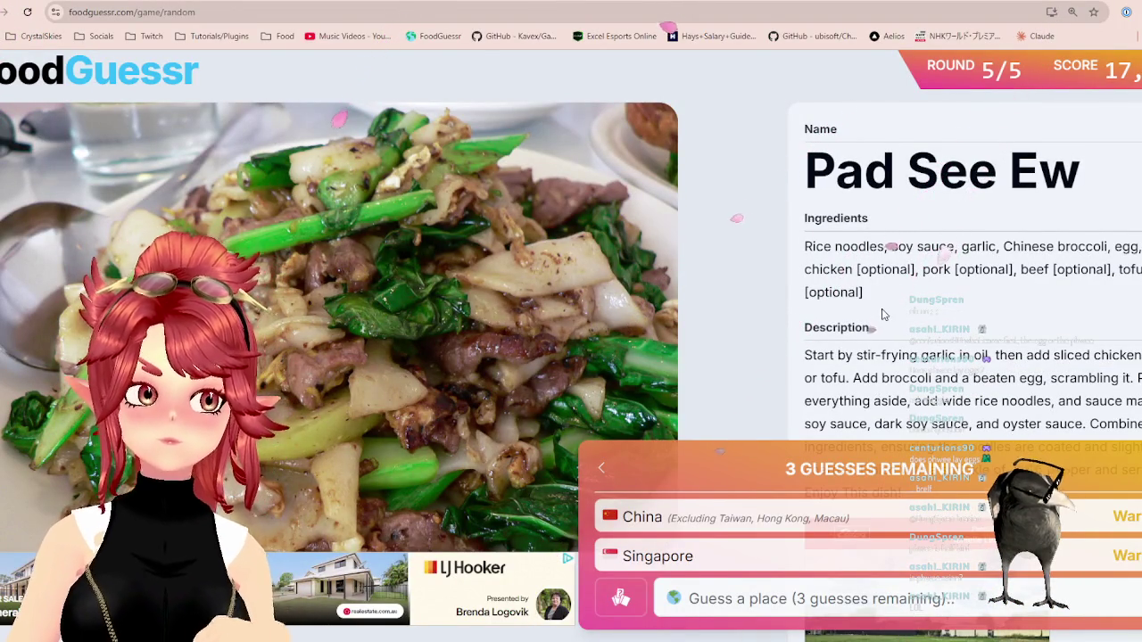
{"action": "left_click_drag", "start_coordinate": [813, 174], "coordinate": [1079, 173]}
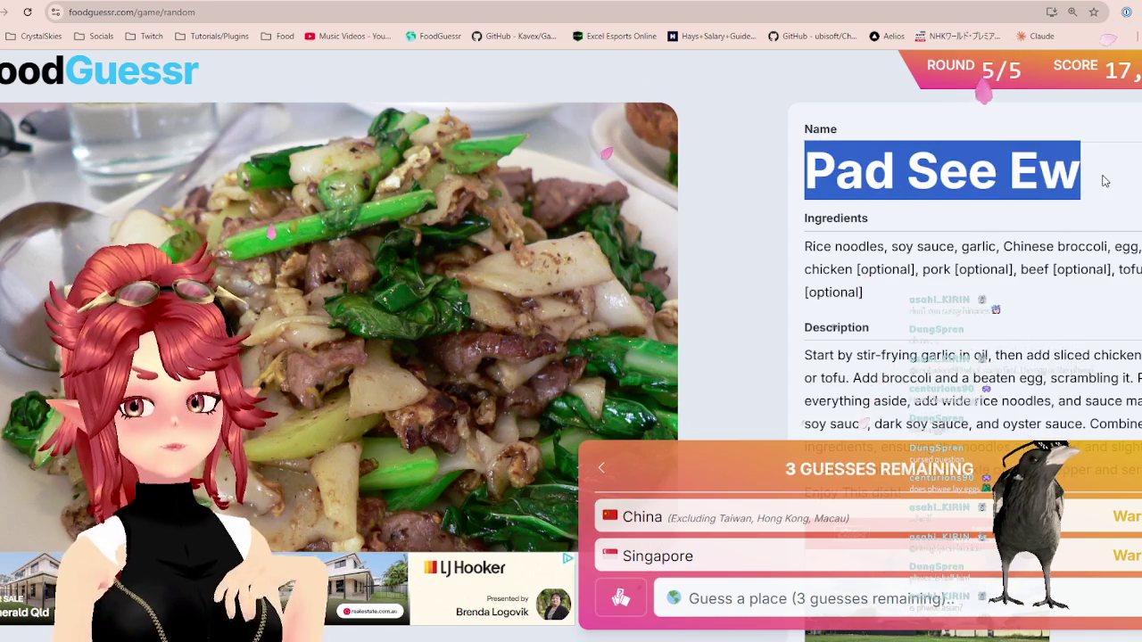
{"action": "left_click_drag", "start_coordinate": [807, 173], "coordinate": [1090, 179]}
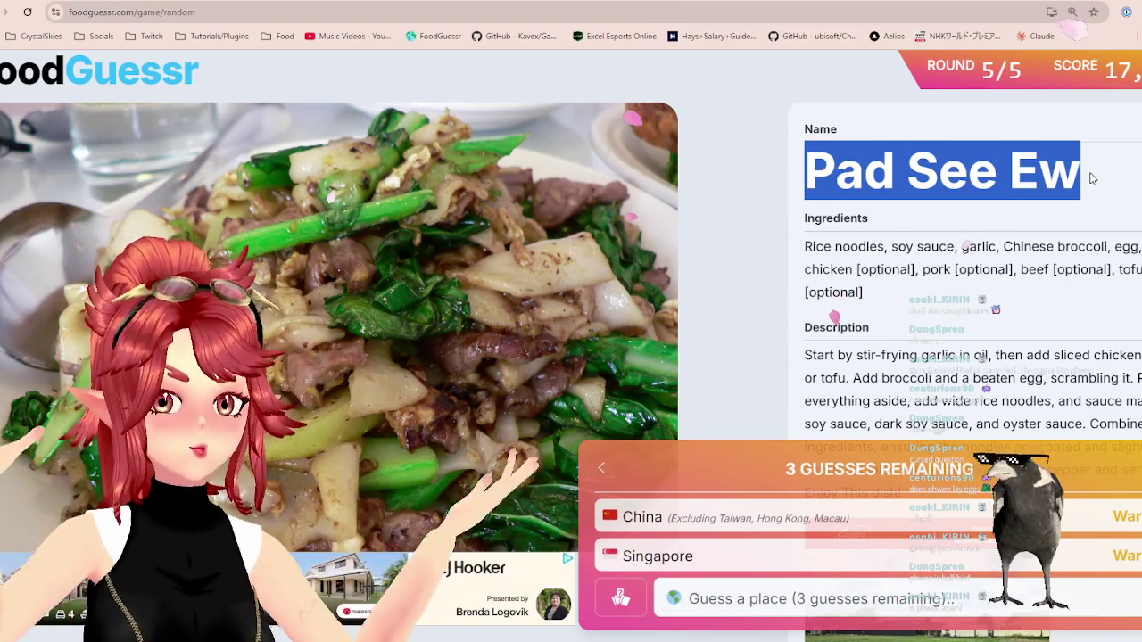
{"action": "left_click", "coordinate": [905, 190]}
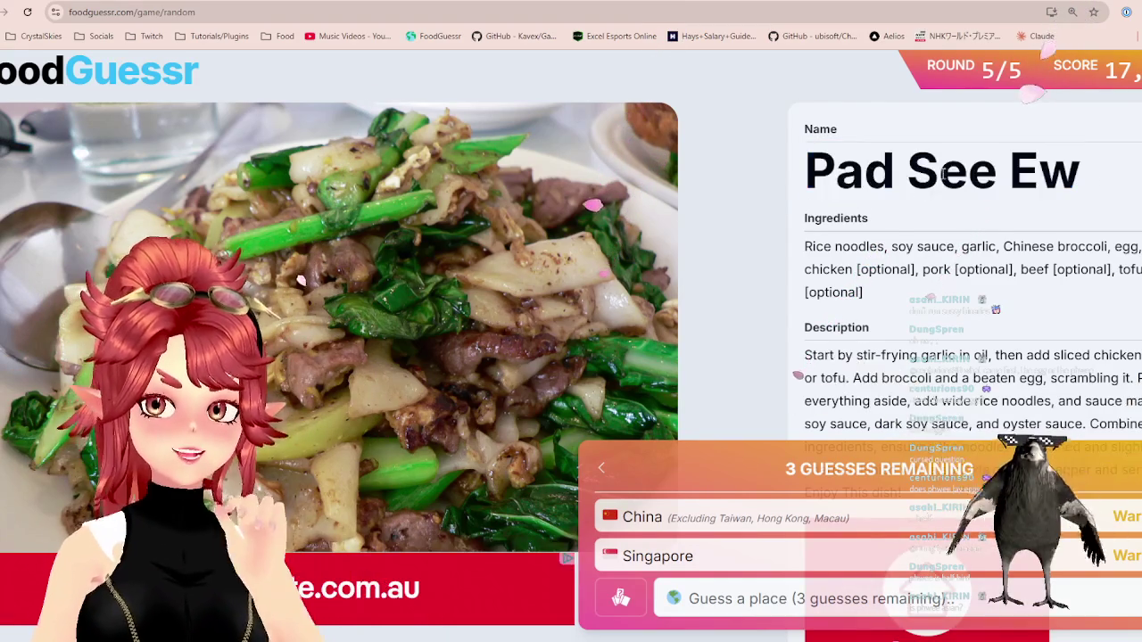
{"action": "mouse_move", "coordinate": [805, 170]}
{"action": "left_mouse_down"}
{"action": "mouse_move", "coordinate": [937, 169]}
{"action": "mouse_move", "coordinate": [890, 178]}
{"action": "left_mouse_up"}
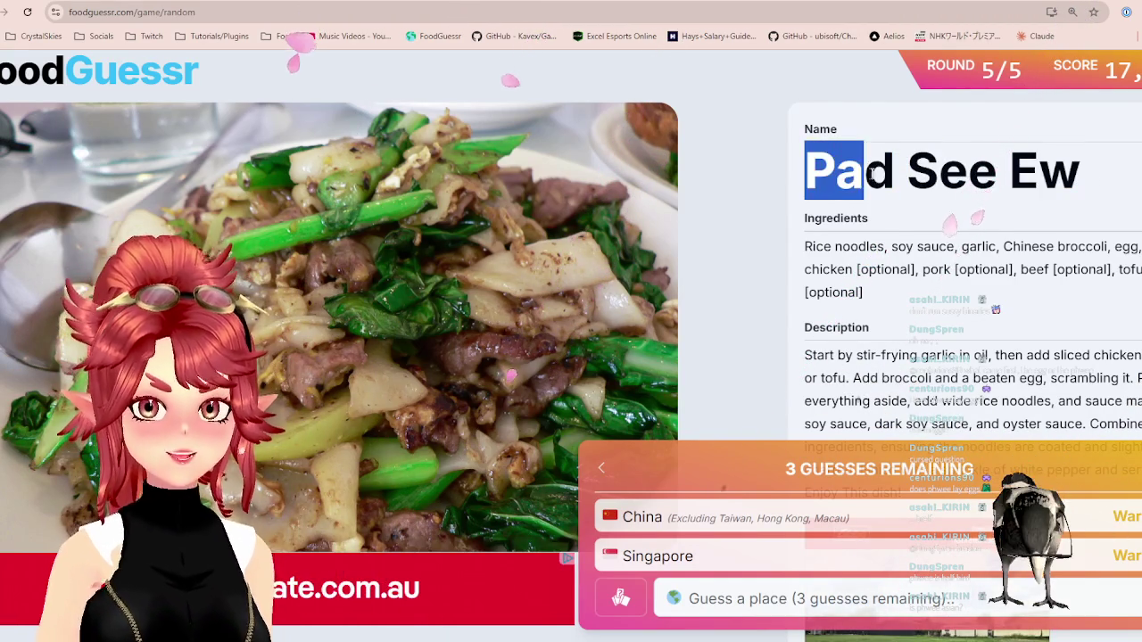
- Guess Thailand, correctly placing Pad See Ew for a 4,000-point round
{"action": "left_click", "coordinate": [855, 599]}
{"action": "type", "text": "thai"}
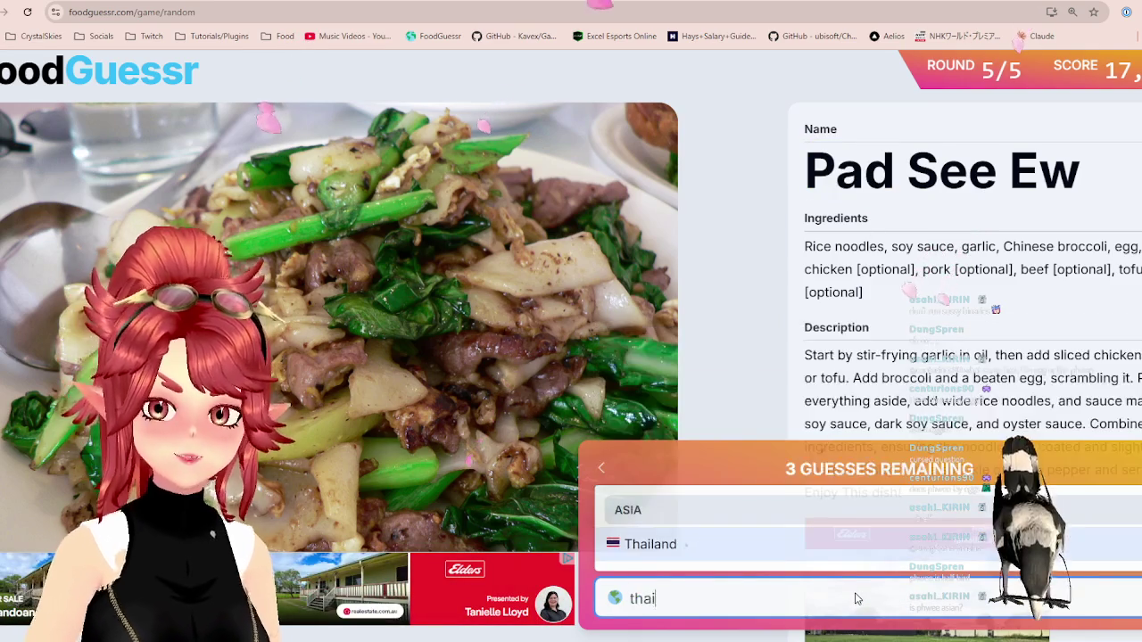
{"action": "left_click", "coordinate": [842, 547]}
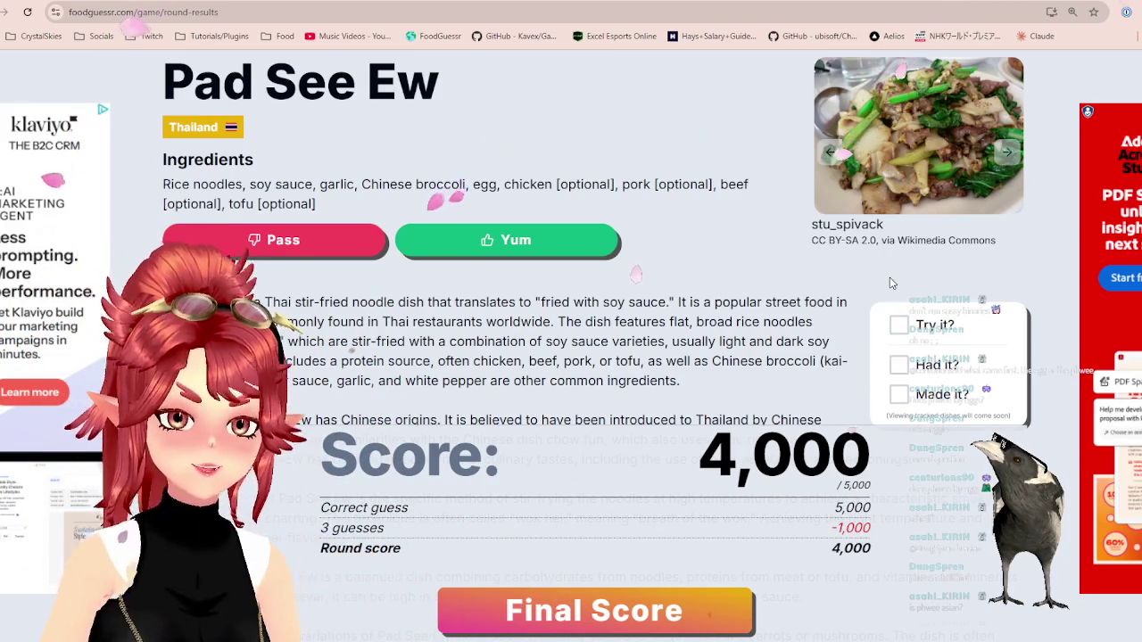
- Highlight the write-up's sentences on soy sauce, ingredients, chow fun, and Thai adaptation
{"action": "mouse_move", "coordinate": [609, 304]}
{"action": "left_mouse_down"}
{"action": "mouse_move", "coordinate": [745, 322]}
{"action": "mouse_move", "coordinate": [790, 342]}
{"action": "left_mouse_up"}
{"action": "left_click", "coordinate": [432, 337]}
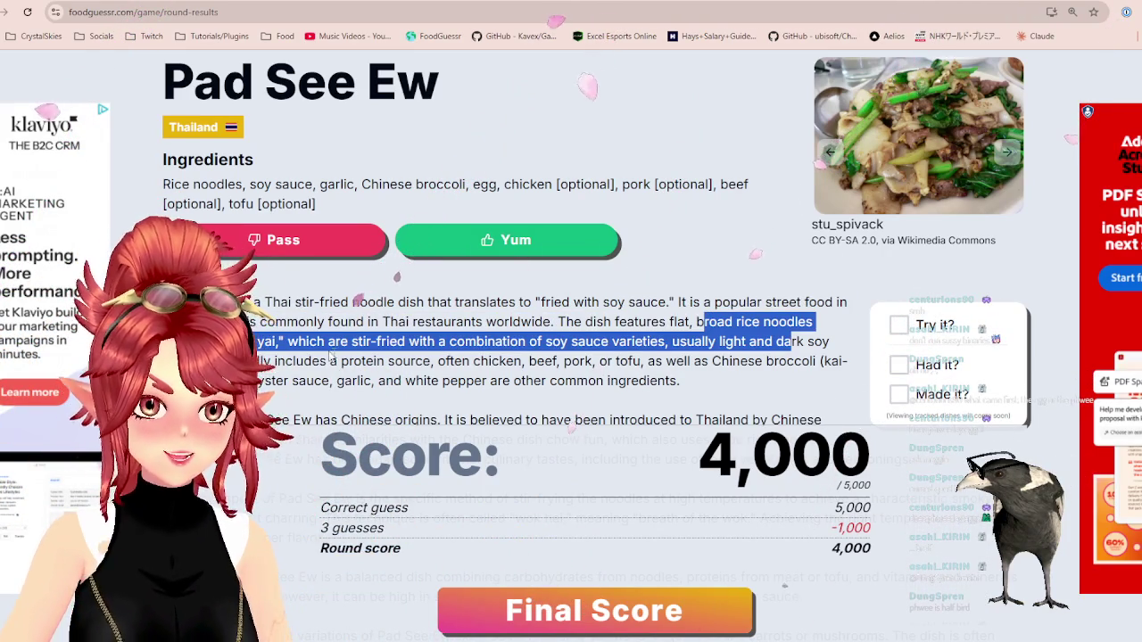
{"action": "left_click_drag", "start_coordinate": [299, 342], "coordinate": [778, 362]}
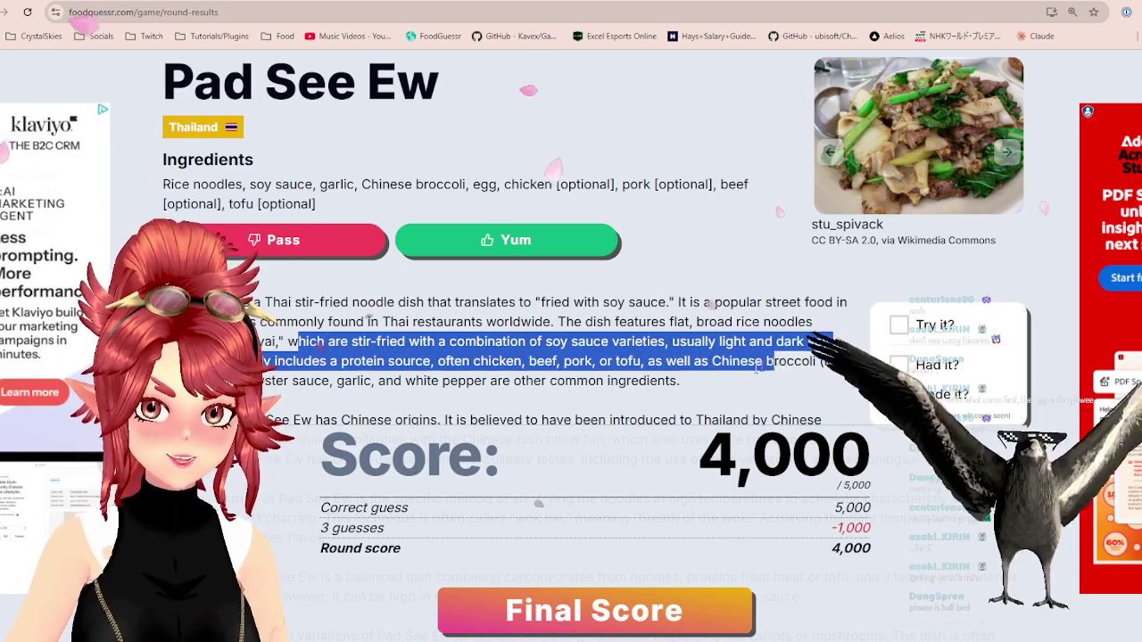
{"action": "scroll", "coordinate": [779, 361], "scroll_direction": "down", "scroll_amount": 2}
{"action": "left_click_drag", "start_coordinate": [432, 288], "coordinate": [539, 288]}
{"action": "left_click_drag", "start_coordinate": [622, 308], "coordinate": [675, 304]}
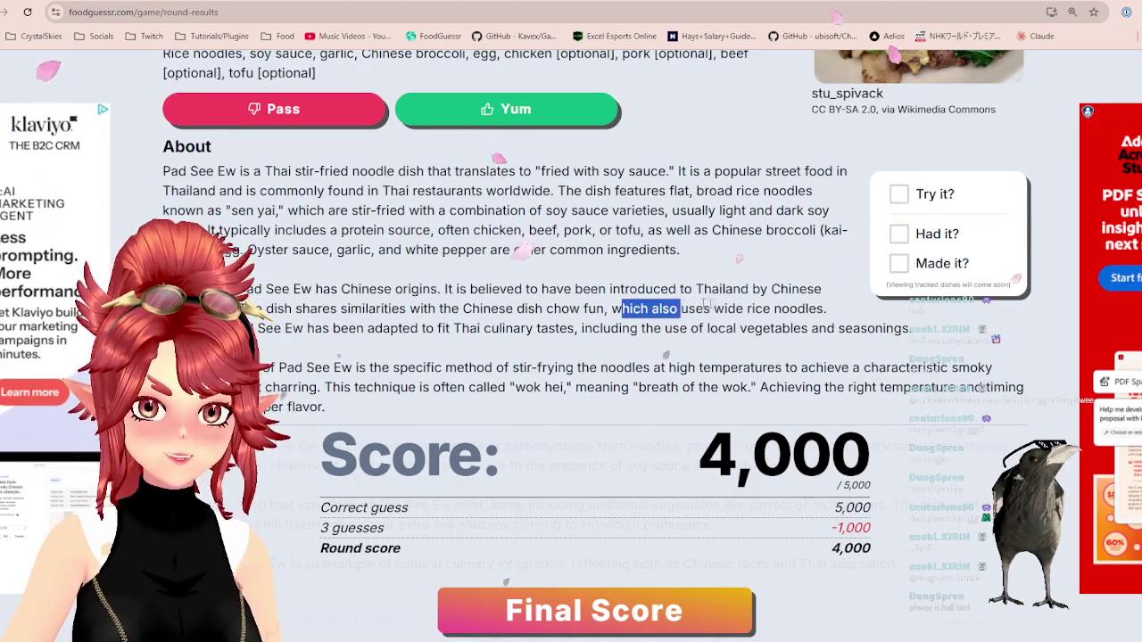
{"action": "left_click_drag", "start_coordinate": [243, 309], "coordinate": [783, 309]}
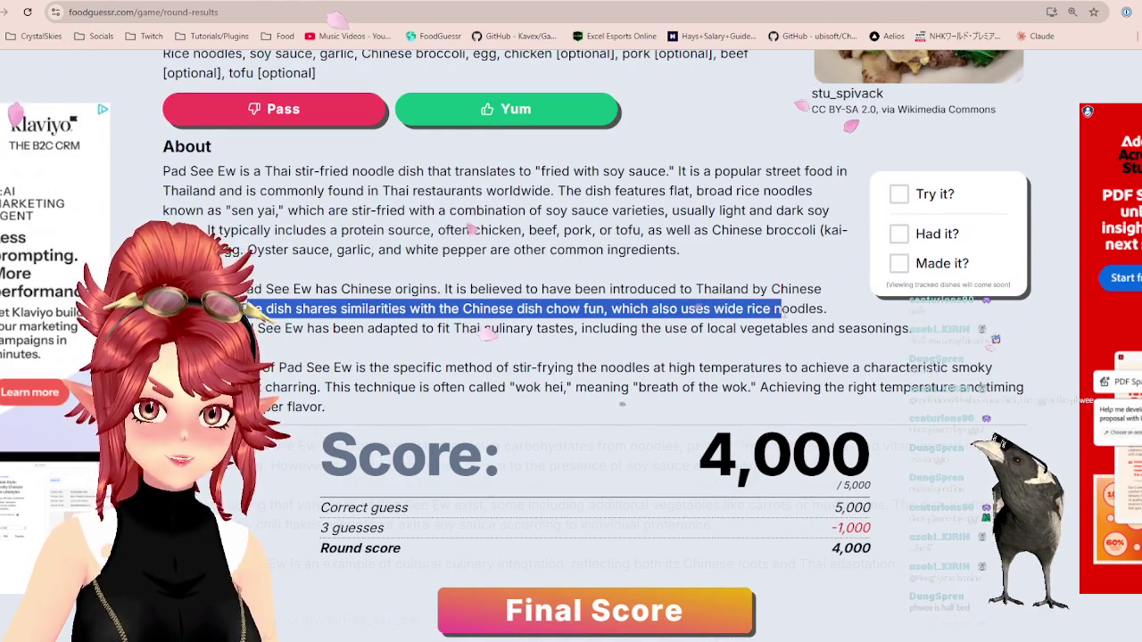
{"action": "left_click_drag", "start_coordinate": [259, 328], "coordinate": [892, 329]}
- Highlight the stir-frying passage and the wok hei explanation
{"action": "scroll", "coordinate": [892, 328], "scroll_direction": "down", "scroll_amount": 1}
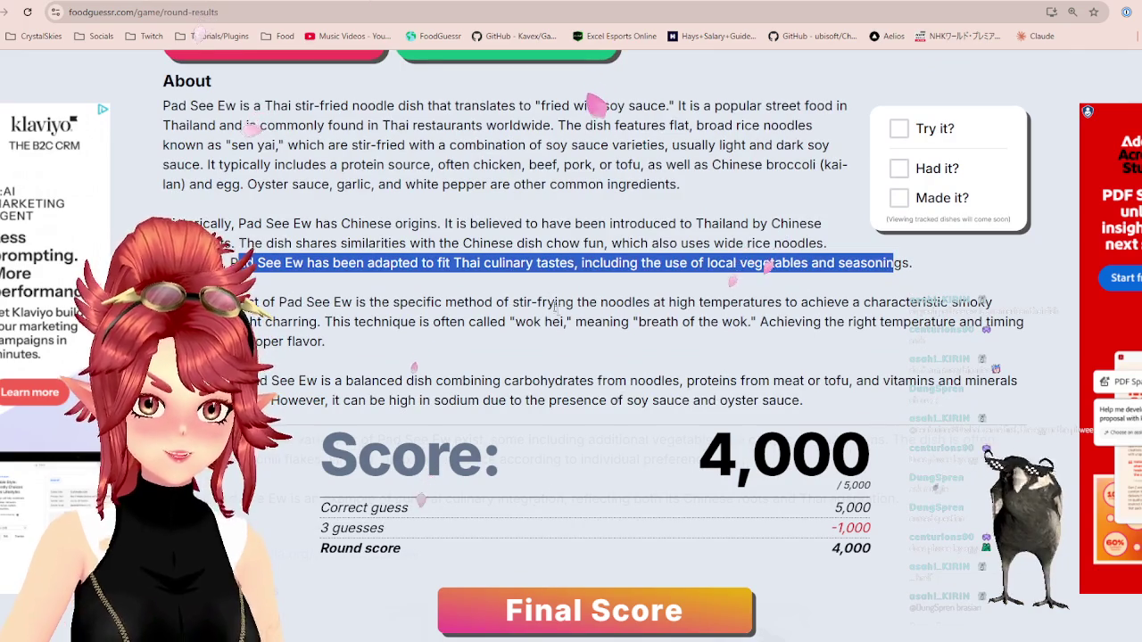
{"action": "left_click_drag", "start_coordinate": [581, 302], "coordinate": [731, 301]}
{"action": "left_click_drag", "start_coordinate": [308, 322], "coordinate": [652, 325]}
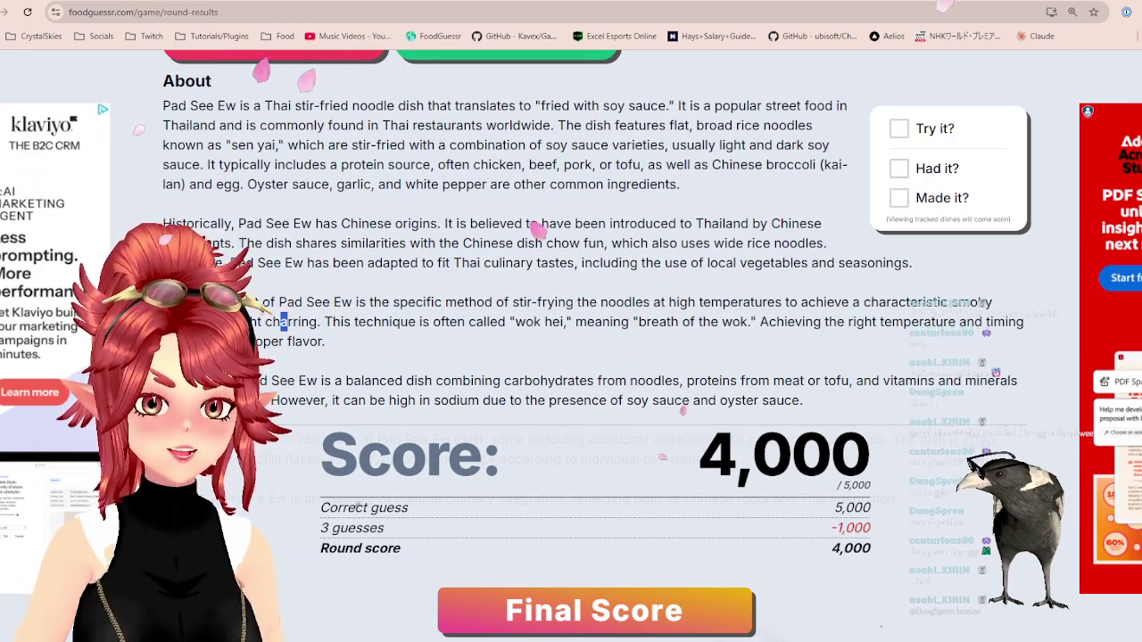
{"action": "mouse_move", "coordinate": [514, 322]}
{"action": "left_mouse_down"}
{"action": "mouse_move", "coordinate": [720, 322]}
{"action": "mouse_move", "coordinate": [223, 301]}
{"action": "left_mouse_up"}
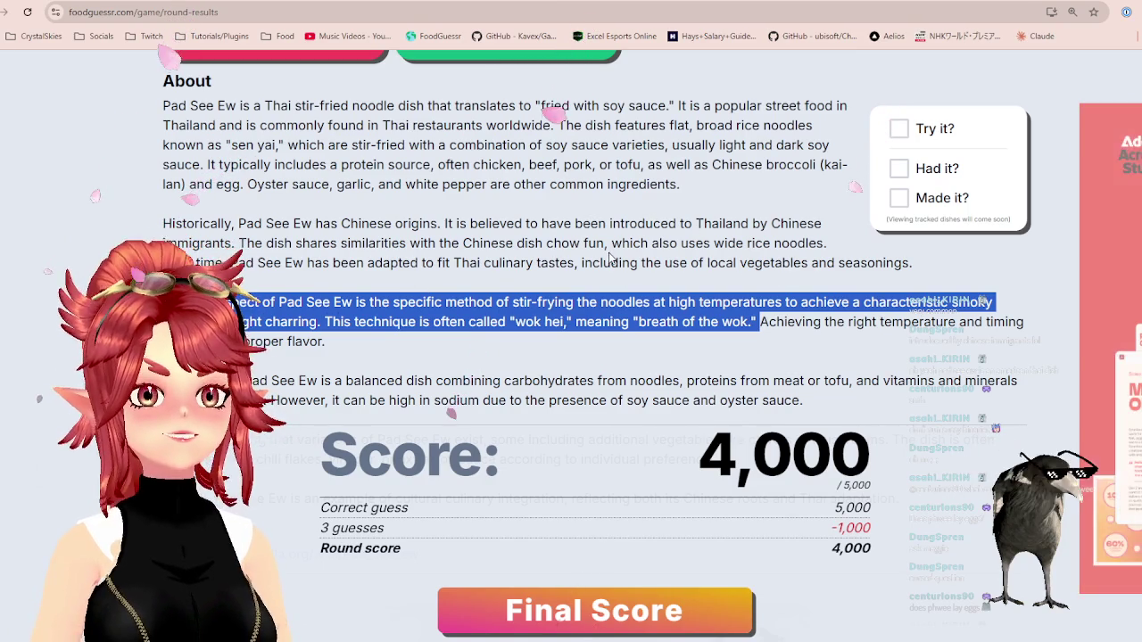
- Scroll down to the Learn More link and guess map, then advance to the final results
{"action": "scroll", "coordinate": [606, 253], "scroll_direction": "down", "scroll_amount": 1}
{"action": "scroll", "coordinate": [620, 206], "scroll_direction": "down", "scroll_amount": 1}
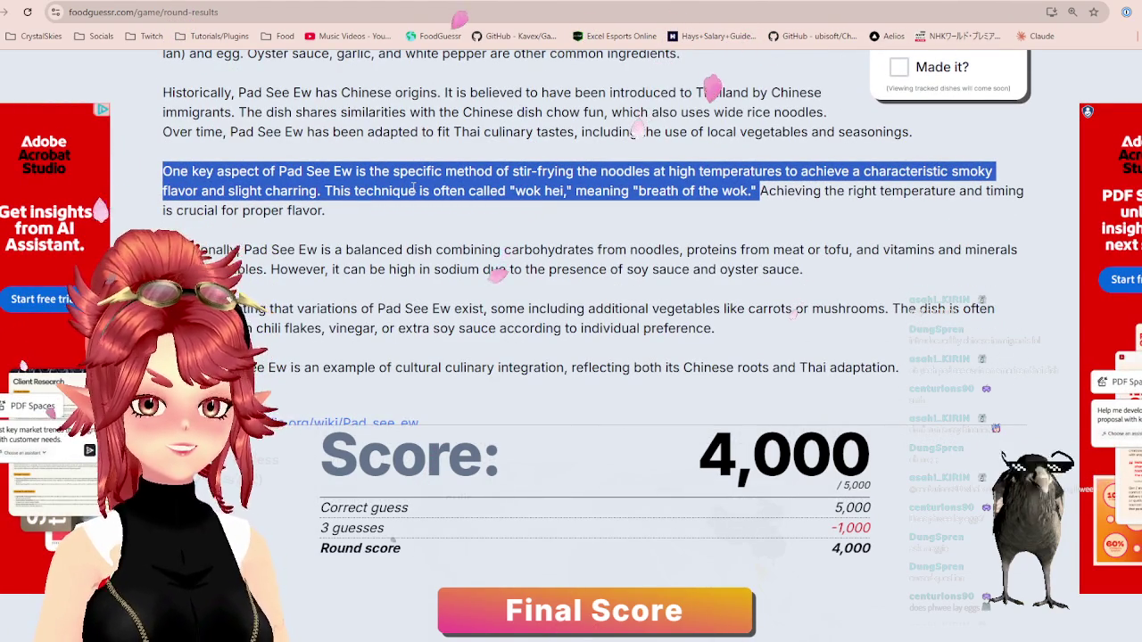
{"action": "scroll", "coordinate": [446, 257], "scroll_direction": "up", "scroll_amount": 1}
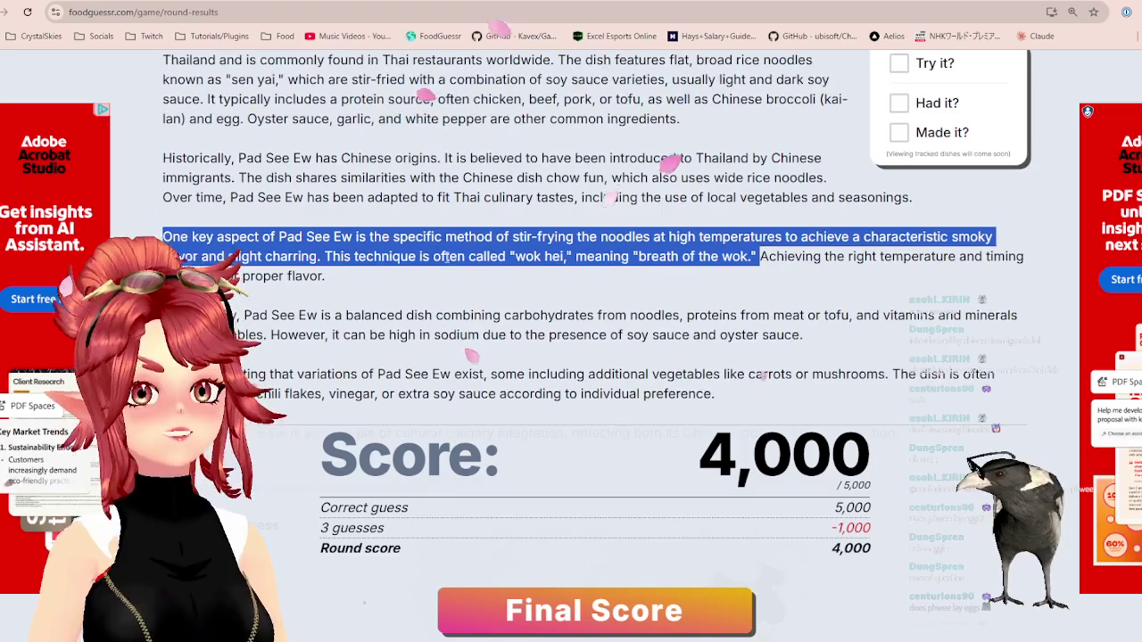
{"action": "scroll", "coordinate": [499, 260], "scroll_direction": "up", "scroll_amount": 2}
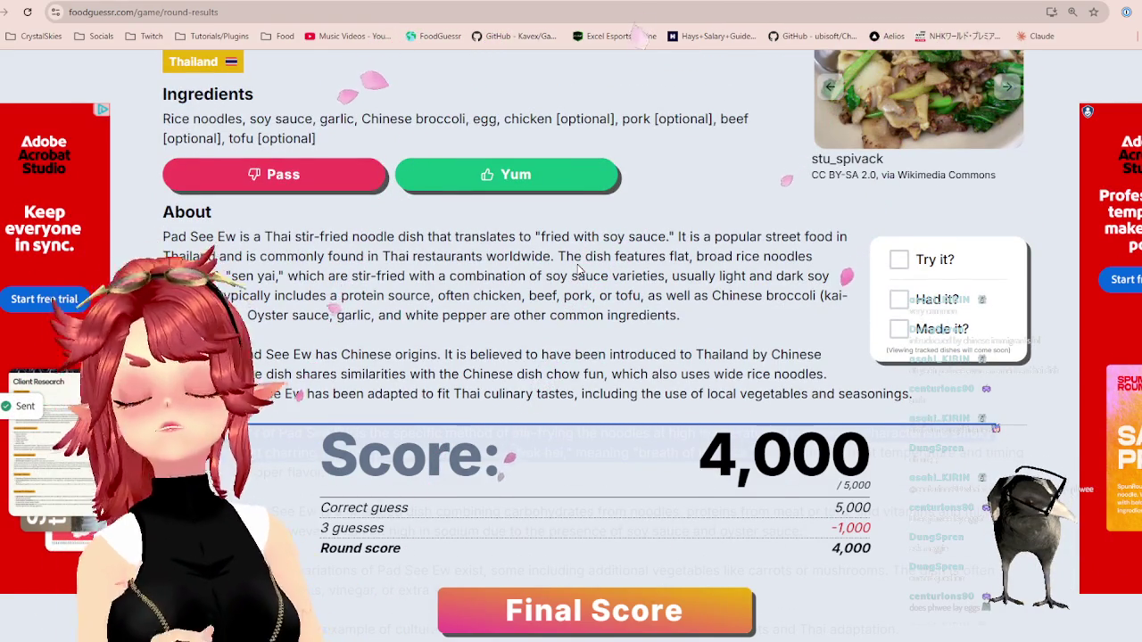
{"action": "scroll", "coordinate": [569, 291], "scroll_direction": "up", "scroll_amount": 1}
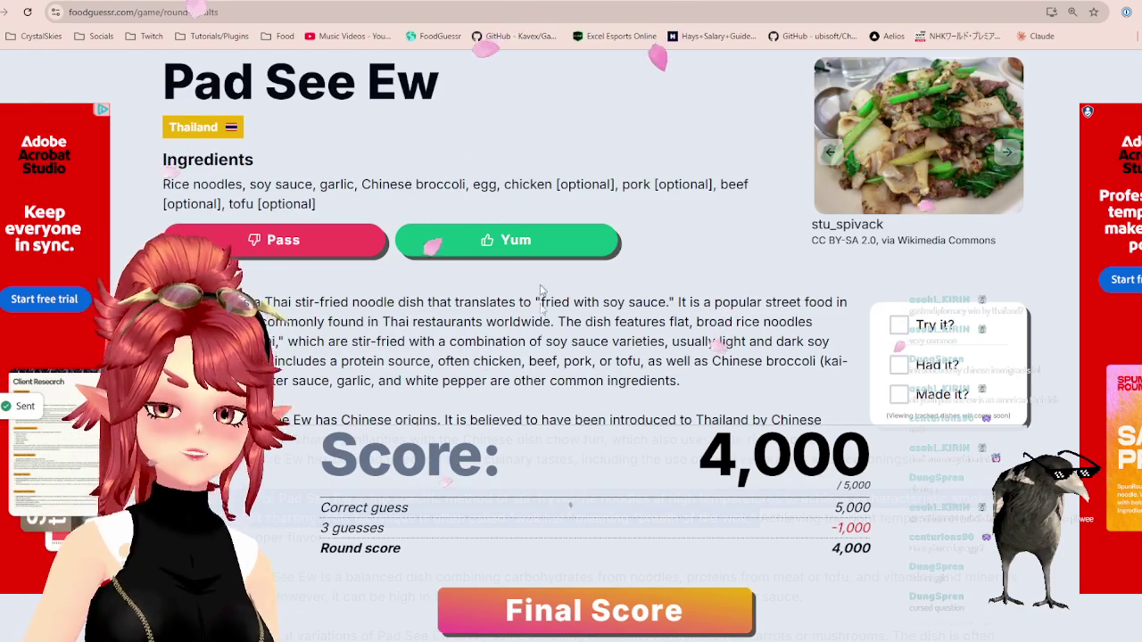
{"action": "scroll", "coordinate": [540, 271], "scroll_direction": "down", "scroll_amount": 1}
{"action": "scroll", "coordinate": [526, 277], "scroll_direction": "down", "scroll_amount": 2}
{"action": "scroll", "coordinate": [482, 267], "scroll_direction": "down", "scroll_amount": 2}
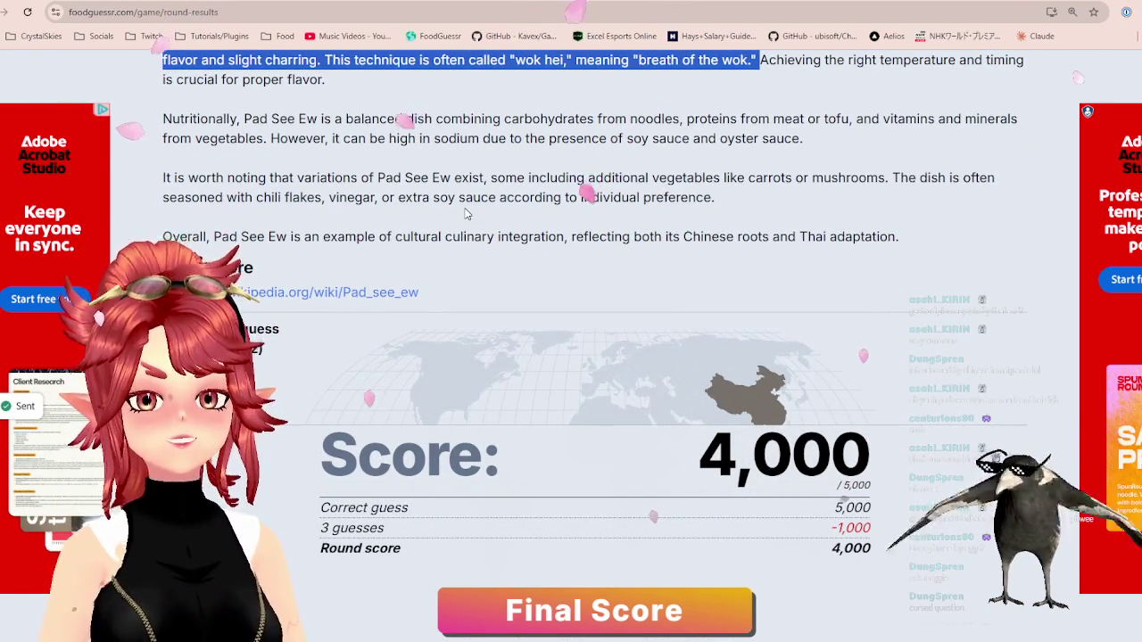
{"action": "scroll", "coordinate": [464, 214], "scroll_direction": "down", "scroll_amount": 2}
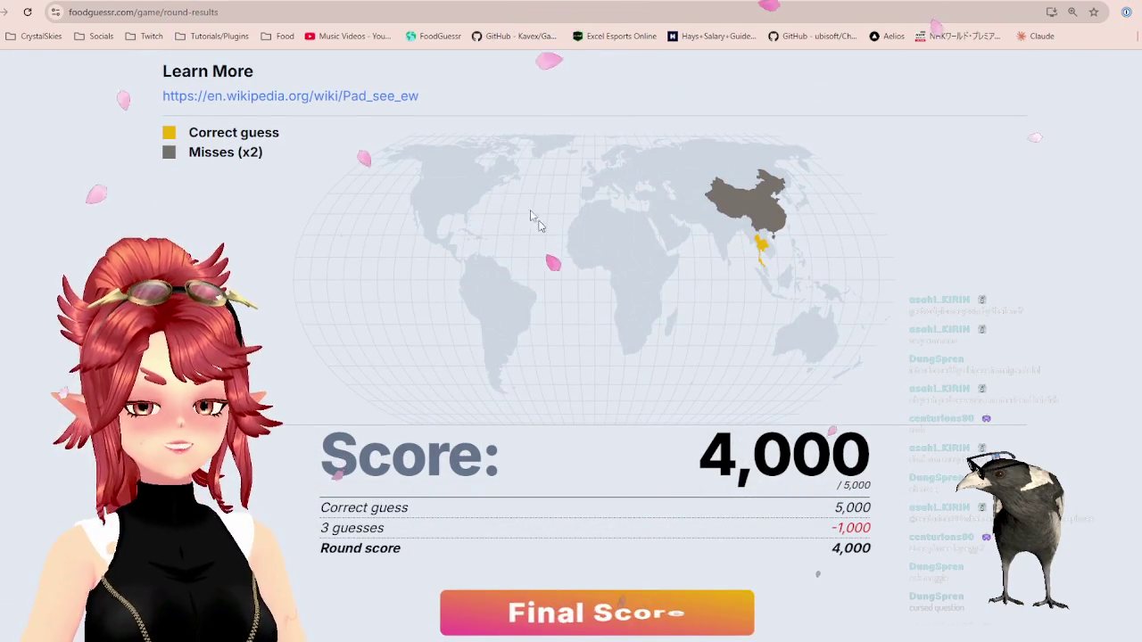
{"action": "key", "text": "space"}
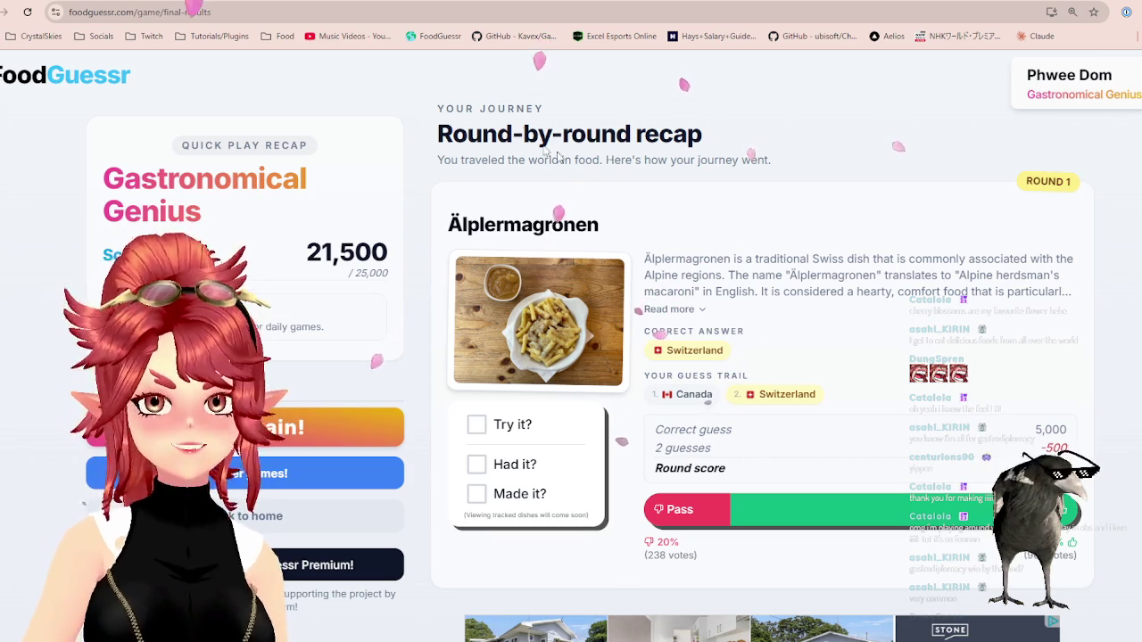
- Switch from the 21,500 final recap to the bearded-man reference photo tab
{"action": "key", "text": "ctrl+Tab"}
{"action": "key", "text": "ctrl+Tab"}
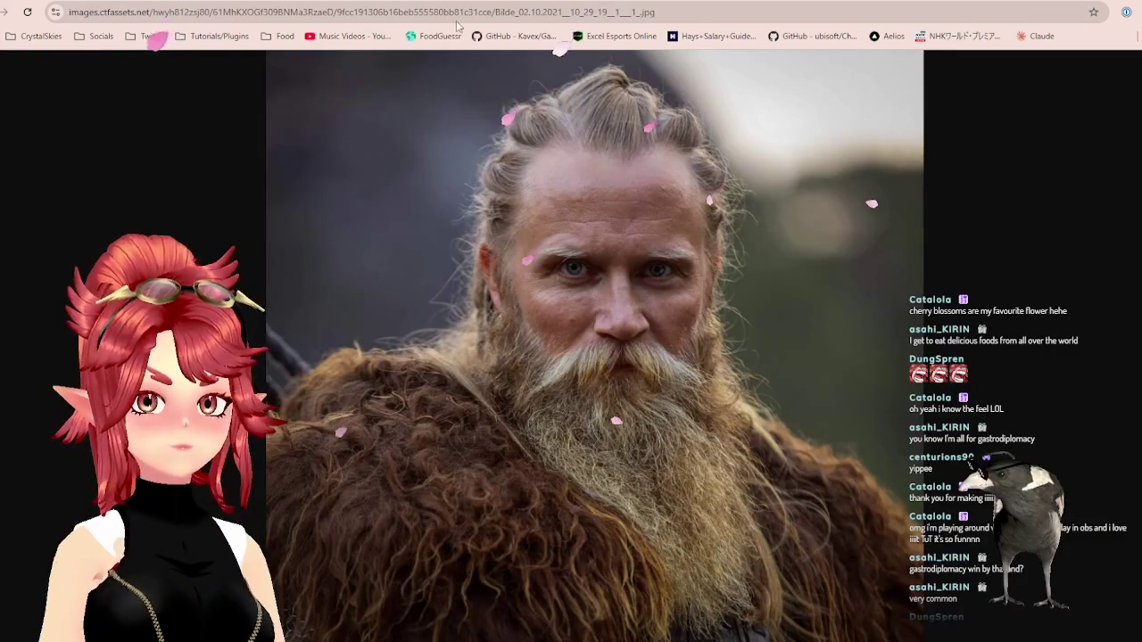
- In Blender, shift the beard clump's strands sideways along X with proportional editing
{"action": "key", "text": "alt+Tab"}
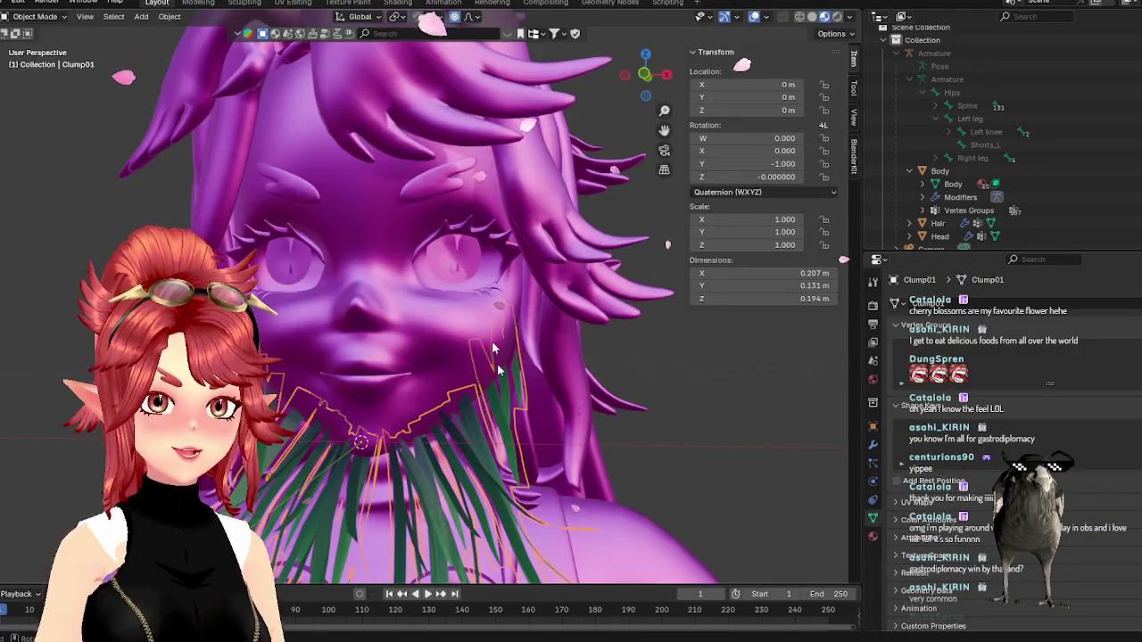
{"action": "middle_click_drag", "start_coordinate": [484, 316], "coordinate": [667, 381]}
{"action": "scroll", "coordinate": [629, 436], "scroll_direction": "down", "scroll_amount": 3}
{"action": "scroll", "coordinate": [629, 436], "scroll_direction": "up", "scroll_amount": 3}
{"action": "mouse_move", "coordinate": [542, 372]}
{"action": "middle_mouse_down"}
{"action": "mouse_move", "coordinate": [399, 374]}
{"action": "mouse_move", "coordinate": [432, 430]}
{"action": "mouse_move", "coordinate": [600, 409]}
{"action": "mouse_move", "coordinate": [559, 426]}
{"action": "mouse_move", "coordinate": [543, 398]}
{"action": "middle_mouse_up"}
{"action": "key", "text": "Tab"}
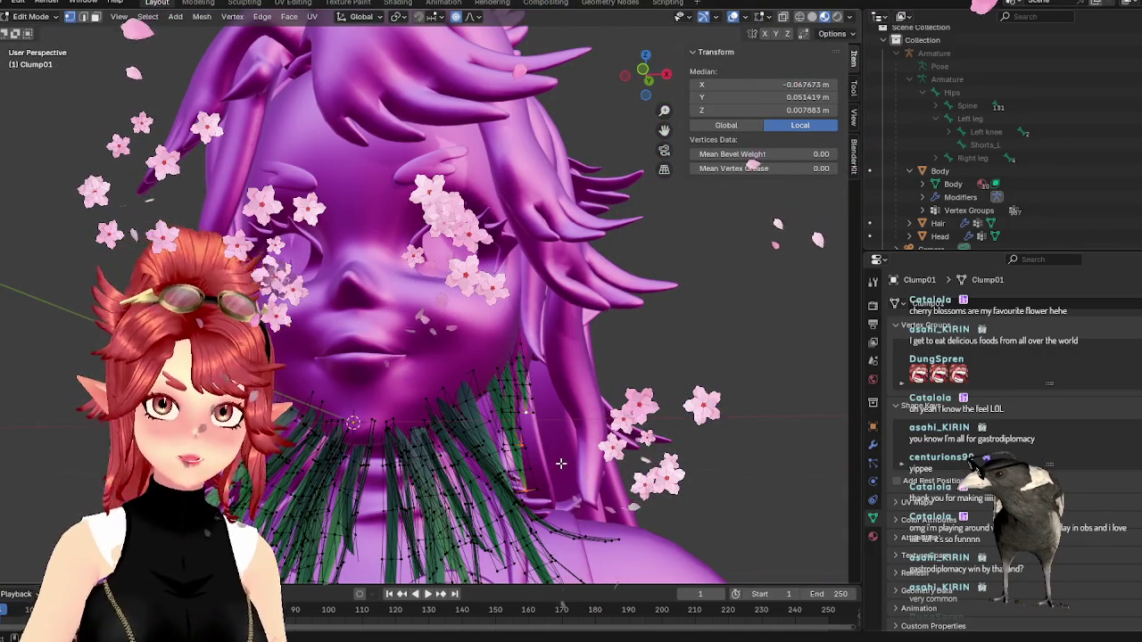
{"action": "key", "text": "g"}
{"action": "key", "text": "x"}
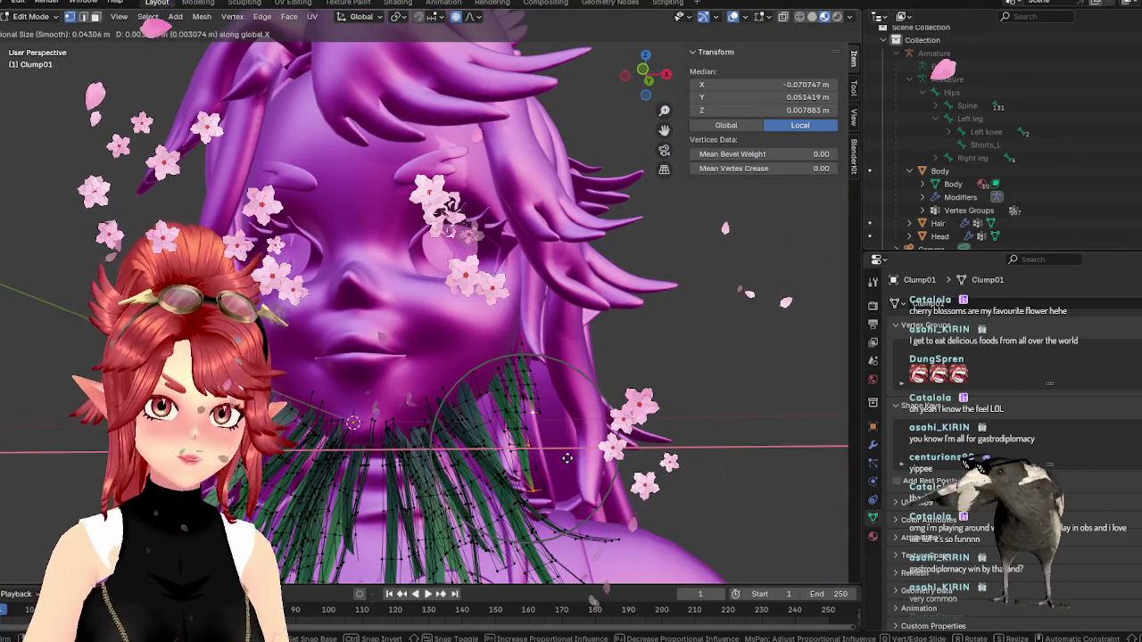
{"action": "left_click", "coordinate": [569, 449]}
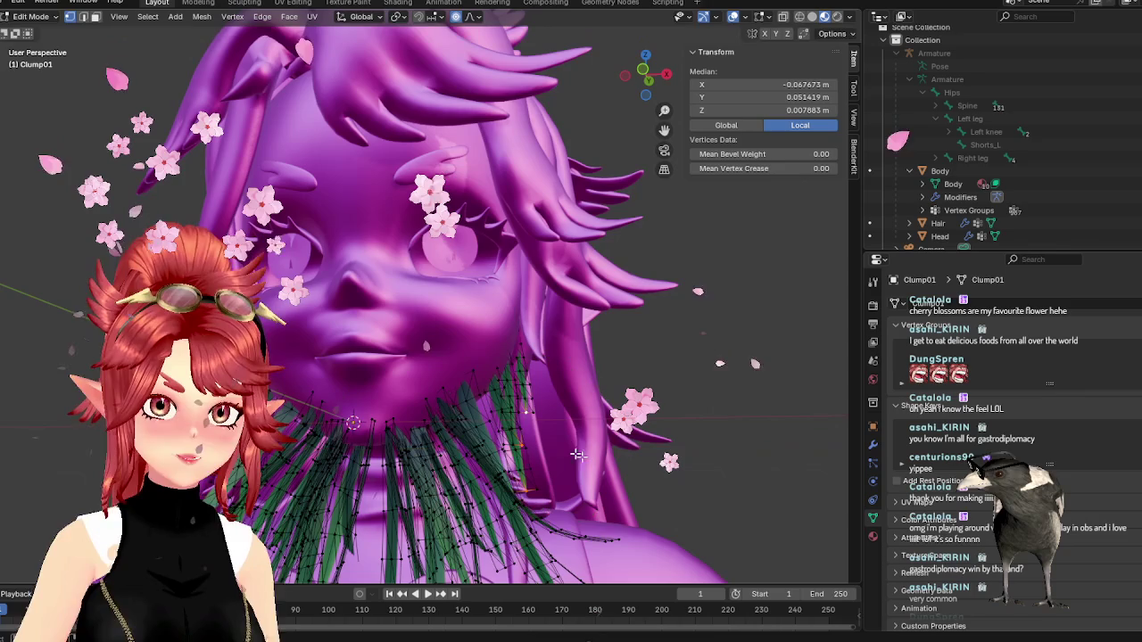
- Move the strands along the Y axis and rotate them slightly under the chin
{"action": "key", "text": "g"}
{"action": "key", "text": "x"}
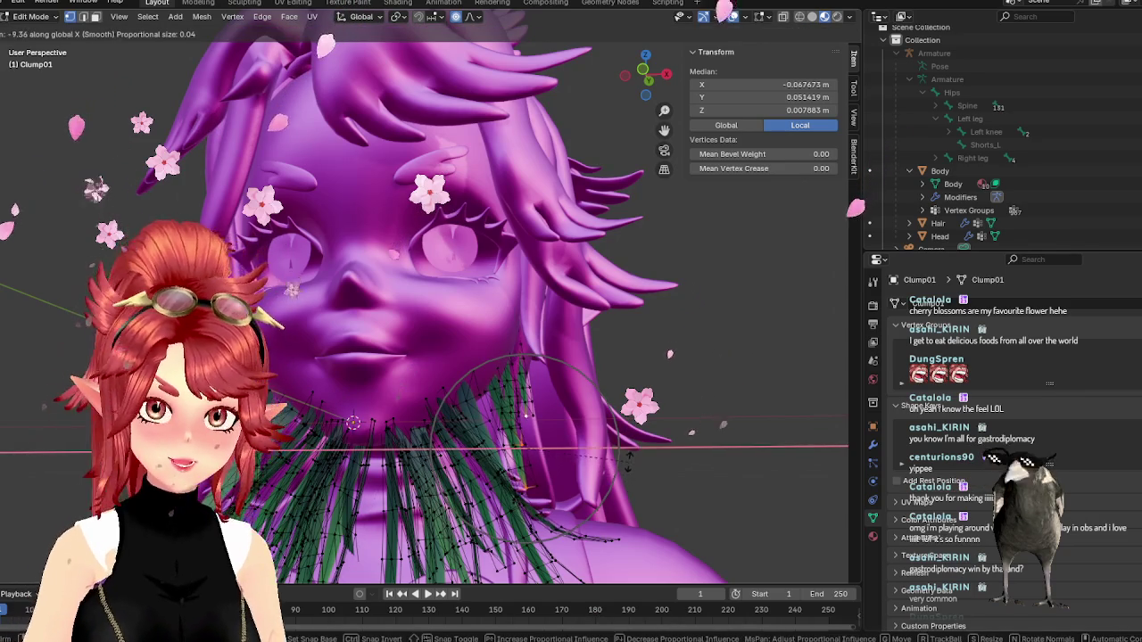
{"action": "key", "text": "y"}
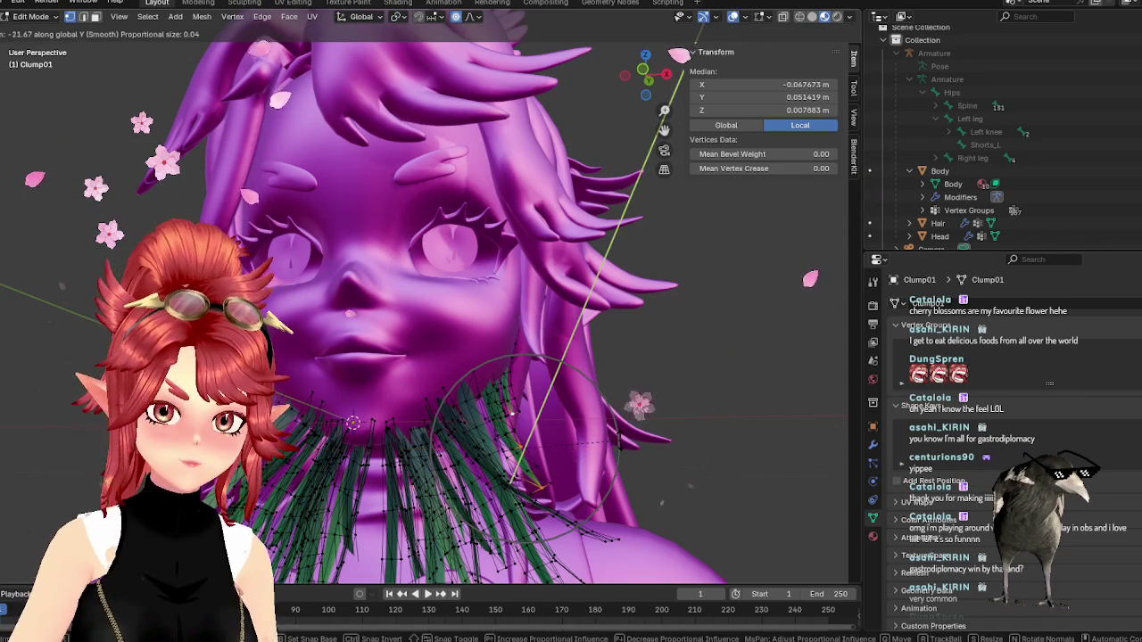
{"action": "left_click", "coordinate": [513, 413]}
{"action": "mouse_move", "coordinate": [513, 413]}
{"action": "middle_mouse_down"}
{"action": "mouse_move", "coordinate": [493, 411]}
{"action": "mouse_move", "coordinate": [482, 467]}
{"action": "middle_mouse_up"}
{"action": "middle_click_drag", "start_coordinate": [279, 464], "coordinate": [274, 475]}
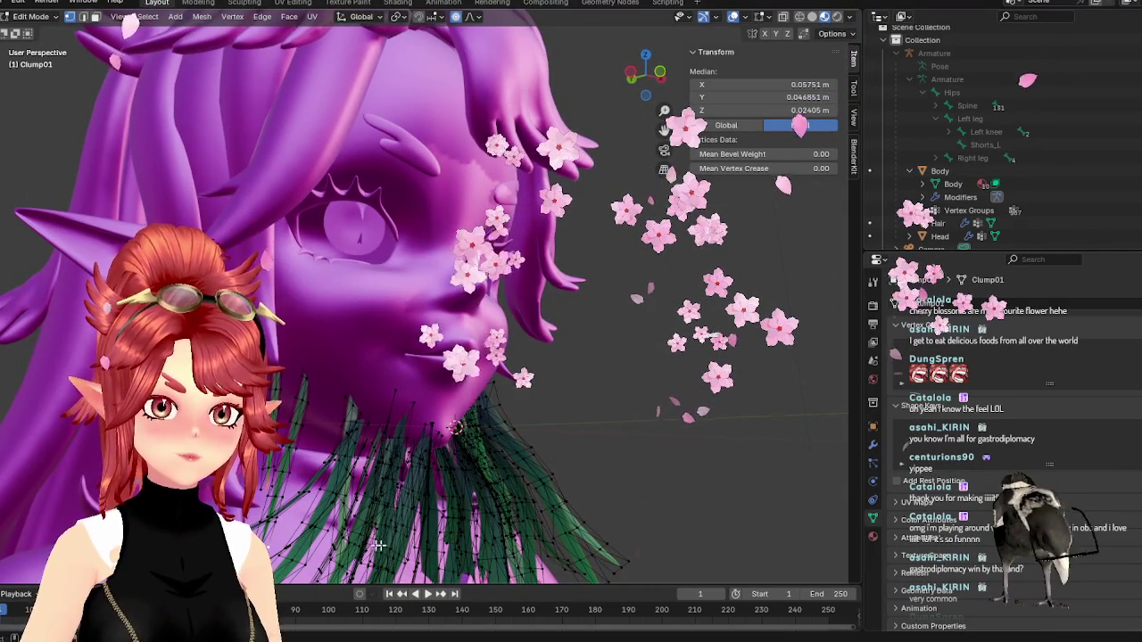
{"action": "middle_click_drag", "start_coordinate": [264, 488], "coordinate": [267, 499]}
{"action": "key", "text": "r"}
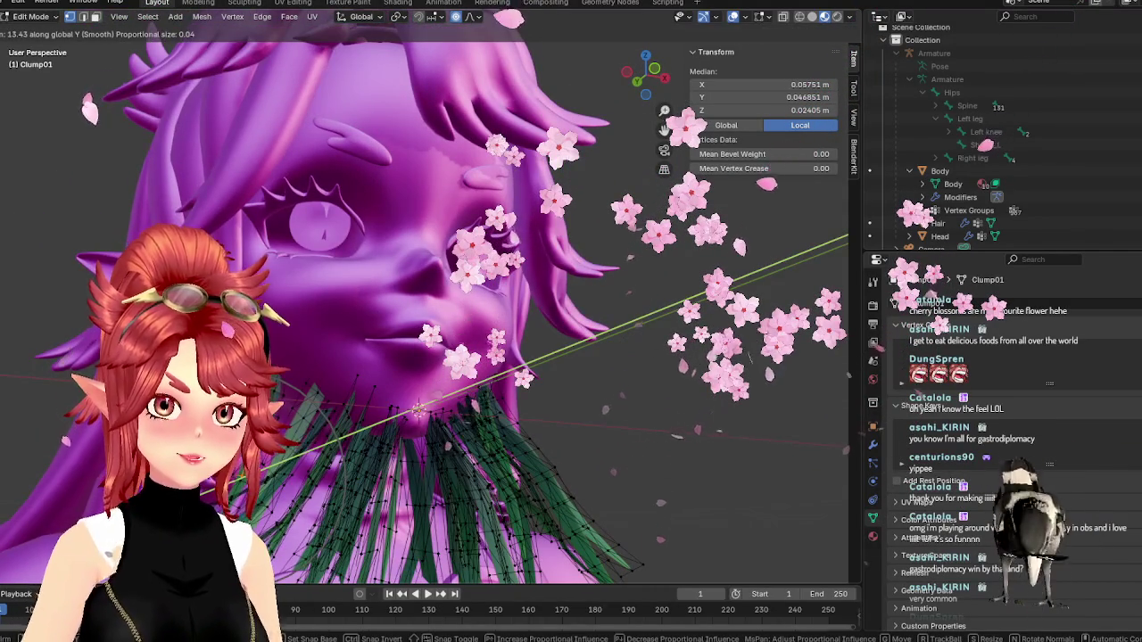
{"action": "left_click", "coordinate": [368, 474]}
- Leave Edit Mode, inspect the reshaped clump, and return to the beard reference photo
{"action": "scroll", "coordinate": [368, 473], "scroll_direction": "down", "scroll_amount": 3}
{"action": "mouse_move", "coordinate": [368, 474]}
{"action": "middle_mouse_down"}
{"action": "mouse_move", "coordinate": [473, 456]}
{"action": "mouse_move", "coordinate": [612, 368]}
{"action": "middle_mouse_up"}
{"action": "scroll", "coordinate": [455, 457], "scroll_direction": "up", "scroll_amount": 3}
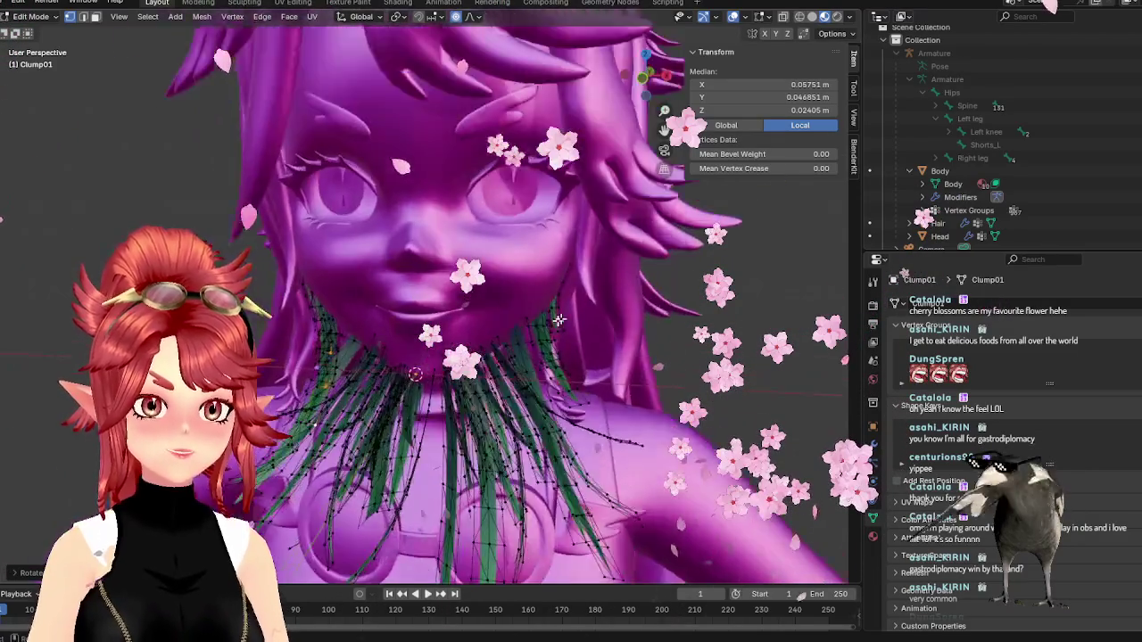
{"action": "scroll", "coordinate": [612, 369], "scroll_direction": "up", "scroll_amount": 2}
{"action": "key", "text": "Tab"}
{"action": "scroll", "coordinate": [612, 369], "scroll_direction": "down", "scroll_amount": 2}
{"action": "middle_click_drag", "start_coordinate": [610, 411], "coordinate": [541, 316]}
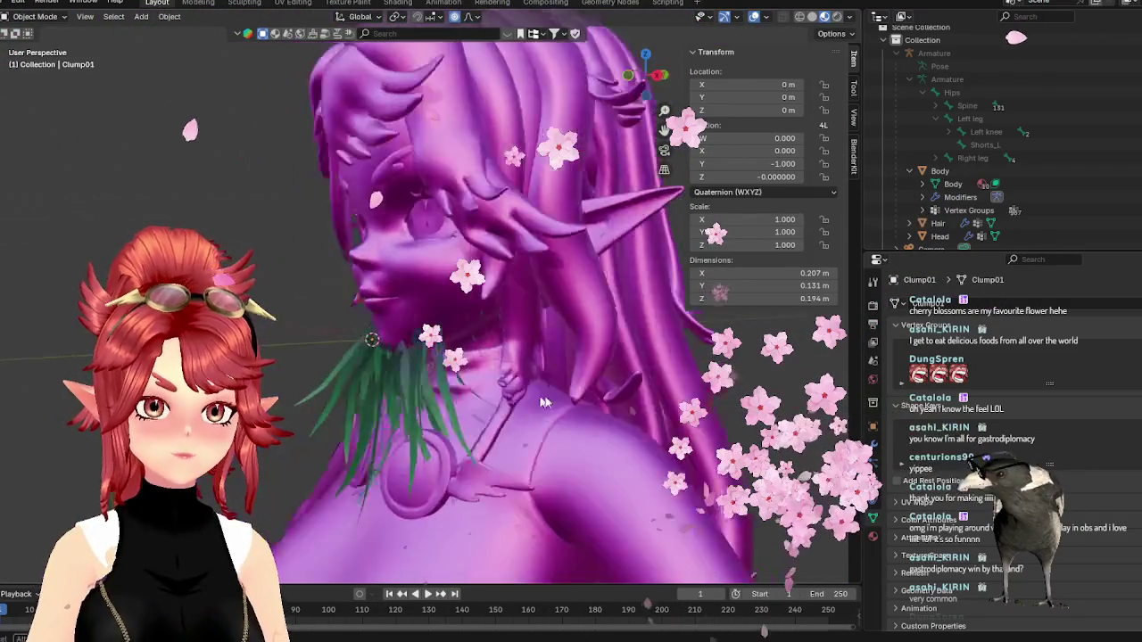
{"action": "scroll", "coordinate": [541, 316], "scroll_direction": "up", "scroll_amount": 2}
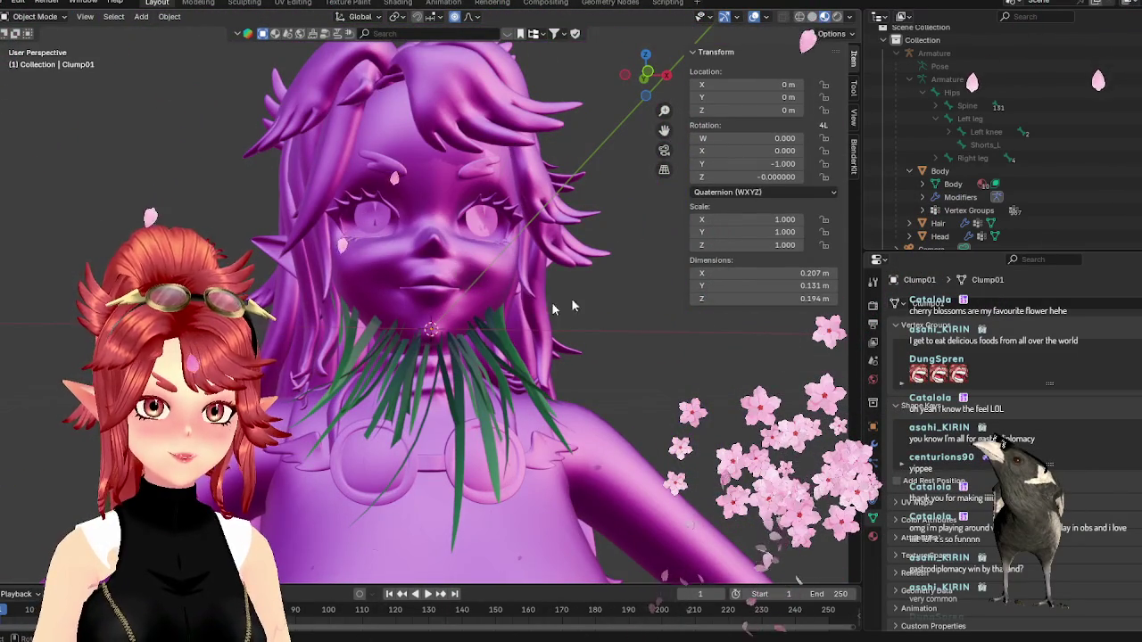
{"action": "key", "text": "alt+Tab"}
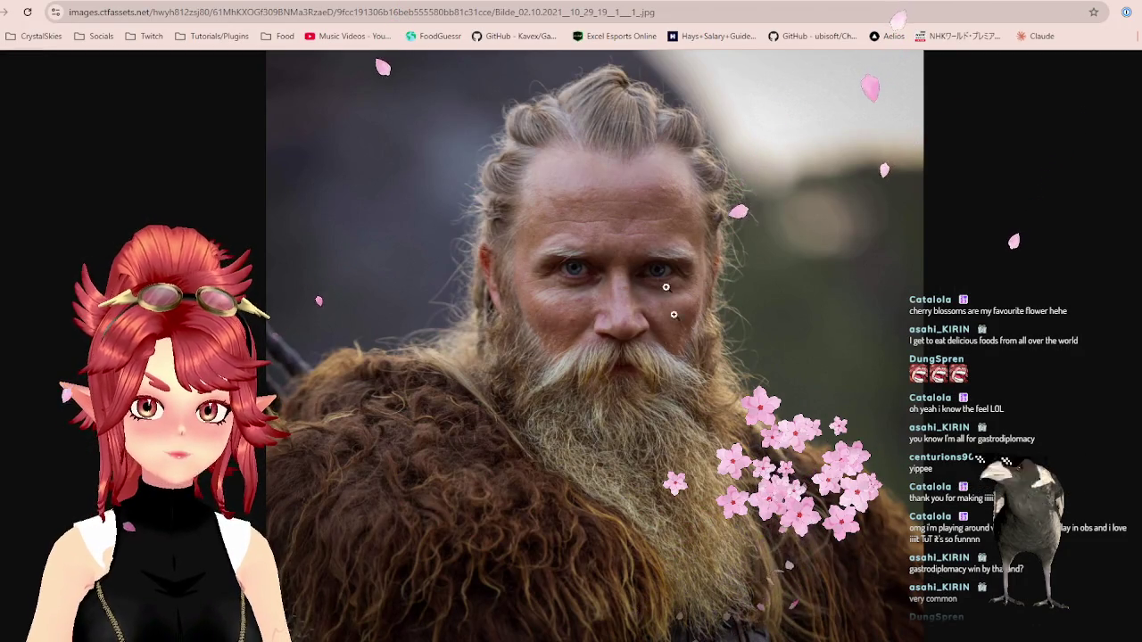
- View the Viking and tattooed bearded-man references, then return to Blender's side view of the face
{"action": "key", "text": "ctrl+Tab"}
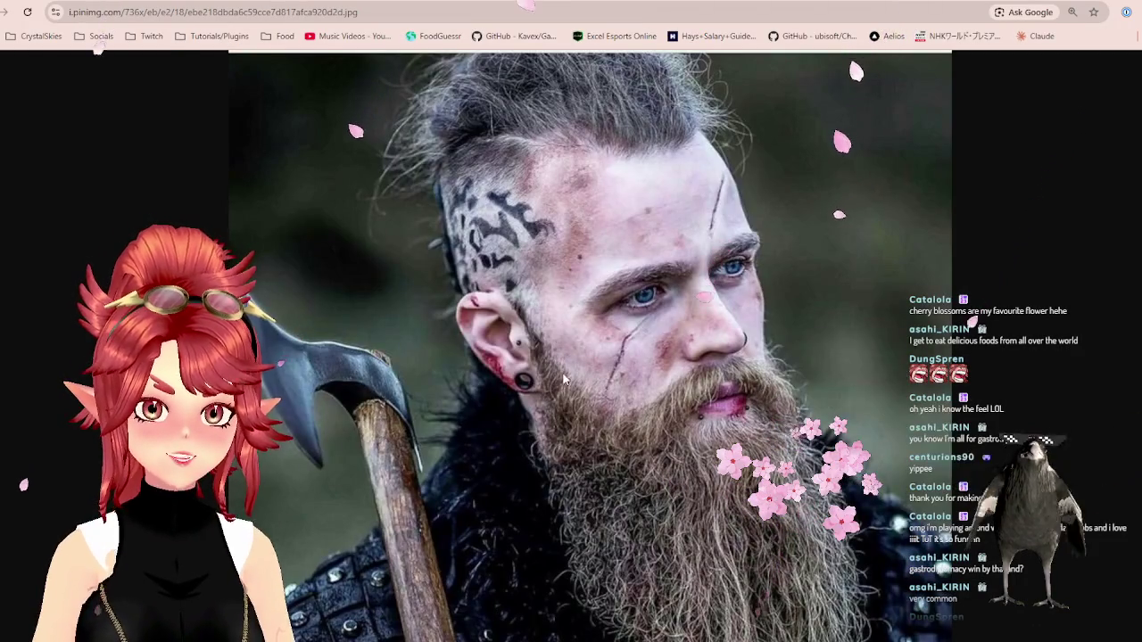
{"action": "key", "text": "ctrl+Tab"}
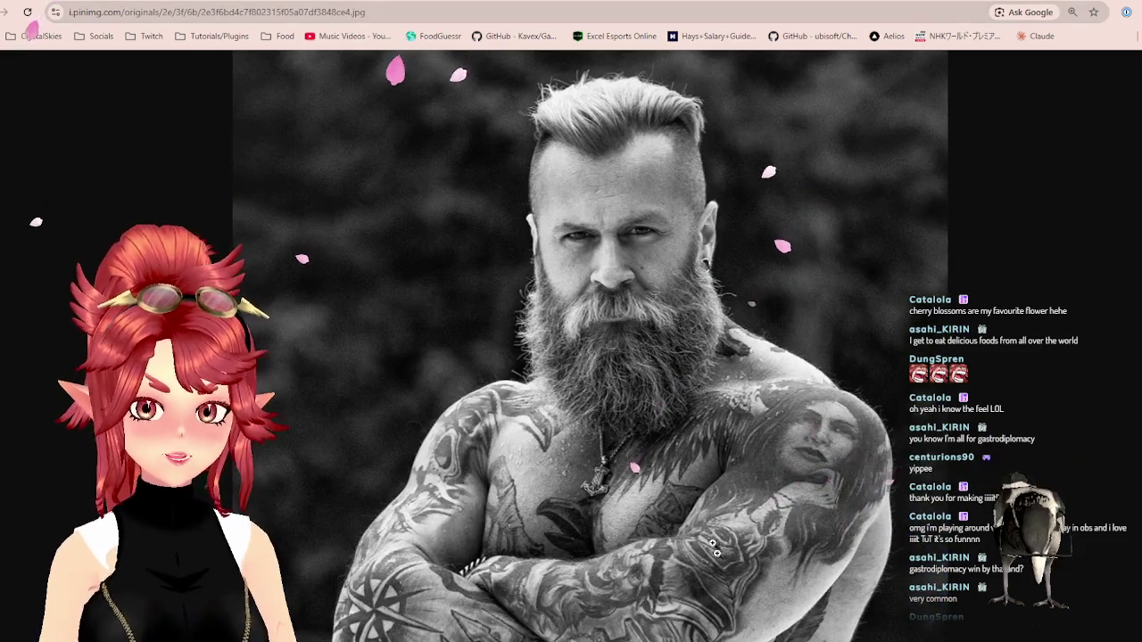
{"action": "key", "text": "alt+Tab"}
{"action": "middle_click_drag", "start_coordinate": [454, 302], "coordinate": [357, 285]}
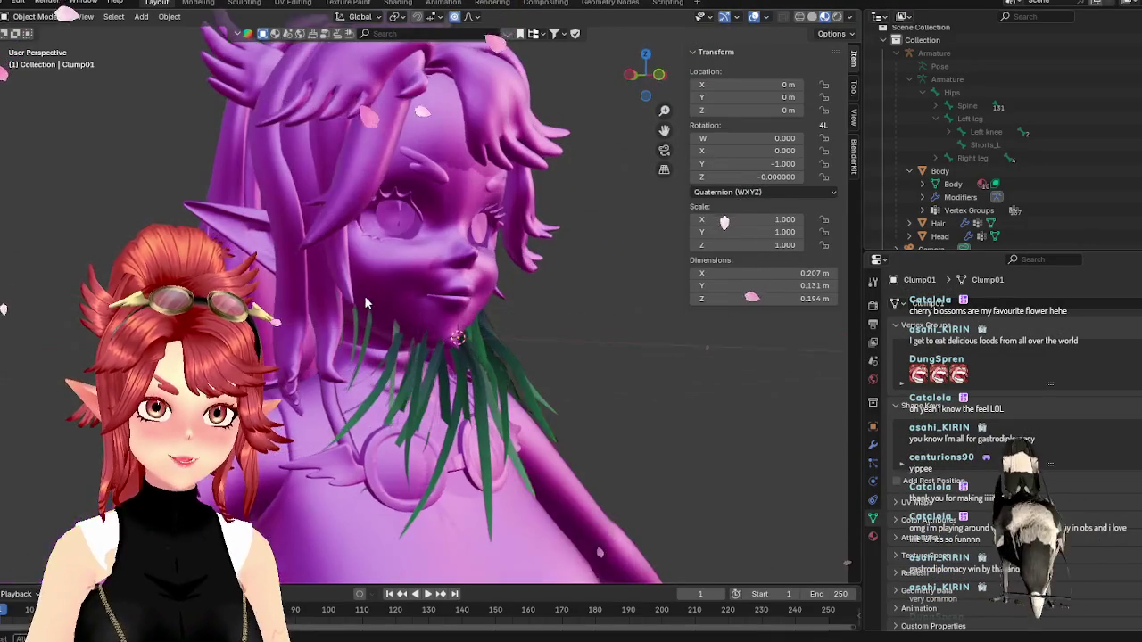
- Select two whole beard strands and switch to an orthographic front view
{"action": "scroll", "coordinate": [328, 279], "scroll_direction": "up", "scroll_amount": 3}
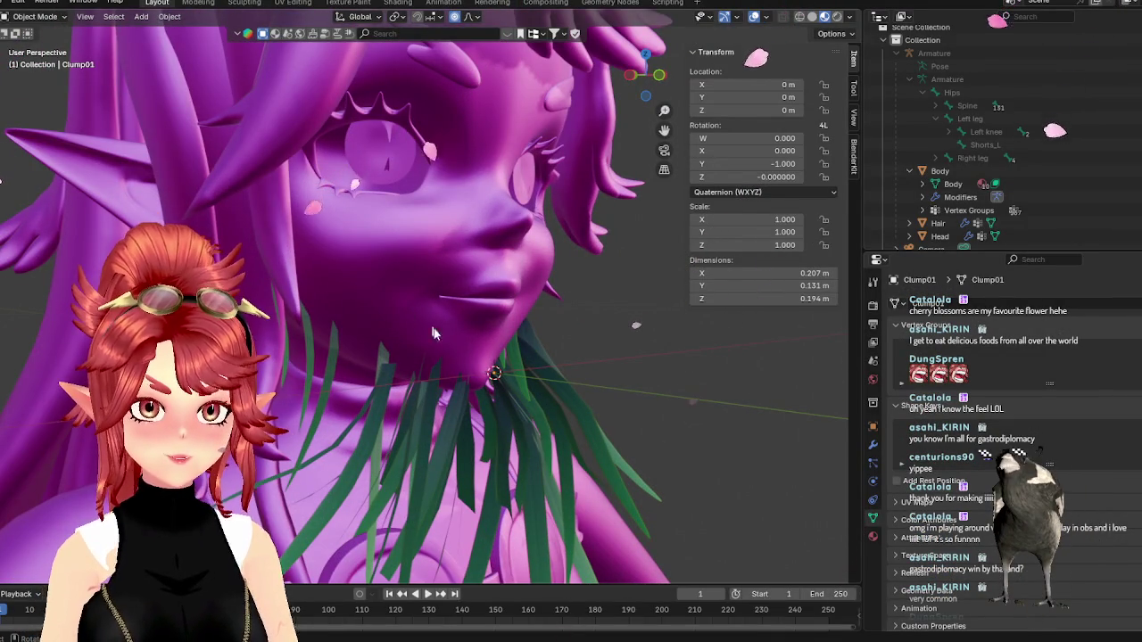
{"action": "mouse_move", "coordinate": [423, 356]}
{"action": "middle_mouse_down"}
{"action": "mouse_move", "coordinate": [510, 390]}
{"action": "mouse_move", "coordinate": [356, 369]}
{"action": "middle_mouse_up"}
{"action": "key", "text": "Tab"}
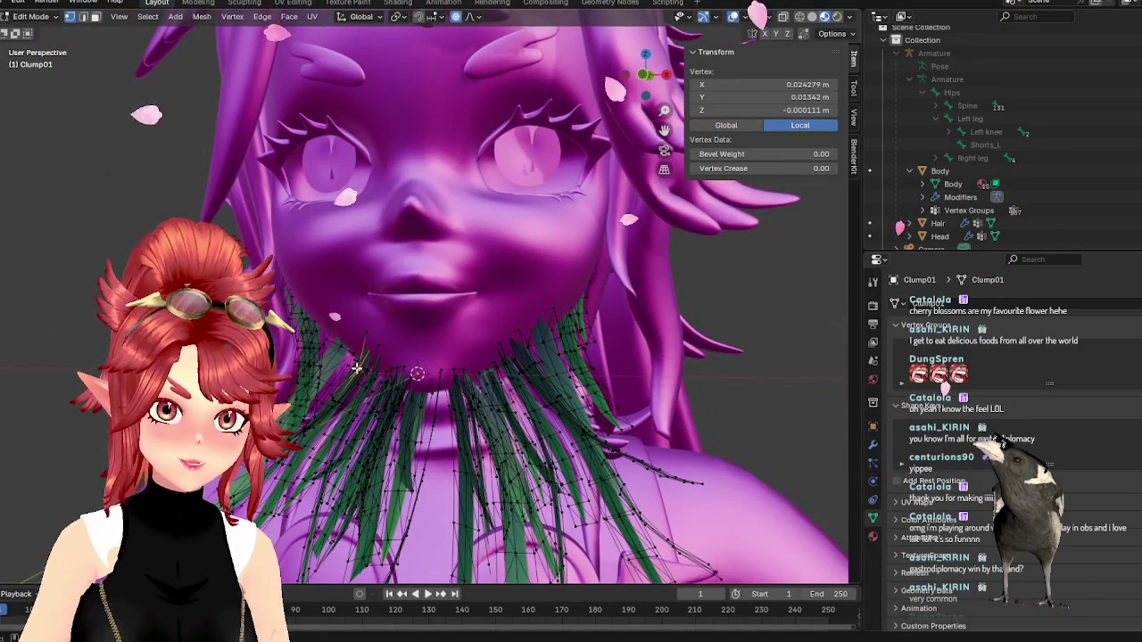
{"action": "key", "text": "l"}
{"action": "key", "text": "l"}
{"action": "mouse_move", "coordinate": [370, 387]}
{"action": "middle_mouse_down"}
{"action": "mouse_move", "coordinate": [410, 393]}
{"action": "mouse_move", "coordinate": [385, 381]}
{"action": "mouse_move", "coordinate": [424, 357]}
{"action": "mouse_move", "coordinate": [371, 360]}
{"action": "middle_mouse_up"}
{"action": "key", "text": "KP_5"}
{"action": "key", "text": "KP_1"}
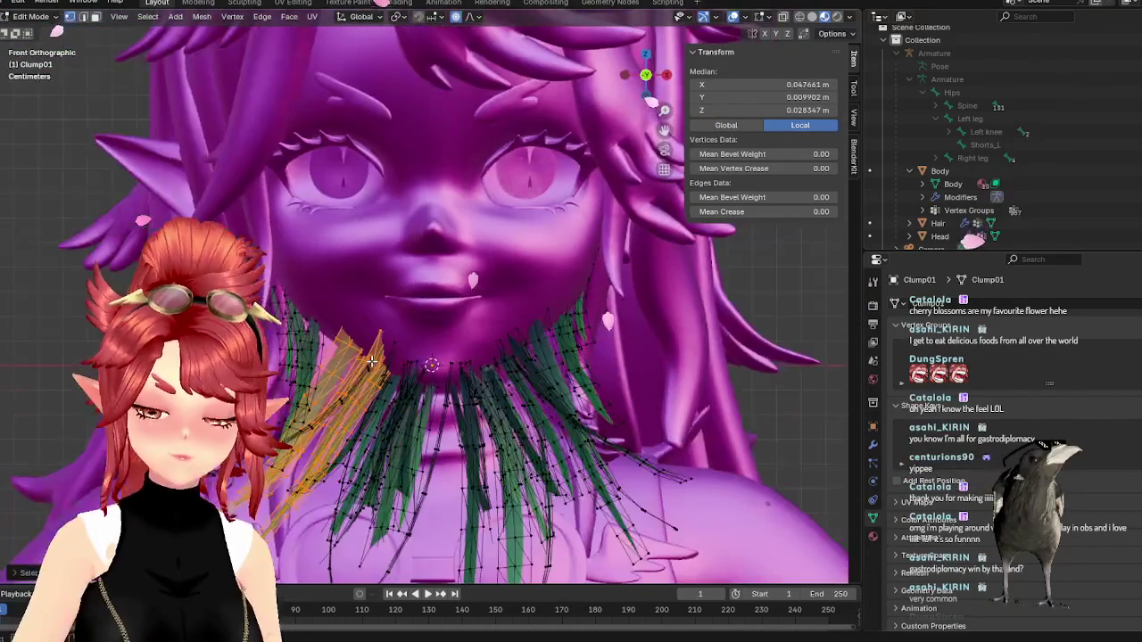
- Move the selected strands up and left, then rotate them down along the neck
{"action": "key", "text": "g"}
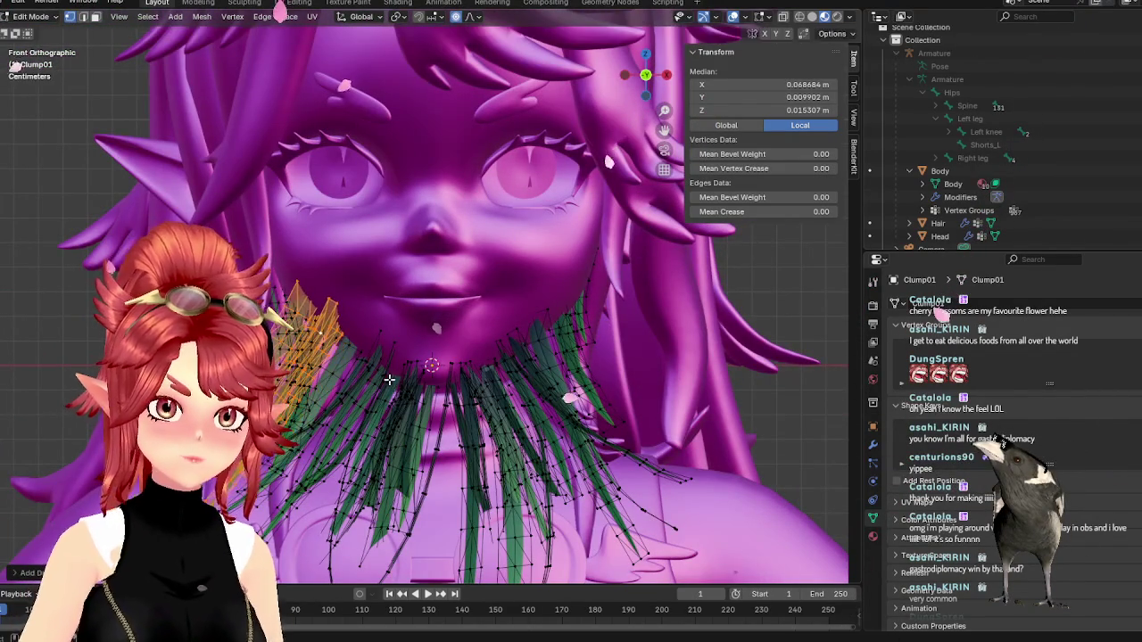
{"action": "left_click", "coordinate": [388, 380]}
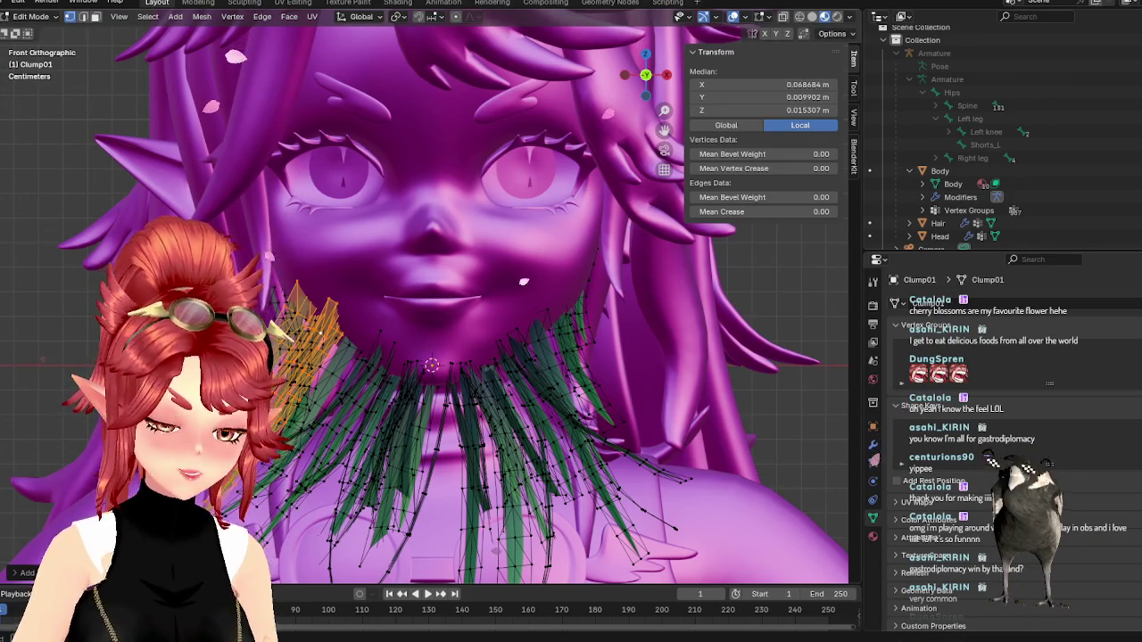
{"action": "key", "text": "r"}
{"action": "left_click", "coordinate": [353, 437]}
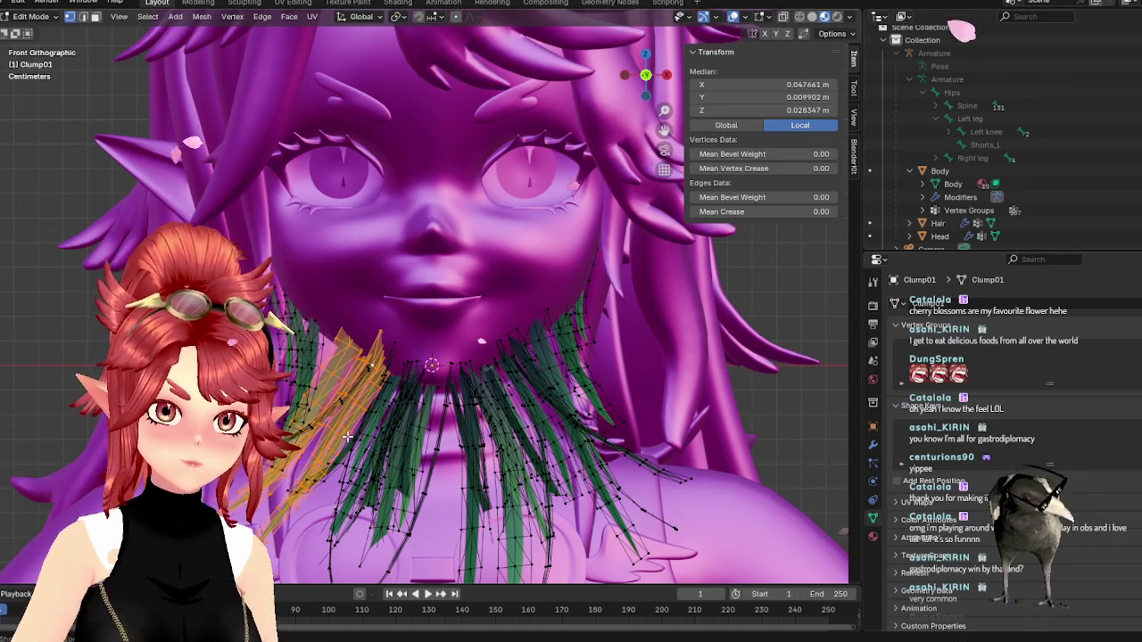
{"action": "key", "text": "g"}
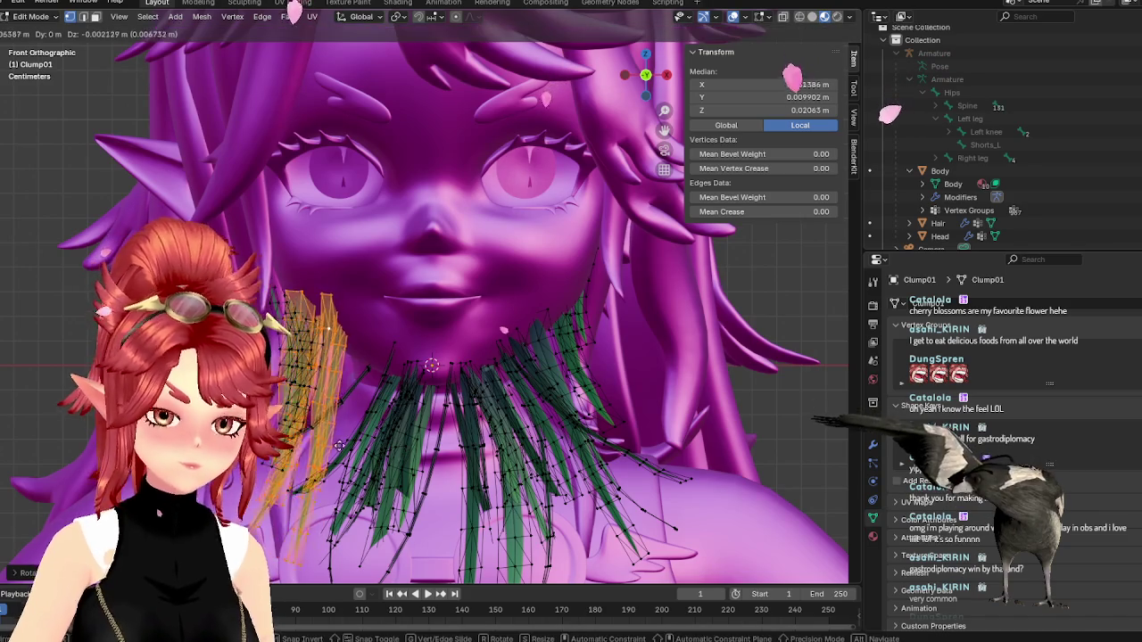
{"action": "left_click", "coordinate": [354, 441]}
{"action": "mouse_move", "coordinate": [354, 441]}
{"action": "middle_mouse_down"}
{"action": "mouse_move", "coordinate": [379, 422]}
{"action": "mouse_move", "coordinate": [382, 314]}
{"action": "mouse_move", "coordinate": [413, 373]}
{"action": "mouse_move", "coordinate": [363, 382]}
{"action": "middle_mouse_up"}
- Select another linked strand, mirror it with scale -1, and reposition it
{"action": "left_click", "coordinate": [382, 314]}
{"action": "key", "text": "ctrl+l"}
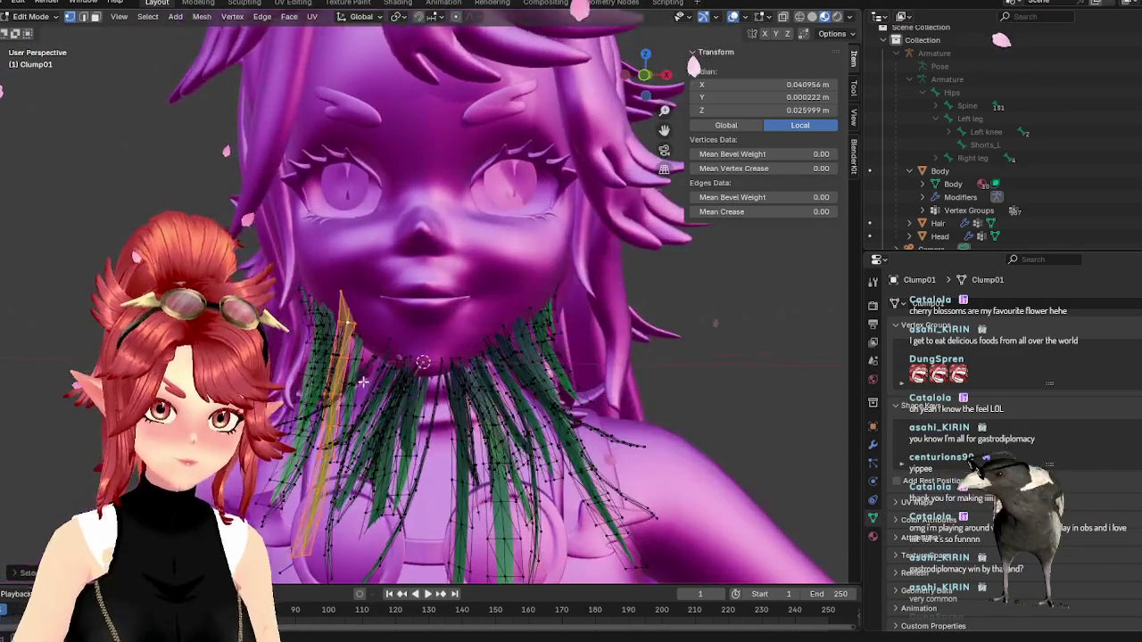
{"action": "key", "text": "s"}
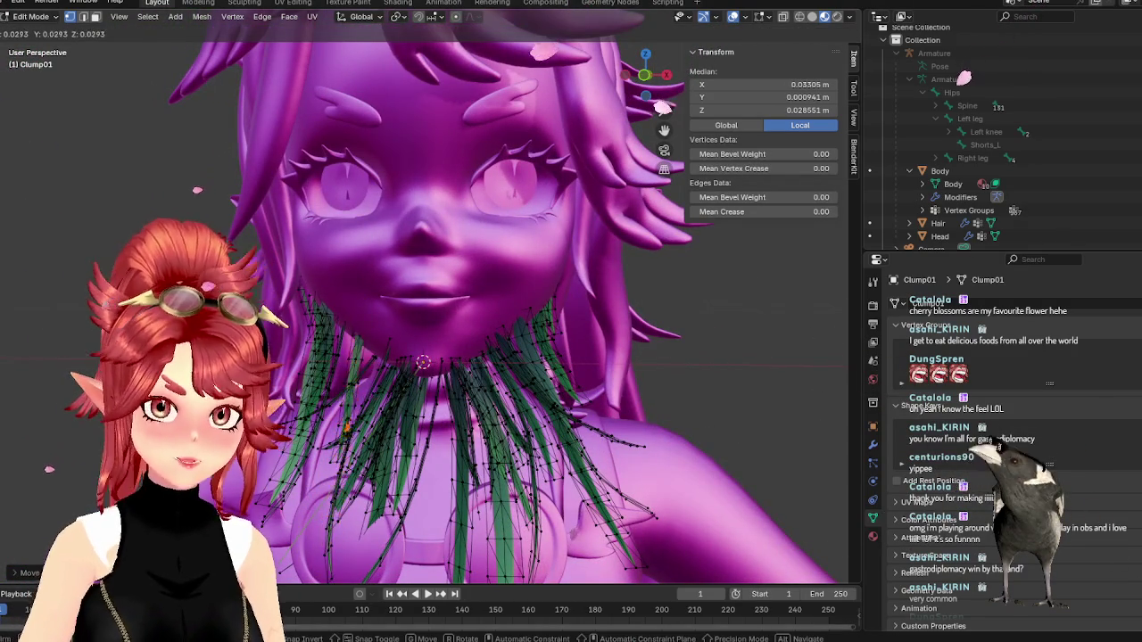
{"action": "left_click", "coordinate": [362, 452]}
{"action": "key", "text": "g"}
{"action": "left_click", "coordinate": [352, 439]}
{"action": "mouse_move", "coordinate": [352, 439]}
{"action": "middle_mouse_down"}
{"action": "mouse_move", "coordinate": [468, 427]}
{"action": "mouse_move", "coordinate": [512, 387]}
{"action": "middle_mouse_up"}
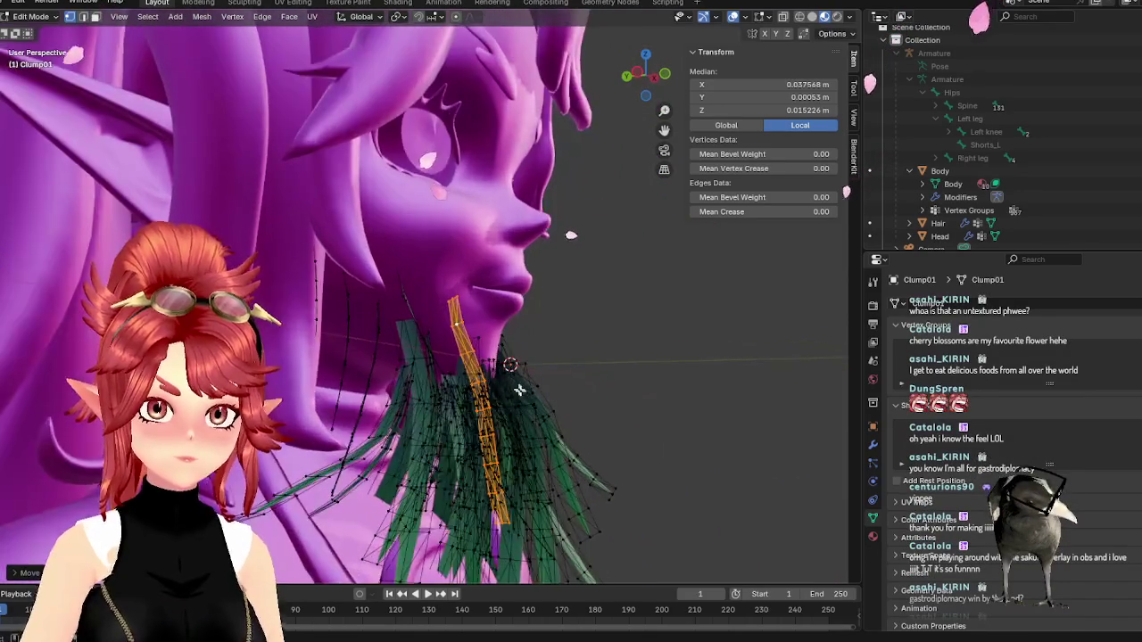
- Move the mirrored strand closer to the neck and return to Object Mode
{"action": "key", "text": "g"}
{"action": "left_click", "coordinate": [549, 435]}
{"action": "mouse_move", "coordinate": [548, 433]}
{"action": "middle_mouse_down"}
{"action": "mouse_move", "coordinate": [408, 433]}
{"action": "mouse_move", "coordinate": [532, 443]}
{"action": "mouse_move", "coordinate": [536, 453]}
{"action": "middle_mouse_up"}
{"action": "key", "text": "Tab"}
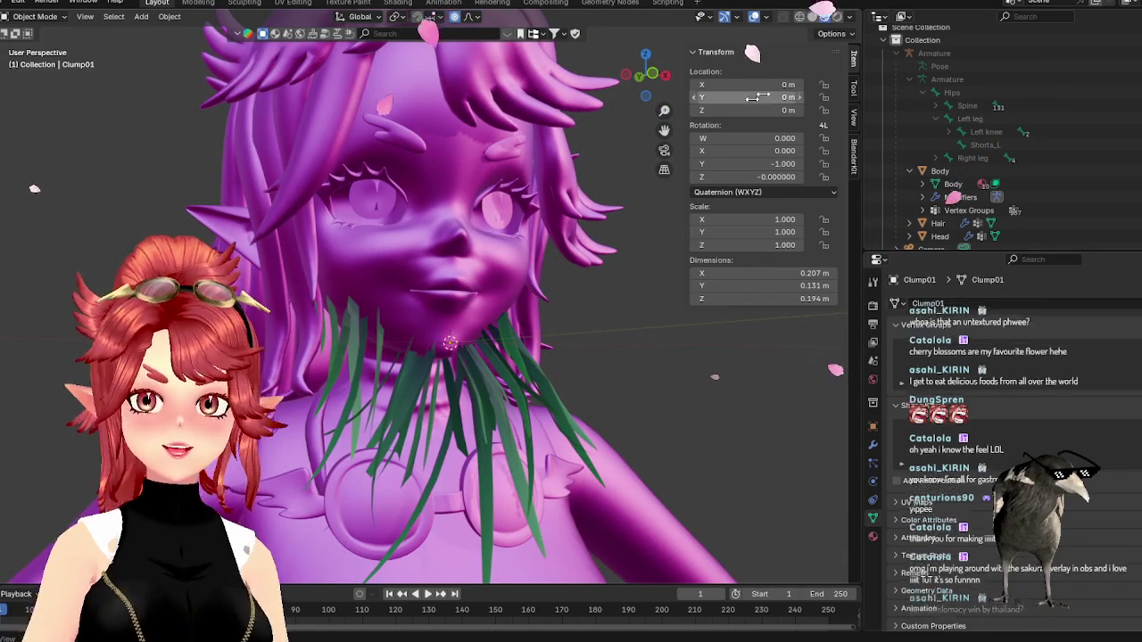
- Try a studio lighting preset and rendered shading, then go back to Solid shading
{"action": "left_click", "coordinate": [855, 17]}
{"action": "left_click", "coordinate": [835, 128]}
{"action": "left_click", "coordinate": [844, 173]}
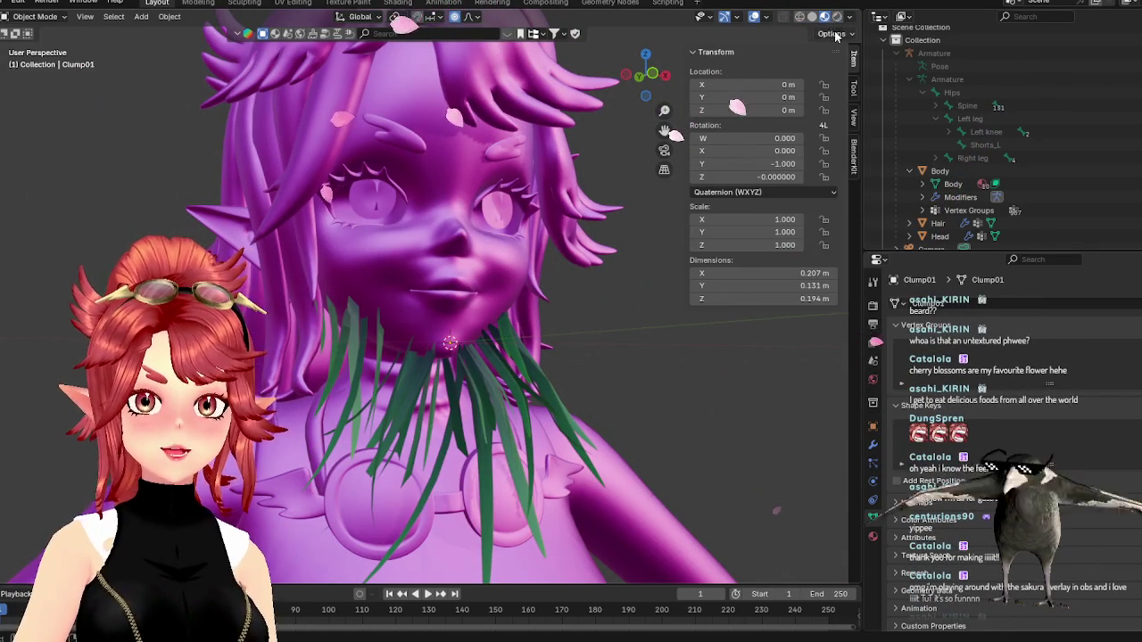
{"action": "left_click", "coordinate": [850, 17]}
{"action": "left_click", "coordinate": [838, 17]}
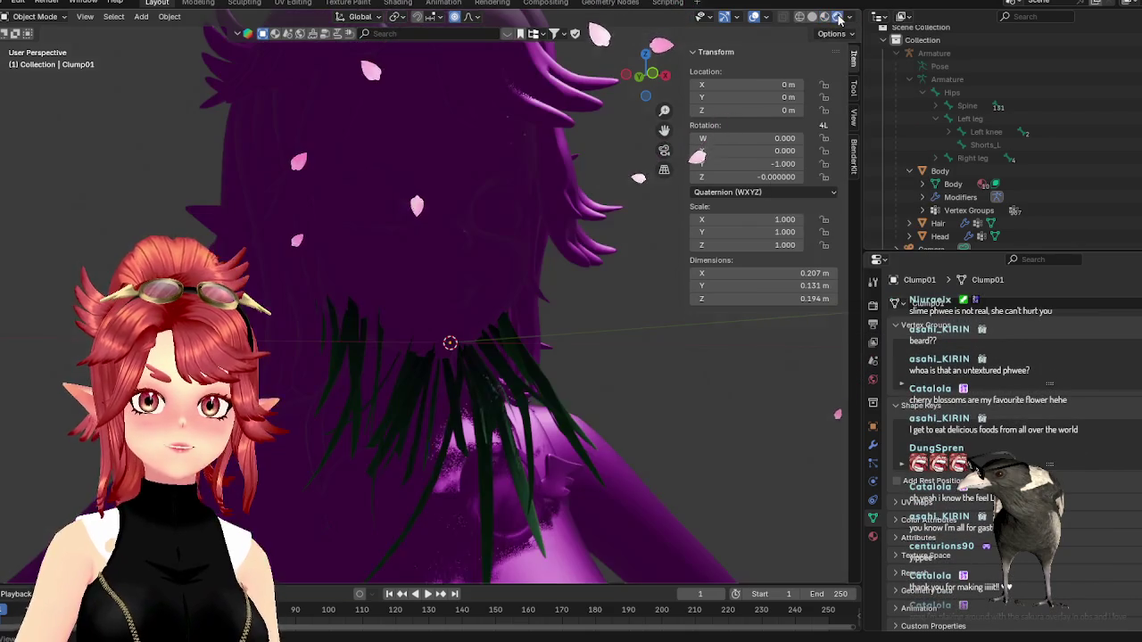
{"action": "left_click", "coordinate": [850, 17]}
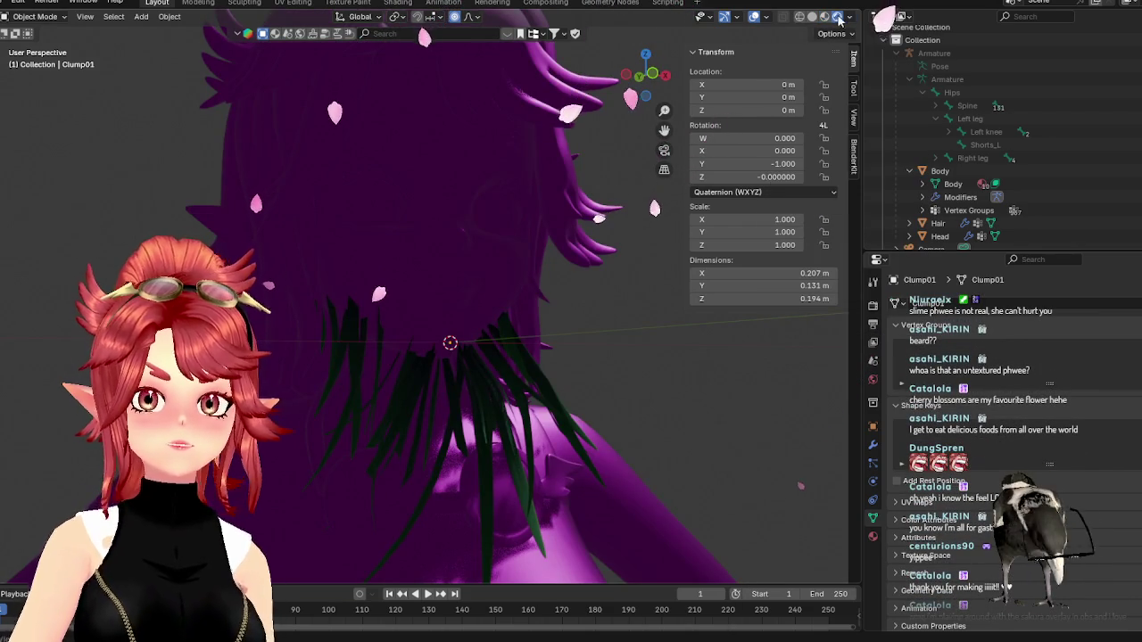
{"action": "left_click", "coordinate": [812, 17]}
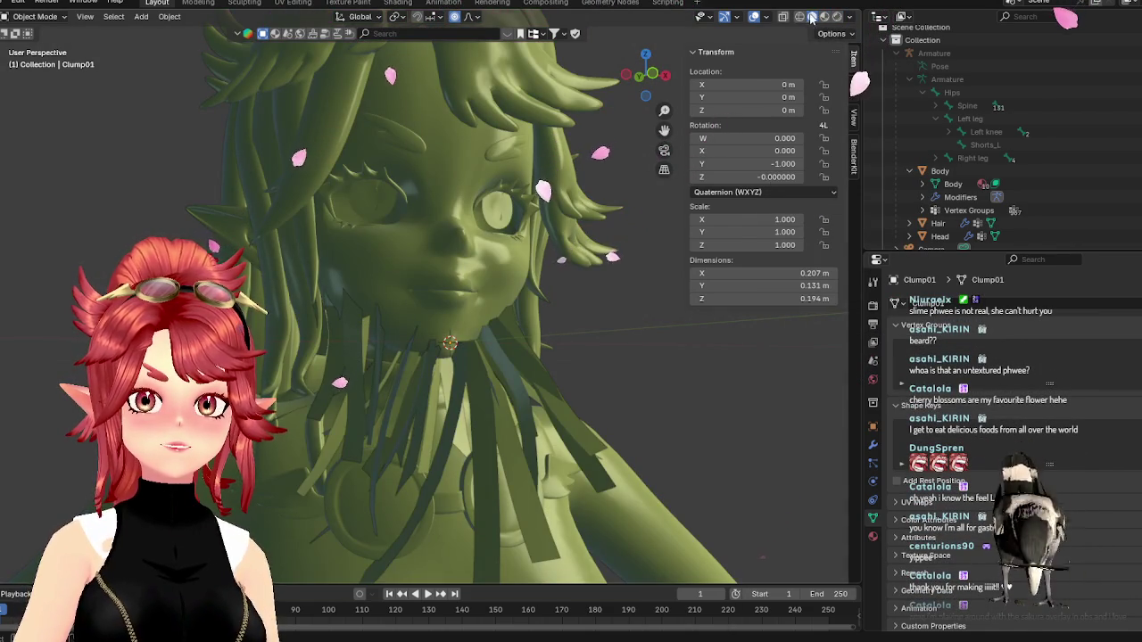
- Apply the rainbow normal MatCap and orbit to a near-front view of the head
{"action": "left_click", "coordinate": [850, 17]}
{"action": "left_click", "coordinate": [839, 111]}
{"action": "left_click", "coordinate": [841, 158]}
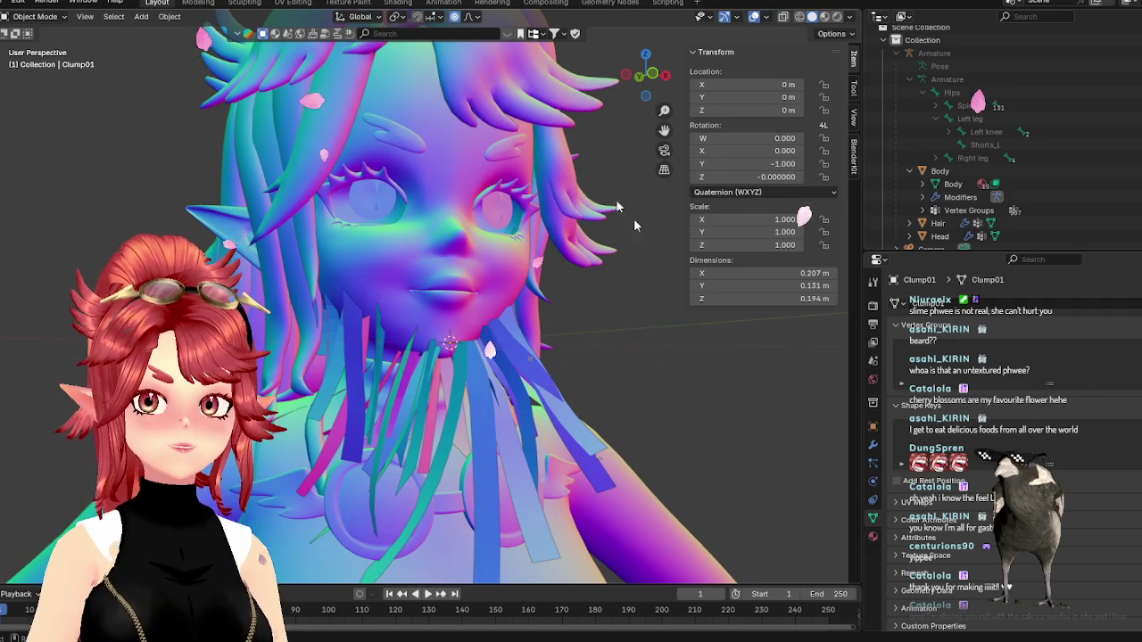
{"action": "mouse_move", "coordinate": [629, 370]}
{"action": "middle_mouse_down"}
{"action": "mouse_move", "coordinate": [578, 316]}
{"action": "mouse_move", "coordinate": [633, 309]}
{"action": "middle_mouse_up"}
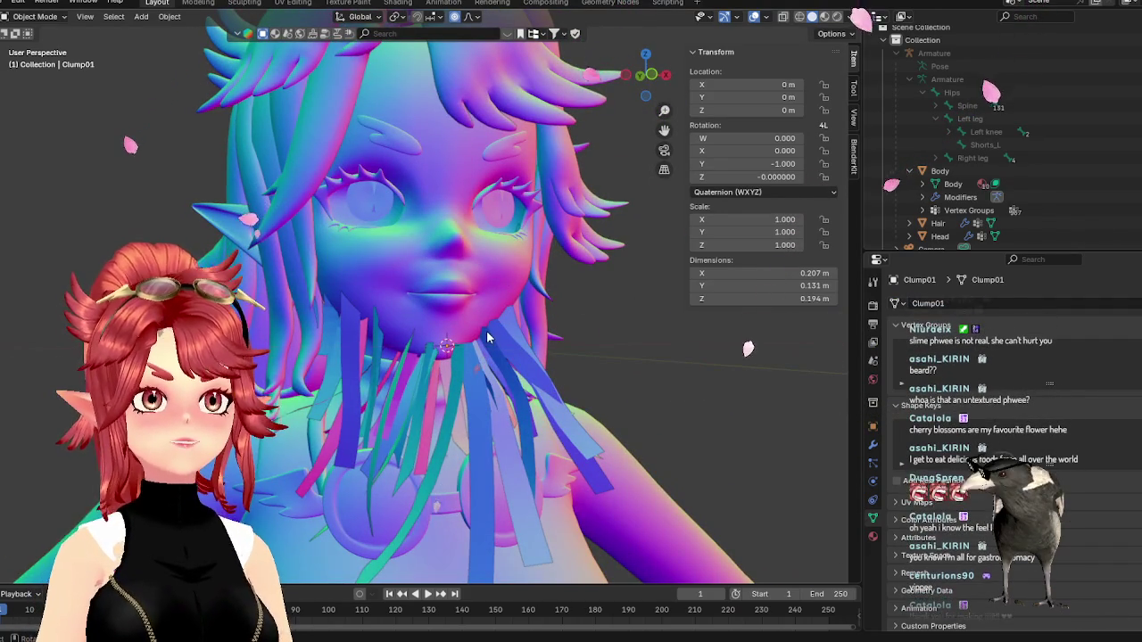
{"action": "mouse_move", "coordinate": [487, 336]}
{"action": "middle_mouse_down"}
{"action": "mouse_move", "coordinate": [571, 313]}
{"action": "mouse_move", "coordinate": [466, 326]}
{"action": "mouse_move", "coordinate": [529, 328]}
{"action": "mouse_move", "coordinate": [480, 337]}
{"action": "middle_mouse_up"}
{"action": "mouse_move", "coordinate": [433, 379]}
{"action": "middle_mouse_down"}
{"action": "mouse_move", "coordinate": [517, 410]}
{"action": "mouse_move", "coordinate": [476, 436]}
{"action": "middle_mouse_up"}
- In Edit Mode, compare Studio lighting against the normal MatCap and keep the MatCap
{"action": "key", "text": "Tab"}
{"action": "key", "text": "Tab"}
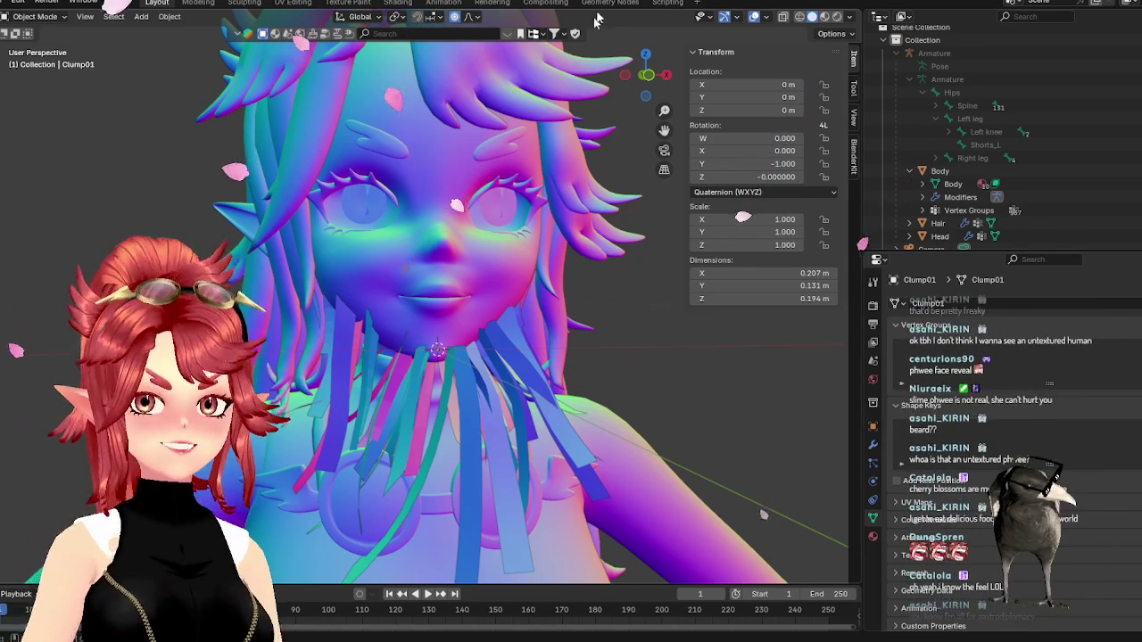
{"action": "left_click", "coordinate": [849, 16]}
{"action": "left_click", "coordinate": [856, 114]}
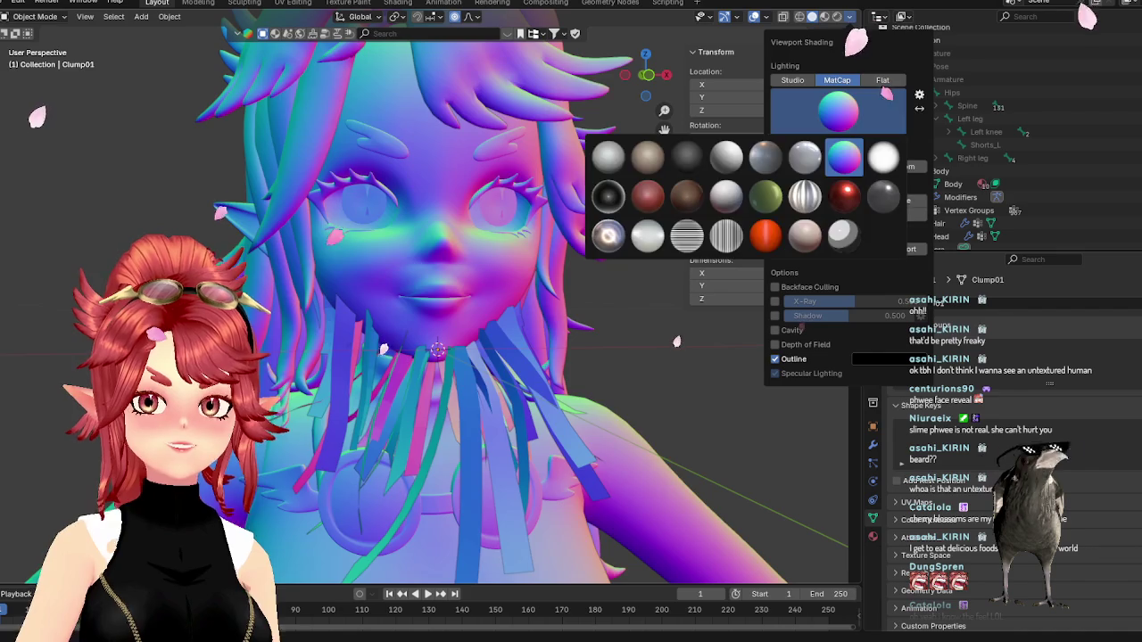
{"action": "left_click", "coordinate": [792, 80]}
{"action": "left_click", "coordinate": [836, 80]}
{"action": "left_click", "coordinate": [792, 80]}
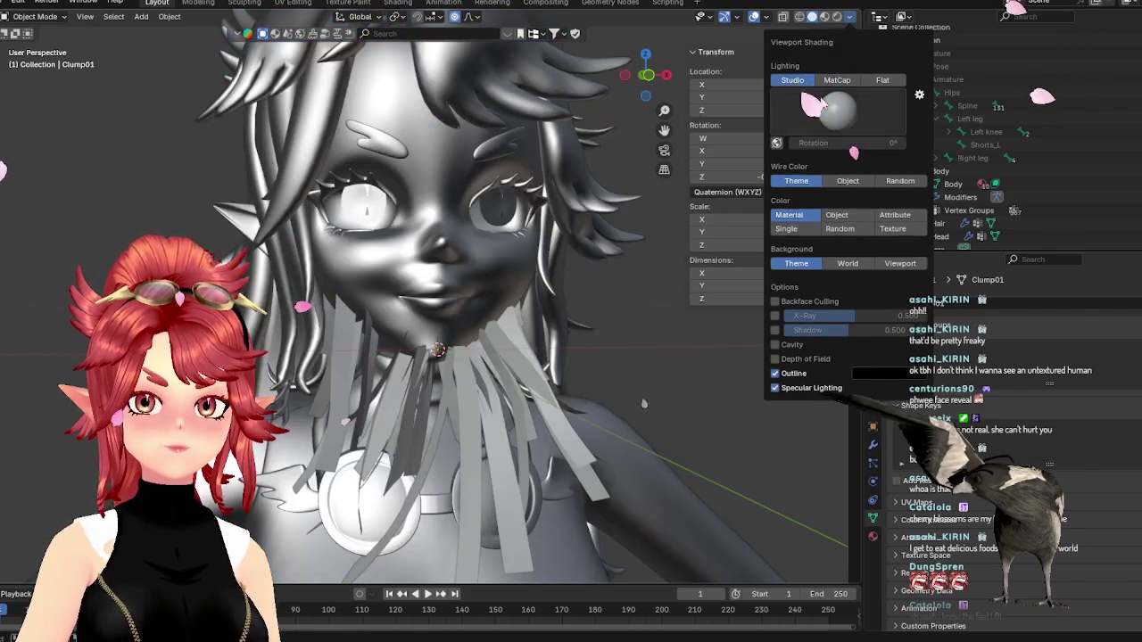
{"action": "left_click", "coordinate": [847, 125]}
{"action": "left_click", "coordinate": [835, 81]}
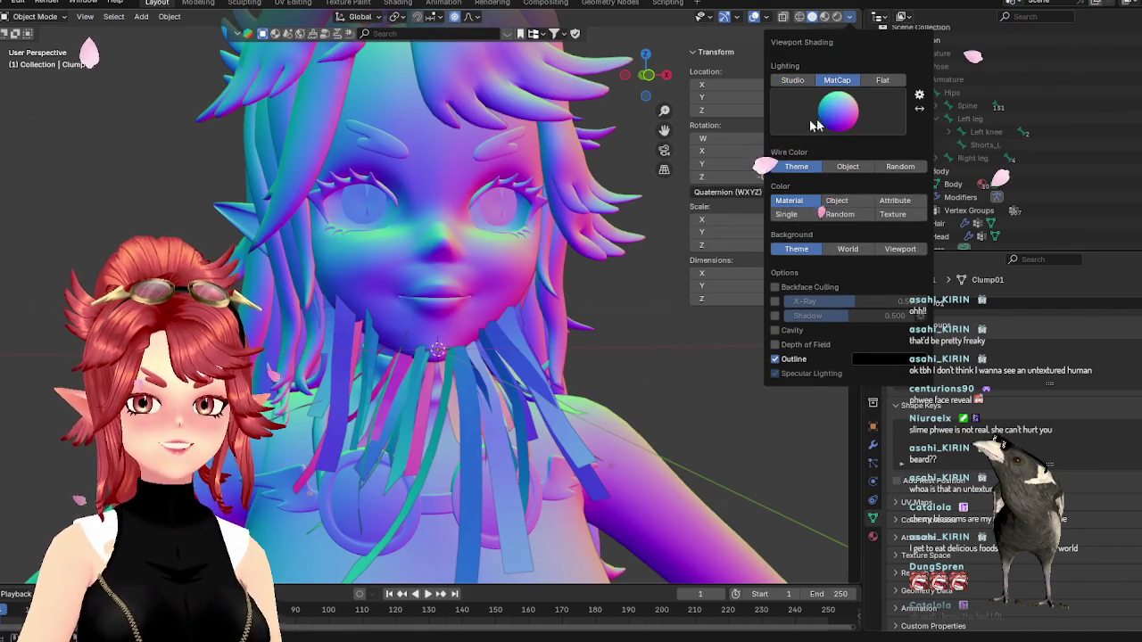
{"action": "mouse_move", "coordinate": [605, 314]}
{"action": "middle_mouse_down"}
{"action": "mouse_move", "coordinate": [630, 330]}
{"action": "mouse_move", "coordinate": [654, 312]}
{"action": "mouse_move", "coordinate": [643, 290]}
{"action": "mouse_move", "coordinate": [658, 309]}
{"action": "mouse_move", "coordinate": [591, 269]}
{"action": "mouse_move", "coordinate": [523, 361]}
{"action": "mouse_move", "coordinate": [584, 350]}
{"action": "middle_mouse_up"}
- Move a left-side beard strand under the jaw, then check it from the front view
{"action": "key", "text": "Tab"}
{"action": "mouse_move", "coordinate": [486, 326]}
{"action": "middle_mouse_down"}
{"action": "mouse_move", "coordinate": [446, 278]}
{"action": "mouse_move", "coordinate": [486, 279]}
{"action": "mouse_move", "coordinate": [438, 277]}
{"action": "mouse_move", "coordinate": [315, 308]}
{"action": "mouse_move", "coordinate": [422, 302]}
{"action": "mouse_move", "coordinate": [310, 264]}
{"action": "middle_mouse_up"}
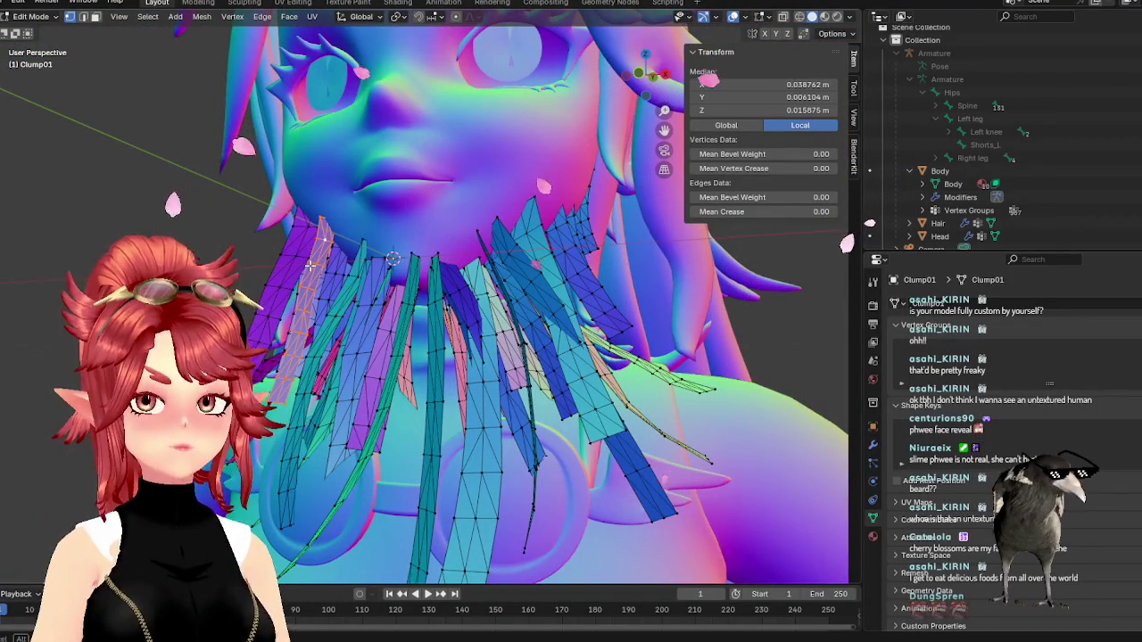
{"action": "mouse_move", "coordinate": [292, 374]}
{"action": "middle_mouse_down"}
{"action": "mouse_move", "coordinate": [419, 374]}
{"action": "mouse_move", "coordinate": [376, 318]}
{"action": "mouse_move", "coordinate": [394, 217]}
{"action": "mouse_move", "coordinate": [407, 274]}
{"action": "mouse_move", "coordinate": [399, 296]}
{"action": "middle_mouse_up"}
{"action": "key", "text": "g"}
{"action": "left_click", "coordinate": [339, 361]}
{"action": "key", "text": "Tab"}
{"action": "key", "text": "Tab"}
{"action": "key", "text": "KP_1"}
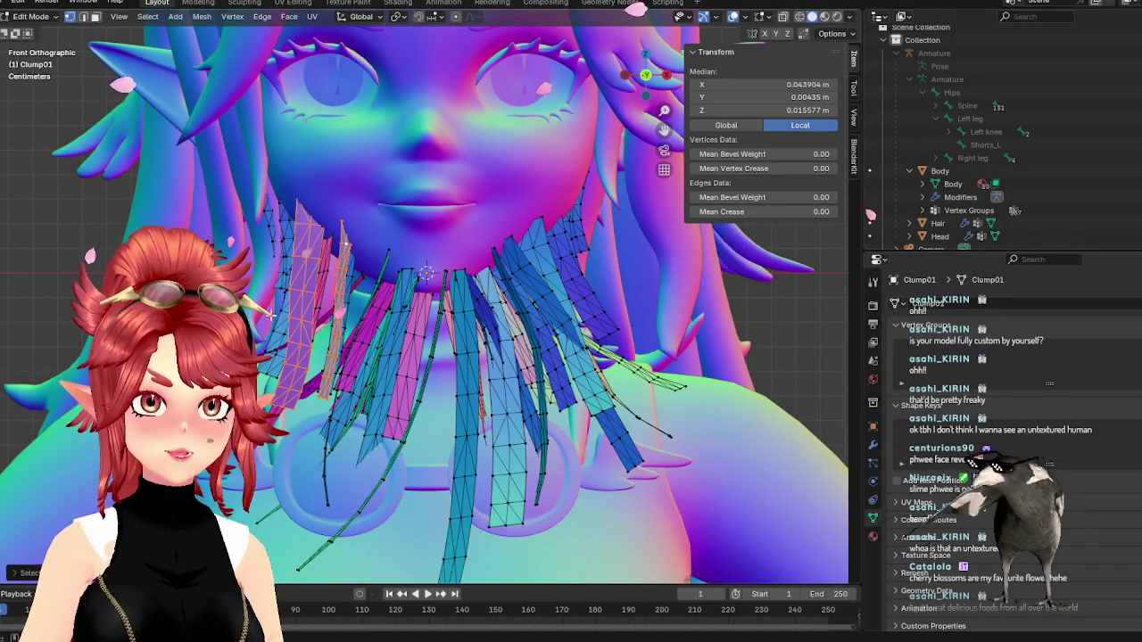
{"action": "mouse_move", "coordinate": [280, 335]}
{"action": "middle_mouse_down"}
{"action": "mouse_move", "coordinate": [364, 344]}
{"action": "mouse_move", "coordinate": [360, 333]}
{"action": "middle_mouse_up"}
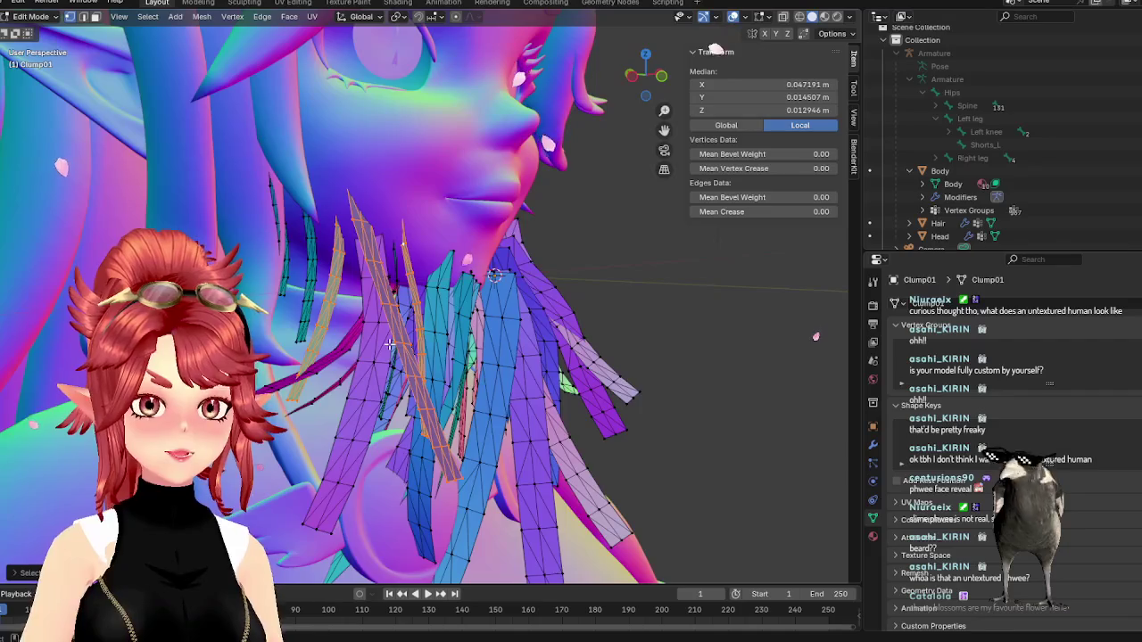
{"action": "key", "text": "KP_1"}
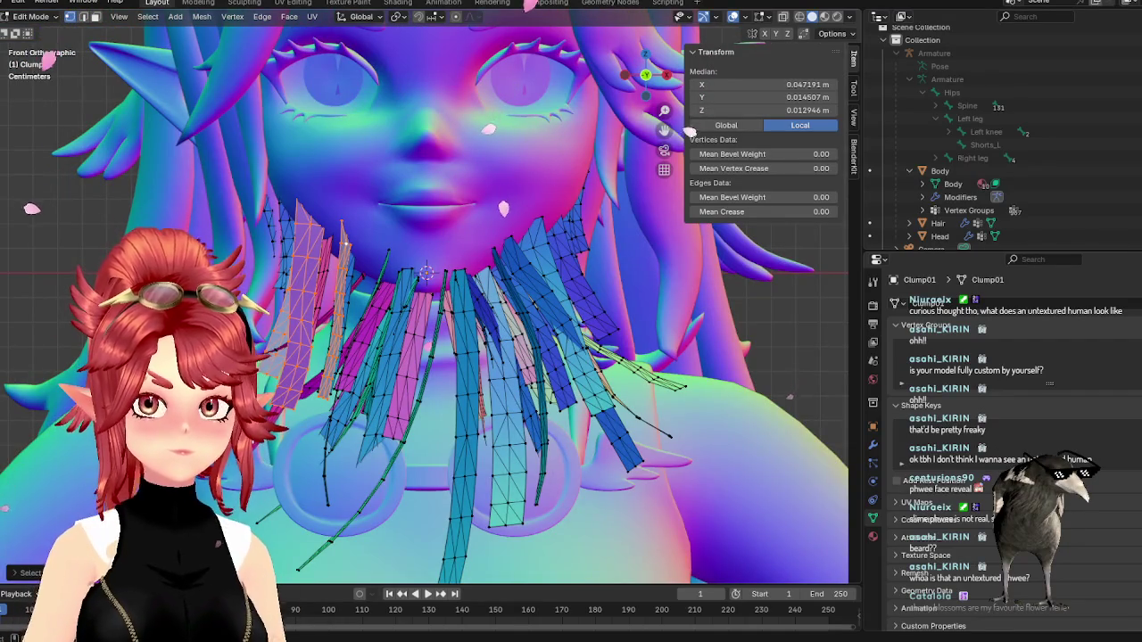
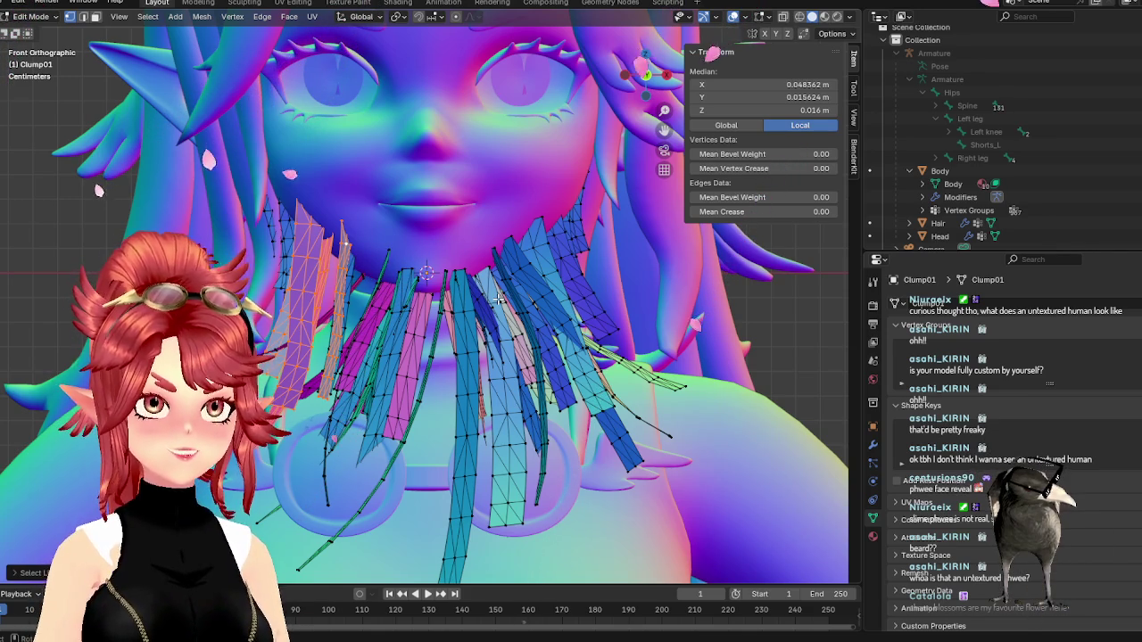
- Widen the left chin strand by scaling it, cancelling the attempted sideways move
{"action": "key", "text": "s"}
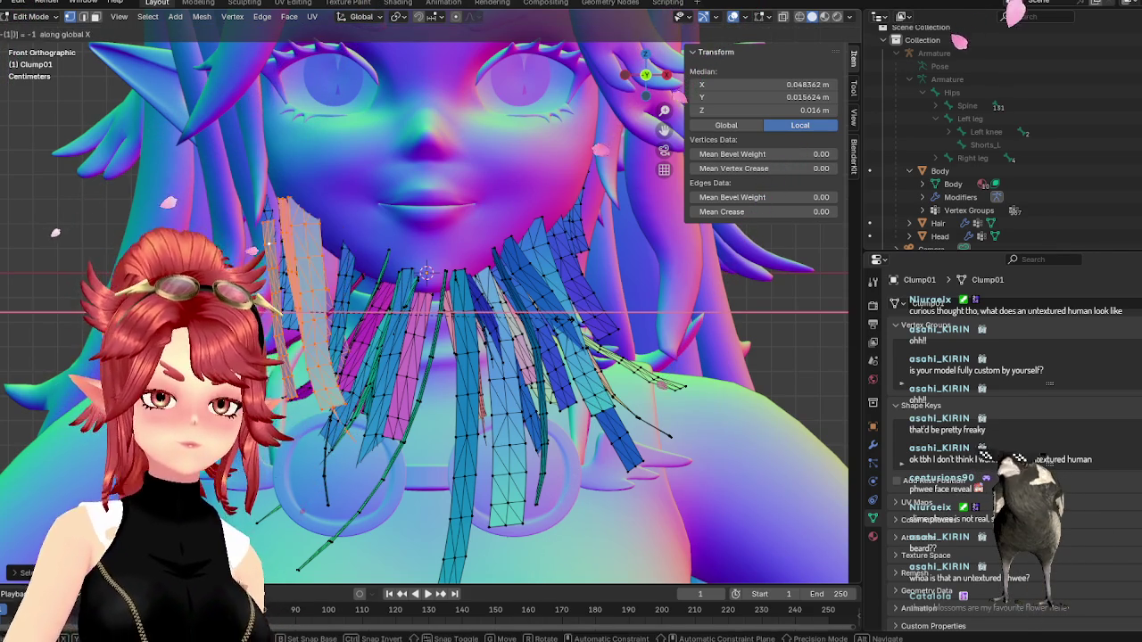
{"action": "key", "text": "Return"}
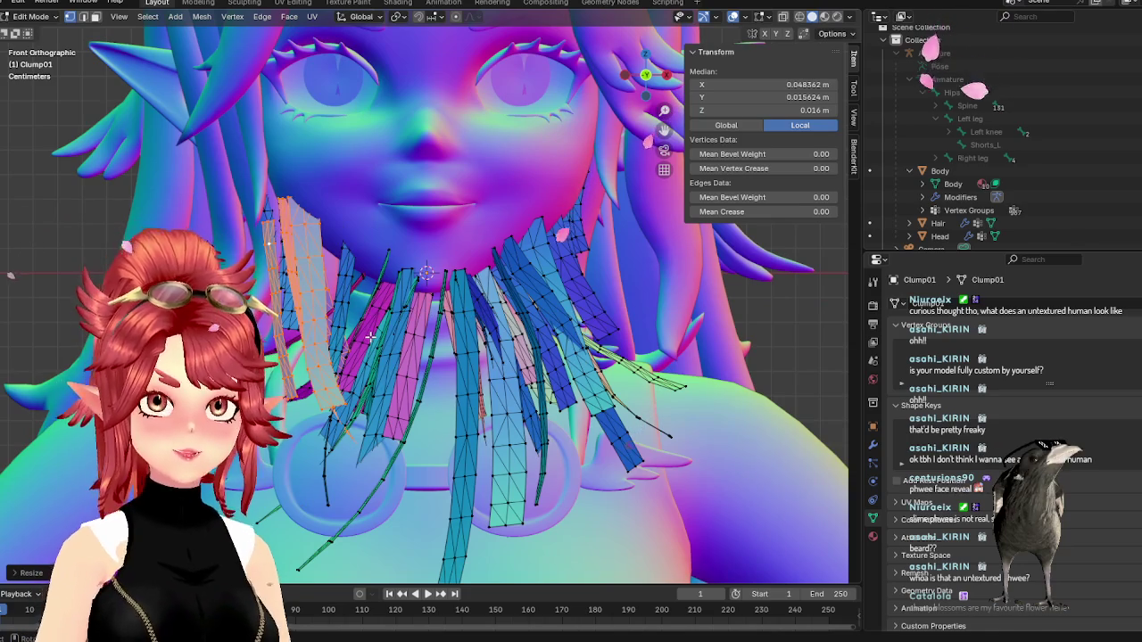
{"action": "key", "text": "g"}
{"action": "key", "text": "x"}
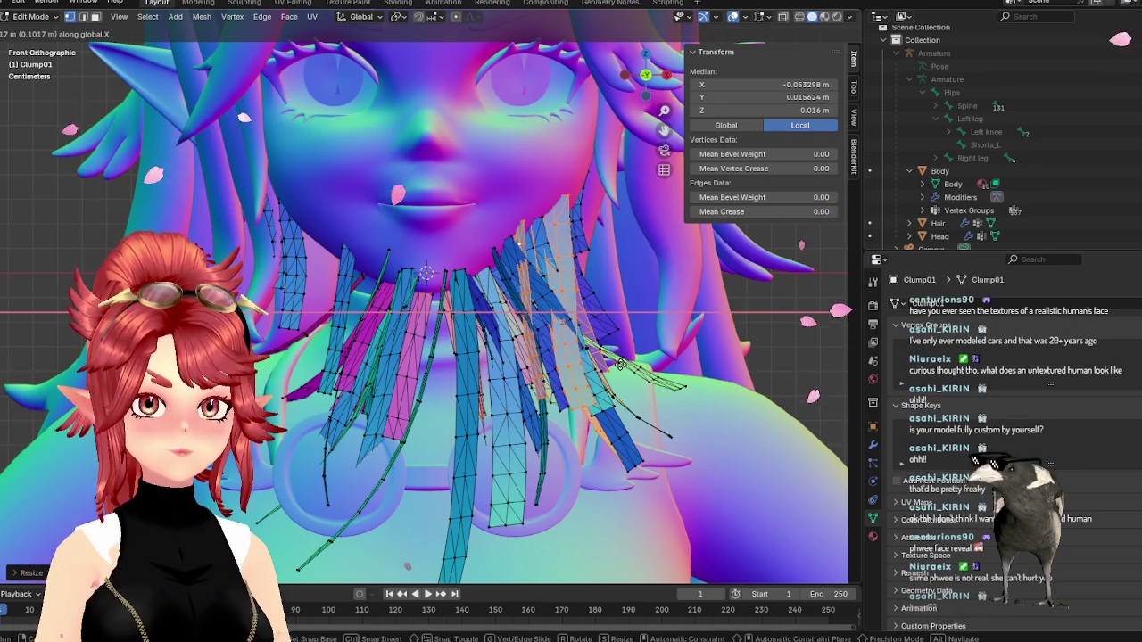
{"action": "right_click", "coordinate": [620, 364]}
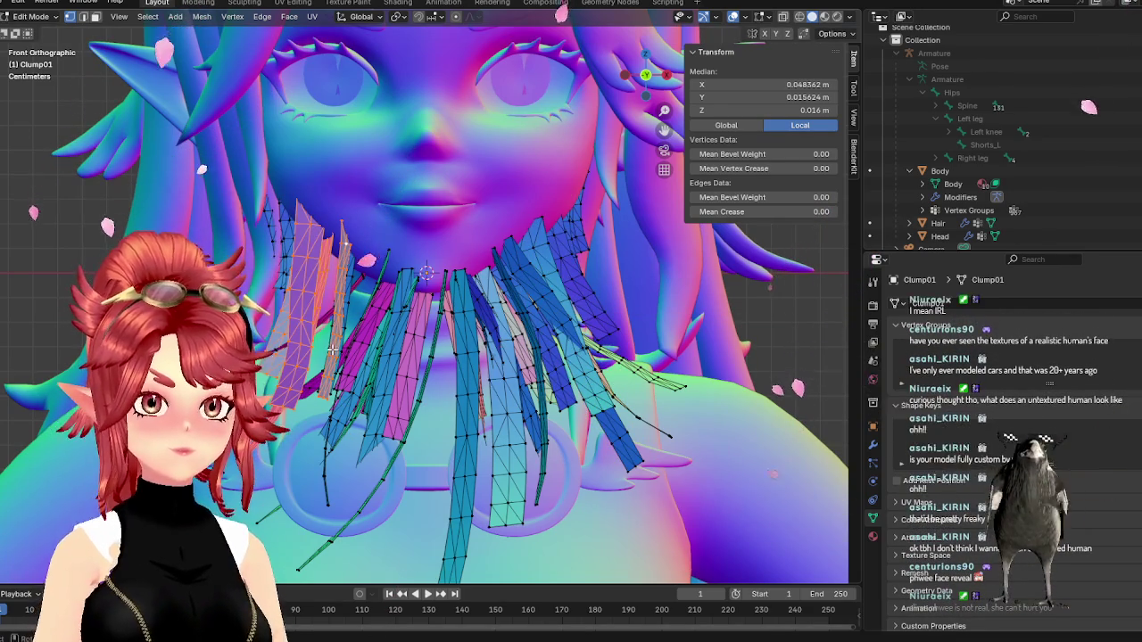
- Copy the strand onto the right side of the chin, then scale and nudge it along X
{"action": "key", "text": "g"}
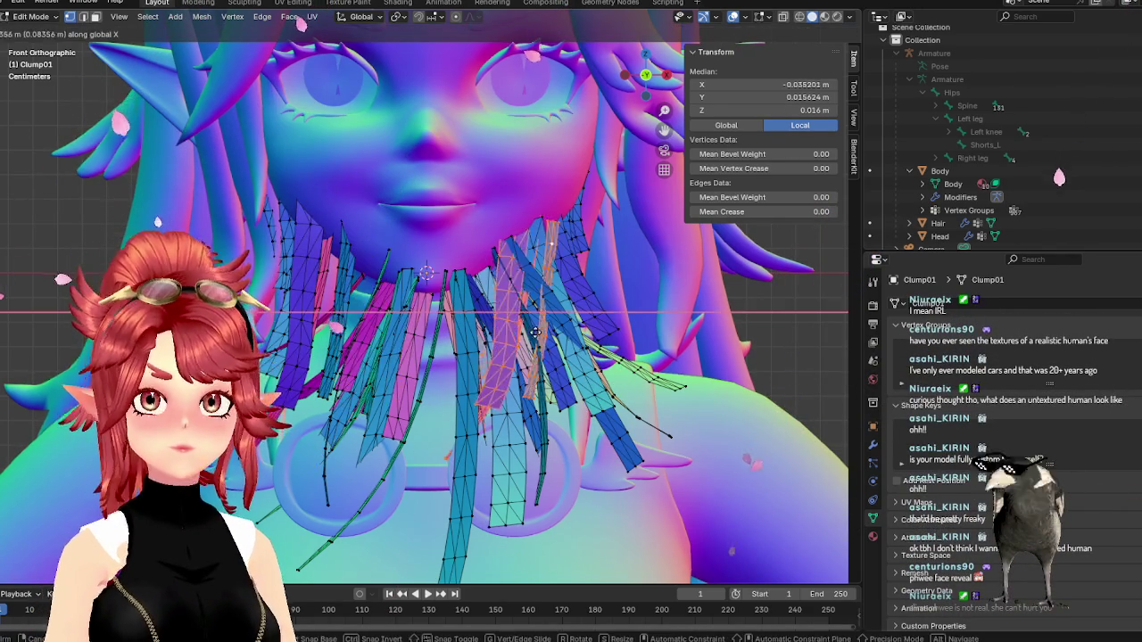
{"action": "left_click", "coordinate": [558, 332]}
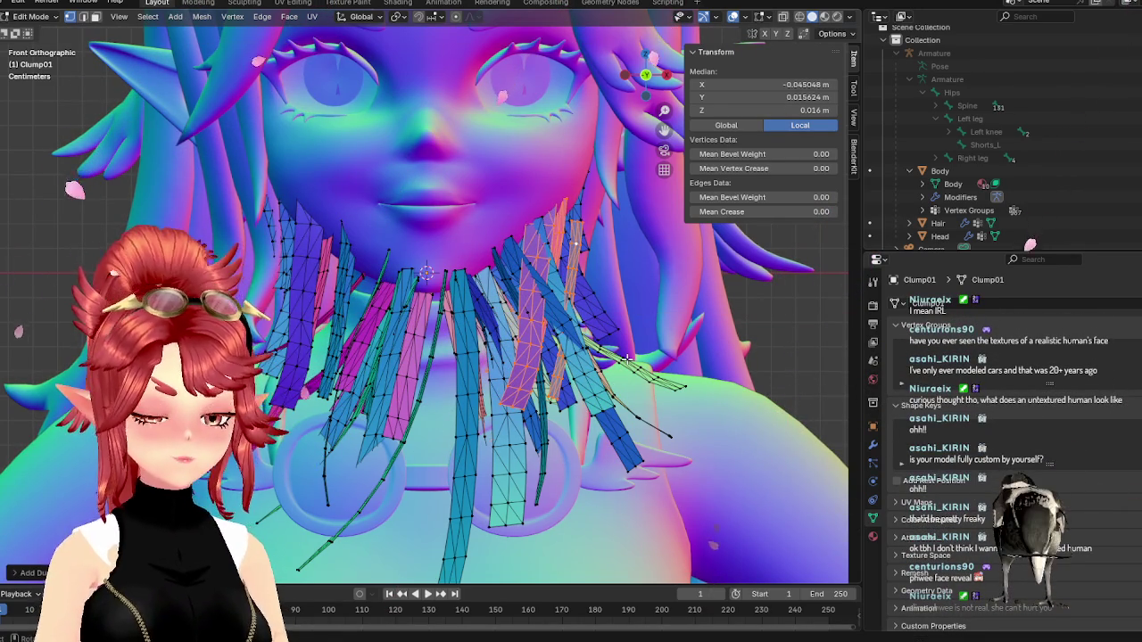
{"action": "key", "text": "s"}
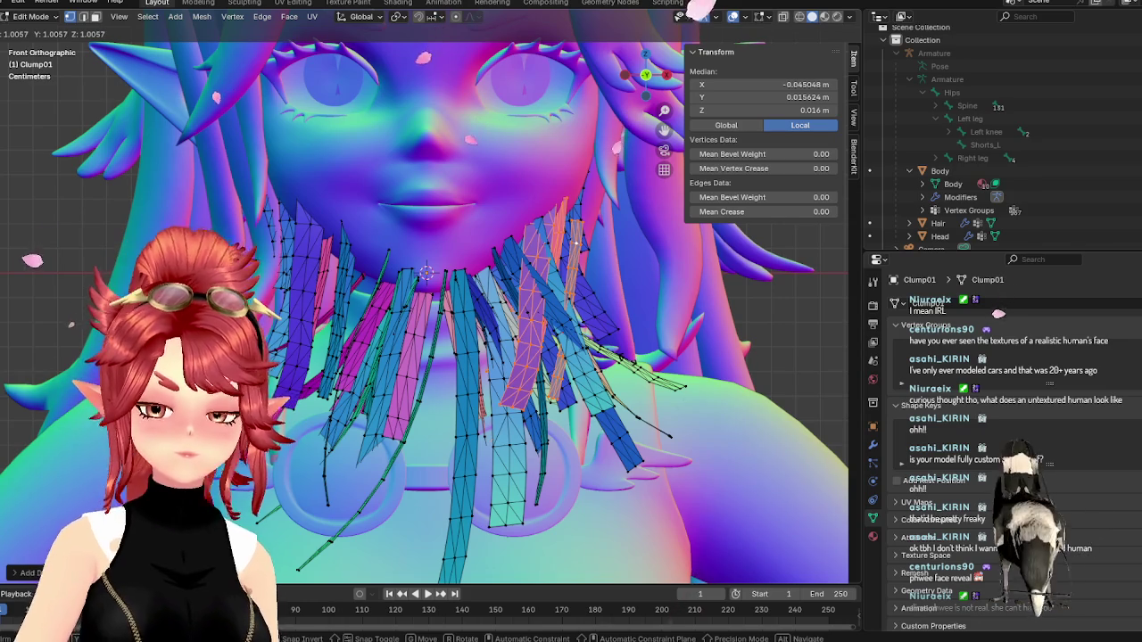
{"action": "left_click", "coordinate": [627, 358]}
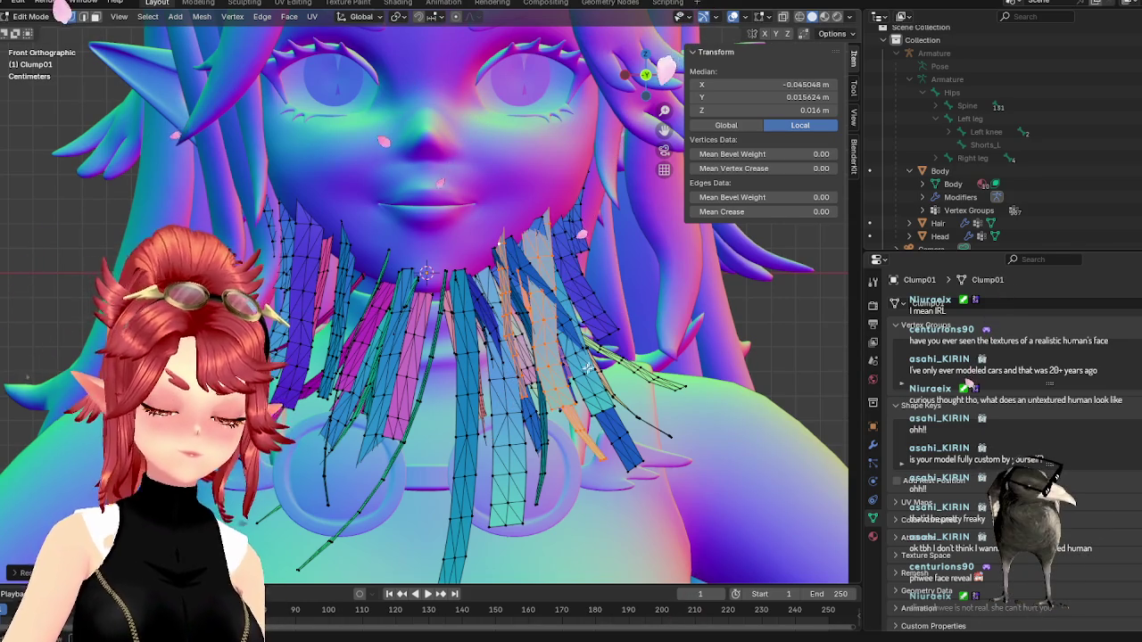
{"action": "key", "text": "g"}
{"action": "key", "text": "x"}
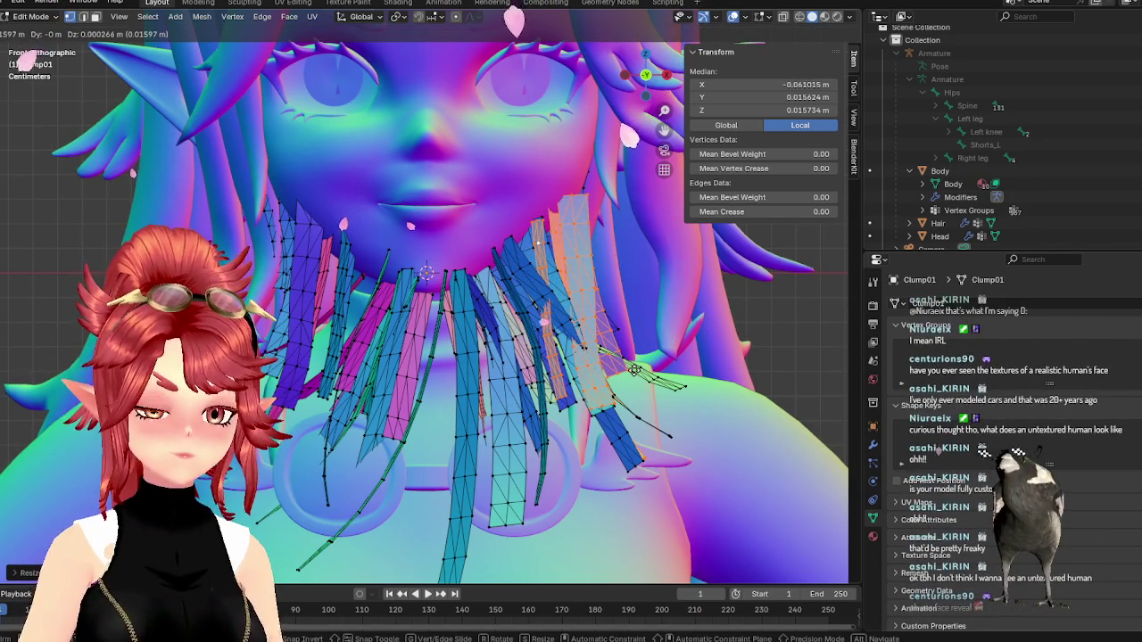
{"action": "left_click", "coordinate": [620, 364]}
- View the green Clump01 beard in Material Preview in Object Mode, then re-enter Edit Mode
{"action": "key", "text": "Tab"}
{"action": "mouse_move", "coordinate": [619, 364]}
{"action": "middle_mouse_down"}
{"action": "mouse_move", "coordinate": [588, 428]}
{"action": "mouse_move", "coordinate": [709, 387]}
{"action": "mouse_move", "coordinate": [616, 415]}
{"action": "middle_mouse_up"}
{"action": "key", "text": "KP_1"}
{"action": "left_click", "coordinate": [822, 18]}
{"action": "mouse_move", "coordinate": [502, 311]}
{"action": "middle_mouse_down"}
{"action": "mouse_move", "coordinate": [570, 319]}
{"action": "mouse_move", "coordinate": [522, 325]}
{"action": "mouse_move", "coordinate": [526, 315]}
{"action": "mouse_move", "coordinate": [379, 393]}
{"action": "mouse_move", "coordinate": [448, 283]}
{"action": "mouse_move", "coordinate": [438, 291]}
{"action": "middle_mouse_up"}
{"action": "key", "text": "Tab"}
{"action": "left_click", "coordinate": [447, 280]}
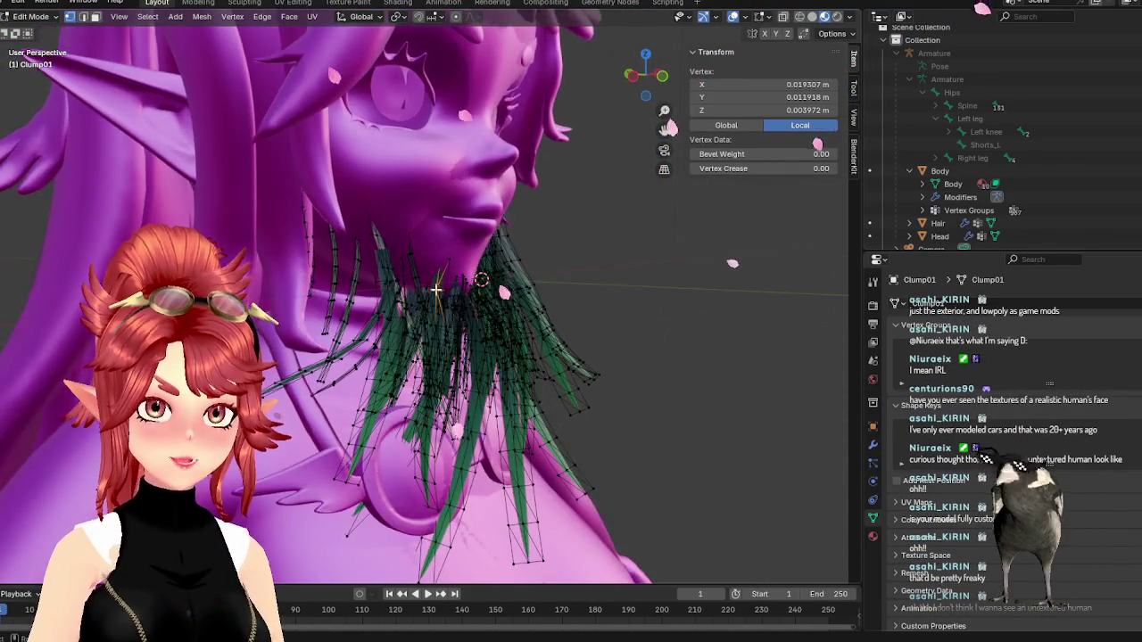
- Select a whole beard strand and stretch it along Z to lengthen it downward
{"action": "key", "text": "ctrl+l"}
{"action": "key", "text": "KP_1"}
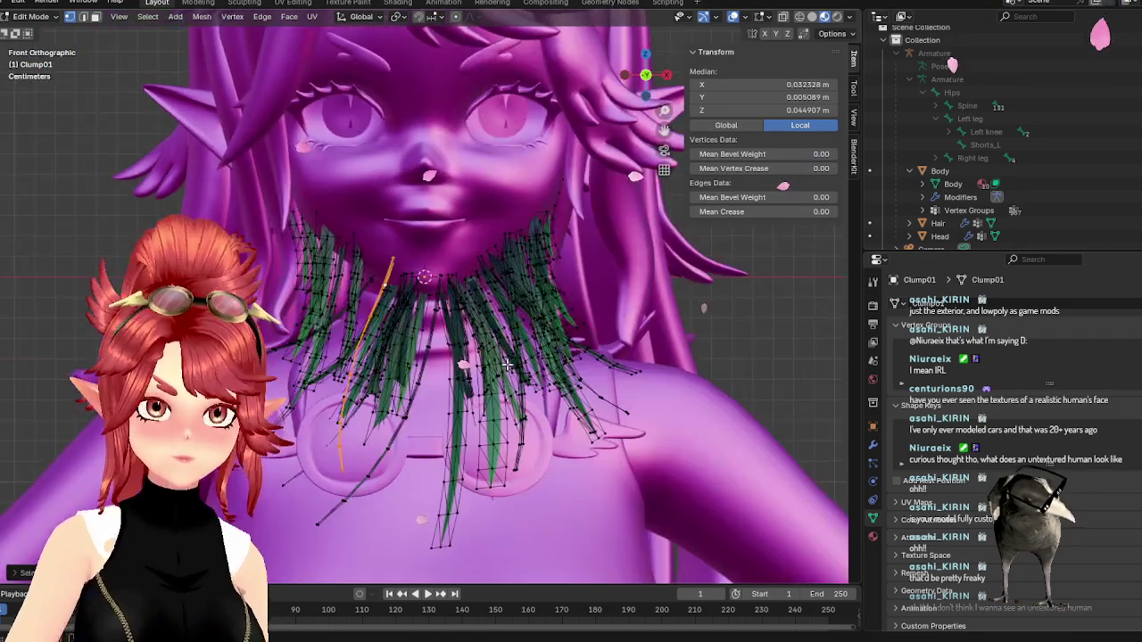
{"action": "key", "text": "s"}
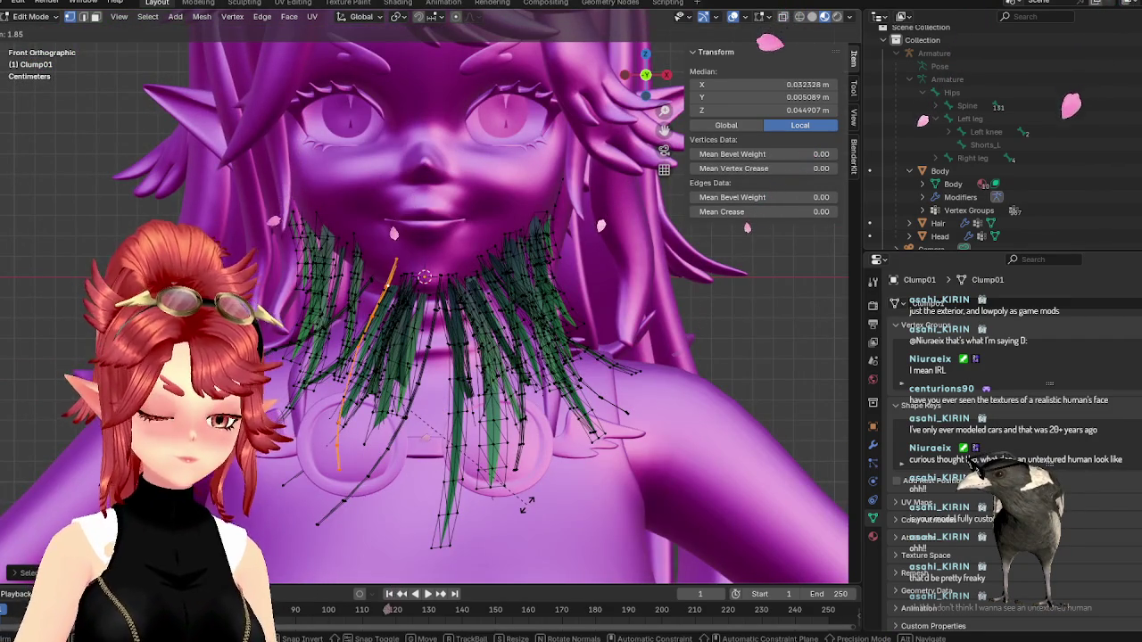
{"action": "key", "text": "z"}
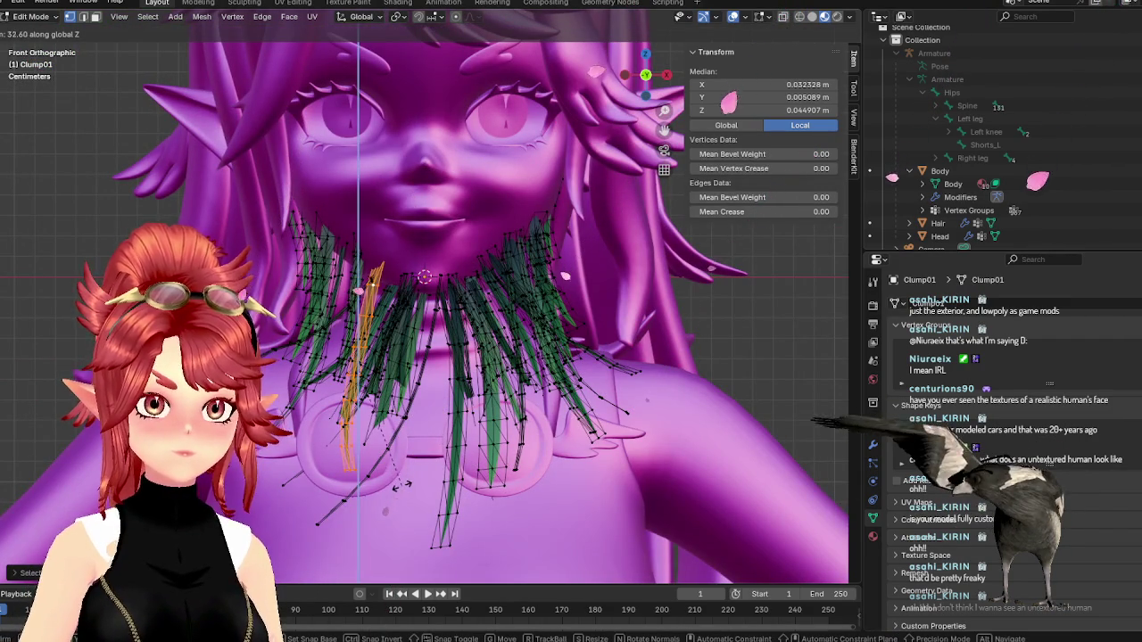
{"action": "left_click", "coordinate": [395, 484]}
{"action": "key", "text": "Tab"}
{"action": "middle_click_drag", "start_coordinate": [457, 446], "coordinate": [443, 446]}
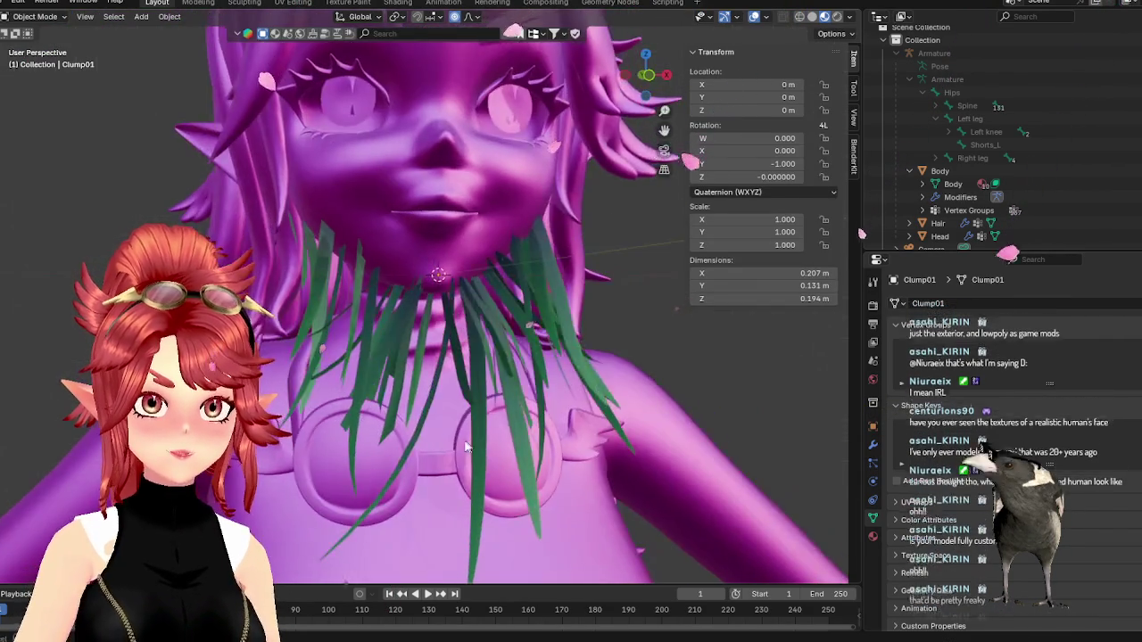
- Rotate another strand in front view so it hangs more steeply, then return to Object Mode
{"action": "key", "text": "Tab"}
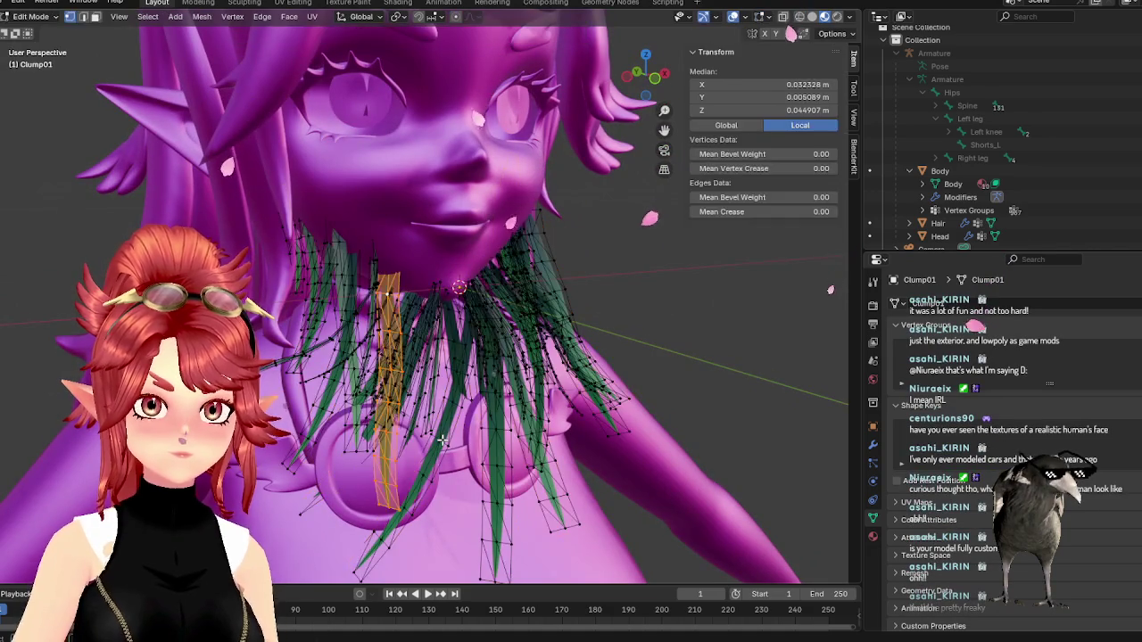
{"action": "key", "text": "KP_1"}
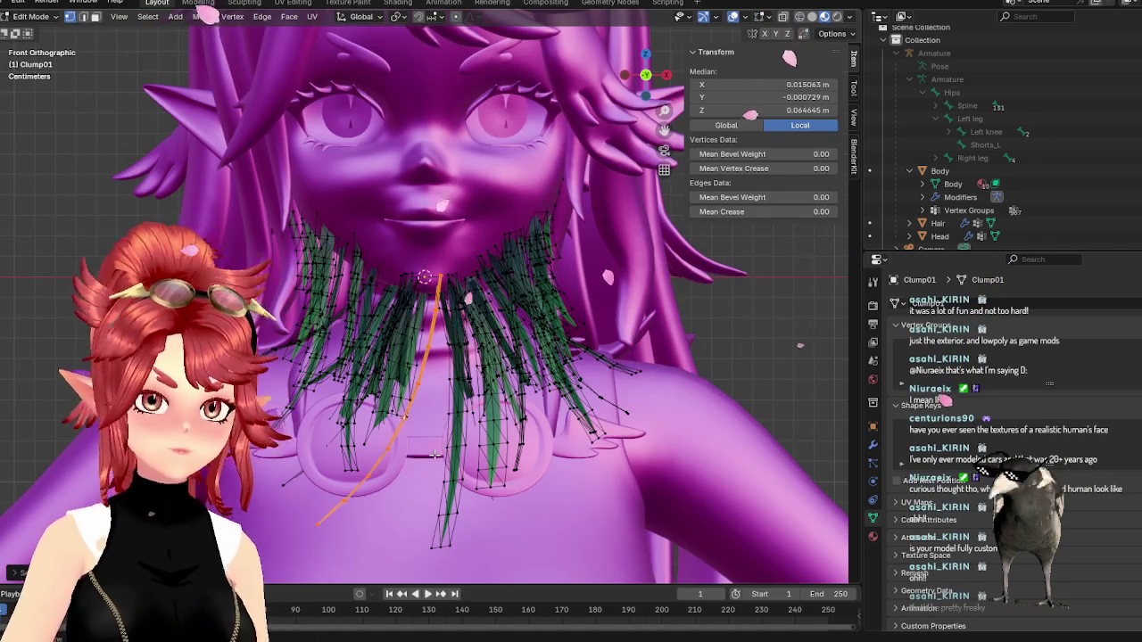
{"action": "key", "text": "r"}
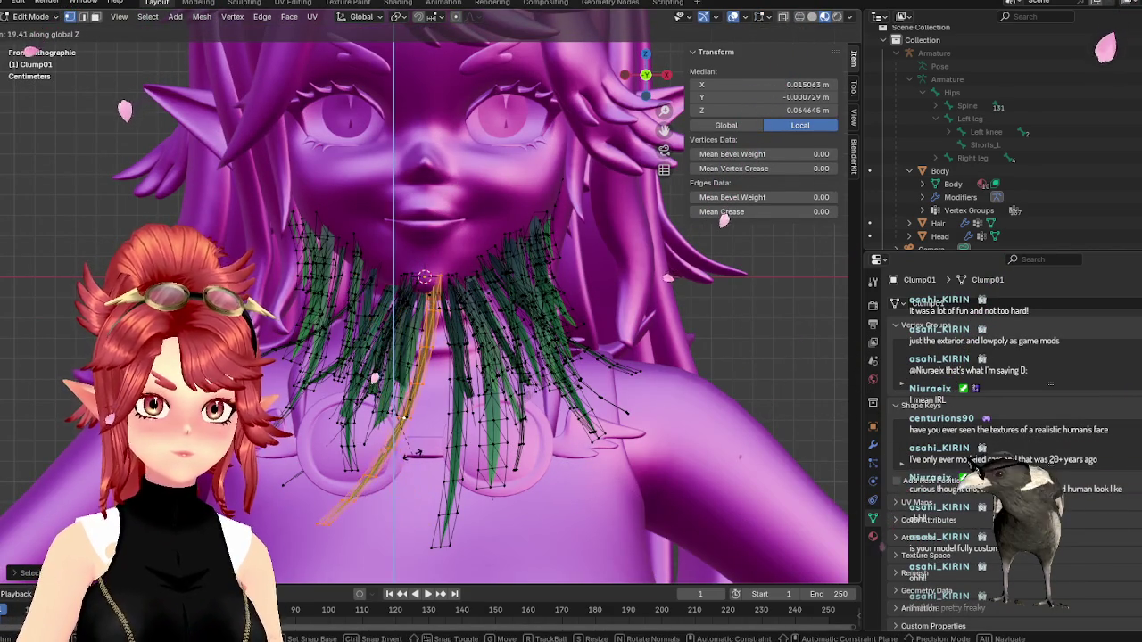
{"action": "left_click", "coordinate": [692, 482]}
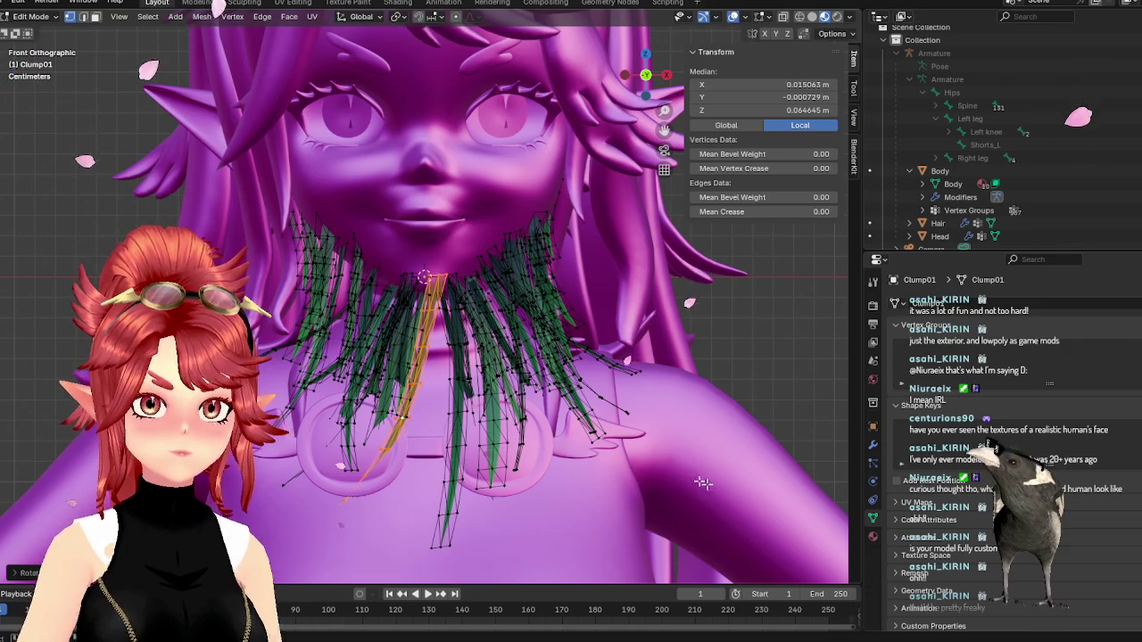
{"action": "key", "text": "Tab"}
{"action": "left_click", "coordinate": [794, 355]}
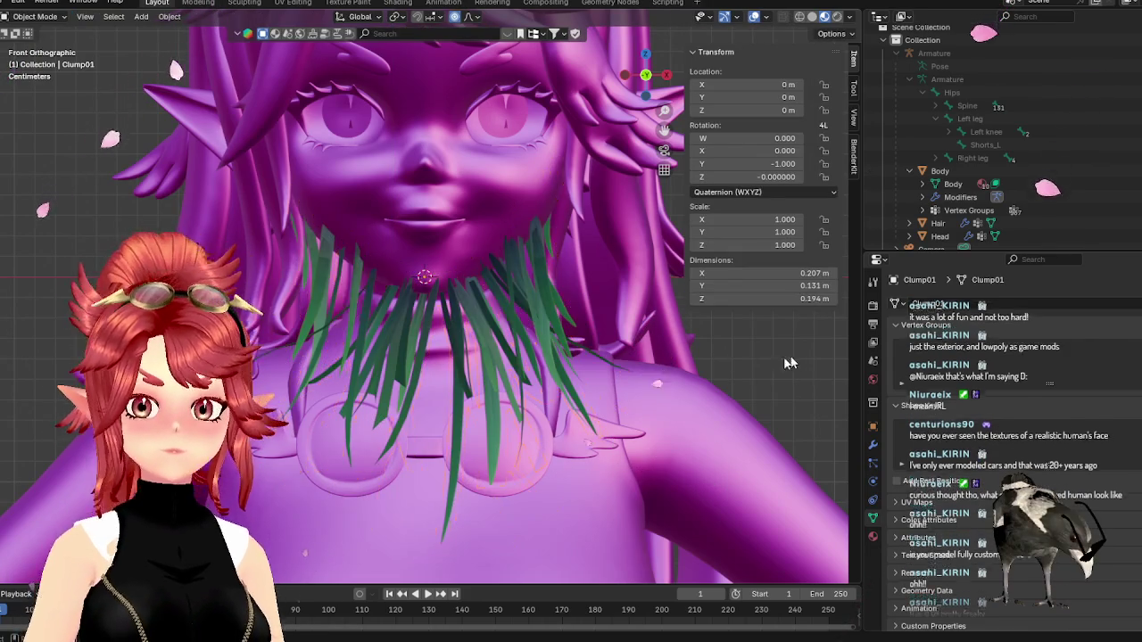
- Zoom and orbit around the face, then enter Edit Mode and select a strand under the chin
{"action": "scroll", "coordinate": [598, 378], "scroll_direction": "down", "scroll_amount": 1}
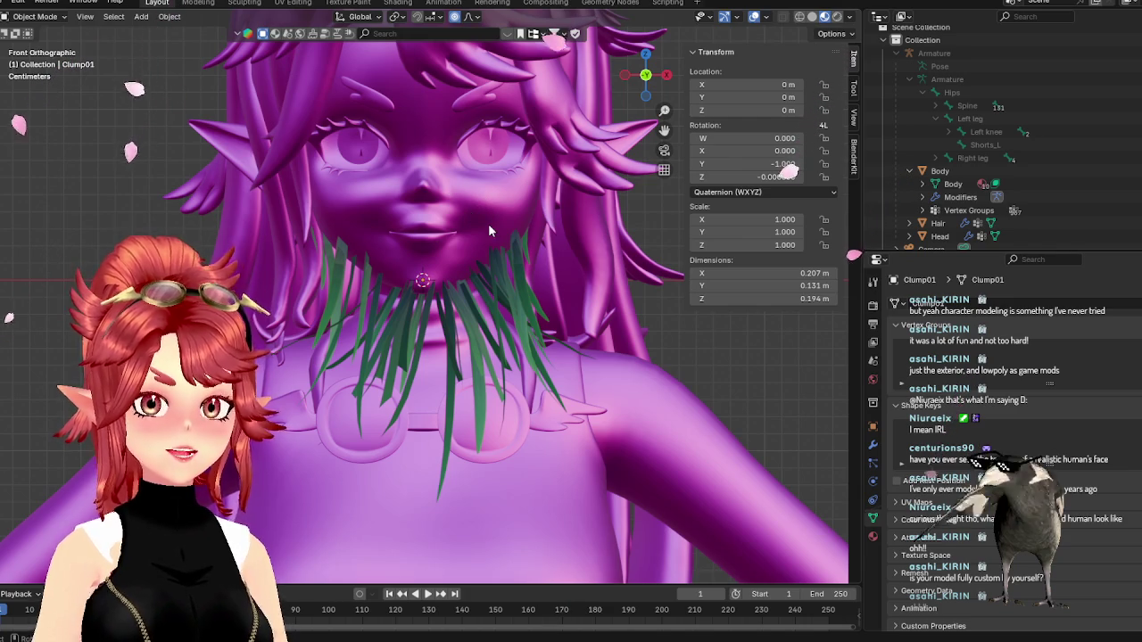
{"action": "scroll", "coordinate": [484, 215], "scroll_direction": "up", "scroll_amount": 1}
{"action": "scroll", "coordinate": [463, 229], "scroll_direction": "up", "scroll_amount": 1}
{"action": "mouse_move", "coordinate": [463, 229]}
{"action": "middle_mouse_down"}
{"action": "mouse_move", "coordinate": [536, 228]}
{"action": "mouse_move", "coordinate": [448, 251]}
{"action": "middle_mouse_up"}
{"action": "key", "text": "KP_1"}
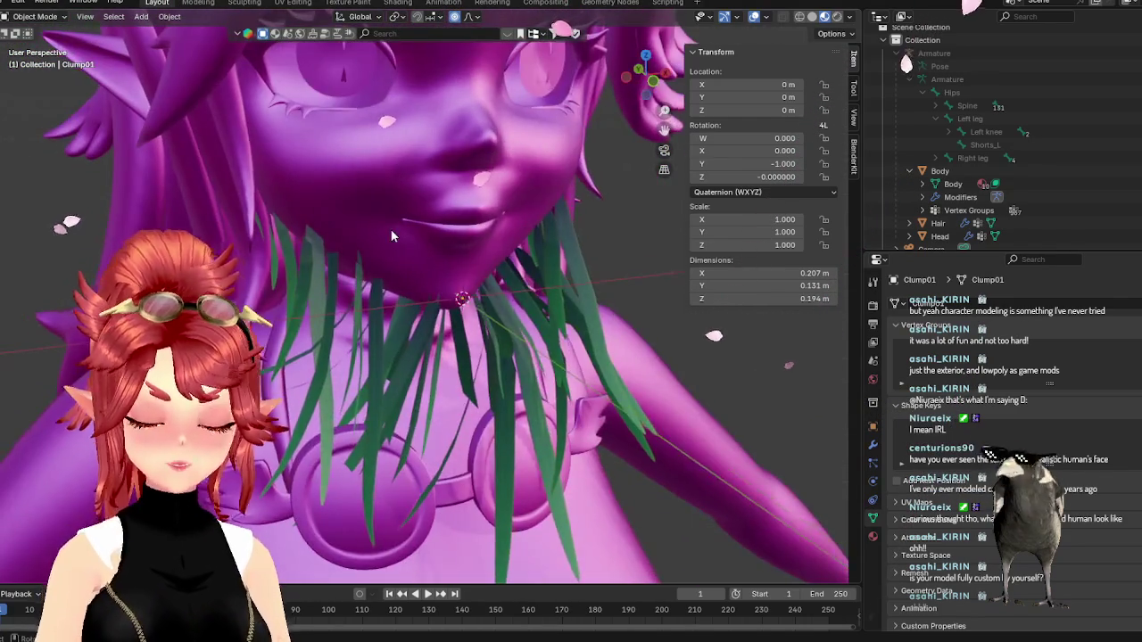
{"action": "scroll", "coordinate": [477, 223], "scroll_direction": "up", "scroll_amount": 1}
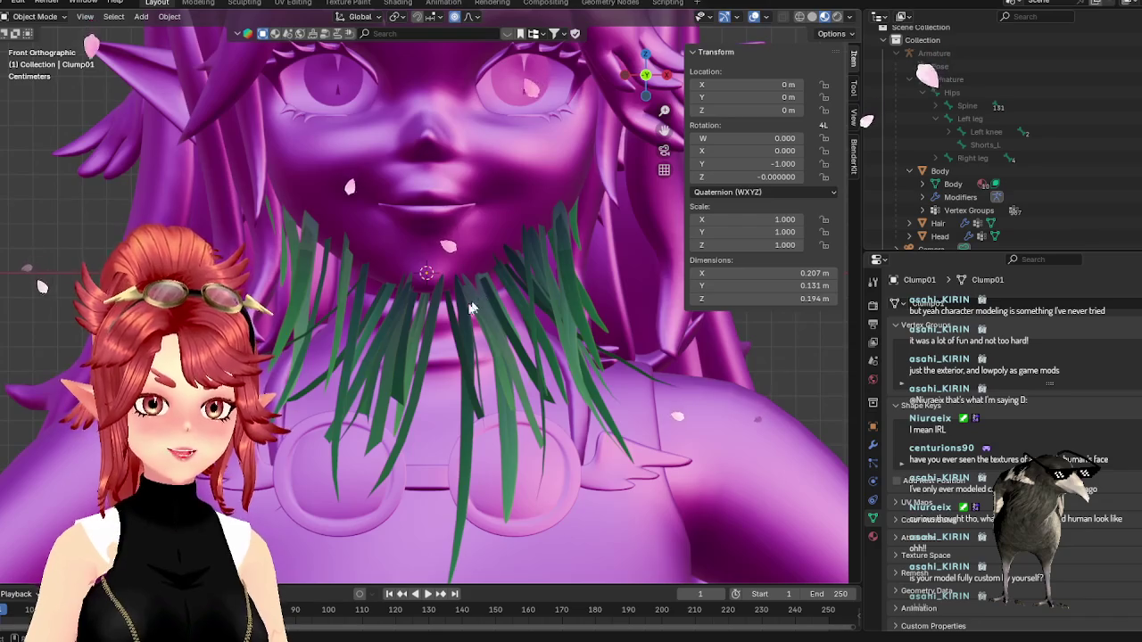
{"action": "mouse_move", "coordinate": [471, 308]}
{"action": "middle_mouse_down"}
{"action": "mouse_move", "coordinate": [571, 308]}
{"action": "mouse_move", "coordinate": [538, 314]}
{"action": "mouse_move", "coordinate": [468, 406]}
{"action": "mouse_move", "coordinate": [579, 449]}
{"action": "middle_mouse_up"}
{"action": "key", "text": "Tab"}
{"action": "left_click", "coordinate": [471, 405]}
{"action": "key", "text": "l"}
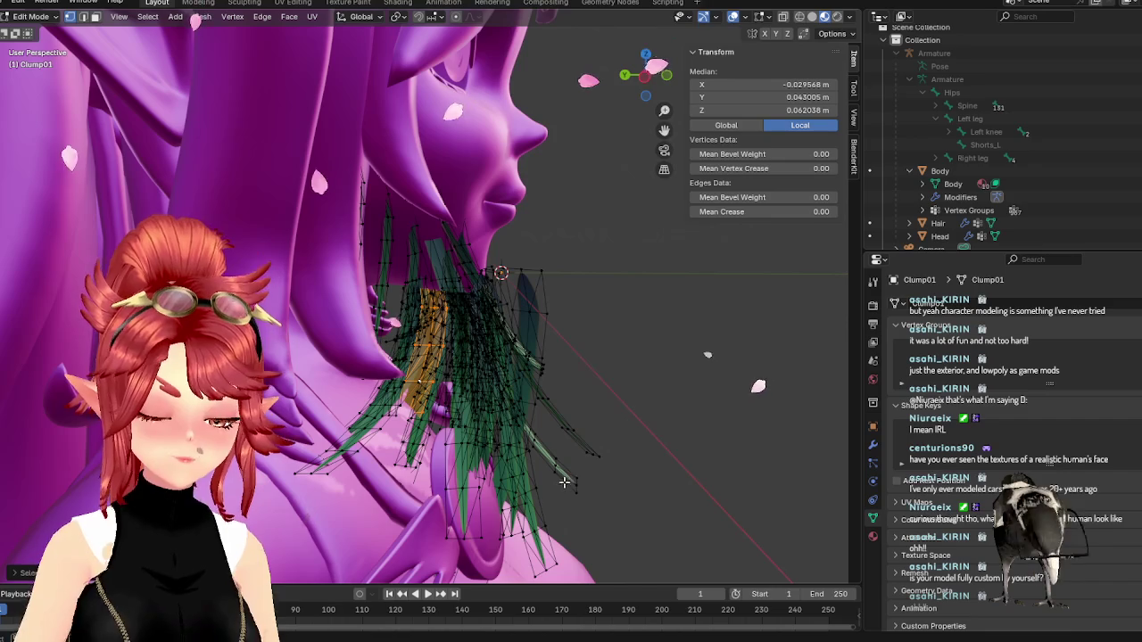
- Shift the selected under-chin strand along Y, then reposition it freely
{"action": "key", "text": "g"}
{"action": "key", "text": "y"}
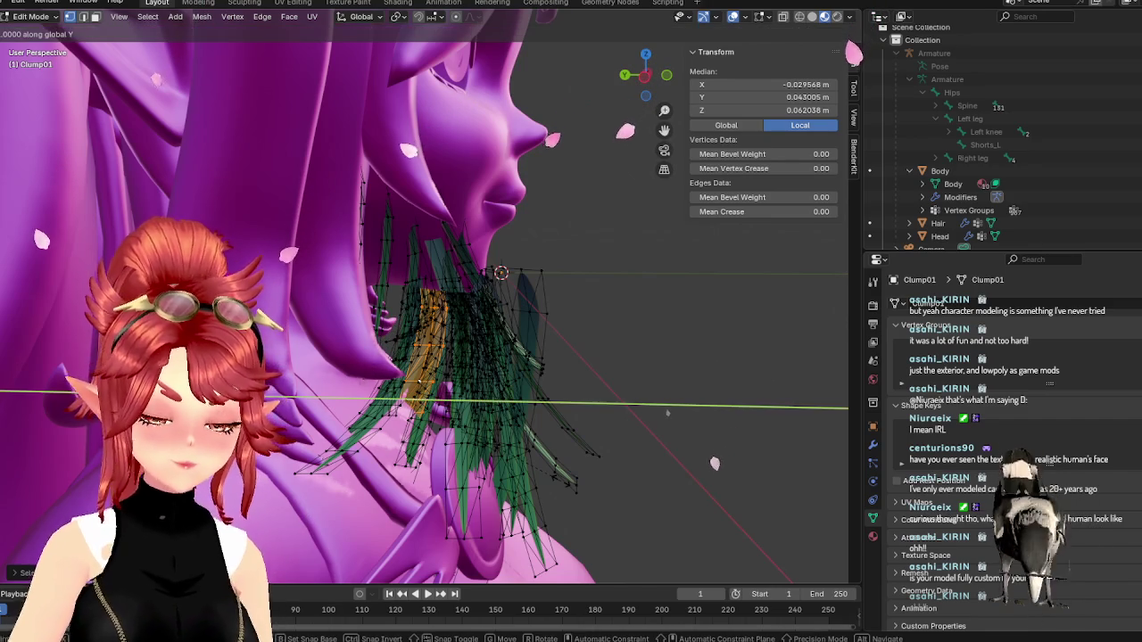
{"action": "key", "text": "Return"}
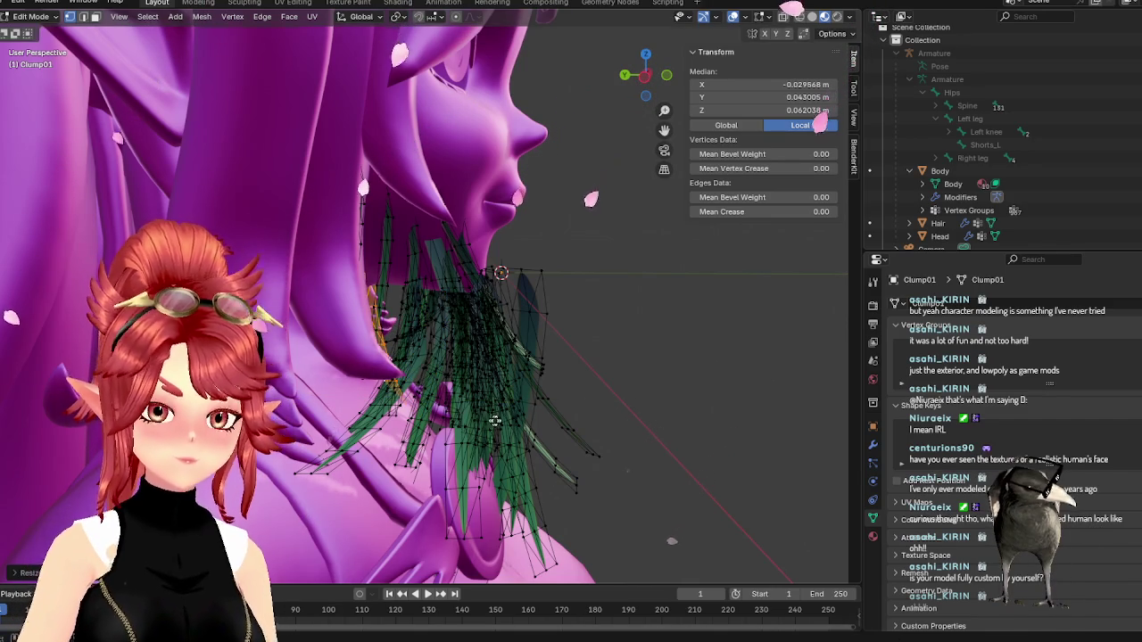
{"action": "key", "text": "g"}
{"action": "left_click", "coordinate": [546, 421]}
{"action": "middle_click_drag", "start_coordinate": [546, 420], "coordinate": [479, 441]}
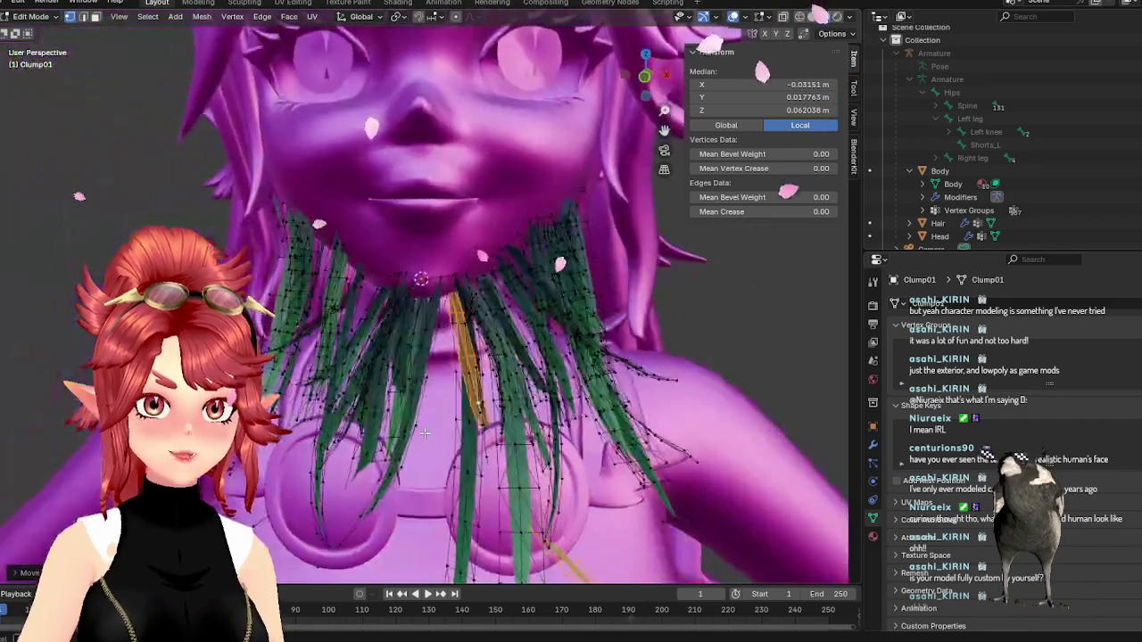
- Lower the strand vertically and move it closer to the chin's centre
{"action": "key", "text": "g"}
{"action": "key", "text": "z"}
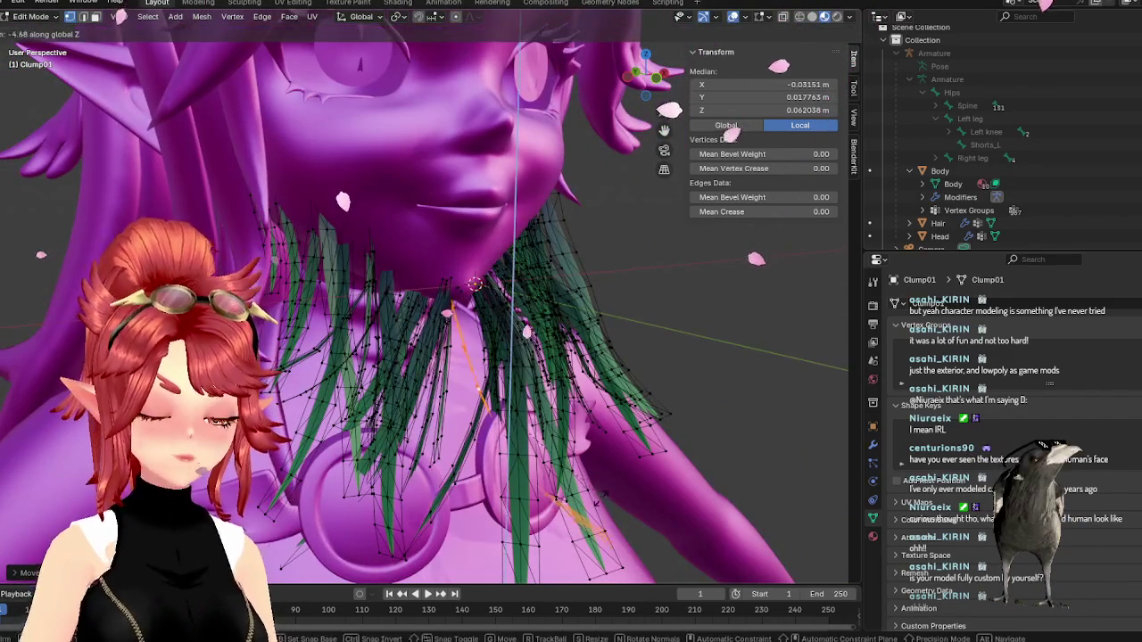
{"action": "key", "text": "r"}
{"action": "left_click", "coordinate": [535, 509]}
{"action": "mouse_move", "coordinate": [535, 508]}
{"action": "middle_mouse_down"}
{"action": "mouse_move", "coordinate": [631, 518]}
{"action": "mouse_move", "coordinate": [429, 401]}
{"action": "mouse_move", "coordinate": [407, 412]}
{"action": "middle_mouse_up"}
{"action": "key", "text": "g"}
{"action": "left_click", "coordinate": [480, 497]}
{"action": "key", "text": "g"}
{"action": "left_click", "coordinate": [632, 513]}
- Select another beard strand, rotate it about Z, and move it
{"action": "left_click", "coordinate": [408, 403]}
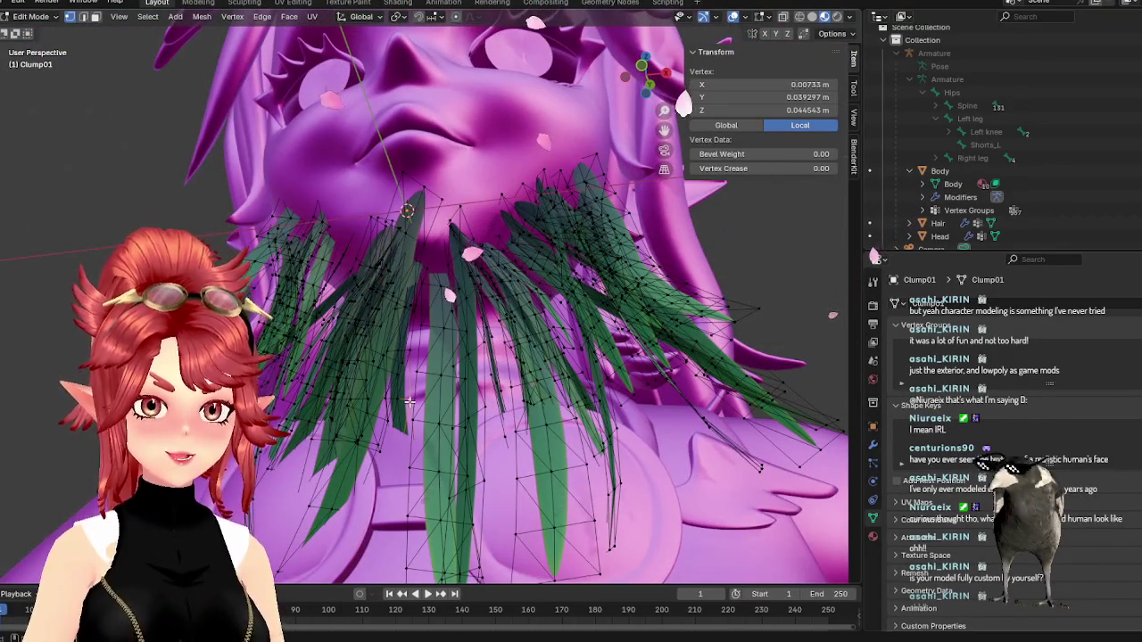
{"action": "key", "text": "ctrl+l"}
{"action": "middle_click_drag", "start_coordinate": [408, 403], "coordinate": [357, 446]}
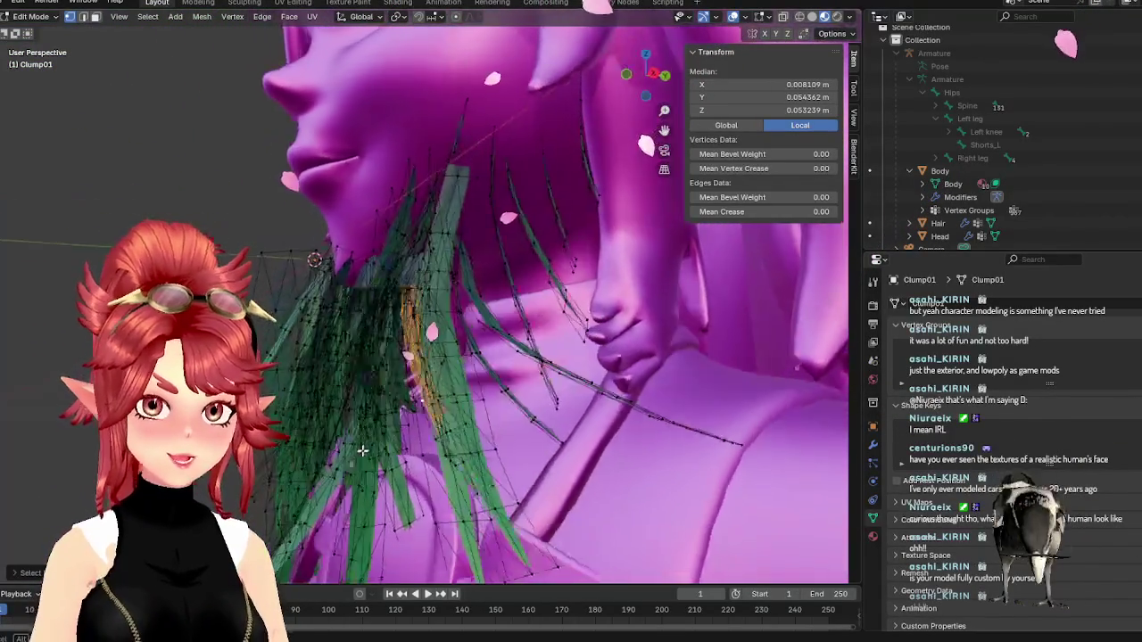
{"action": "key", "text": "r"}
{"action": "key", "text": "z"}
{"action": "key", "text": "Return"}
{"action": "key", "text": "g"}
{"action": "key", "text": "Return"}
- Rotate that strand twice more about Z and move it into place along the neck
{"action": "key", "text": "r"}
{"action": "key", "text": "z"}
{"action": "key", "text": "Return"}
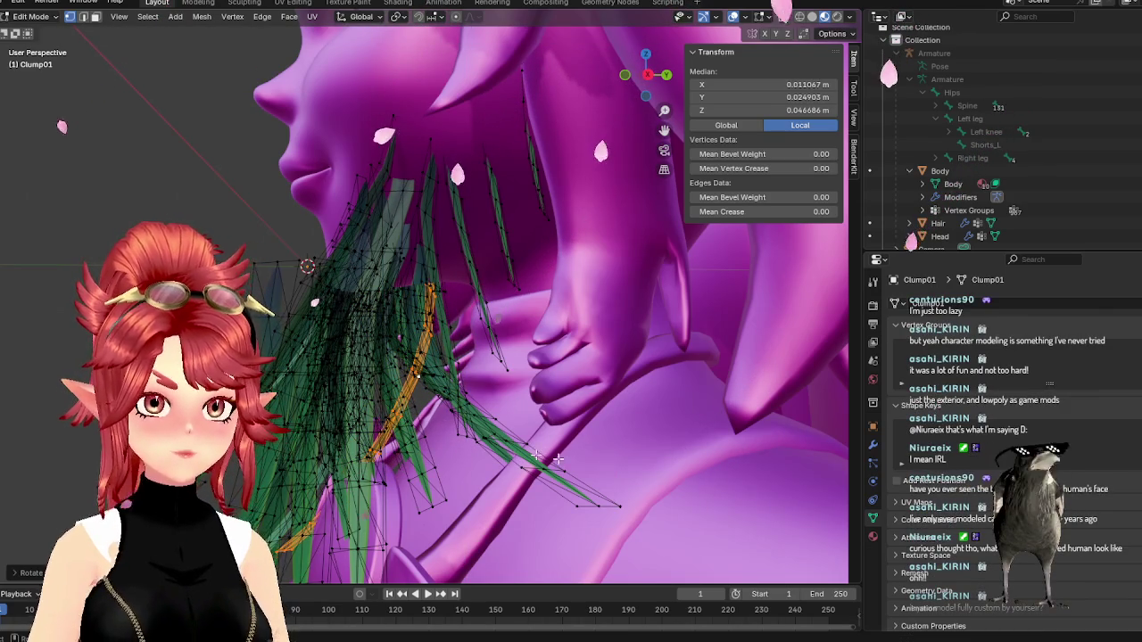
{"action": "key", "text": "r"}
{"action": "key", "text": "z"}
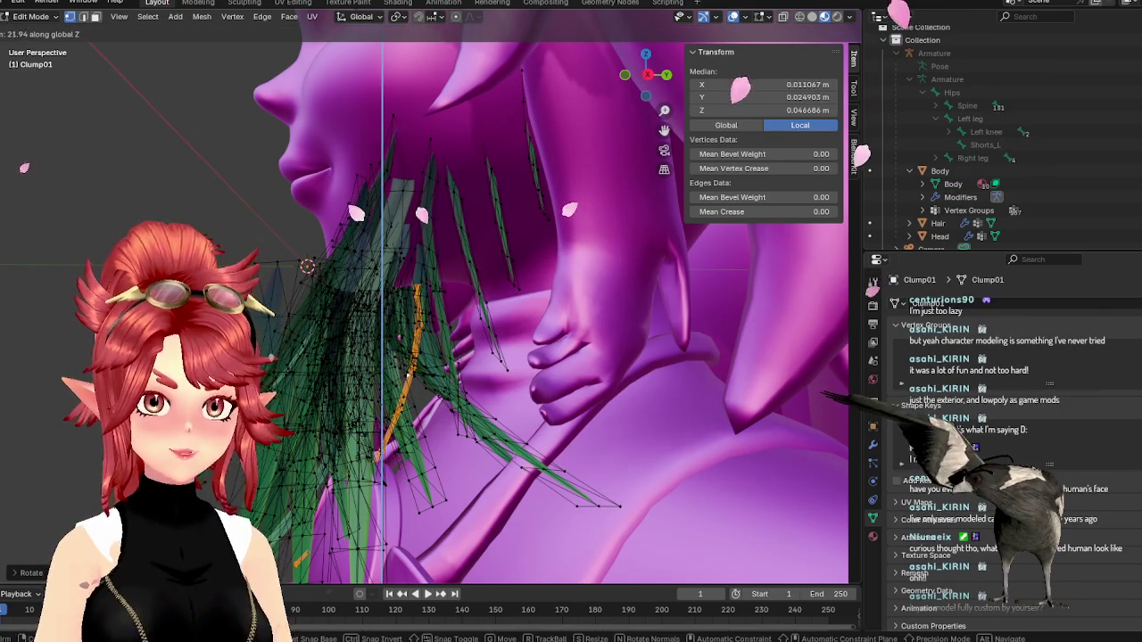
{"action": "key", "text": "Return"}
{"action": "middle_click_drag", "start_coordinate": [500, 446], "coordinate": [550, 462]}
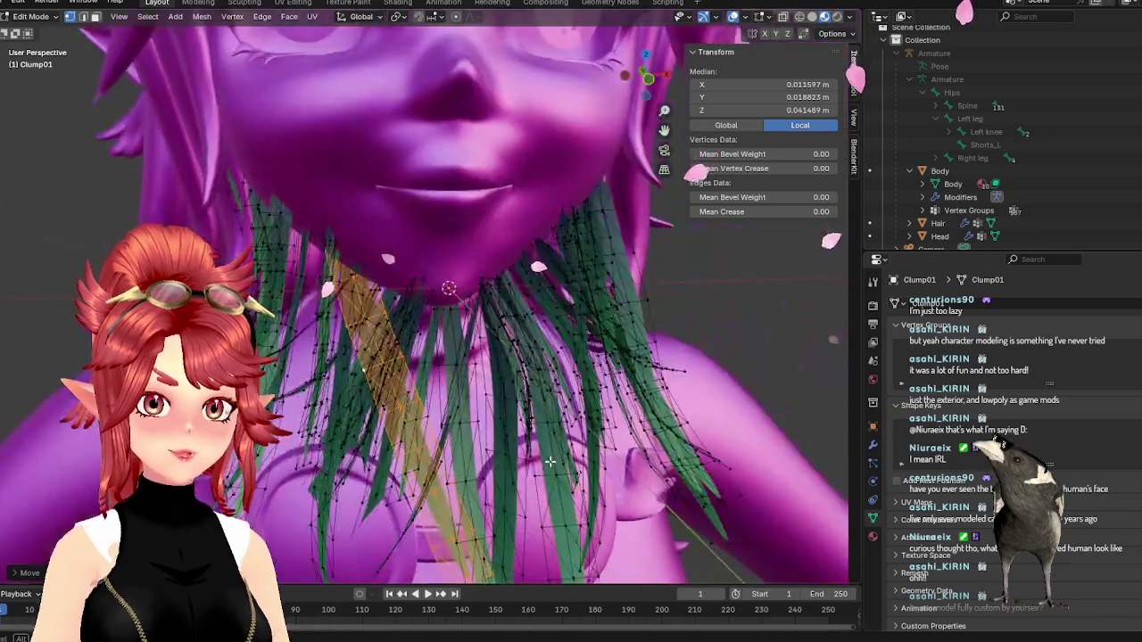
{"action": "key", "text": "g"}
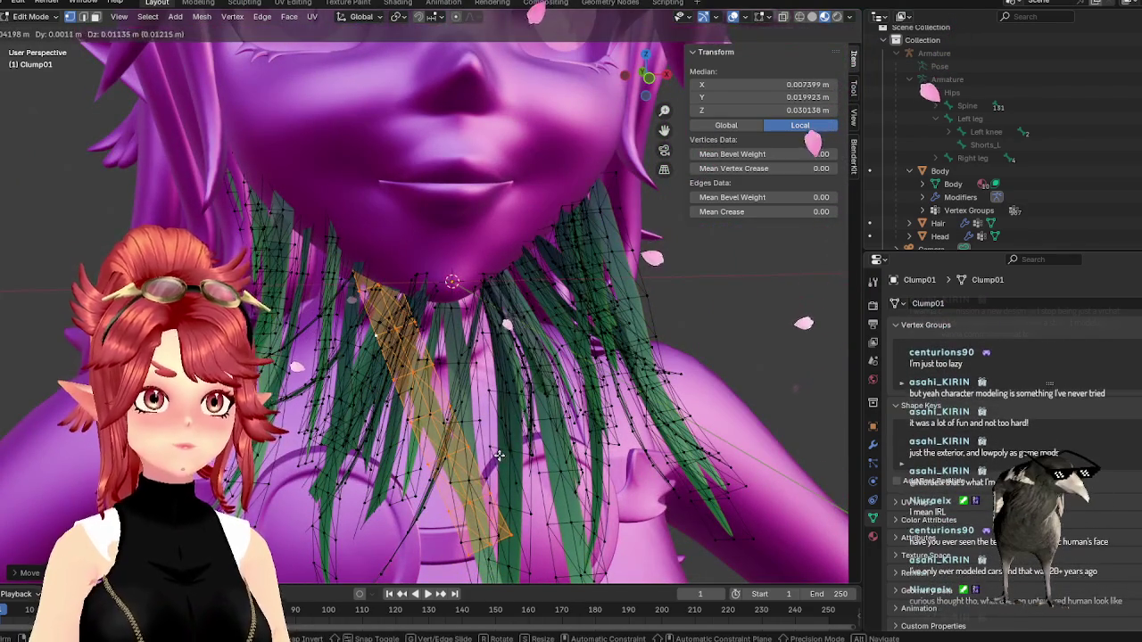
{"action": "left_click", "coordinate": [498, 455]}
{"action": "middle_click_drag", "start_coordinate": [498, 455], "coordinate": [519, 443]}
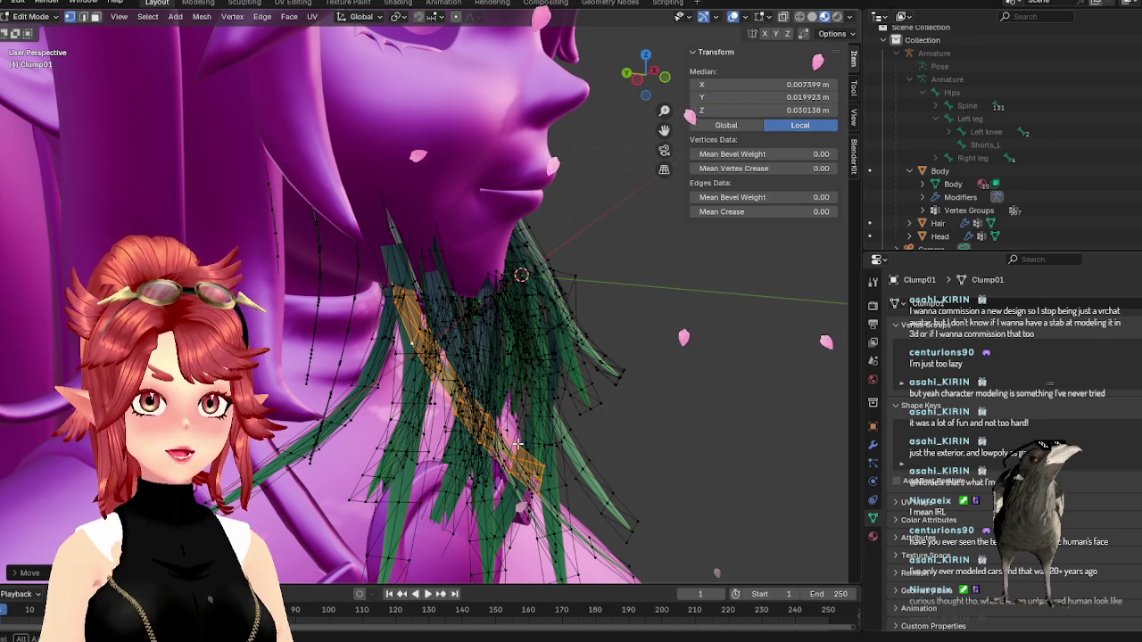
- Move the selected strand and rotate it from diagonal to near-vertical
{"action": "key", "text": "g"}
{"action": "left_click", "coordinate": [599, 480]}
{"action": "mouse_move", "coordinate": [600, 479]}
{"action": "middle_mouse_down"}
{"action": "mouse_move", "coordinate": [474, 466]}
{"action": "mouse_move", "coordinate": [490, 505]}
{"action": "middle_mouse_up"}
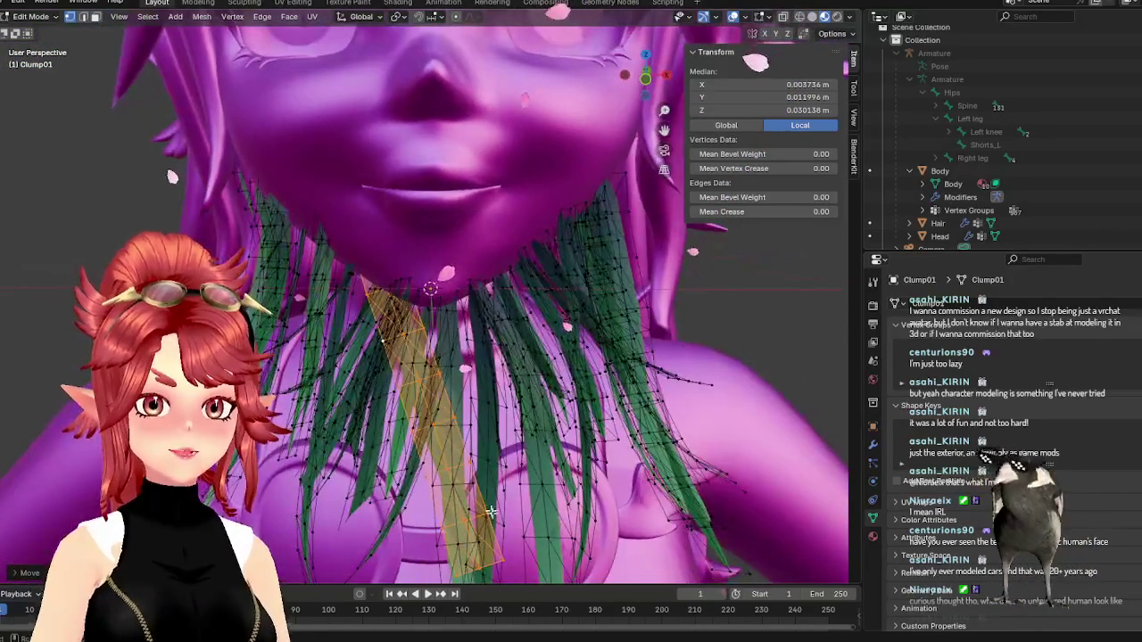
{"action": "key", "text": "r"}
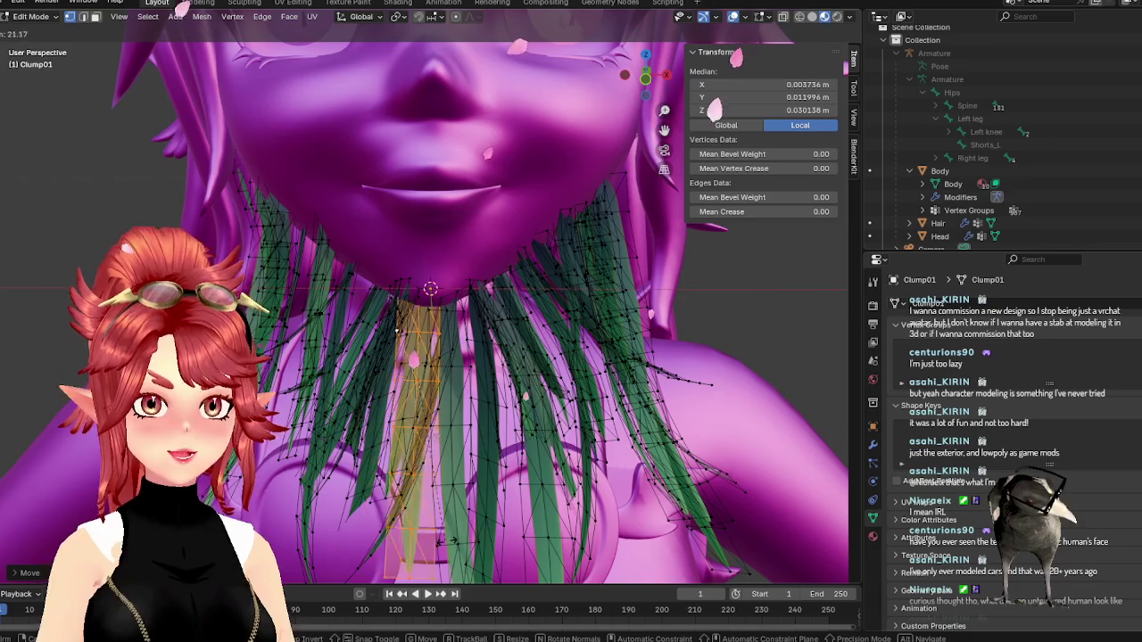
{"action": "left_click", "coordinate": [394, 332]}
{"action": "mouse_move", "coordinate": [393, 332]}
{"action": "middle_mouse_down"}
{"action": "mouse_move", "coordinate": [541, 479]}
{"action": "mouse_move", "coordinate": [475, 485]}
{"action": "mouse_move", "coordinate": [485, 457]}
{"action": "middle_mouse_up"}
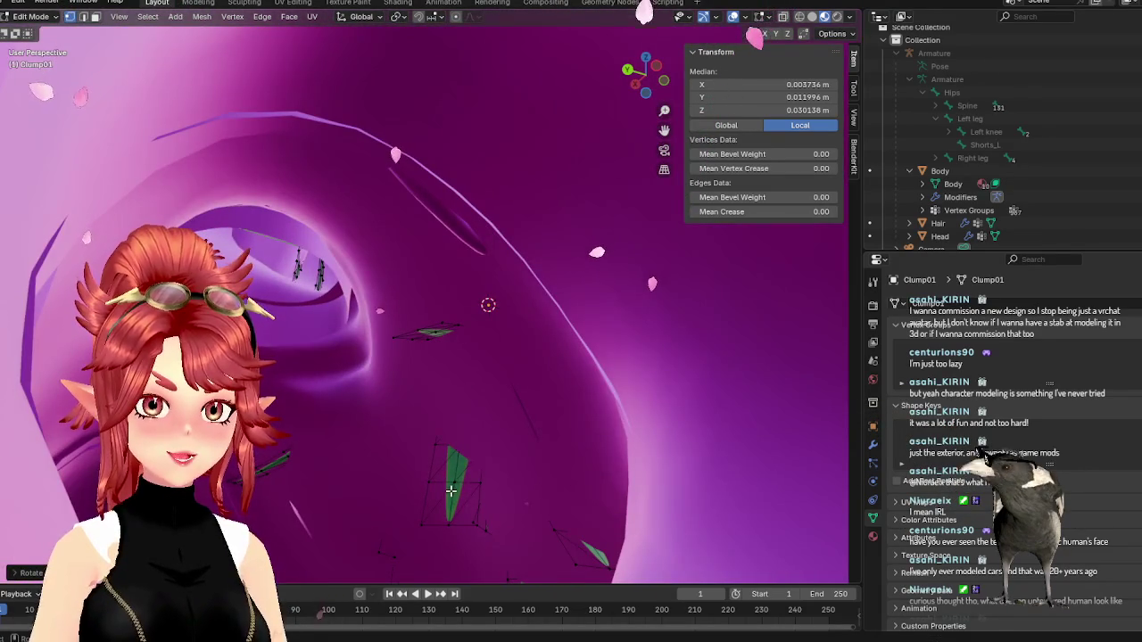
- Select another beard strand, rotate it and place it
{"action": "key", "text": "l"}
{"action": "scroll", "coordinate": [464, 508], "scroll_direction": "down", "scroll_amount": 5}
{"action": "middle_click_drag", "start_coordinate": [473, 517], "coordinate": [494, 535]}
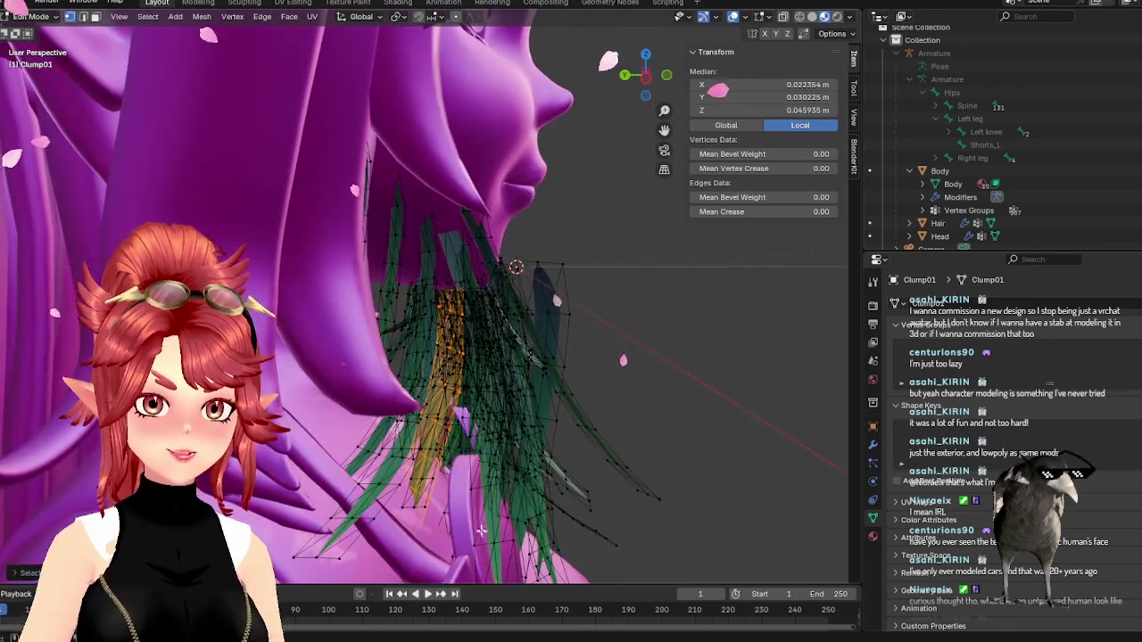
{"action": "key", "text": "r"}
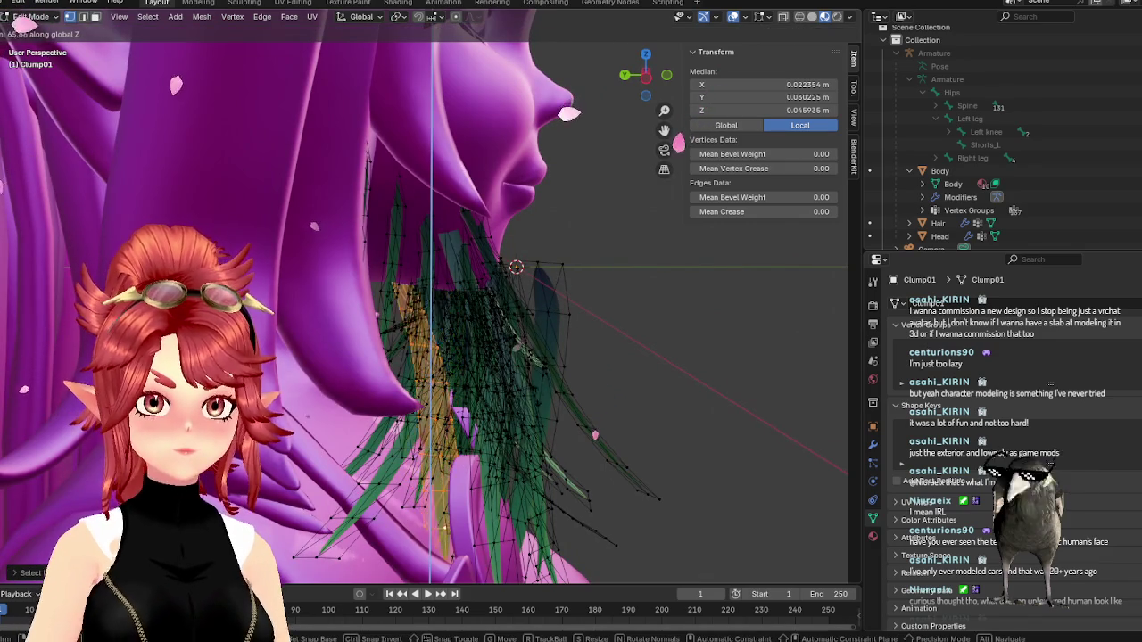
{"action": "key", "text": "Return"}
{"action": "key", "text": "g"}
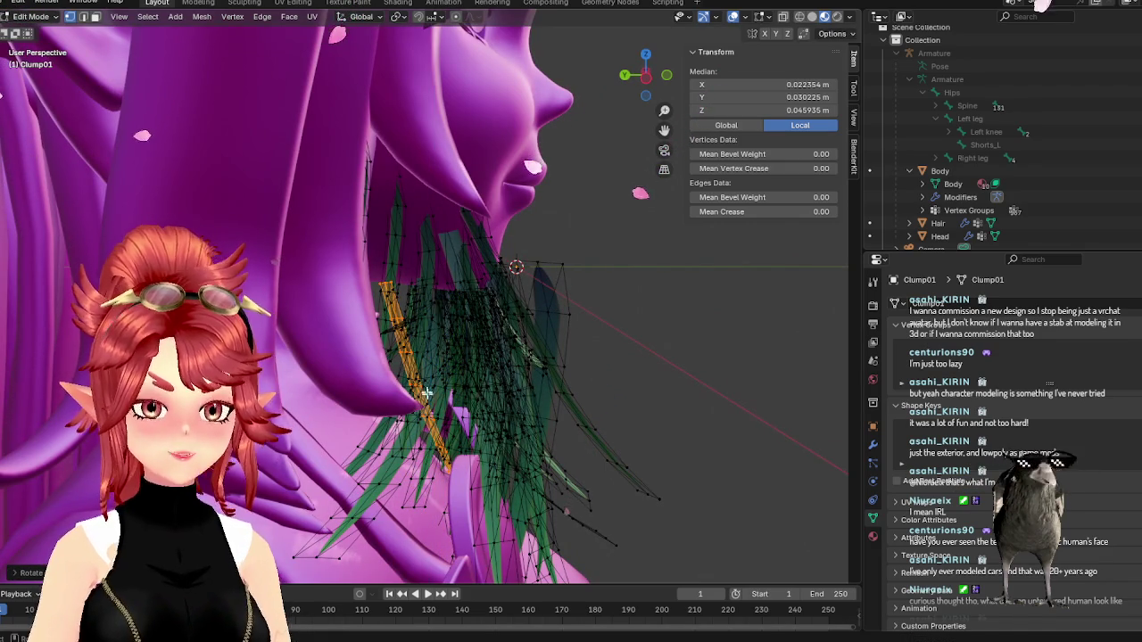
{"action": "left_click", "coordinate": [472, 379]}
- Nudge that strand twice more into its final position
{"action": "middle_click_drag", "start_coordinate": [473, 379], "coordinate": [393, 421]}
{"action": "key", "text": "g"}
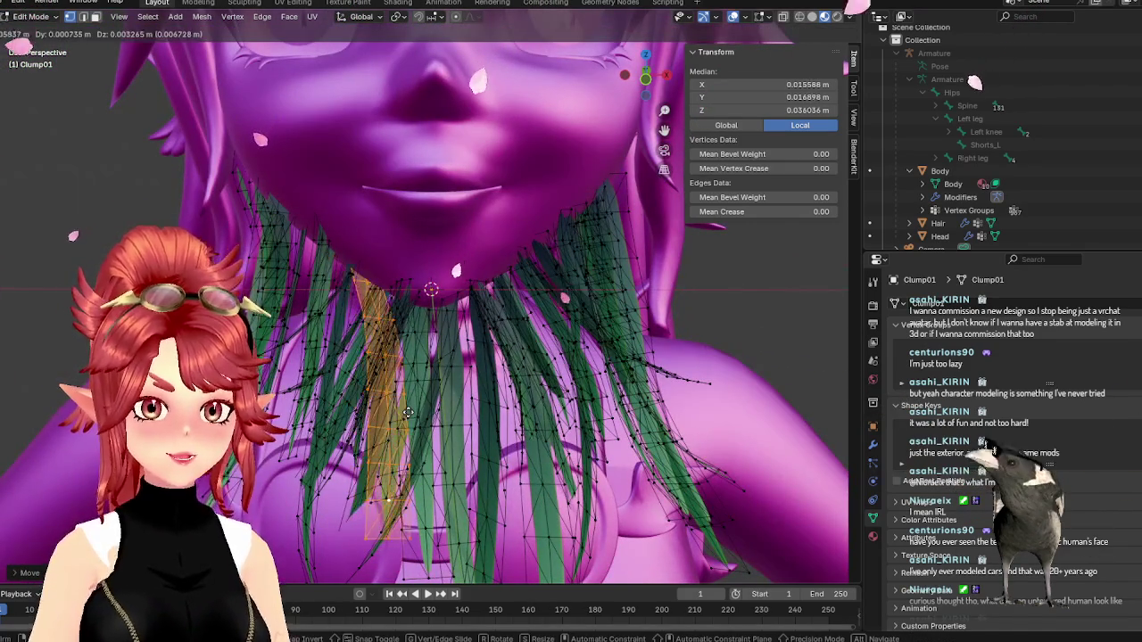
{"action": "left_click", "coordinate": [408, 412]}
{"action": "mouse_move", "coordinate": [407, 412]}
{"action": "middle_mouse_down"}
{"action": "mouse_move", "coordinate": [421, 434]}
{"action": "mouse_move", "coordinate": [563, 412]}
{"action": "mouse_move", "coordinate": [464, 428]}
{"action": "middle_mouse_up"}
{"action": "key", "text": "g"}
{"action": "left_click", "coordinate": [427, 430]}
- Select a further strand, rotate it, and move it along the neck
{"action": "scroll", "coordinate": [463, 428], "scroll_direction": "down", "scroll_amount": 8}
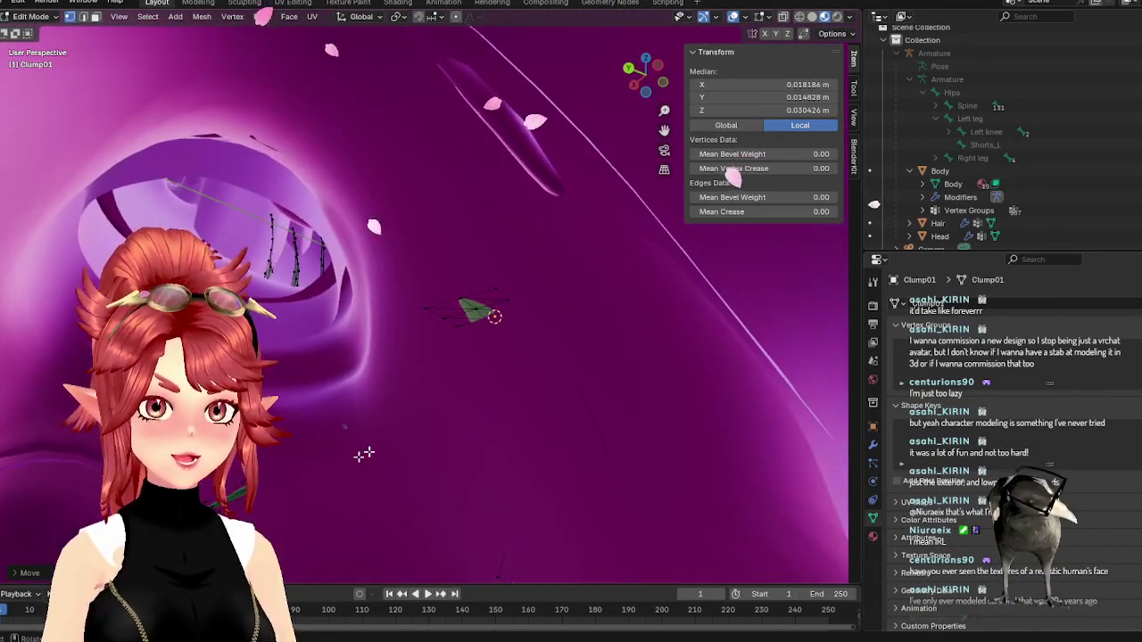
{"action": "left_click", "coordinate": [466, 308]}
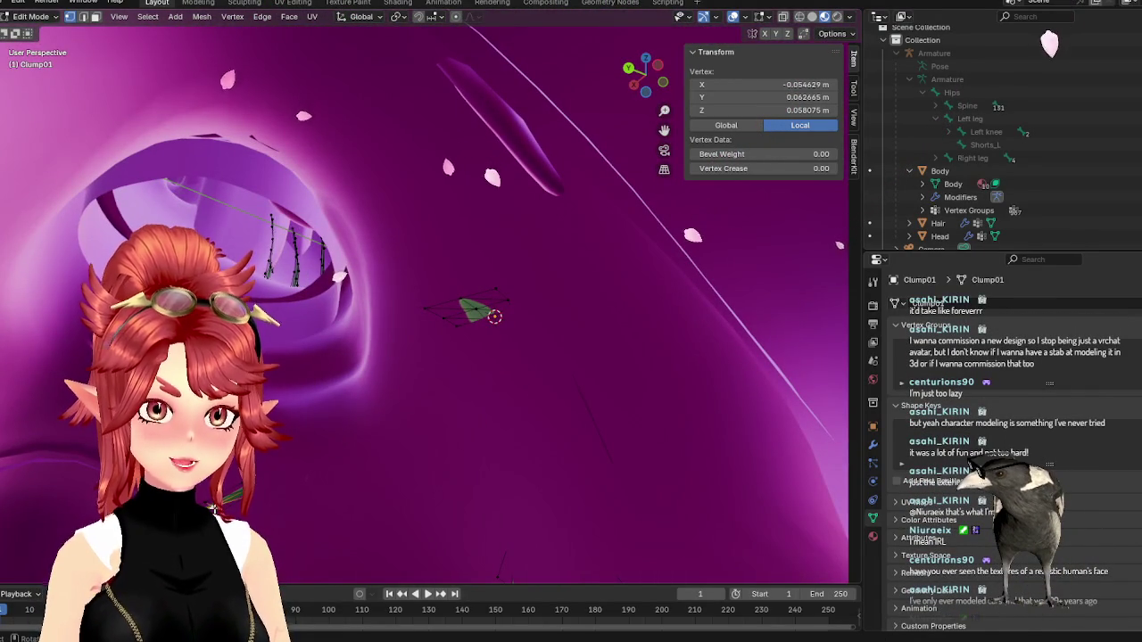
{"action": "key", "text": "ctrl+l"}
{"action": "scroll", "coordinate": [429, 477], "scroll_direction": "up", "scroll_amount": 3}
{"action": "scroll", "coordinate": [429, 477], "scroll_direction": "up", "scroll_amount": 3}
{"action": "scroll", "coordinate": [429, 478], "scroll_direction": "up", "scroll_amount": 2}
{"action": "mouse_move", "coordinate": [429, 477]}
{"action": "middle_mouse_down"}
{"action": "mouse_move", "coordinate": [483, 505]}
{"action": "mouse_move", "coordinate": [505, 502]}
{"action": "middle_mouse_up"}
{"action": "key", "text": "r"}
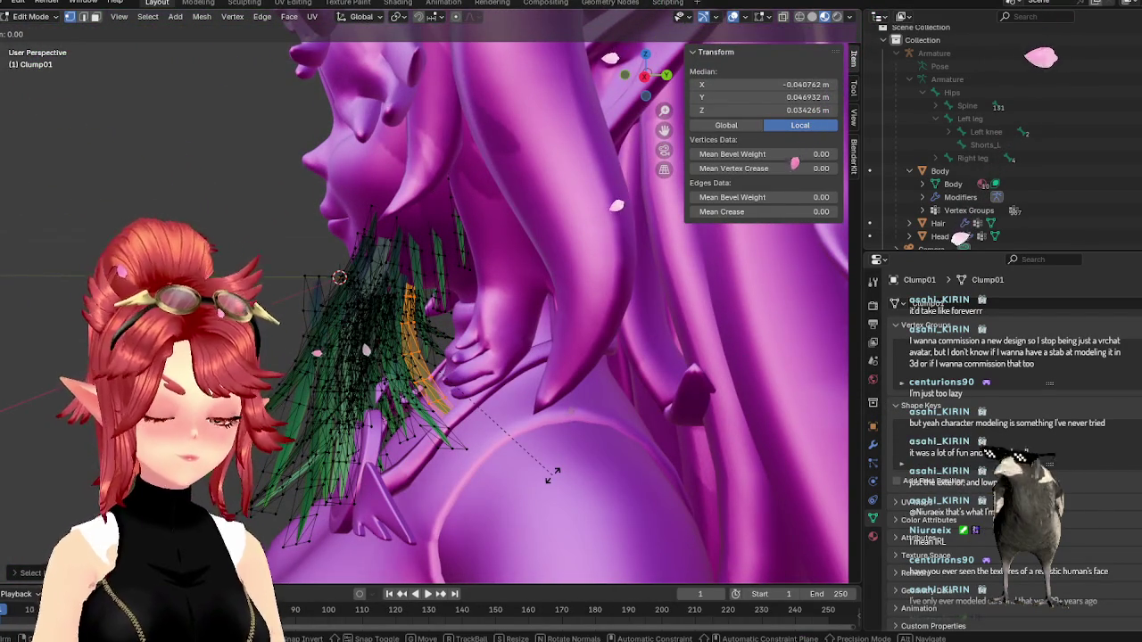
{"action": "key", "text": "Return"}
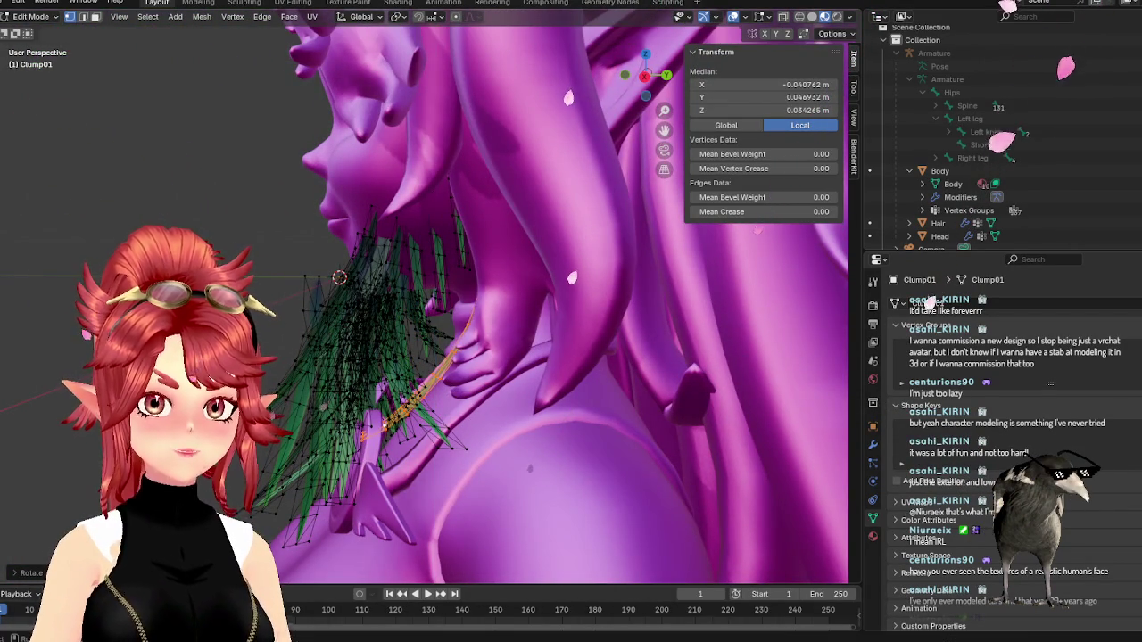
{"action": "key", "text": "g"}
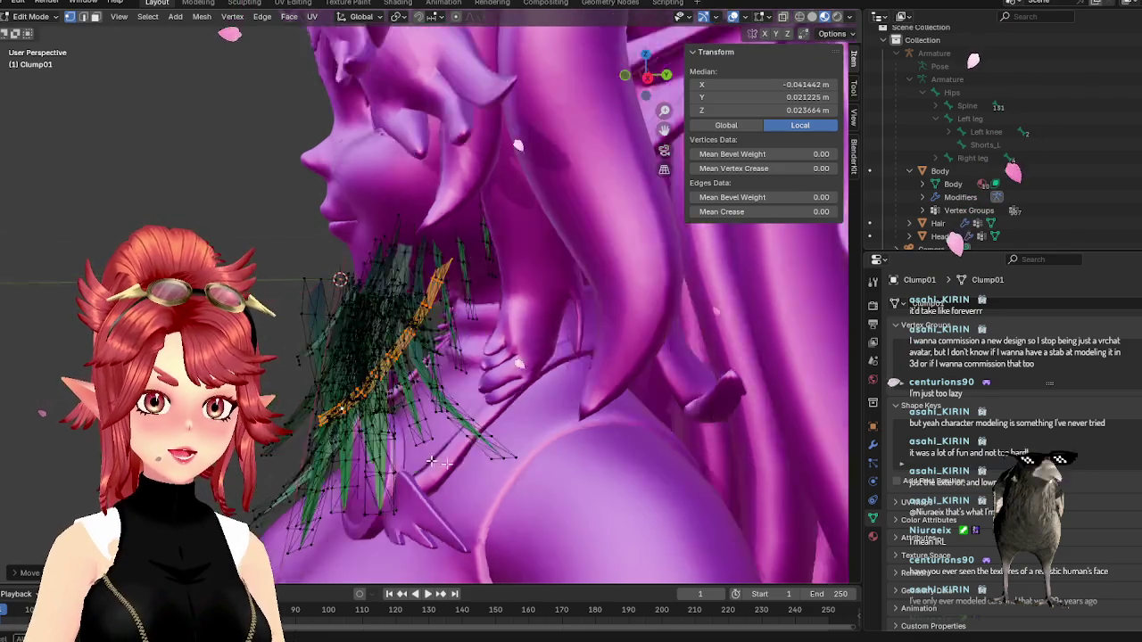
{"action": "mouse_move", "coordinate": [486, 446]}
{"action": "middle_mouse_down"}
{"action": "mouse_move", "coordinate": [534, 471]}
{"action": "mouse_move", "coordinate": [410, 411]}
{"action": "mouse_move", "coordinate": [439, 380]}
{"action": "mouse_move", "coordinate": [453, 434]}
{"action": "mouse_move", "coordinate": [370, 413]}
{"action": "mouse_move", "coordinate": [570, 497]}
{"action": "mouse_move", "coordinate": [588, 524]}
{"action": "mouse_move", "coordinate": [555, 488]}
{"action": "mouse_move", "coordinate": [458, 580]}
{"action": "middle_mouse_up"}
- Rotate and move another neck strand, then return to Object Mode
{"action": "left_click", "coordinate": [477, 448]}
{"action": "scroll", "coordinate": [370, 413], "scroll_direction": "down", "scroll_amount": 3}
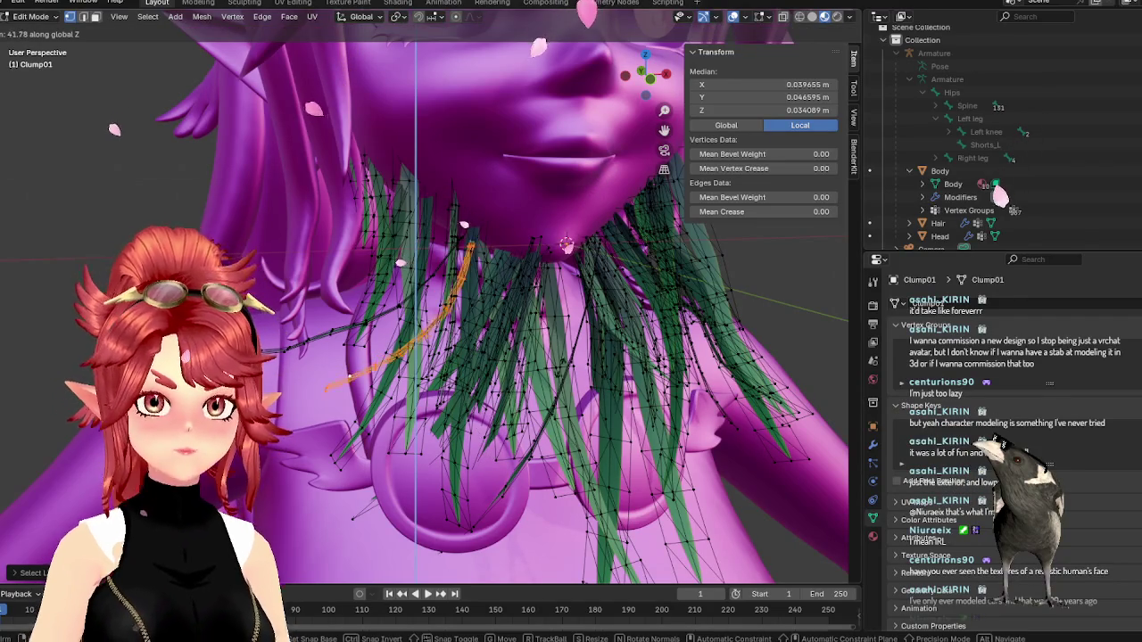
{"action": "key", "text": "Return"}
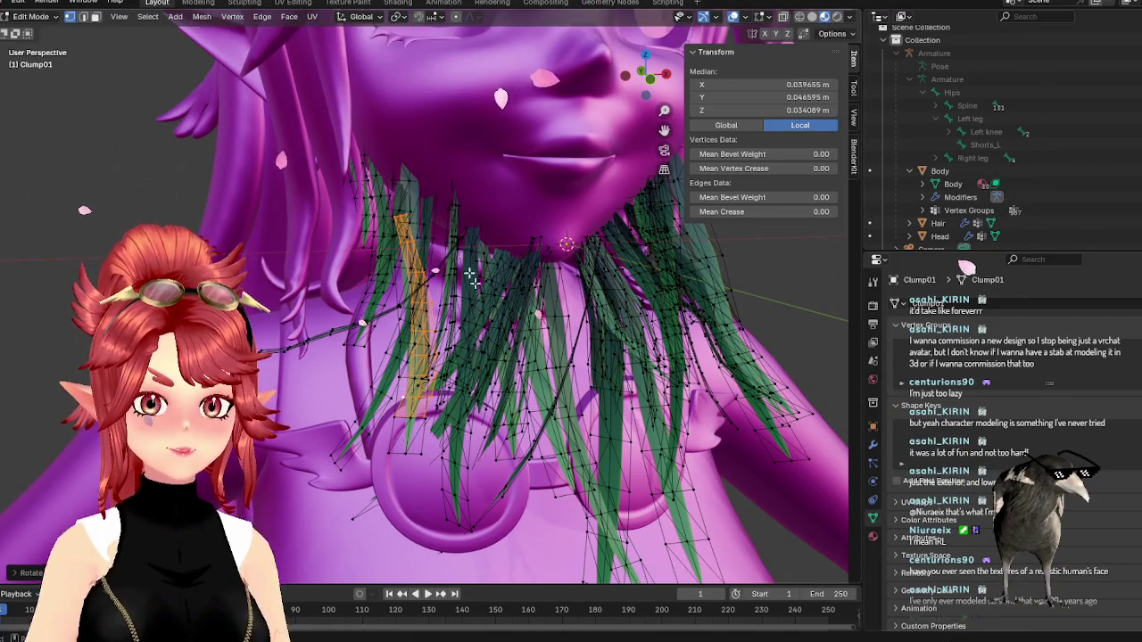
{"action": "middle_click_drag", "start_coordinate": [481, 464], "coordinate": [553, 437]}
{"action": "key", "text": "g"}
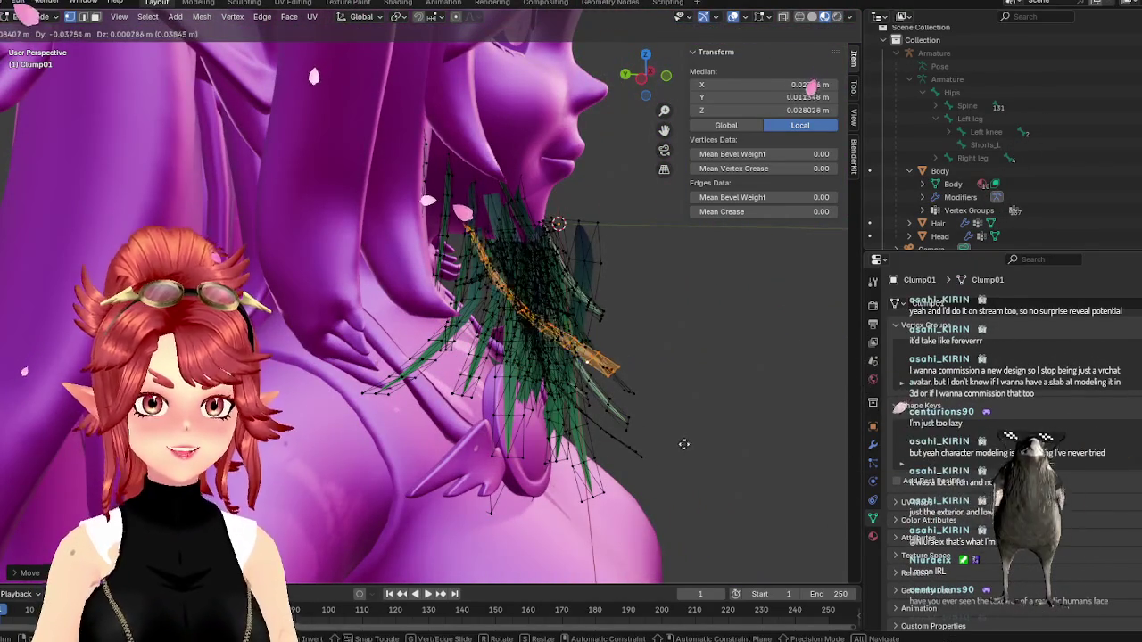
{"action": "key", "text": "Return"}
{"action": "middle_click_drag", "start_coordinate": [686, 443], "coordinate": [601, 489]}
{"action": "scroll", "coordinate": [601, 489], "scroll_direction": "down", "scroll_amount": 2}
{"action": "scroll", "coordinate": [562, 446], "scroll_direction": "down", "scroll_amount": 2}
{"action": "key", "text": "Tab"}
{"action": "mouse_move", "coordinate": [521, 408]}
{"action": "middle_mouse_down"}
{"action": "mouse_move", "coordinate": [545, 435]}
{"action": "mouse_move", "coordinate": [677, 498]}
{"action": "mouse_move", "coordinate": [504, 475]}
{"action": "mouse_move", "coordinate": [401, 393]}
{"action": "mouse_move", "coordinate": [436, 392]}
{"action": "middle_mouse_up"}
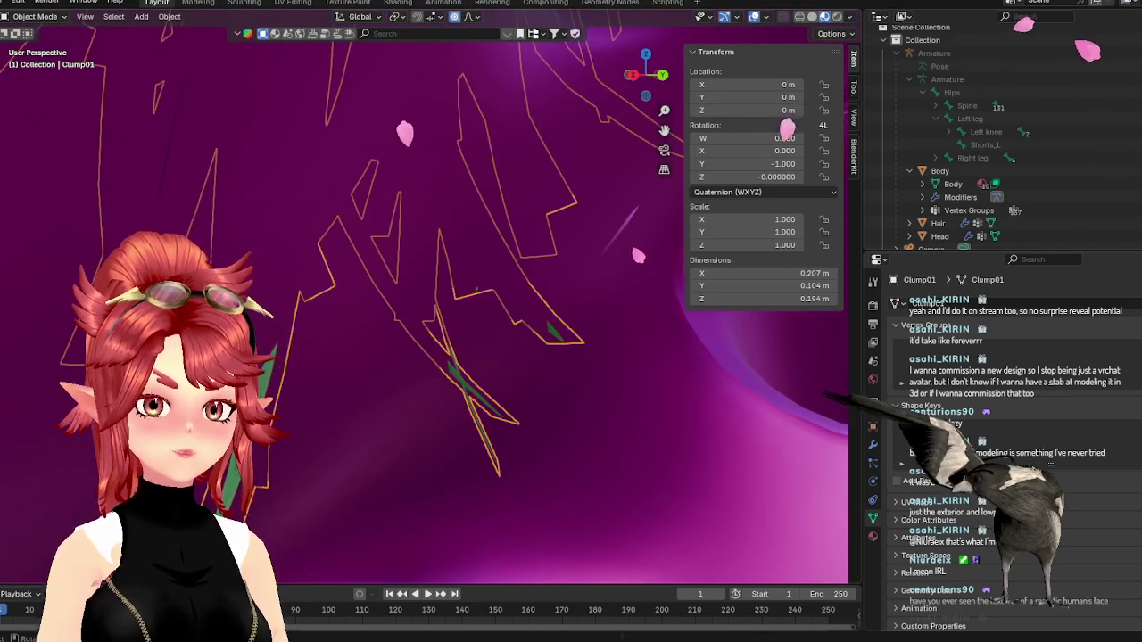
- Tilt a strand left of the chin in front view, move it lower, and exit to Object Mode
{"action": "key", "text": "Tab"}
{"action": "left_click", "coordinate": [234, 475]}
{"action": "key", "text": "ctrl+l"}
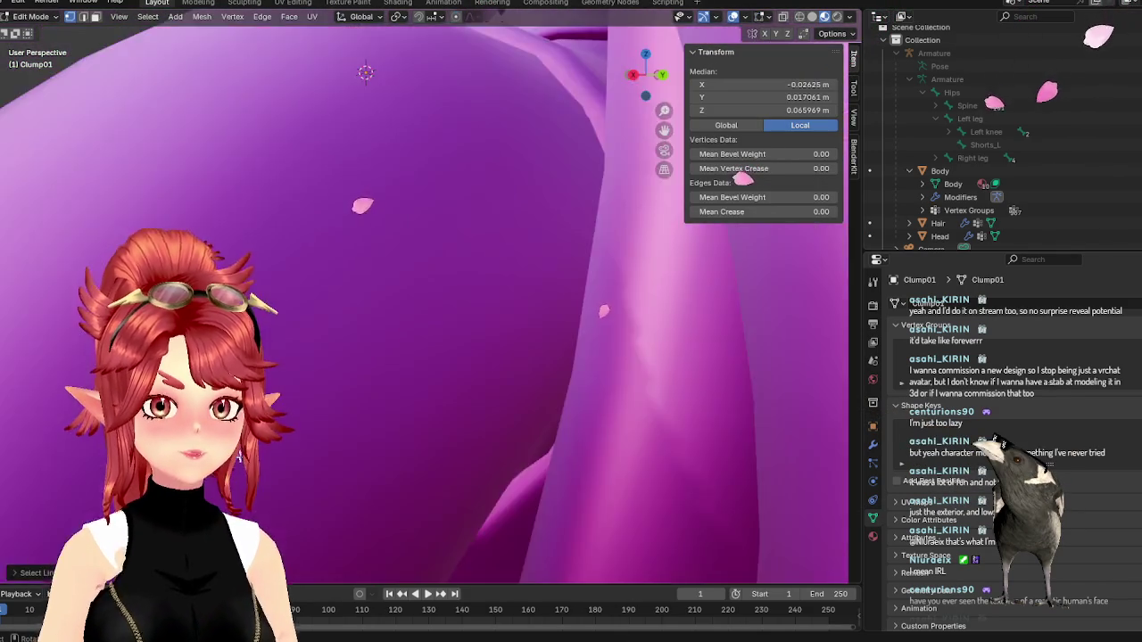
{"action": "middle_click_drag", "start_coordinate": [235, 475], "coordinate": [489, 480]}
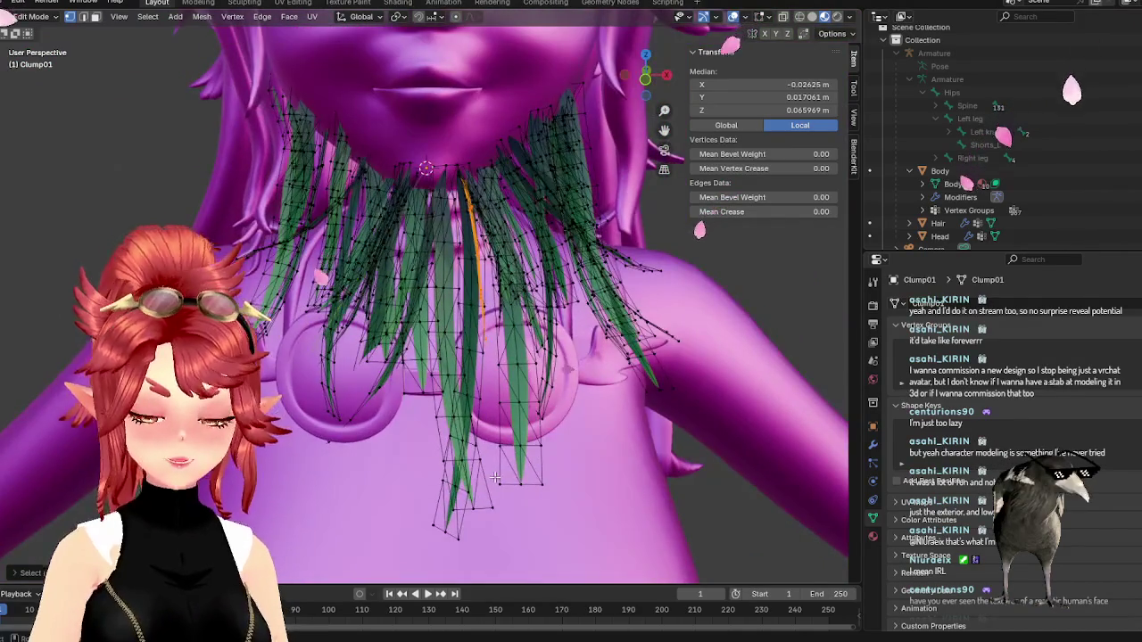
{"action": "key", "text": "KP_1"}
{"action": "key", "text": "r"}
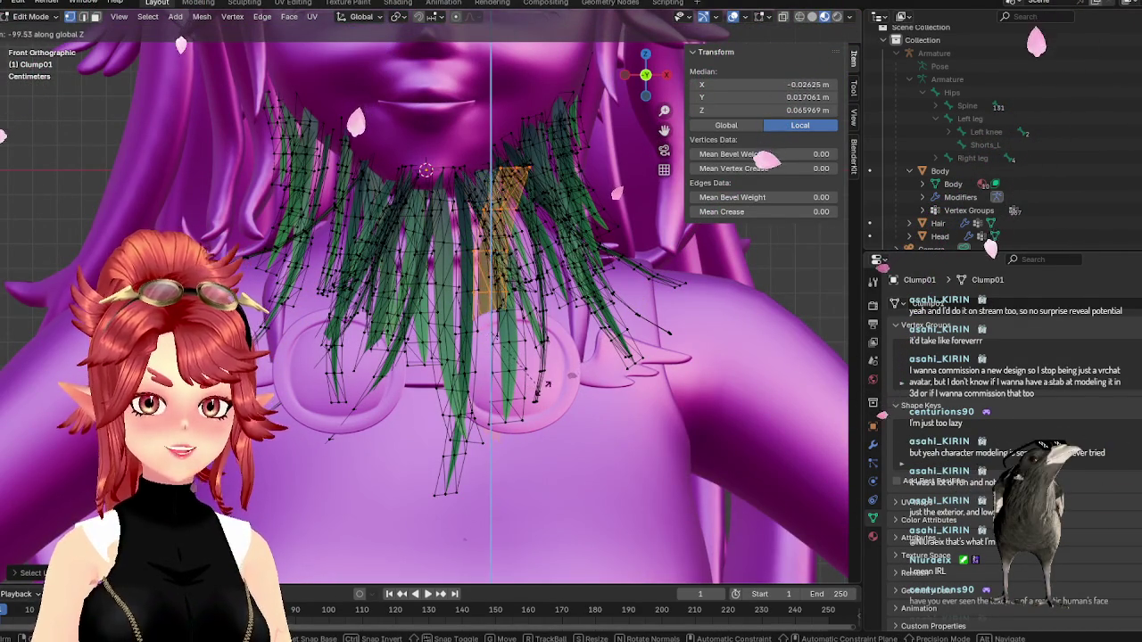
{"action": "left_click", "coordinate": [548, 385]}
{"action": "key", "text": "r"}
{"action": "left_click", "coordinate": [464, 389]}
{"action": "mouse_move", "coordinate": [464, 390]}
{"action": "middle_mouse_down"}
{"action": "mouse_move", "coordinate": [389, 395]}
{"action": "mouse_move", "coordinate": [419, 437]}
{"action": "mouse_move", "coordinate": [522, 442]}
{"action": "mouse_move", "coordinate": [487, 451]}
{"action": "mouse_move", "coordinate": [544, 457]}
{"action": "mouse_move", "coordinate": [441, 437]}
{"action": "mouse_move", "coordinate": [460, 409]}
{"action": "mouse_move", "coordinate": [374, 416]}
{"action": "mouse_move", "coordinate": [403, 416]}
{"action": "middle_mouse_up"}
{"action": "key", "text": "g"}
{"action": "left_click", "coordinate": [429, 448]}
{"action": "key", "text": "Tab"}
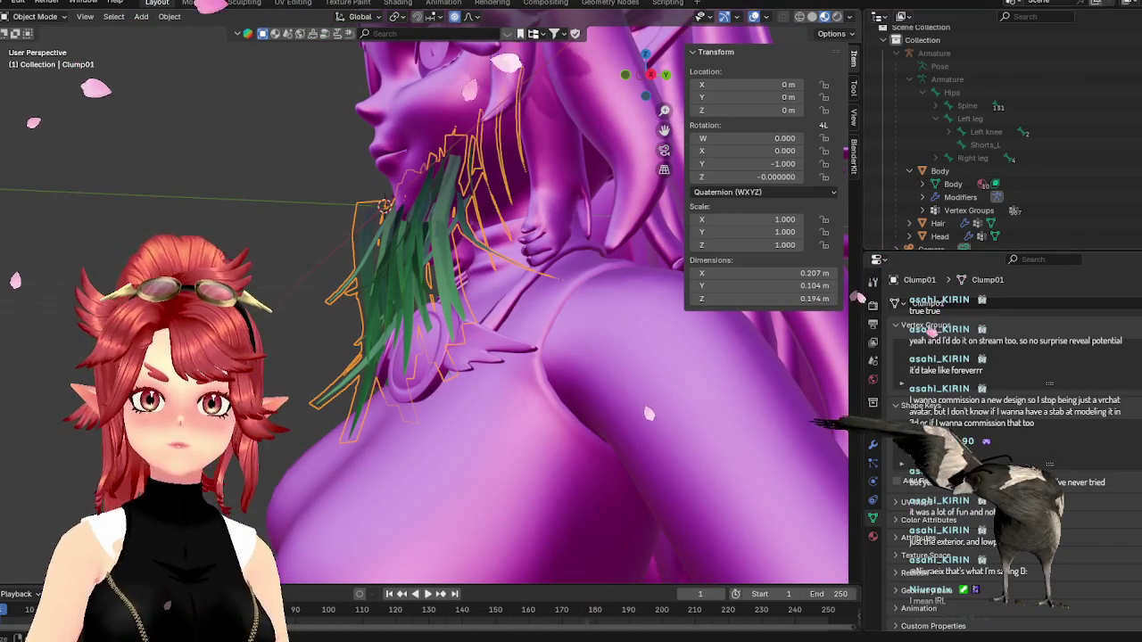
- Hide the Body mesh and enter Edit Mode on Clump01 in right orthographic view
{"action": "left_click", "coordinate": [1128, 170]}
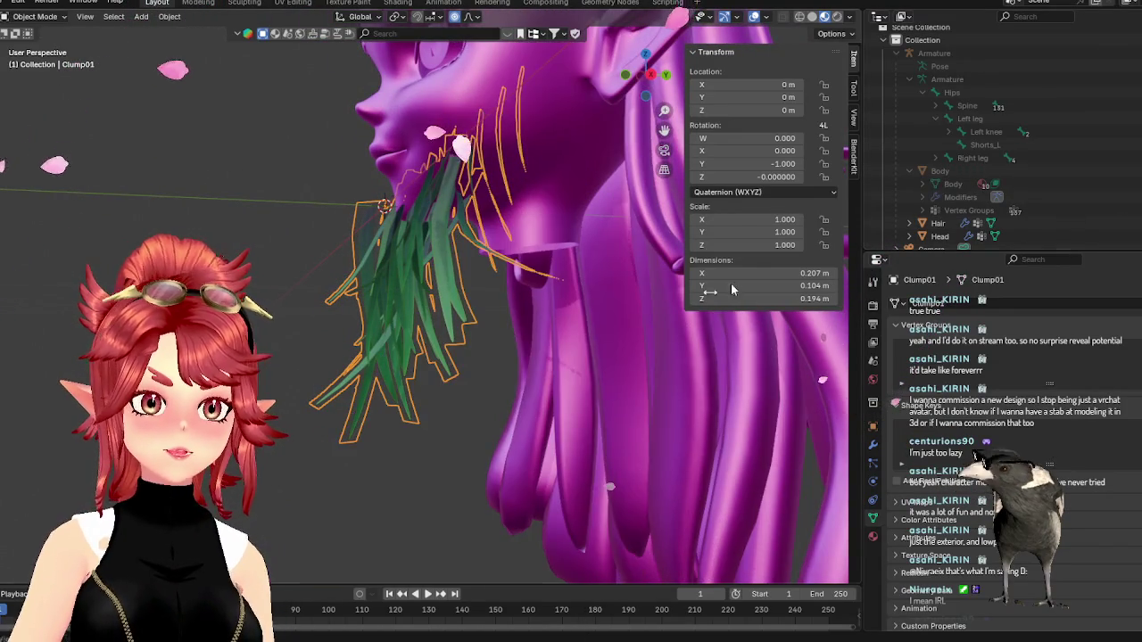
{"action": "key", "text": "KP_3"}
{"action": "key", "text": "KP_1"}
{"action": "key", "text": "KP_3"}
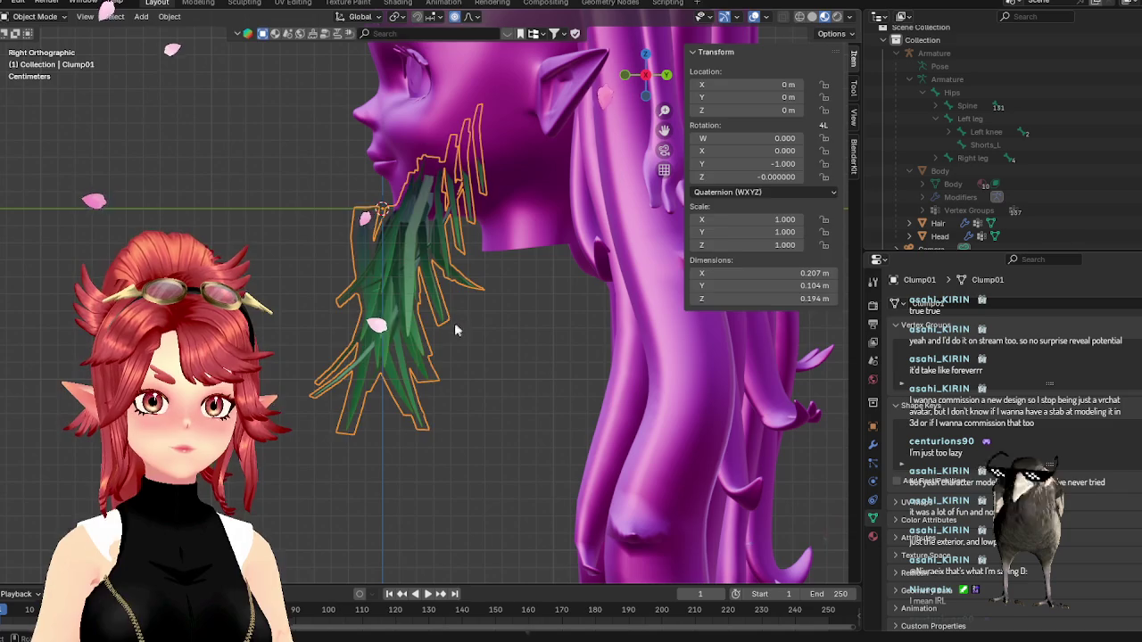
{"action": "key", "text": "Tab"}
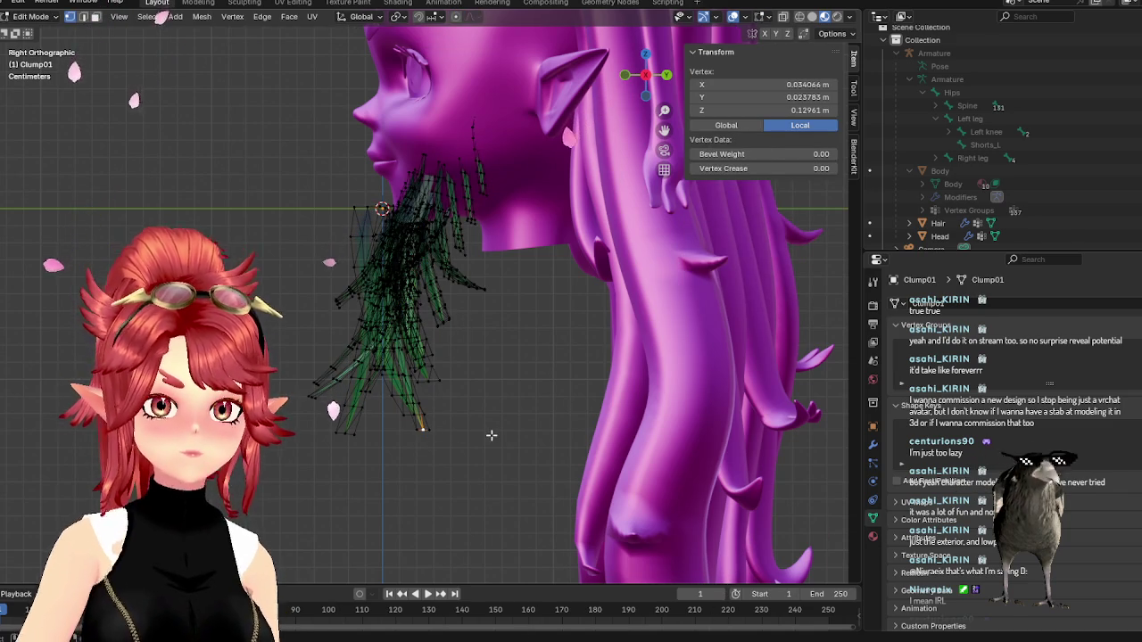
- Move and rotate chin strand vertices with proportional falloff so they hug the chin
{"action": "key", "text": "g"}
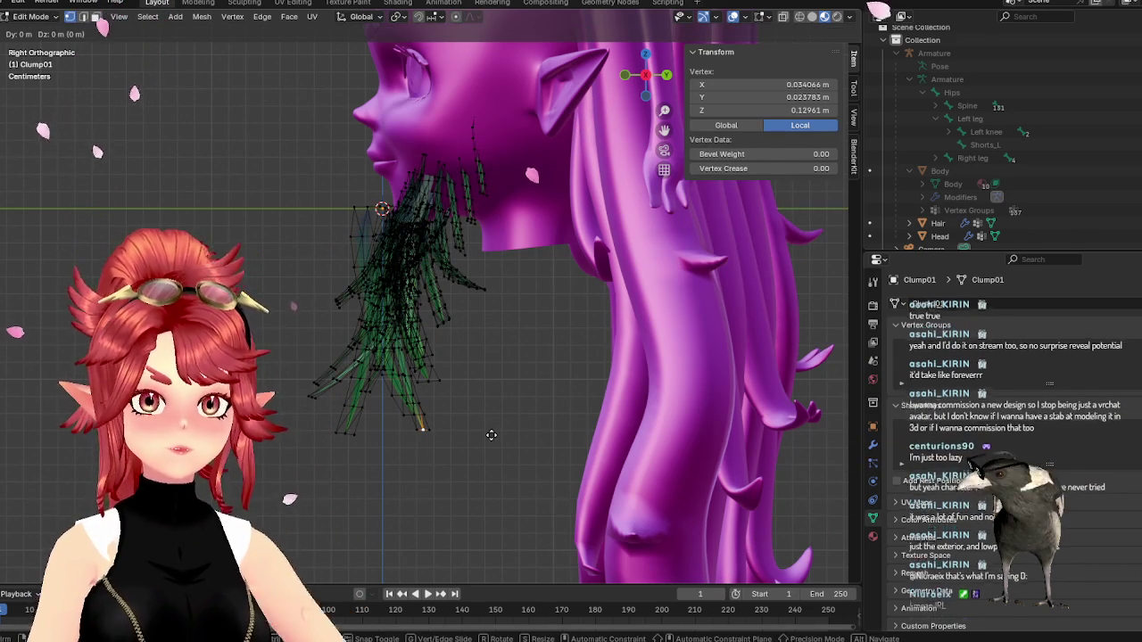
{"action": "left_click", "coordinate": [489, 437]}
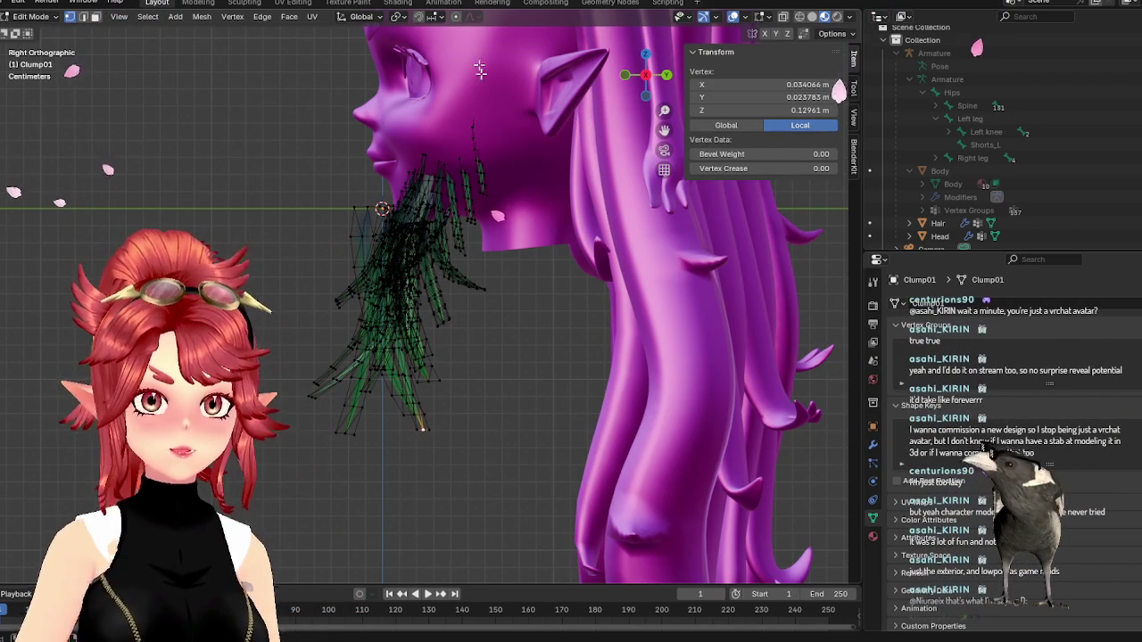
{"action": "key", "text": "g"}
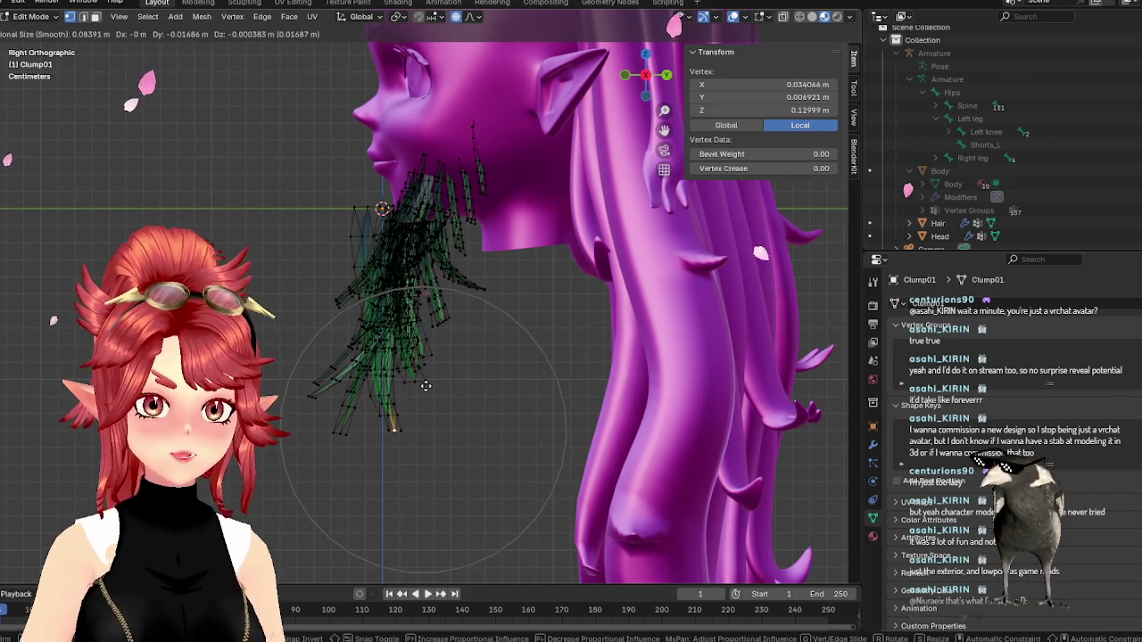
{"action": "left_click", "coordinate": [425, 385]}
{"action": "left_click", "coordinate": [468, 285]}
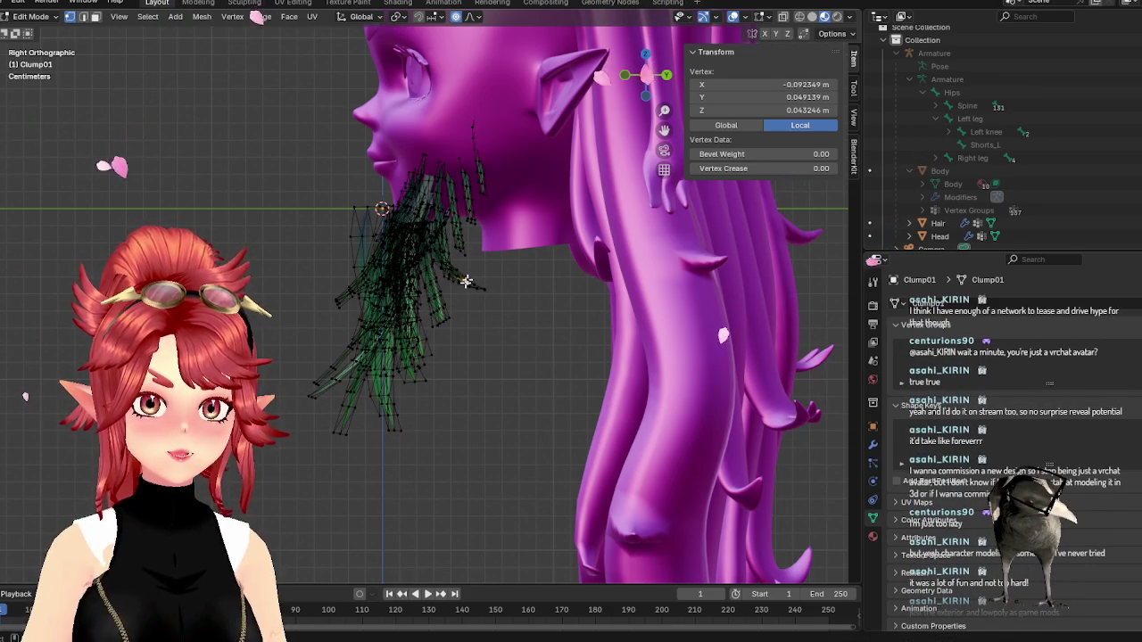
{"action": "key", "text": "r"}
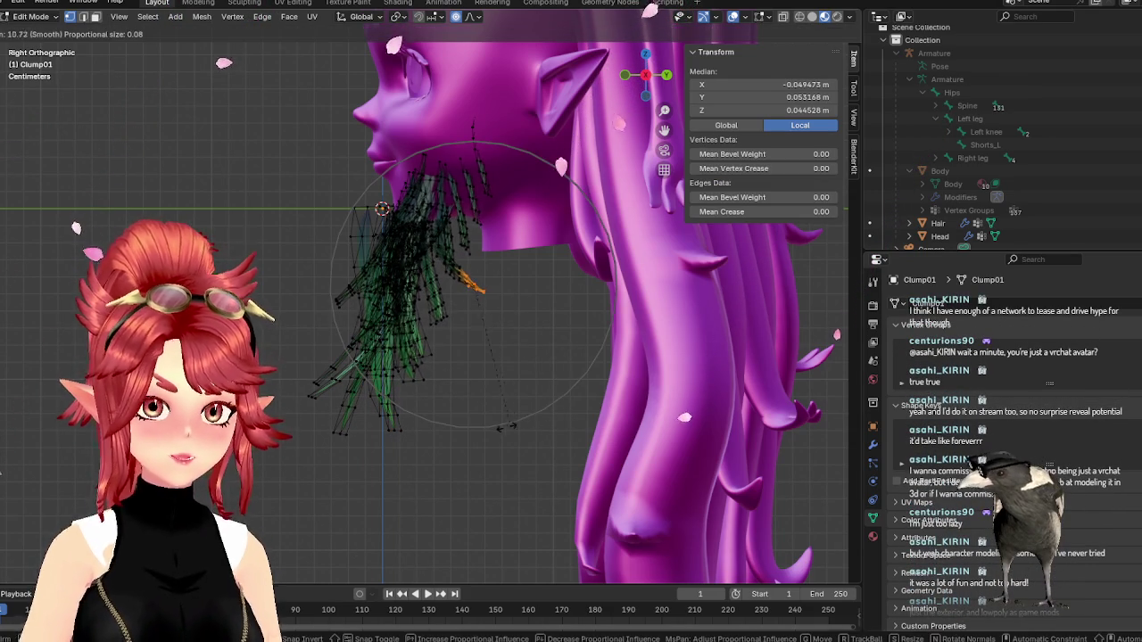
{"action": "left_click", "coordinate": [505, 410]}
{"action": "key", "text": "g"}
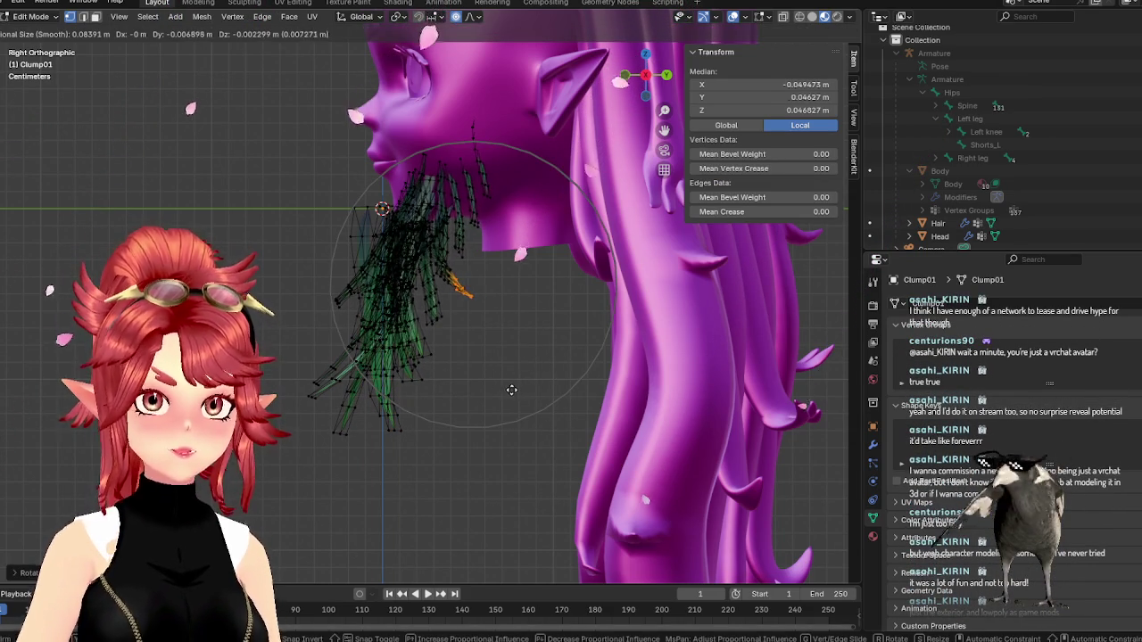
{"action": "left_click", "coordinate": [506, 390]}
{"action": "mouse_move", "coordinate": [506, 391]}
{"action": "middle_mouse_down"}
{"action": "mouse_move", "coordinate": [618, 449]}
{"action": "mouse_move", "coordinate": [578, 339]}
{"action": "middle_mouse_up"}
- Select the long strand hanging down the neck and move it with soft falloff
{"action": "key", "text": "Tab"}
{"action": "key", "text": "Tab"}
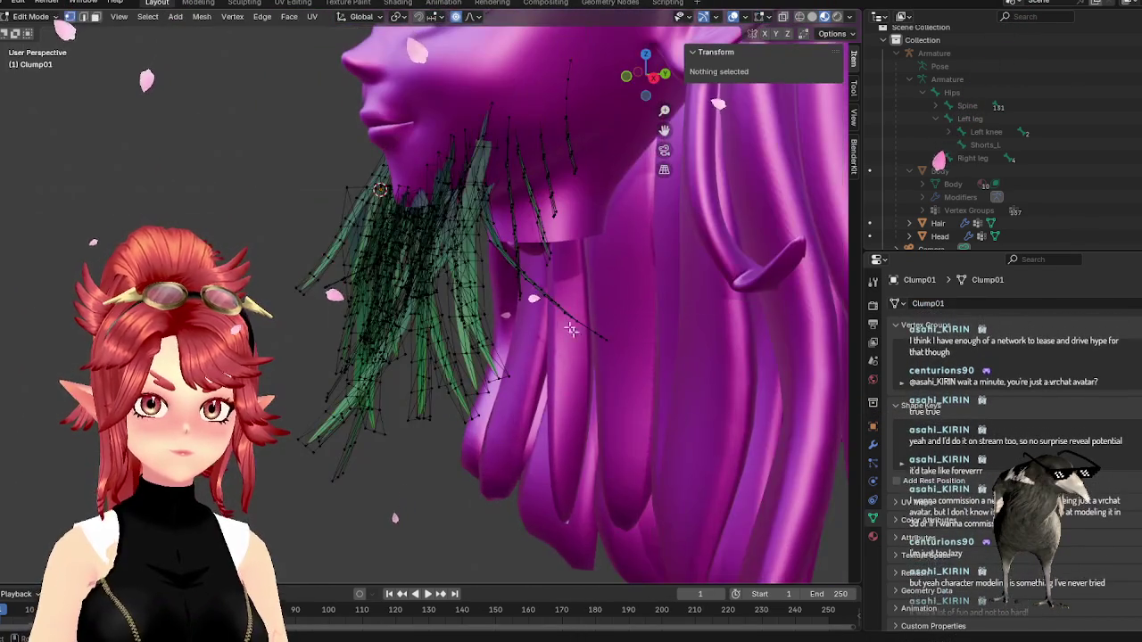
{"action": "left_click", "coordinate": [545, 294]}
{"action": "left_click_drag", "start_coordinate": [554, 306], "coordinate": [611, 353]}
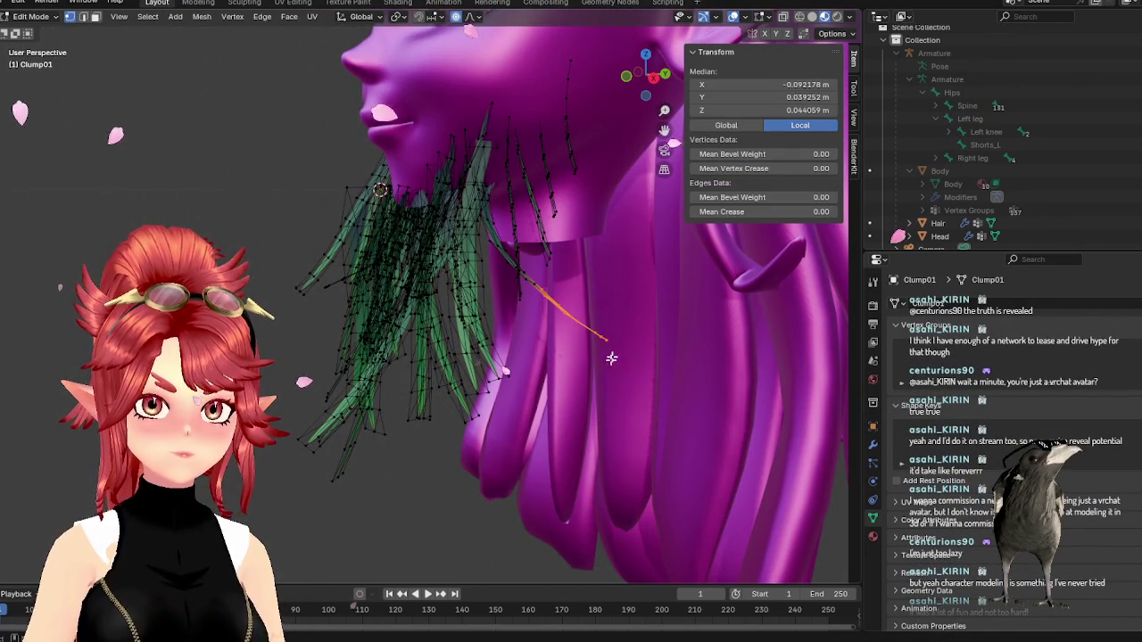
{"action": "key", "text": "g"}
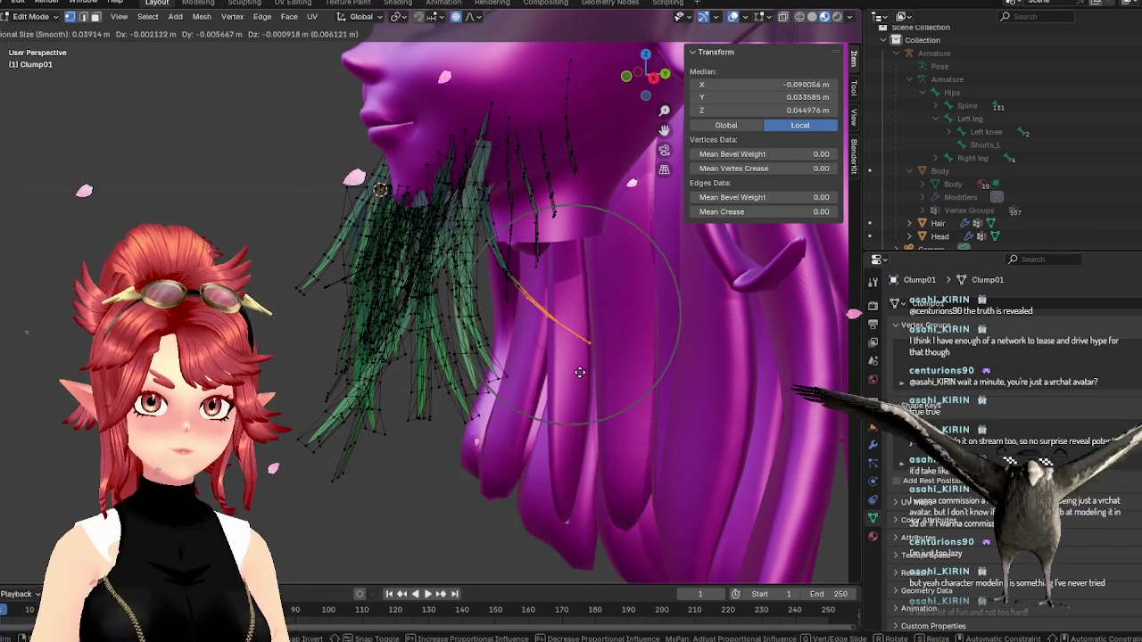
{"action": "left_click", "coordinate": [571, 376]}
{"action": "mouse_move", "coordinate": [572, 376]}
{"action": "middle_mouse_down"}
{"action": "mouse_move", "coordinate": [550, 440]}
{"action": "mouse_move", "coordinate": [431, 414]}
{"action": "mouse_move", "coordinate": [327, 361]}
{"action": "mouse_move", "coordinate": [374, 408]}
{"action": "middle_mouse_up"}
- Move and rotate the outer left strand tip so it fans outward
{"action": "key", "text": "Tab"}
{"action": "key", "text": "Tab"}
{"action": "scroll", "coordinate": [327, 360], "scroll_direction": "up", "scroll_amount": 2}
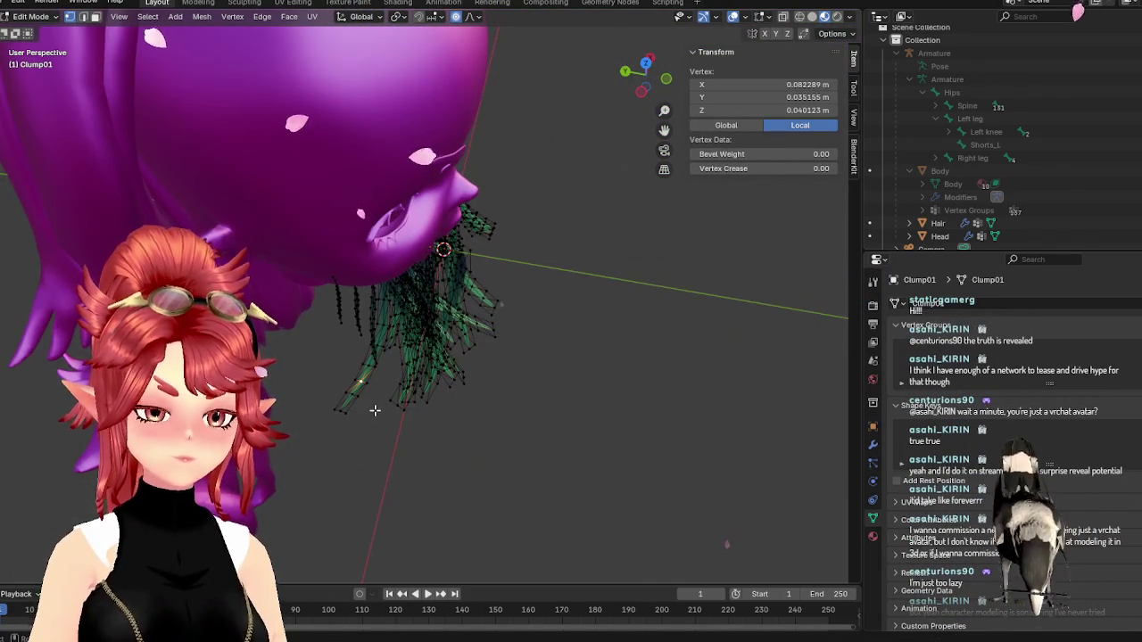
{"action": "key", "text": "g"}
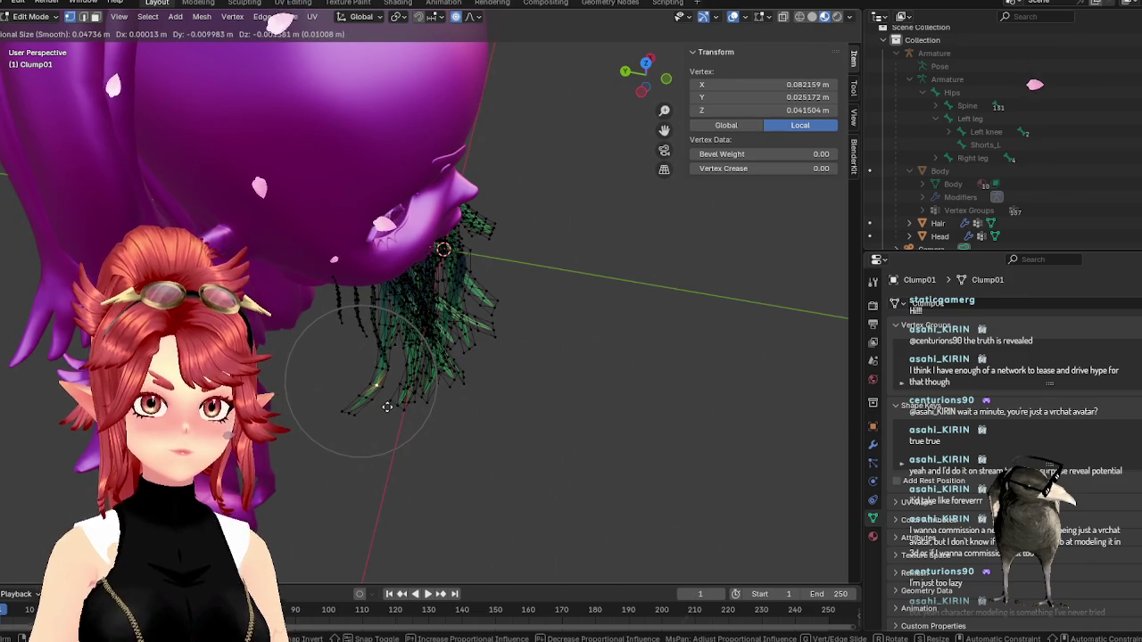
{"action": "left_click", "coordinate": [354, 407]}
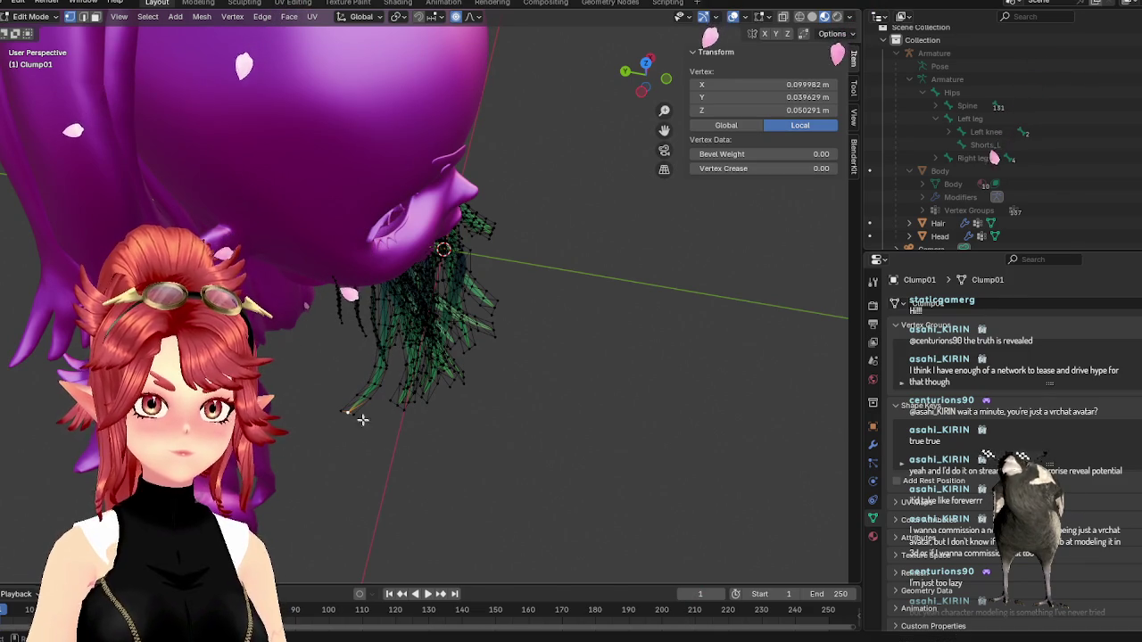
{"action": "left_click_drag", "start_coordinate": [377, 434], "coordinate": [370, 437]}
{"action": "key", "text": "g"}
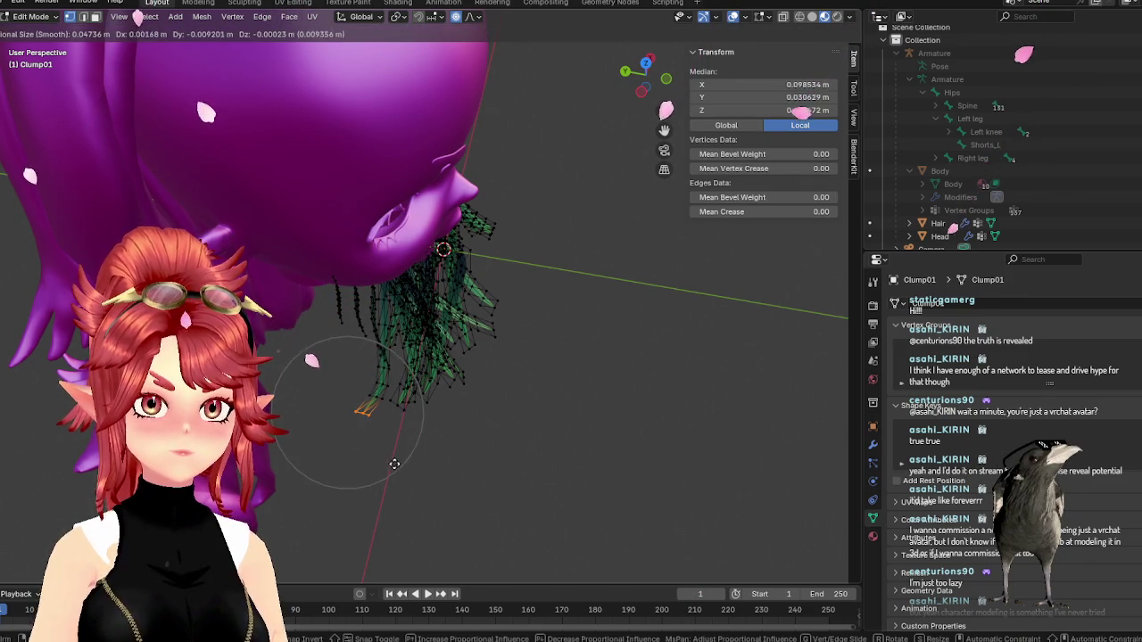
{"action": "left_click", "coordinate": [401, 464]}
{"action": "key", "text": "r"}
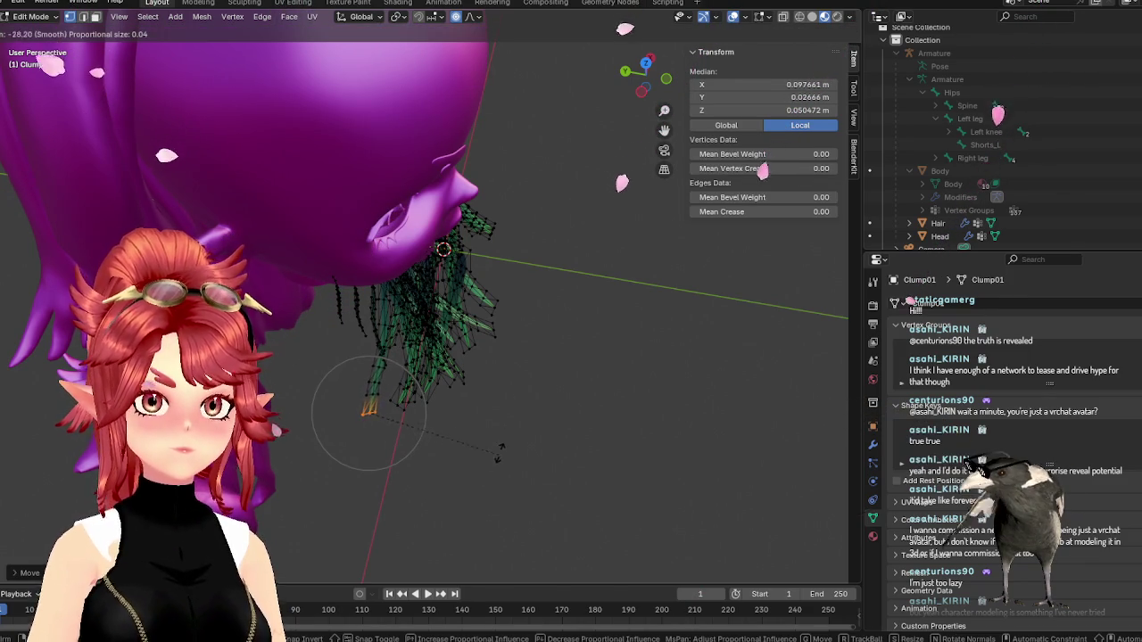
{"action": "left_click", "coordinate": [498, 457]}
{"action": "middle_click_drag", "start_coordinate": [502, 436], "coordinate": [421, 391]}
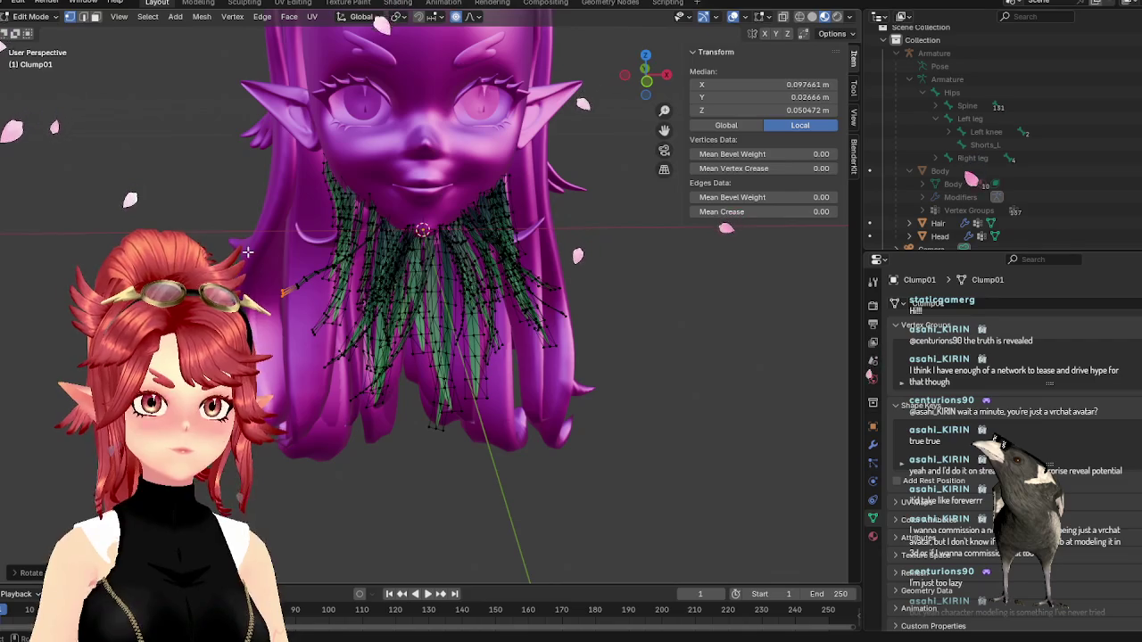
{"action": "key", "text": "g"}
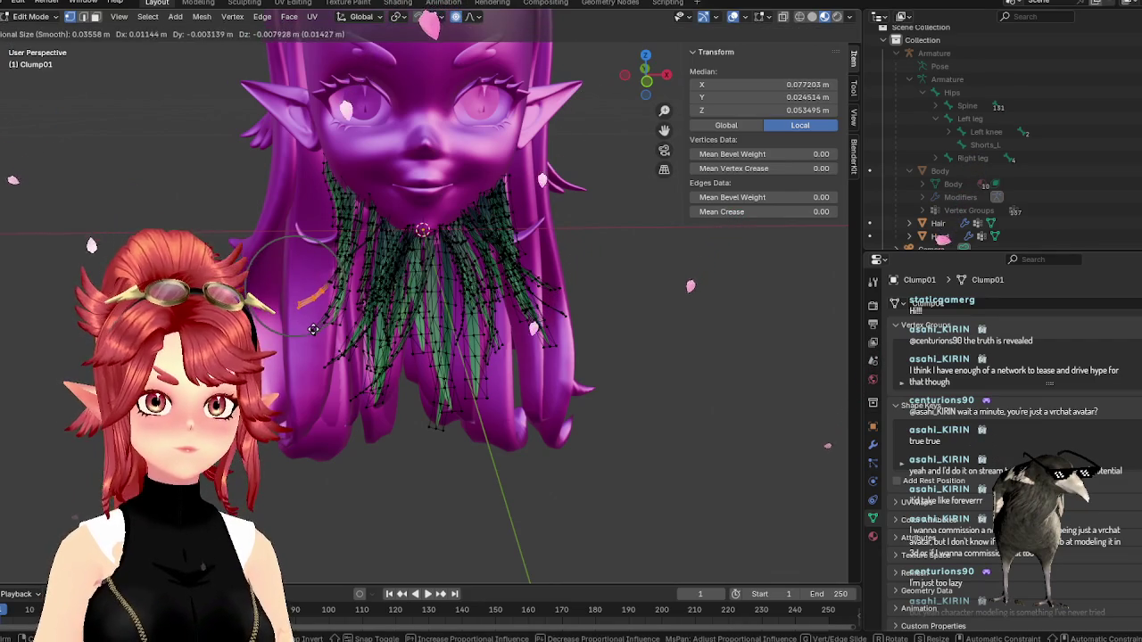
{"action": "left_click", "coordinate": [313, 329]}
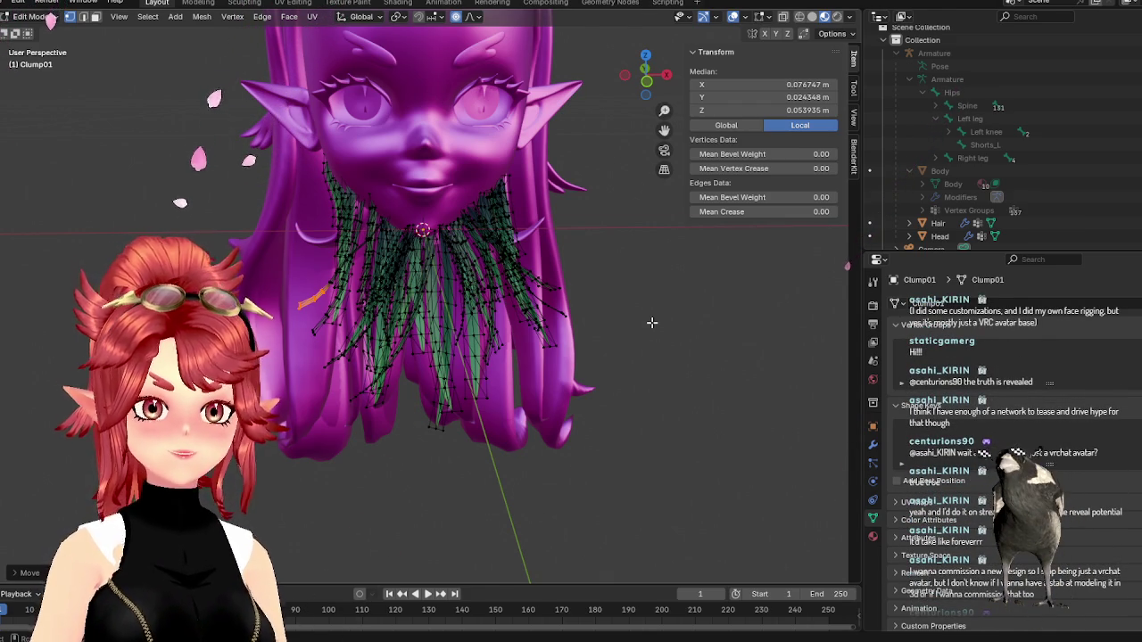
- Inspect the reshaped green beard in Object Mode from front orthographic, side and three-quarter angles
{"action": "key", "text": "Tab"}
{"action": "middle_click_drag", "start_coordinate": [651, 323], "coordinate": [564, 310]}
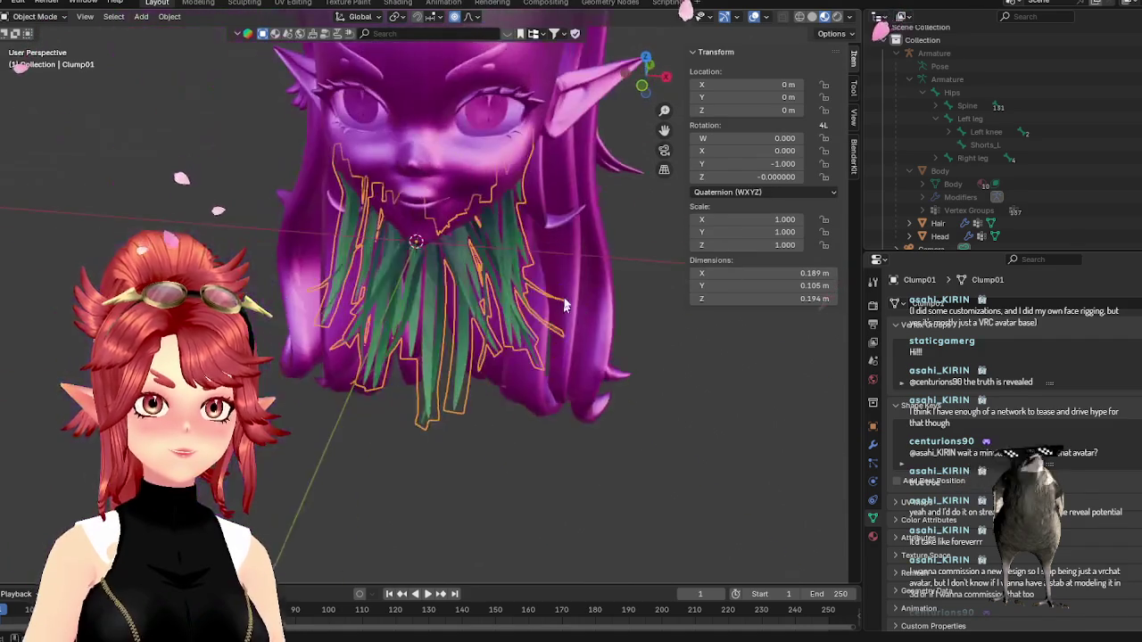
{"action": "key", "text": "KP_1"}
{"action": "key", "text": "alt+a"}
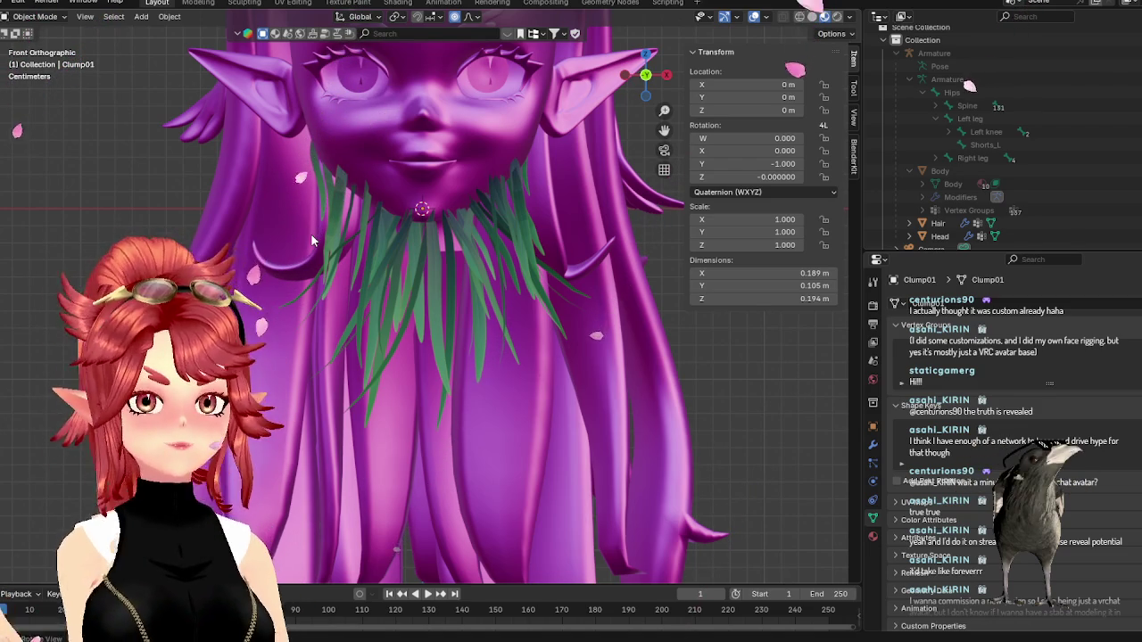
{"action": "scroll", "coordinate": [475, 310], "scroll_direction": "down", "scroll_amount": 2}
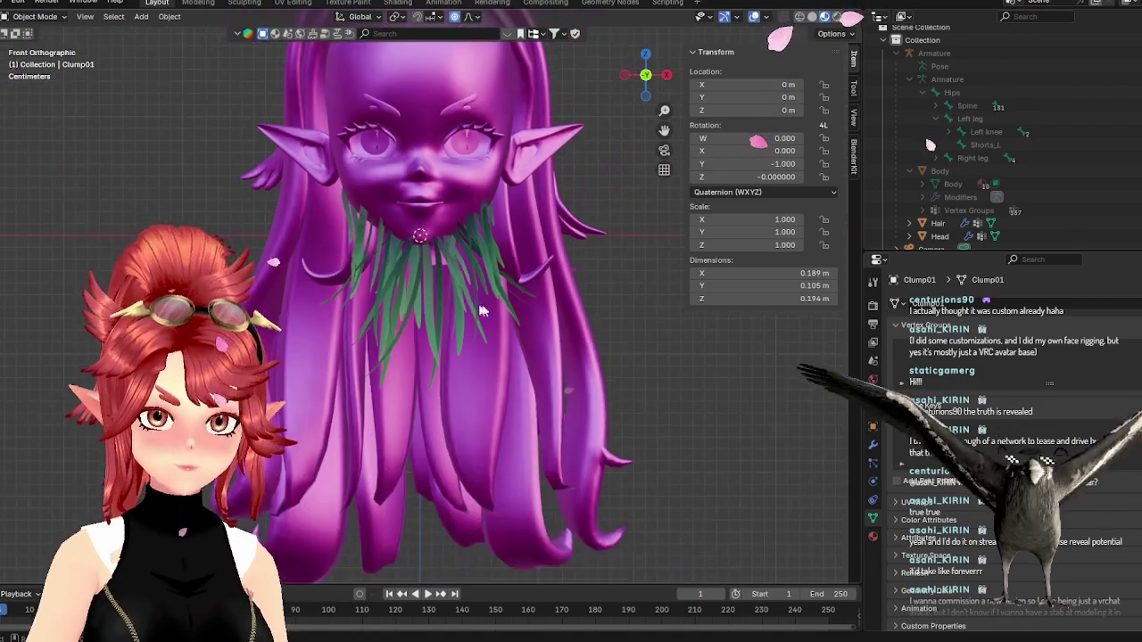
{"action": "middle_click_drag", "start_coordinate": [474, 310], "coordinate": [477, 330]}
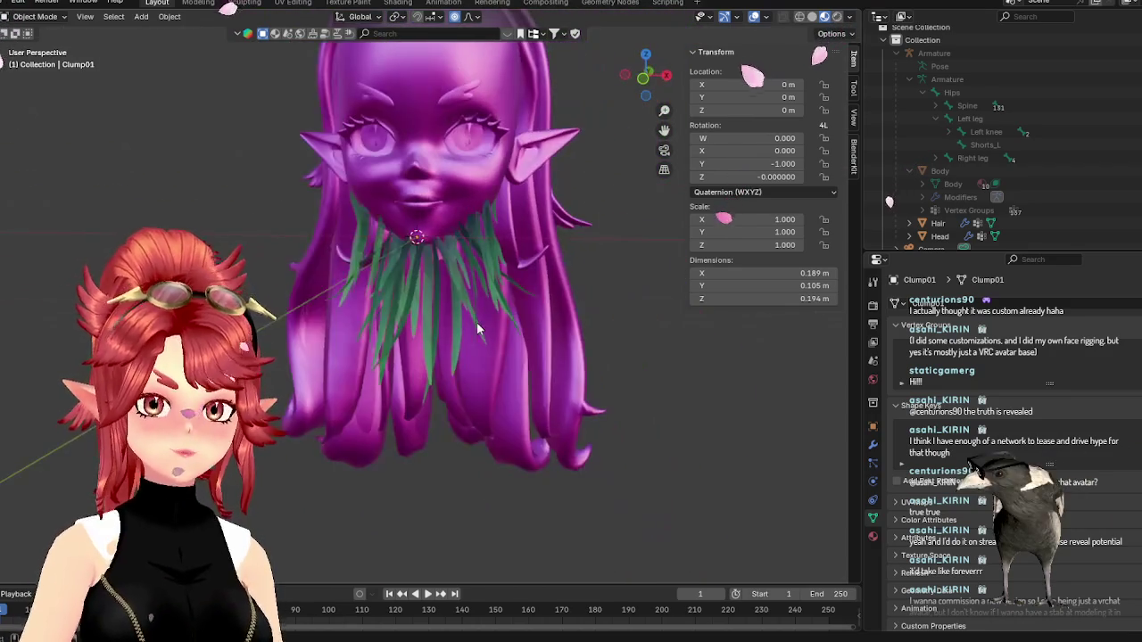
{"action": "key", "text": "KP_1"}
{"action": "key", "text": "Tab"}
{"action": "key", "text": "Tab"}
{"action": "mouse_move", "coordinate": [698, 319]}
{"action": "middle_mouse_down"}
{"action": "mouse_move", "coordinate": [580, 335]}
{"action": "mouse_move", "coordinate": [478, 206]}
{"action": "middle_mouse_up"}
{"action": "scroll", "coordinate": [597, 346], "scroll_direction": "up", "scroll_amount": 4}
- Select one whole Clump01 strand with L and rotate it to a narrower angle
{"action": "left_click", "coordinate": [478, 207]}
{"action": "key", "text": "Tab"}
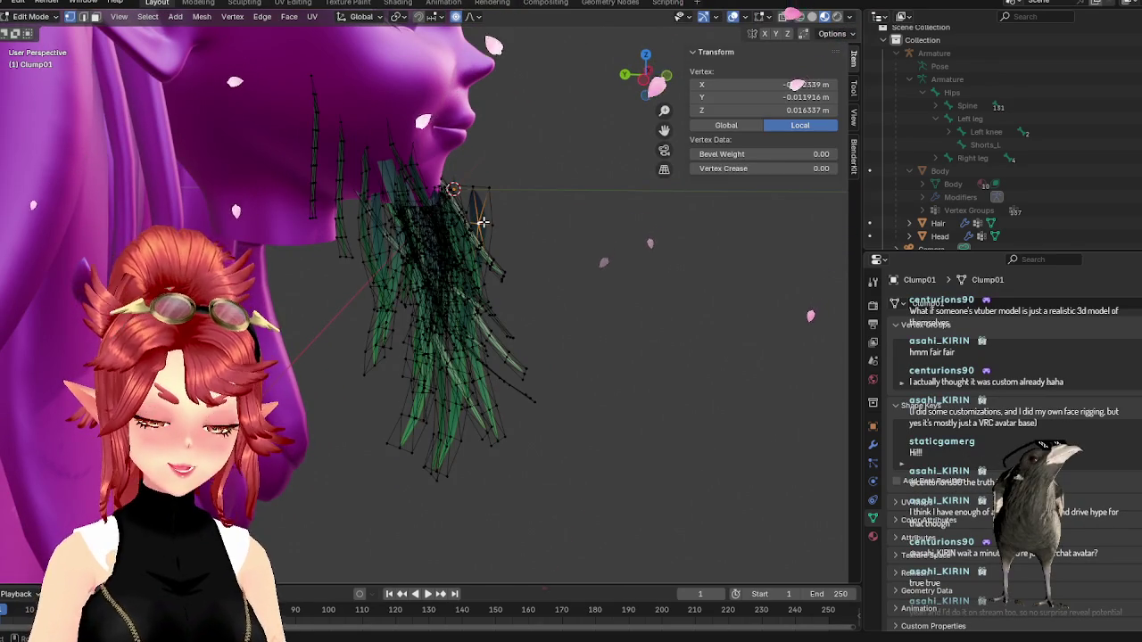
{"action": "key", "text": "l"}
{"action": "mouse_move", "coordinate": [482, 222]}
{"action": "middle_mouse_down"}
{"action": "mouse_move", "coordinate": [450, 381]}
{"action": "mouse_move", "coordinate": [422, 368]}
{"action": "middle_mouse_up"}
{"action": "key", "text": "g"}
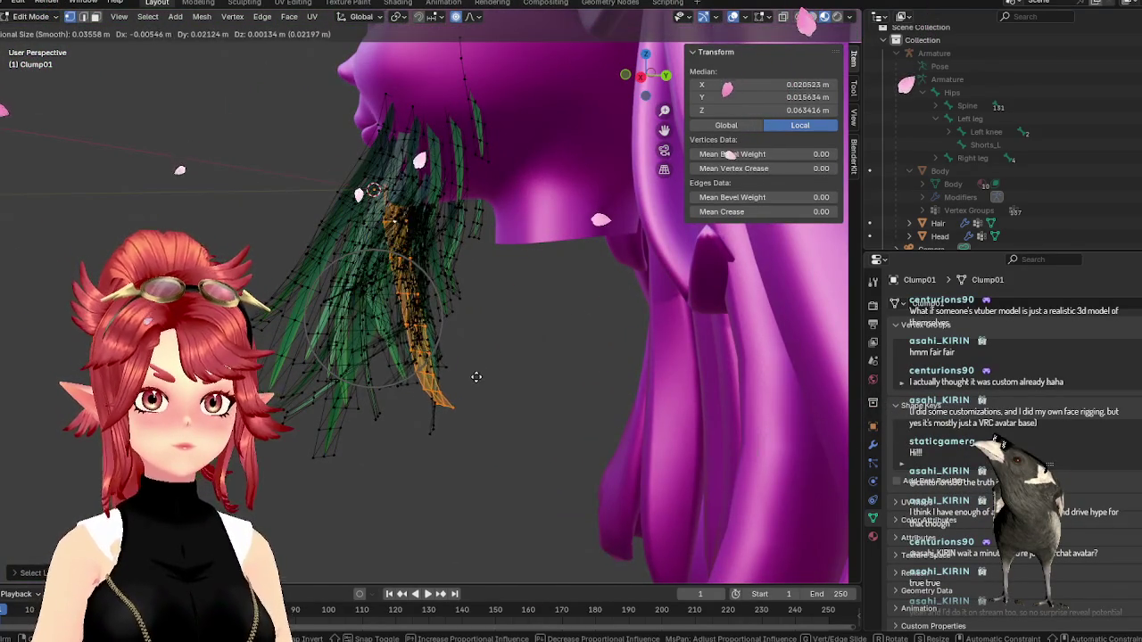
{"action": "right_click", "coordinate": [476, 377]}
{"action": "key", "text": "g"}
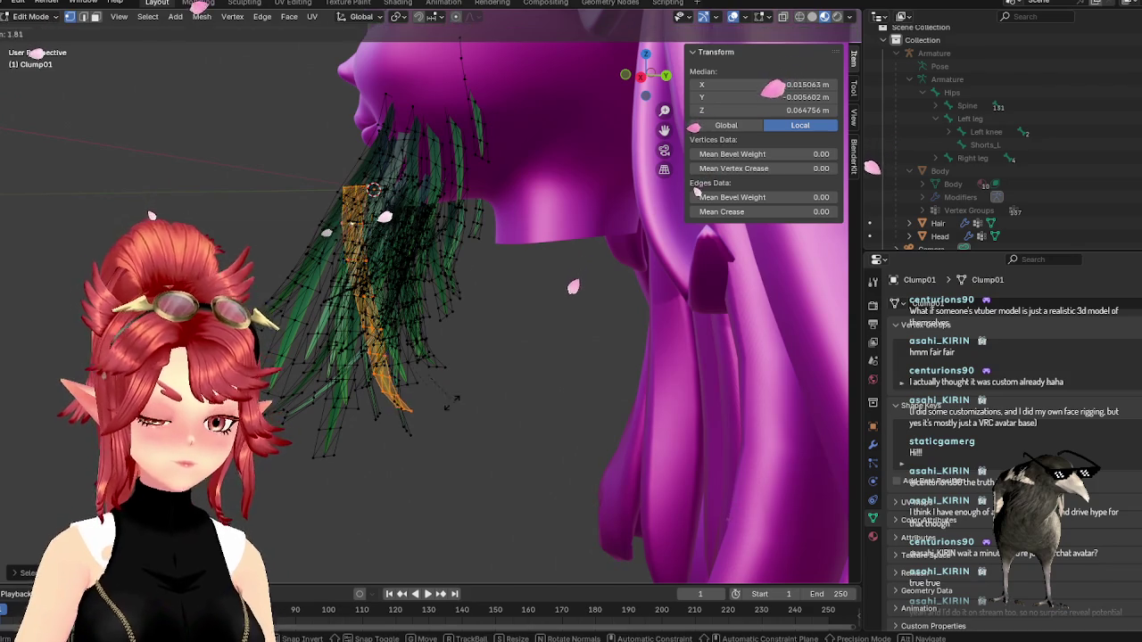
{"action": "left_click", "coordinate": [482, 392]}
{"action": "middle_click_drag", "start_coordinate": [482, 393], "coordinate": [558, 419]}
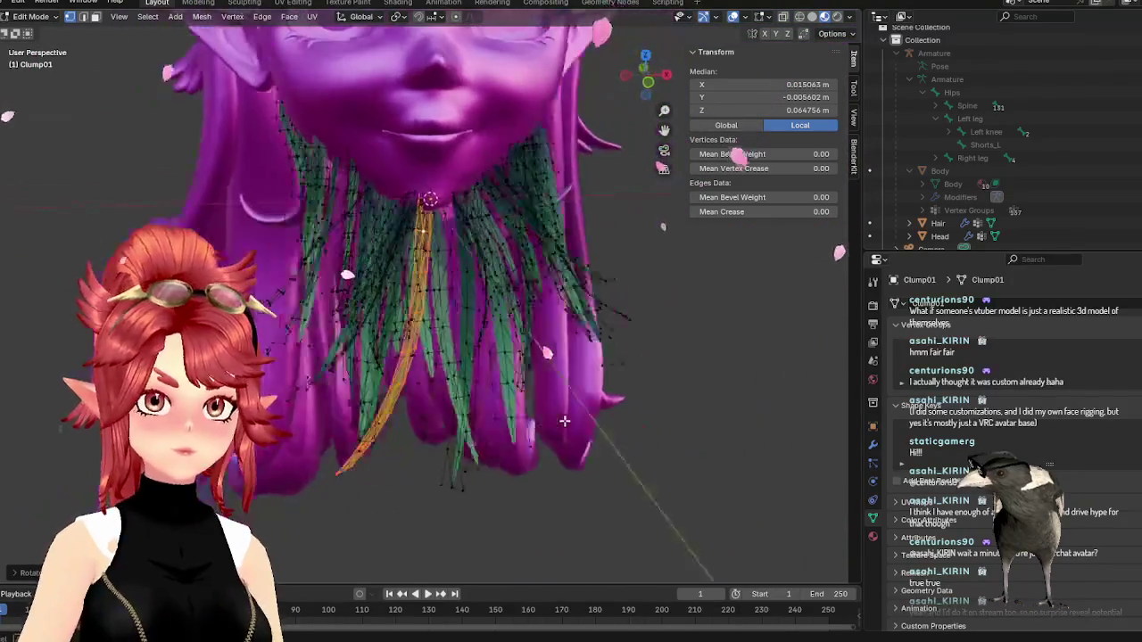
{"action": "key", "text": "r"}
{"action": "left_click", "coordinate": [493, 449]}
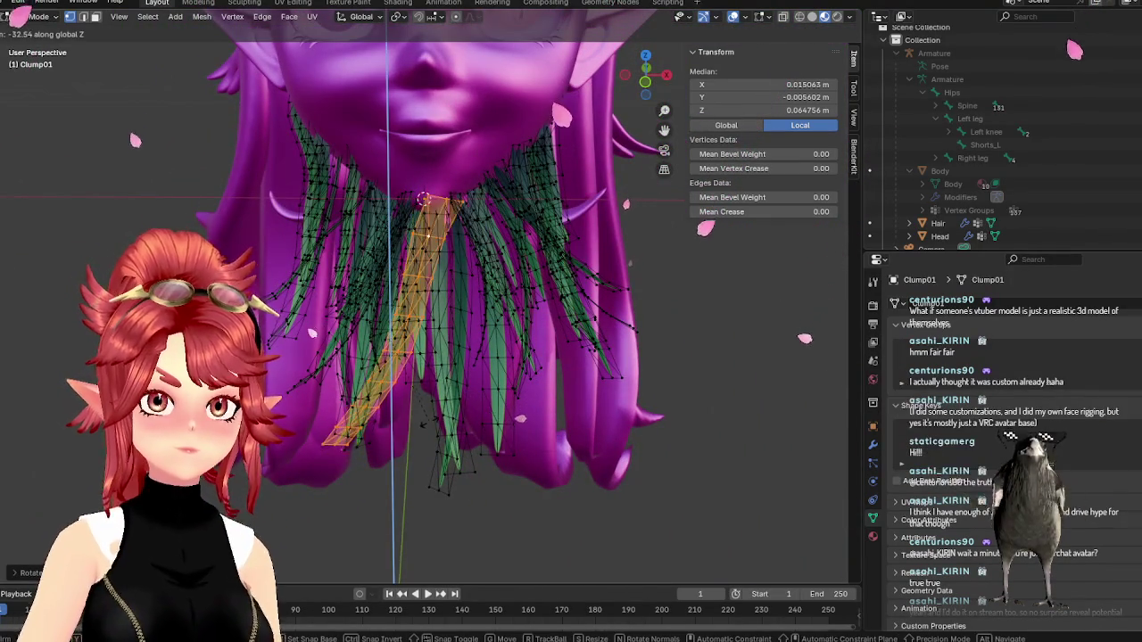
{"action": "key", "text": "r"}
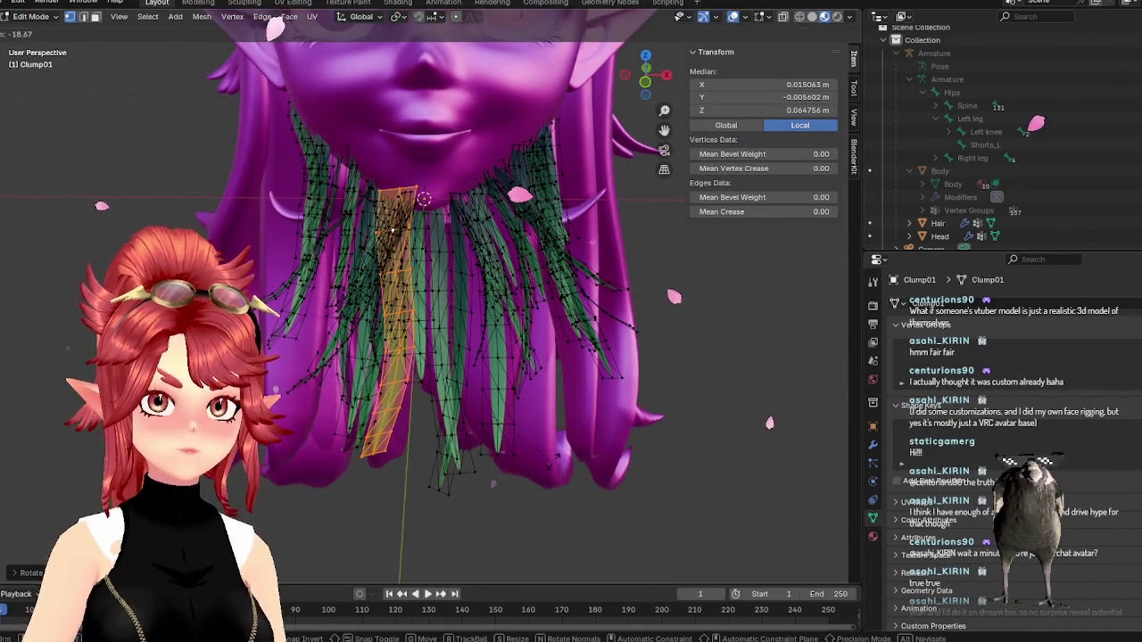
{"action": "left_click", "coordinate": [546, 491]}
- Reposition the selected strand, then check it from below and from the side
{"action": "key", "text": "Tab"}
{"action": "mouse_move", "coordinate": [545, 491]}
{"action": "middle_mouse_down"}
{"action": "mouse_move", "coordinate": [486, 393]}
{"action": "mouse_move", "coordinate": [430, 426]}
{"action": "mouse_move", "coordinate": [582, 388]}
{"action": "middle_mouse_up"}
{"action": "scroll", "coordinate": [486, 393], "scroll_direction": "up", "scroll_amount": 3}
{"action": "key", "text": "Tab"}
{"action": "key", "text": "g"}
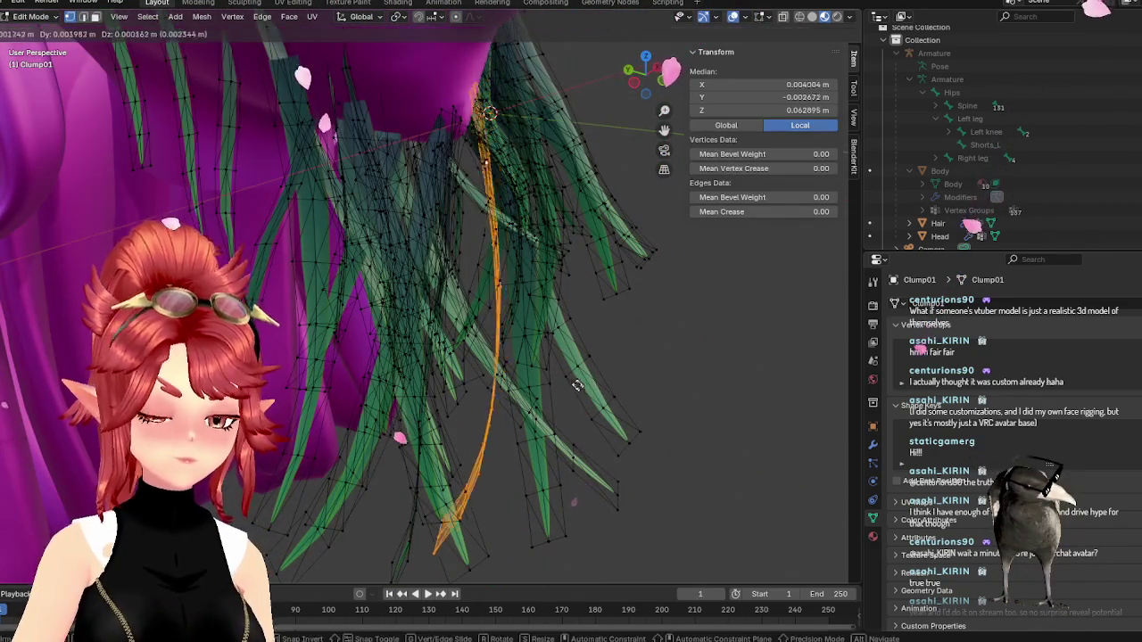
{"action": "left_click", "coordinate": [499, 401]}
{"action": "key", "text": "Tab"}
{"action": "mouse_move", "coordinate": [486, 401]}
{"action": "middle_mouse_down"}
{"action": "mouse_move", "coordinate": [511, 346]}
{"action": "mouse_move", "coordinate": [466, 331]}
{"action": "mouse_move", "coordinate": [485, 276]}
{"action": "mouse_move", "coordinate": [584, 262]}
{"action": "mouse_move", "coordinate": [474, 314]}
{"action": "mouse_move", "coordinate": [633, 153]}
{"action": "middle_mouse_up"}
{"action": "scroll", "coordinate": [592, 300], "scroll_direction": "down", "scroll_amount": 3}
{"action": "mouse_move", "coordinate": [591, 300]}
{"action": "middle_mouse_down"}
{"action": "mouse_move", "coordinate": [387, 362]}
{"action": "mouse_move", "coordinate": [392, 282]}
{"action": "mouse_move", "coordinate": [429, 331]}
{"action": "mouse_move", "coordinate": [530, 323]}
{"action": "mouse_move", "coordinate": [395, 324]}
{"action": "mouse_move", "coordinate": [427, 129]}
{"action": "mouse_move", "coordinate": [450, 187]}
{"action": "middle_mouse_up"}
{"action": "scroll", "coordinate": [453, 333], "scroll_direction": "up", "scroll_amount": 5}
- Select a neck strand, move it straight down along Z and tilt it
{"action": "key", "text": "Tab"}
{"action": "left_click", "coordinate": [456, 194]}
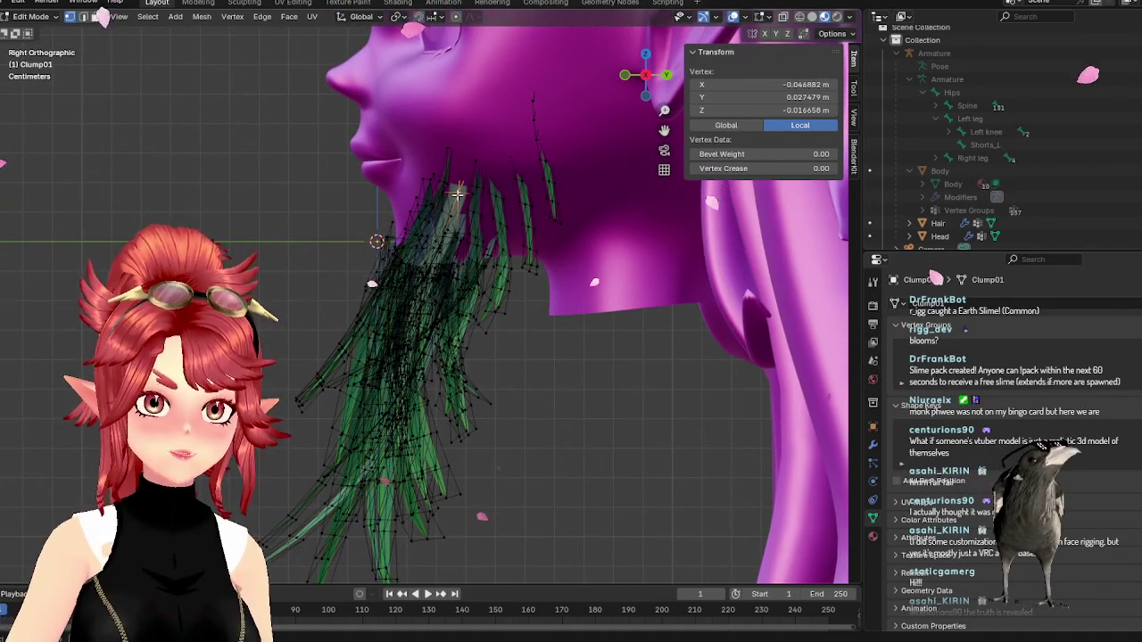
{"action": "key", "text": "l"}
{"action": "mouse_move", "coordinate": [456, 195]}
{"action": "middle_mouse_down"}
{"action": "mouse_move", "coordinate": [522, 255]}
{"action": "mouse_move", "coordinate": [587, 250]}
{"action": "mouse_move", "coordinate": [571, 258]}
{"action": "middle_mouse_up"}
{"action": "key", "text": "g"}
{"action": "key", "text": "z"}
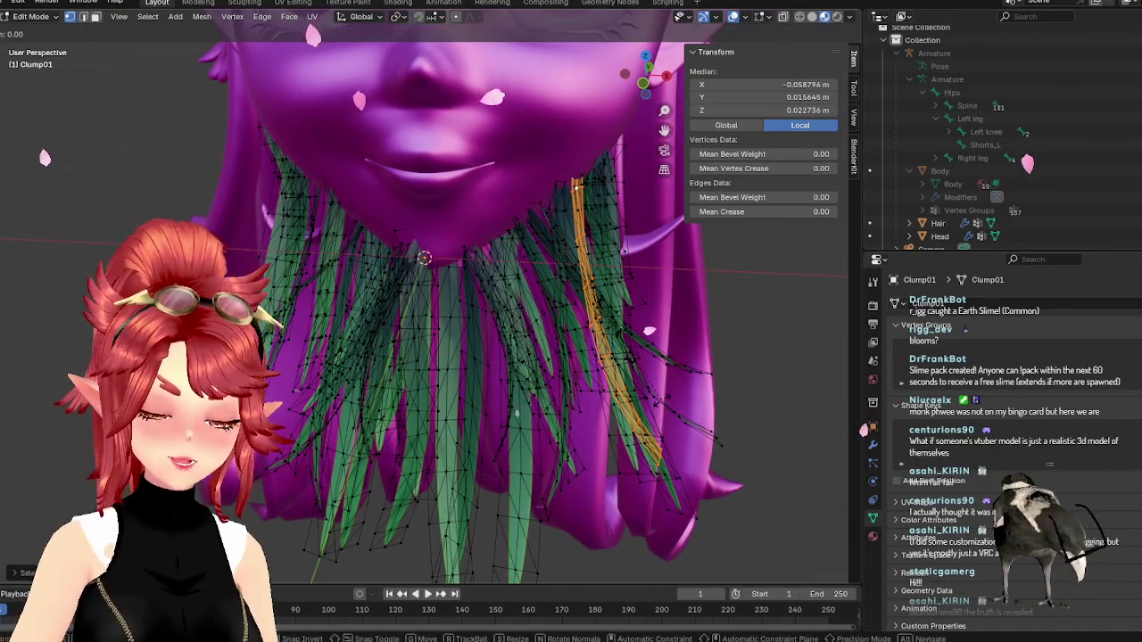
{"action": "key", "text": "Return"}
{"action": "key", "text": "r"}
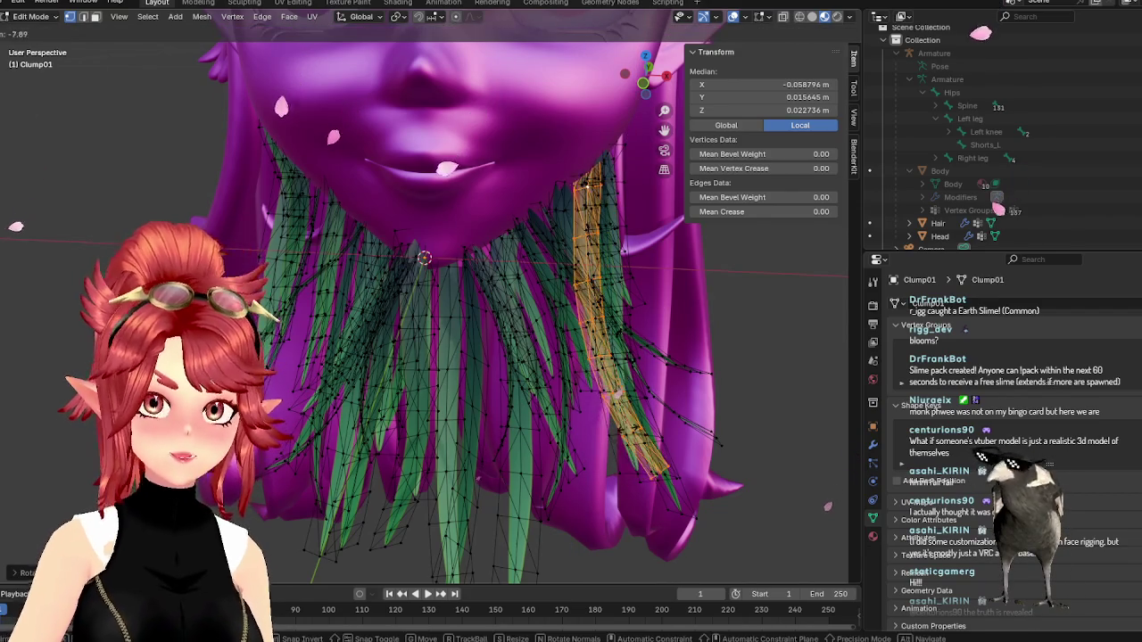
{"action": "key", "text": "Return"}
{"action": "middle_click_drag", "start_coordinate": [606, 383], "coordinate": [529, 388]}
{"action": "key", "text": "KP_3"}
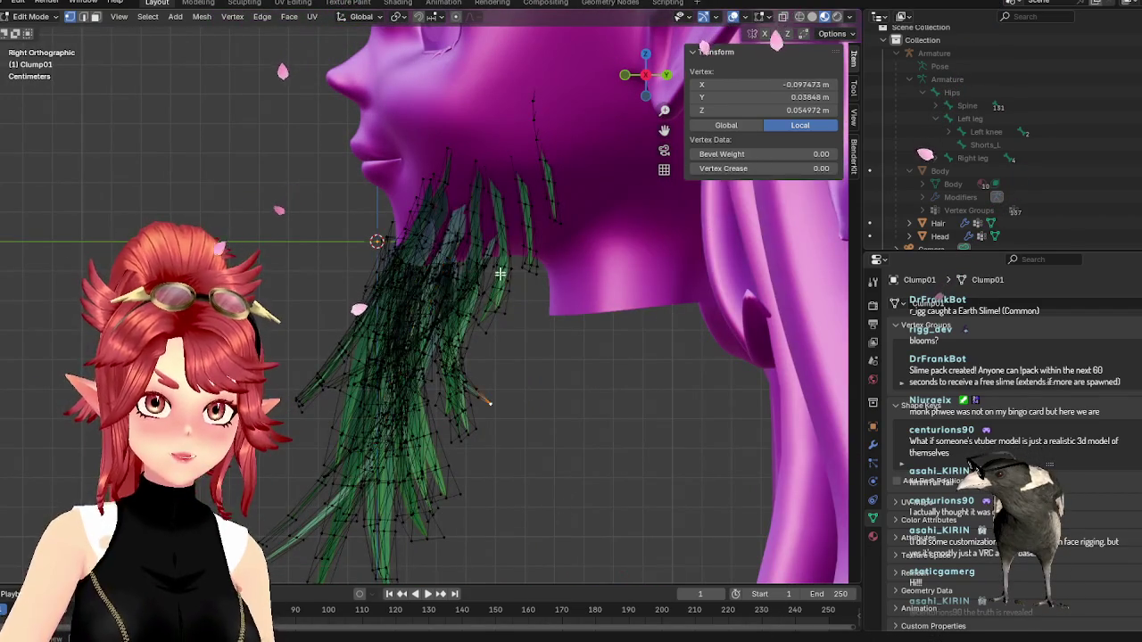
{"action": "key", "text": "Tab"}
{"action": "scroll", "coordinate": [450, 431], "scroll_direction": "up", "scroll_amount": 1}
{"action": "scroll", "coordinate": [438, 433], "scroll_direction": "up", "scroll_amount": 2}
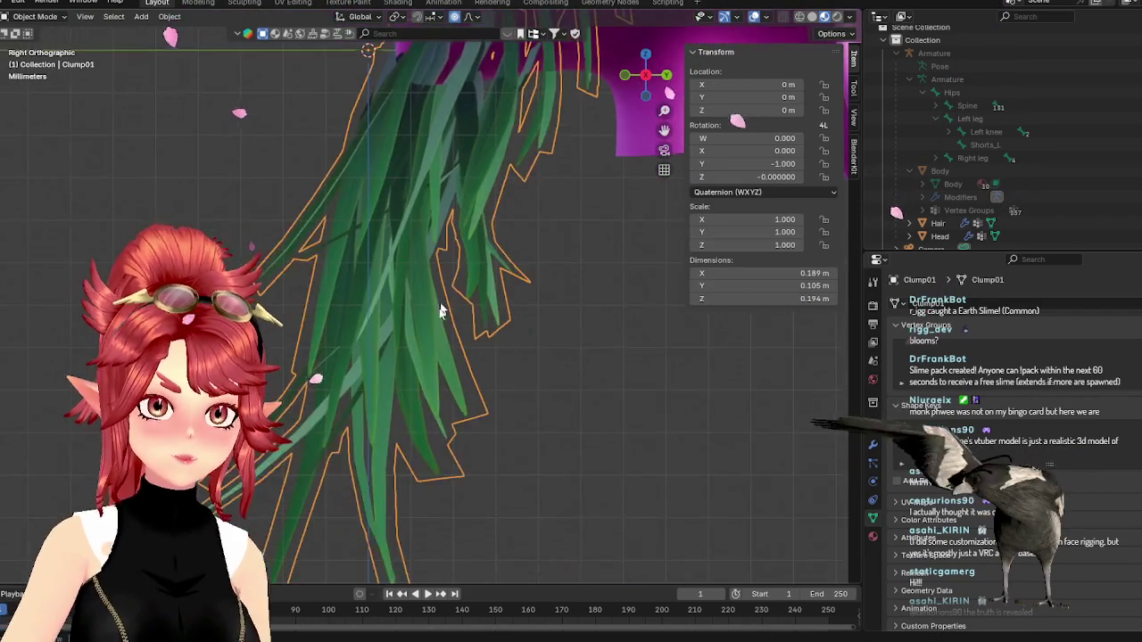
{"action": "scroll", "coordinate": [423, 433], "scroll_direction": "up", "scroll_amount": 1}
- Select another beard strand with Ctrl+L and lower it along the Z axis
{"action": "key", "text": "Tab"}
{"action": "mouse_move", "coordinate": [418, 445]}
{"action": "middle_mouse_down"}
{"action": "mouse_move", "coordinate": [595, 401]}
{"action": "mouse_move", "coordinate": [536, 395]}
{"action": "mouse_move", "coordinate": [477, 350]}
{"action": "middle_mouse_up"}
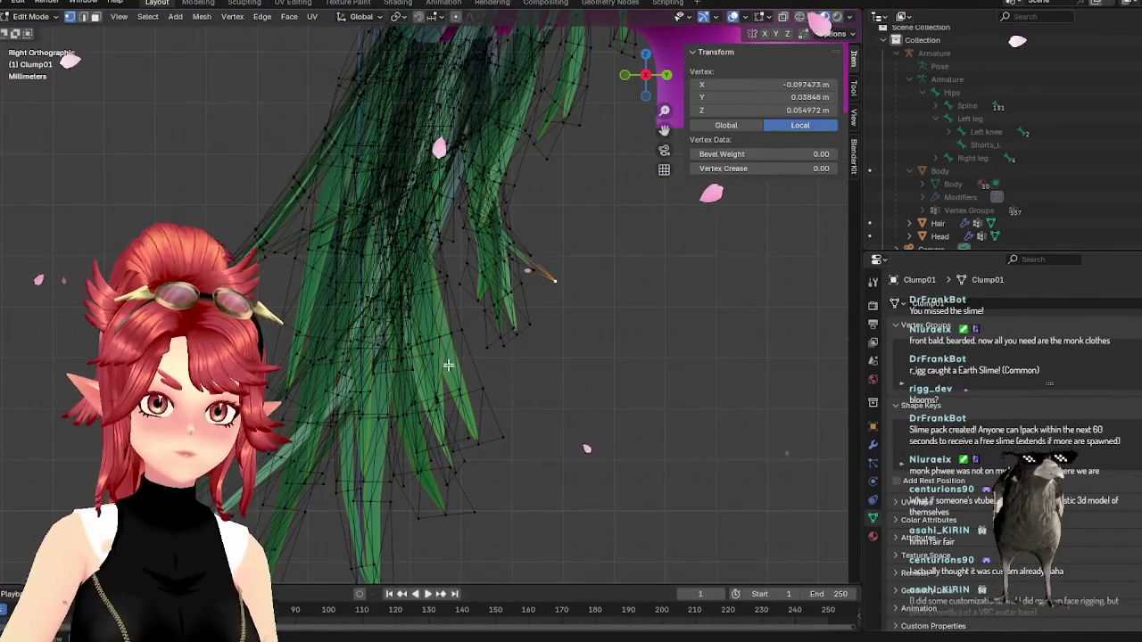
{"action": "left_click", "coordinate": [443, 339]}
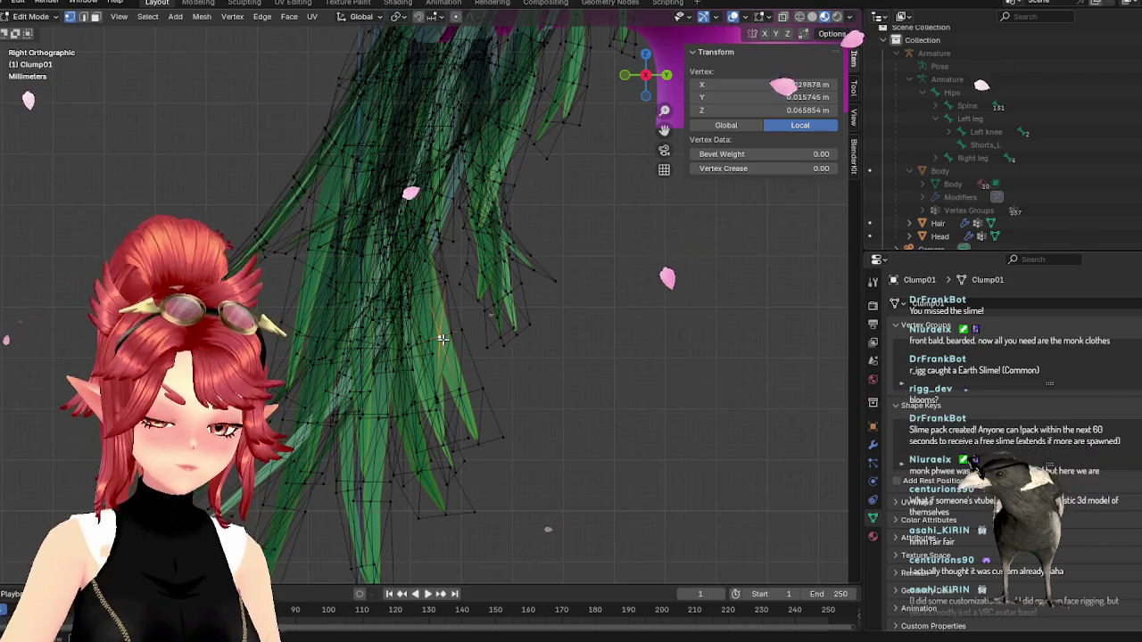
{"action": "key", "text": "ctrl+l"}
{"action": "middle_click_drag", "start_coordinate": [443, 339], "coordinate": [533, 356]}
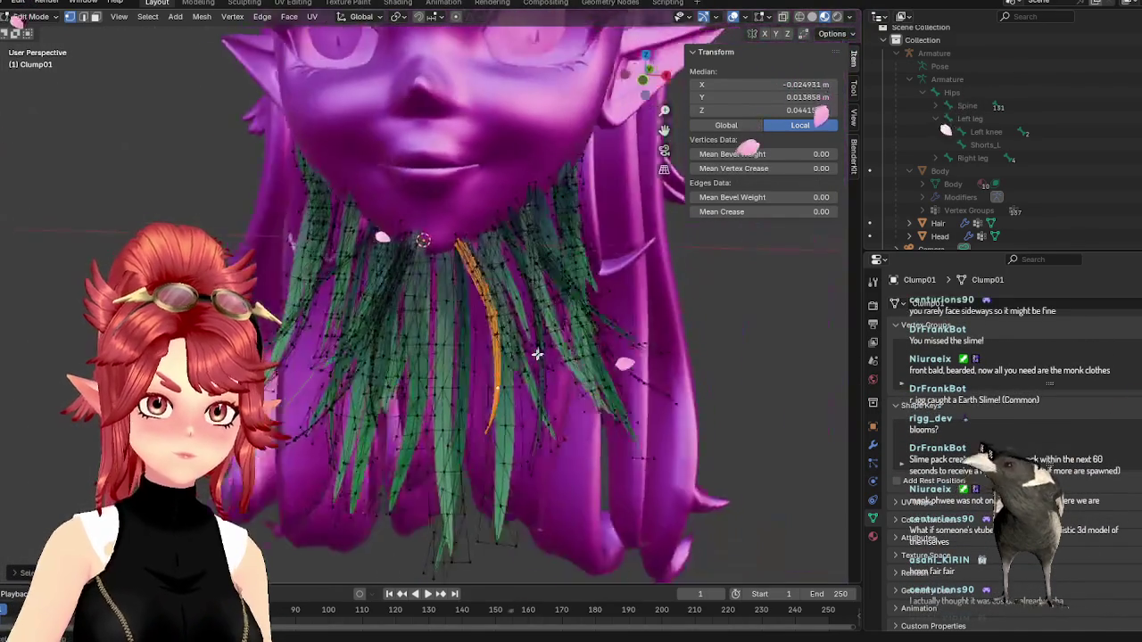
{"action": "key", "text": "g"}
{"action": "key", "text": "z"}
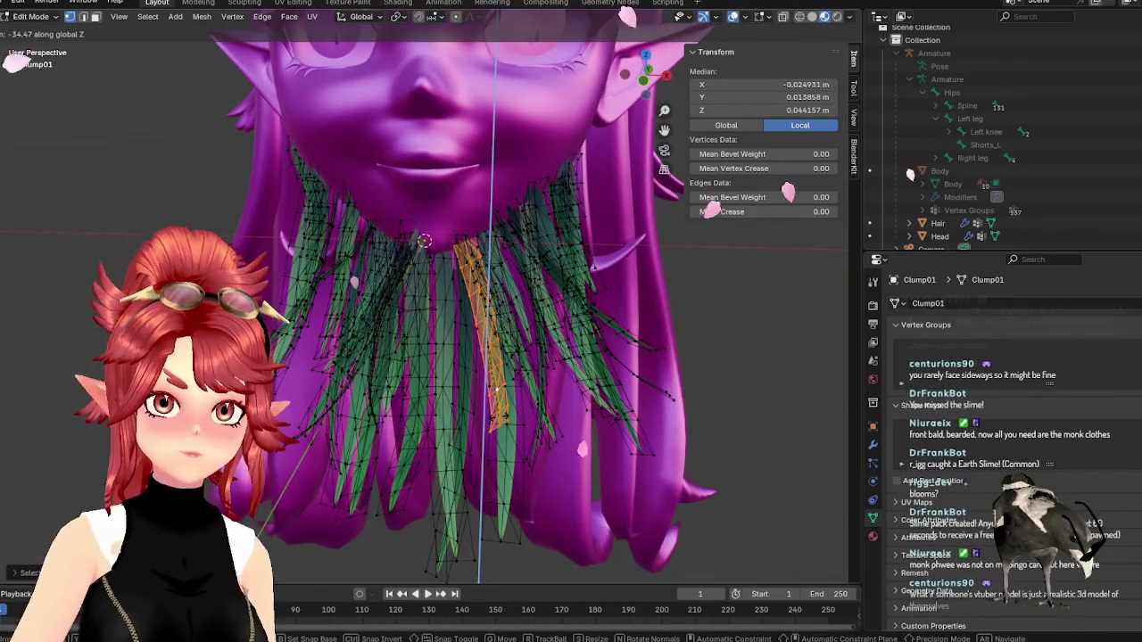
{"action": "left_click", "coordinate": [462, 407]}
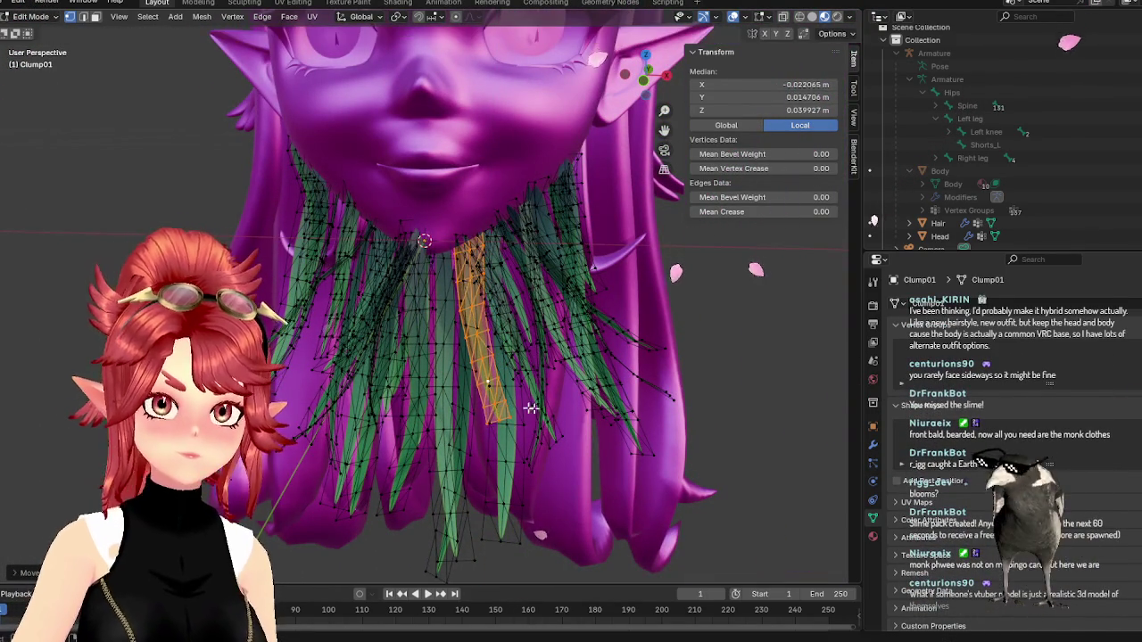
- Check the lowered strands from the right side view, then return to Object Mode
{"action": "key", "text": "KP_3"}
{"action": "scroll", "coordinate": [459, 327], "scroll_direction": "up", "scroll_amount": 1}
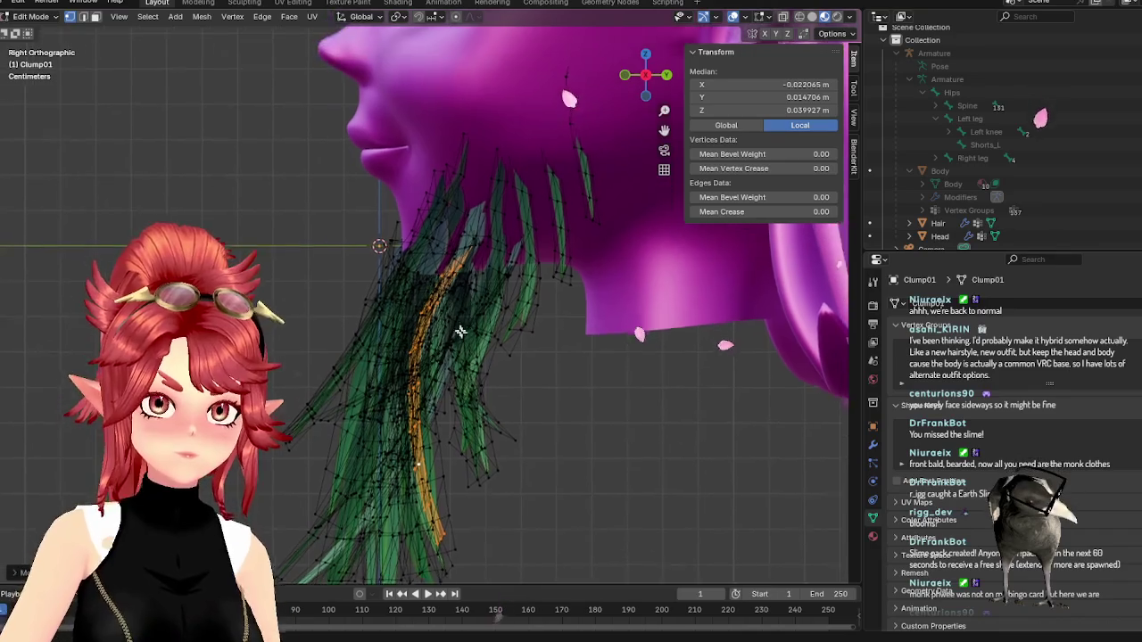
{"action": "scroll", "coordinate": [479, 368], "scroll_direction": "up", "scroll_amount": 1}
{"action": "middle_click_drag", "start_coordinate": [458, 371], "coordinate": [455, 339], "text": "shift"}
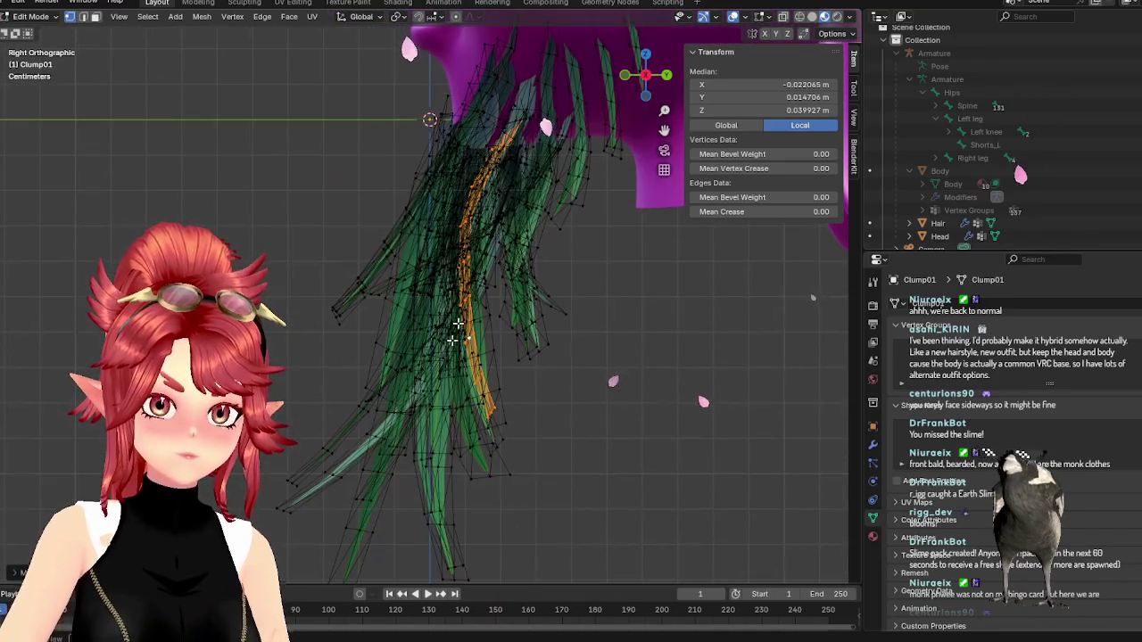
{"action": "left_click", "coordinate": [439, 465]}
{"action": "scroll", "coordinate": [439, 464], "scroll_direction": "up", "scroll_amount": 3}
{"action": "scroll", "coordinate": [434, 324], "scroll_direction": "down", "scroll_amount": 3}
{"action": "scroll", "coordinate": [433, 324], "scroll_direction": "up", "scroll_amount": 2}
{"action": "mouse_move", "coordinate": [433, 324]}
{"action": "middle_mouse_down"}
{"action": "mouse_move", "coordinate": [509, 402]}
{"action": "mouse_move", "coordinate": [522, 446]}
{"action": "mouse_move", "coordinate": [502, 421]}
{"action": "mouse_move", "coordinate": [461, 408]}
{"action": "mouse_move", "coordinate": [454, 383]}
{"action": "mouse_move", "coordinate": [542, 408]}
{"action": "mouse_move", "coordinate": [530, 413]}
{"action": "mouse_move", "coordinate": [568, 406]}
{"action": "mouse_move", "coordinate": [539, 437]}
{"action": "mouse_move", "coordinate": [561, 430]}
{"action": "mouse_move", "coordinate": [548, 419]}
{"action": "middle_mouse_up"}
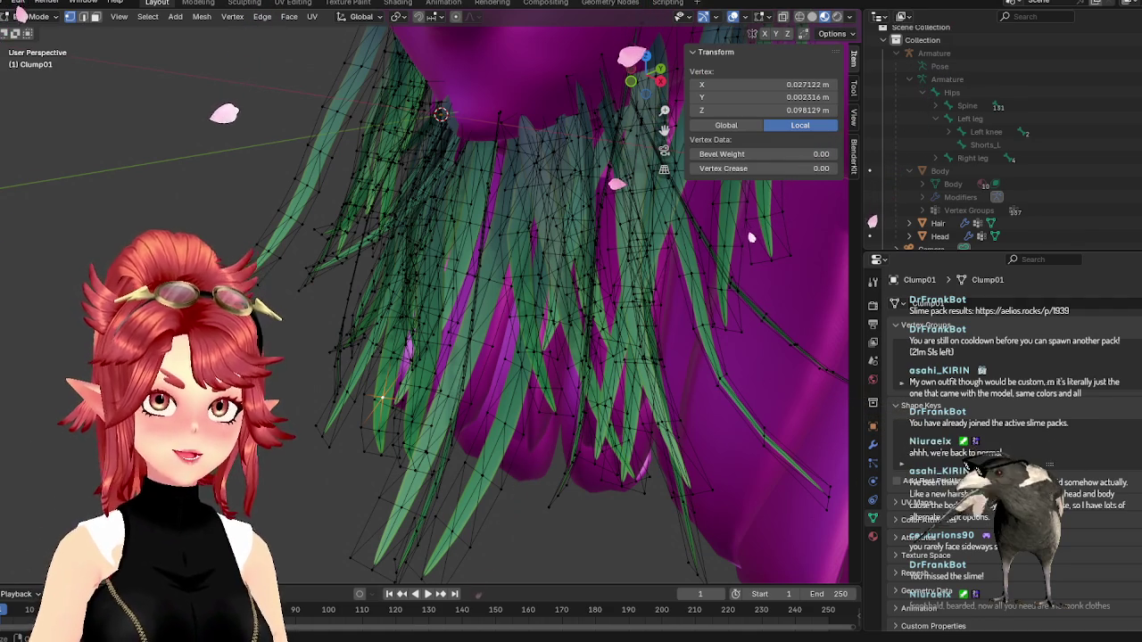
{"action": "mouse_move", "coordinate": [489, 169]}
{"action": "middle_mouse_down"}
{"action": "mouse_move", "coordinate": [378, 203]}
{"action": "mouse_move", "coordinate": [485, 308]}
{"action": "mouse_move", "coordinate": [518, 390]}
{"action": "mouse_move", "coordinate": [564, 398]}
{"action": "mouse_move", "coordinate": [599, 311]}
{"action": "mouse_move", "coordinate": [402, 267]}
{"action": "mouse_move", "coordinate": [435, 288]}
{"action": "mouse_move", "coordinate": [353, 256]}
{"action": "middle_mouse_up"}
{"action": "key", "text": "Tab"}
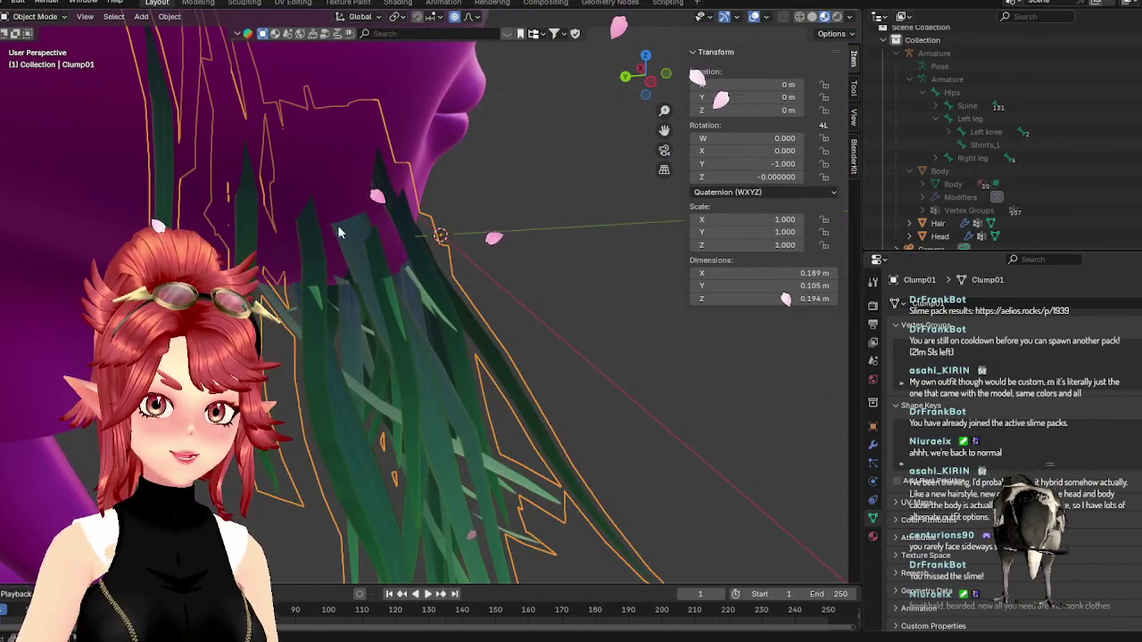
- Select Clump01 in Edit Mode and pick a whole left-side strand with L
{"action": "left_click", "coordinate": [353, 256]}
{"action": "key", "text": "Tab"}
{"action": "key", "text": "Tab"}
{"action": "left_click", "coordinate": [357, 252]}
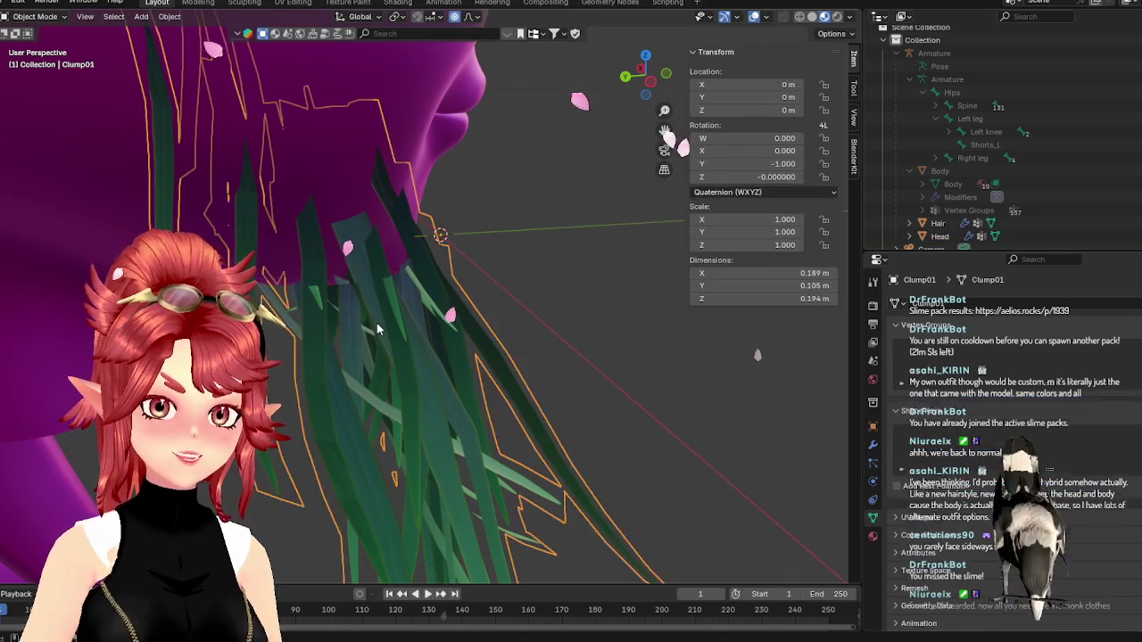
{"action": "key", "text": "Tab"}
{"action": "middle_click_drag", "start_coordinate": [374, 257], "coordinate": [315, 199]}
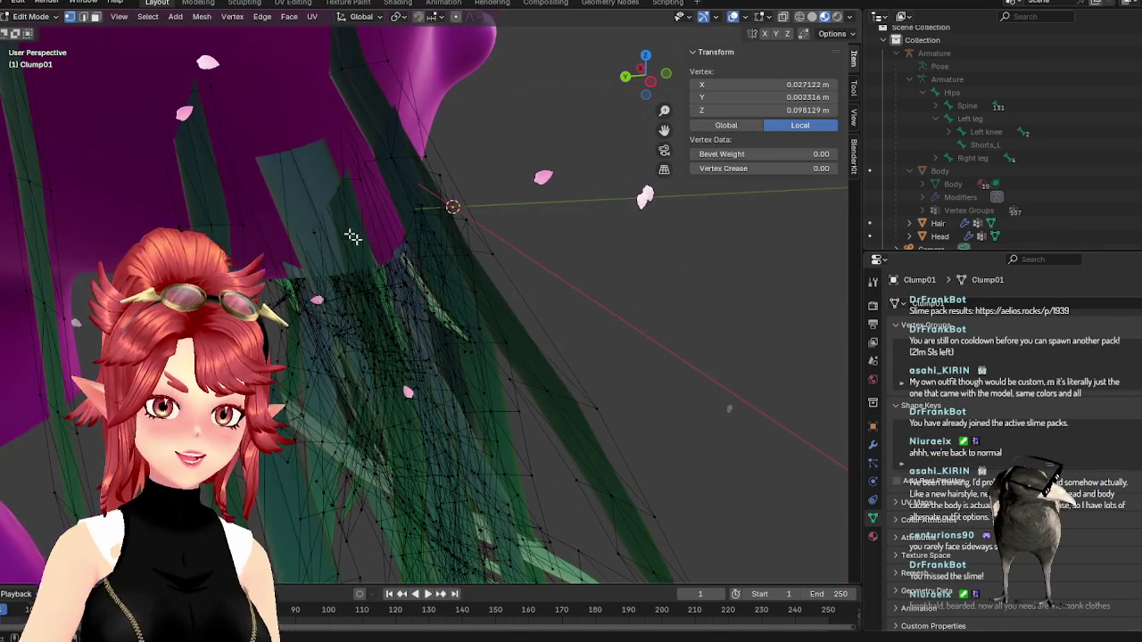
{"action": "left_click", "coordinate": [315, 199]}
{"action": "left_click", "coordinate": [350, 294]}
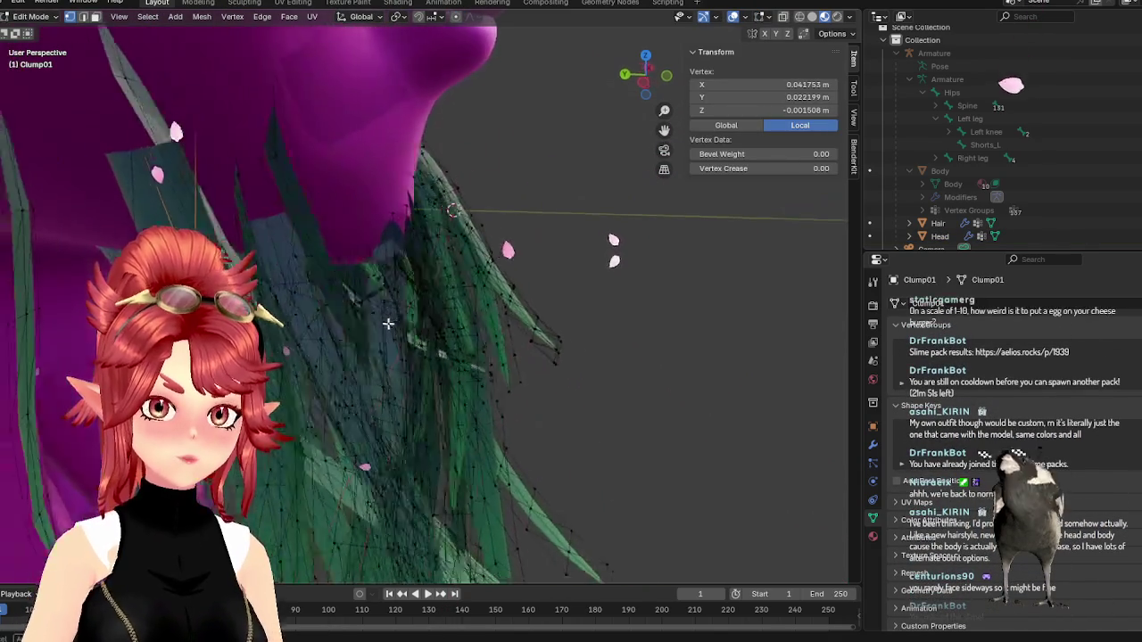
{"action": "middle_click_drag", "start_coordinate": [426, 322], "coordinate": [393, 295]}
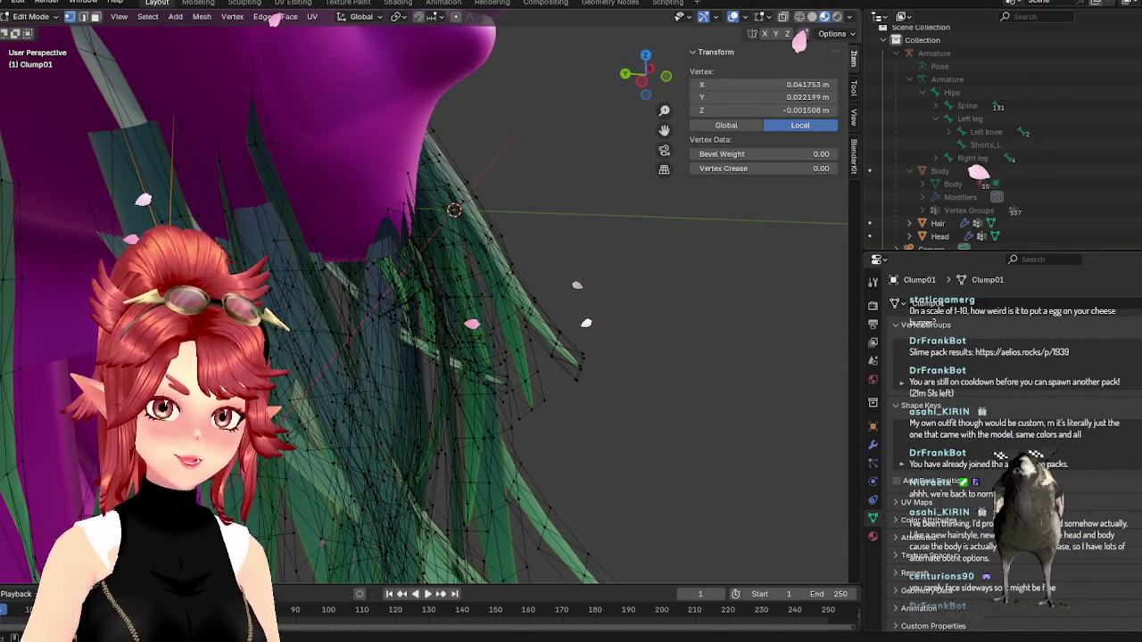
{"action": "key", "text": "l"}
{"action": "middle_click_drag", "start_coordinate": [178, 330], "coordinate": [286, 330]}
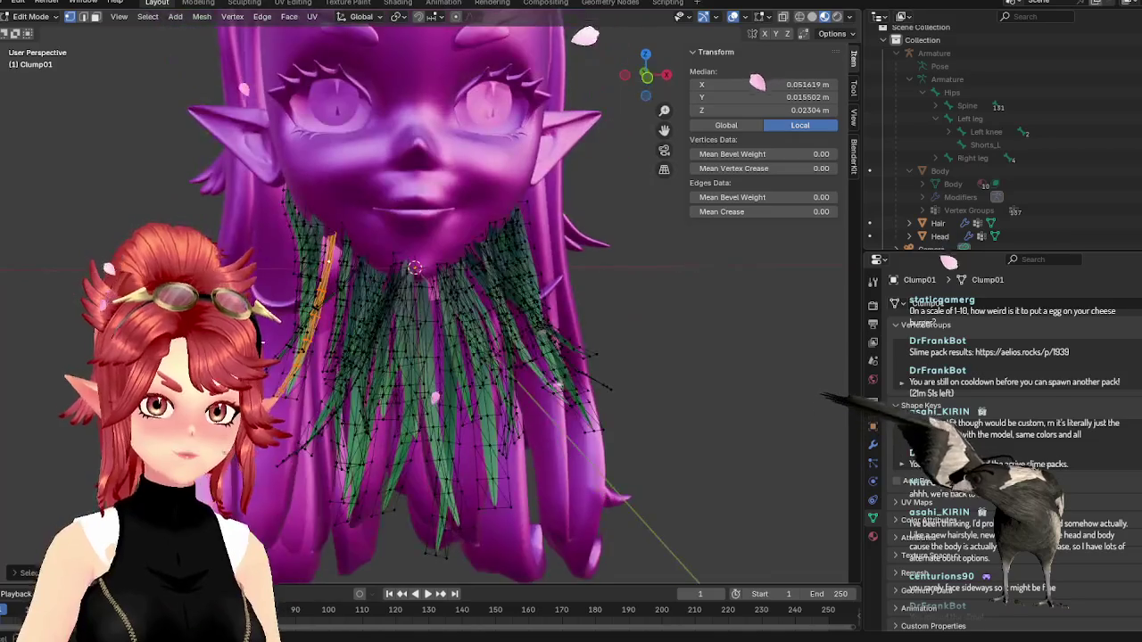
{"action": "key", "text": "KP_3"}
{"action": "key", "text": "KP_1"}
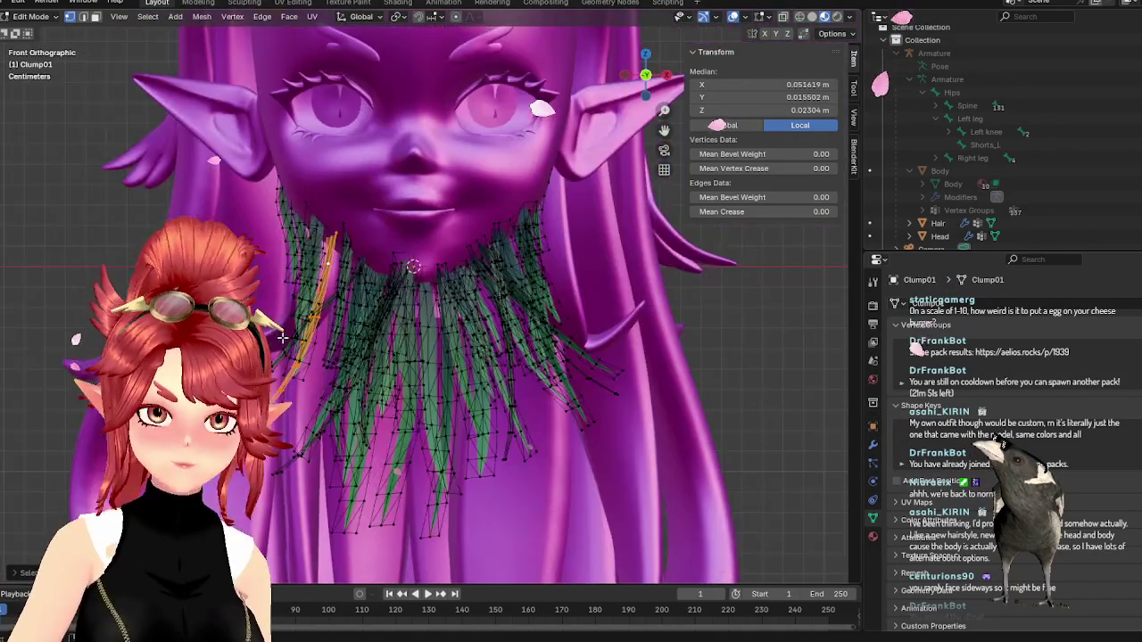
- Rotate the left strand about Z to a more upright angle and shift it down
{"action": "key", "text": "r"}
{"action": "key", "text": "z"}
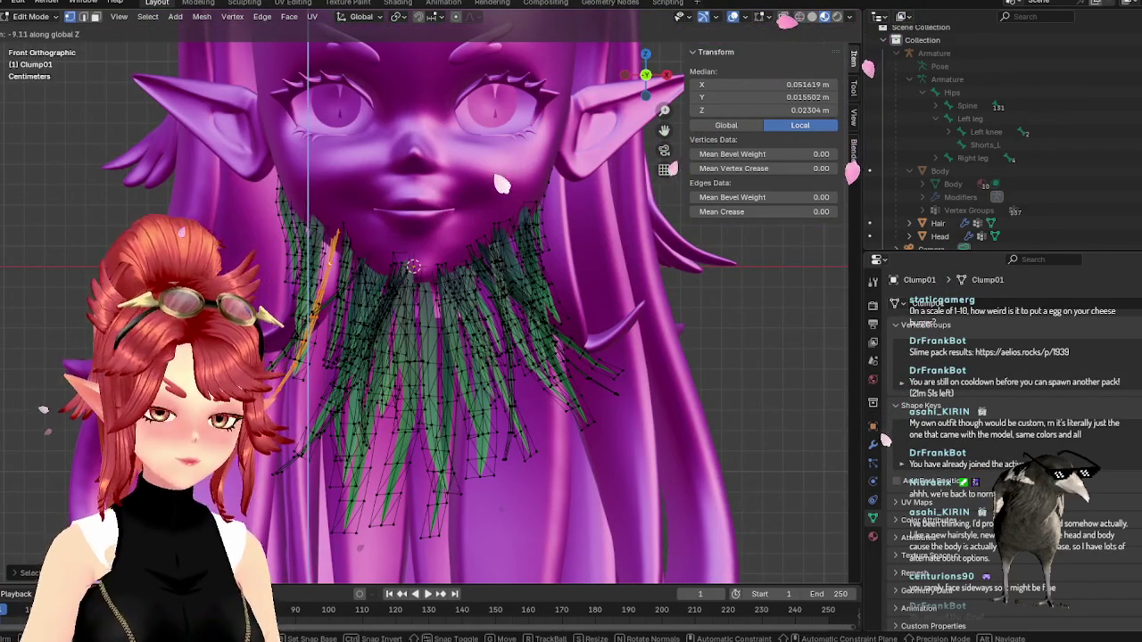
{"action": "left_click", "coordinate": [361, 382]}
{"action": "key", "text": "g"}
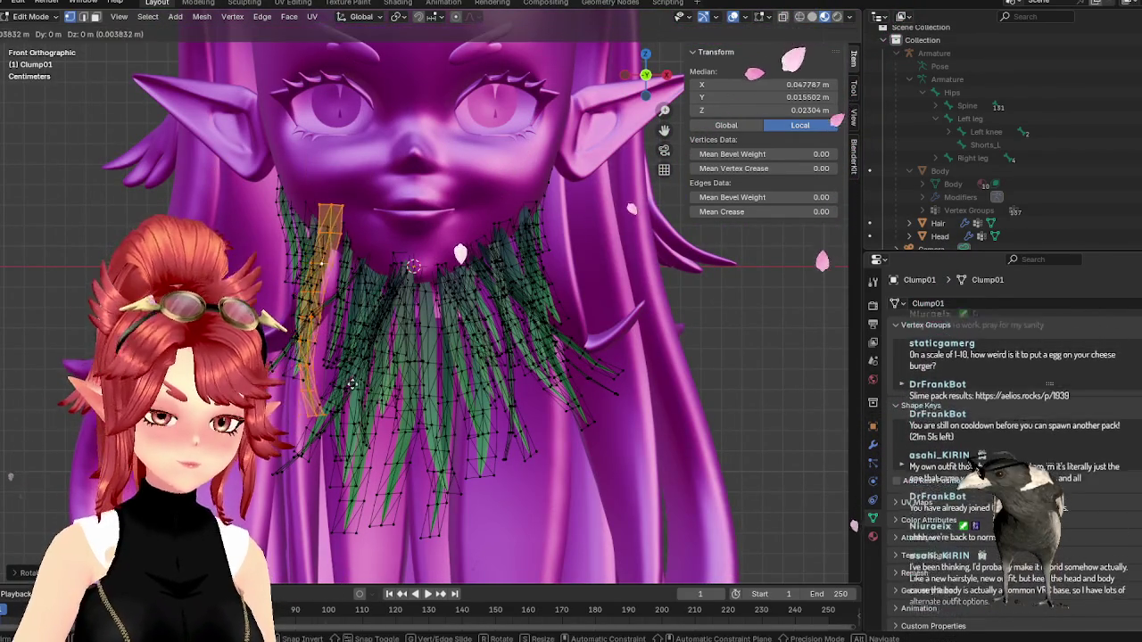
{"action": "left_click", "coordinate": [357, 383]}
{"action": "middle_click_drag", "start_coordinate": [411, 364], "coordinate": [393, 374]}
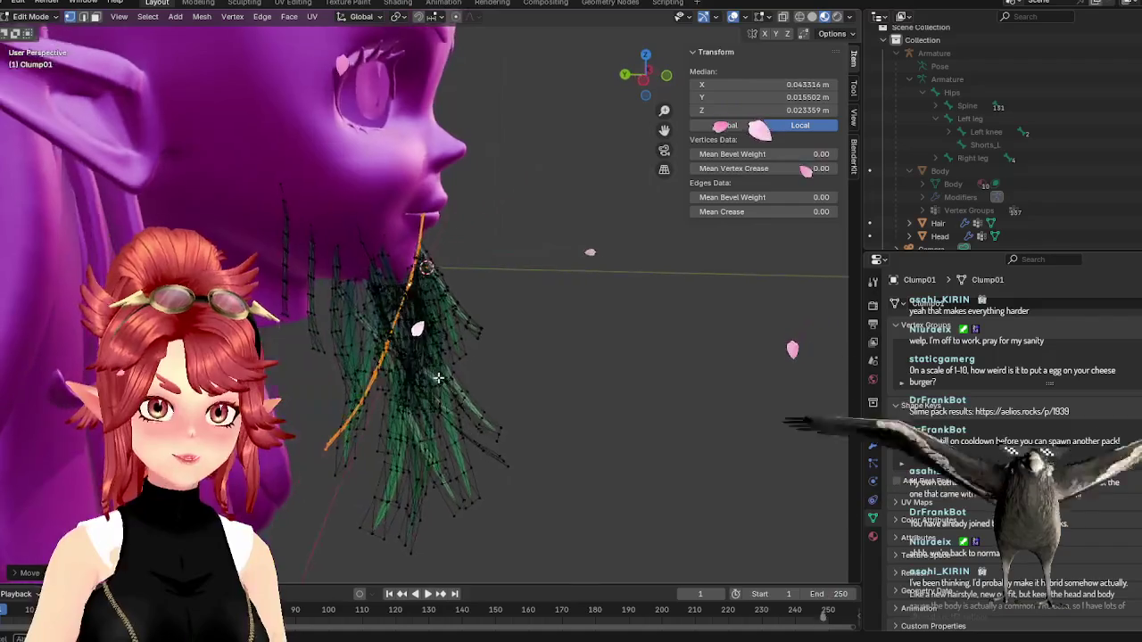
{"action": "key", "text": "g"}
{"action": "key", "text": "z"}
{"action": "key", "text": "Return"}
- Fine-tune the left strand's slant and position so it hangs along the jaw
{"action": "key", "text": "r"}
{"action": "left_click", "coordinate": [268, 281]}
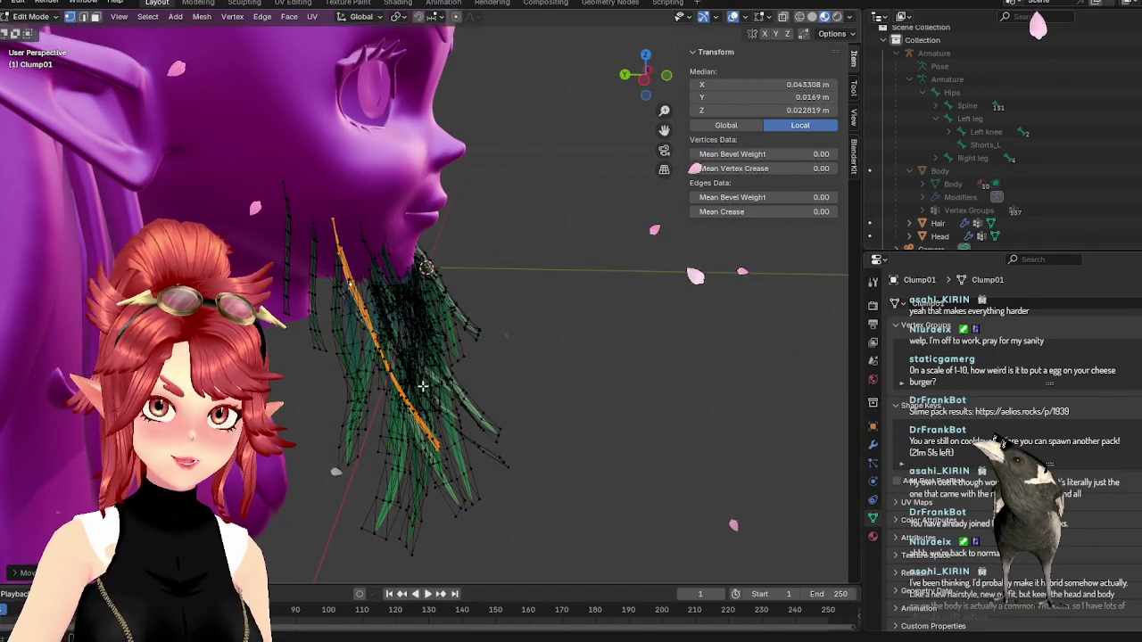
{"action": "middle_click_drag", "start_coordinate": [426, 387], "coordinate": [405, 415]}
{"action": "key", "text": "g"}
{"action": "left_click", "coordinate": [394, 428]}
{"action": "key", "text": "r"}
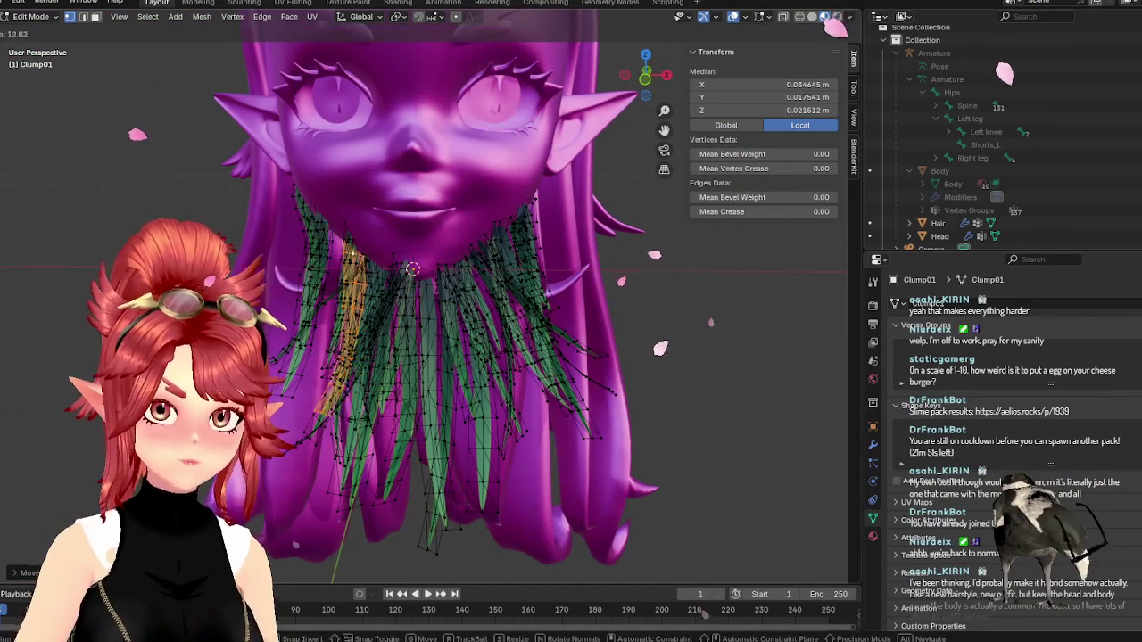
{"action": "left_click", "coordinate": [393, 419]}
{"action": "key", "text": "g"}
{"action": "left_click", "coordinate": [389, 409]}
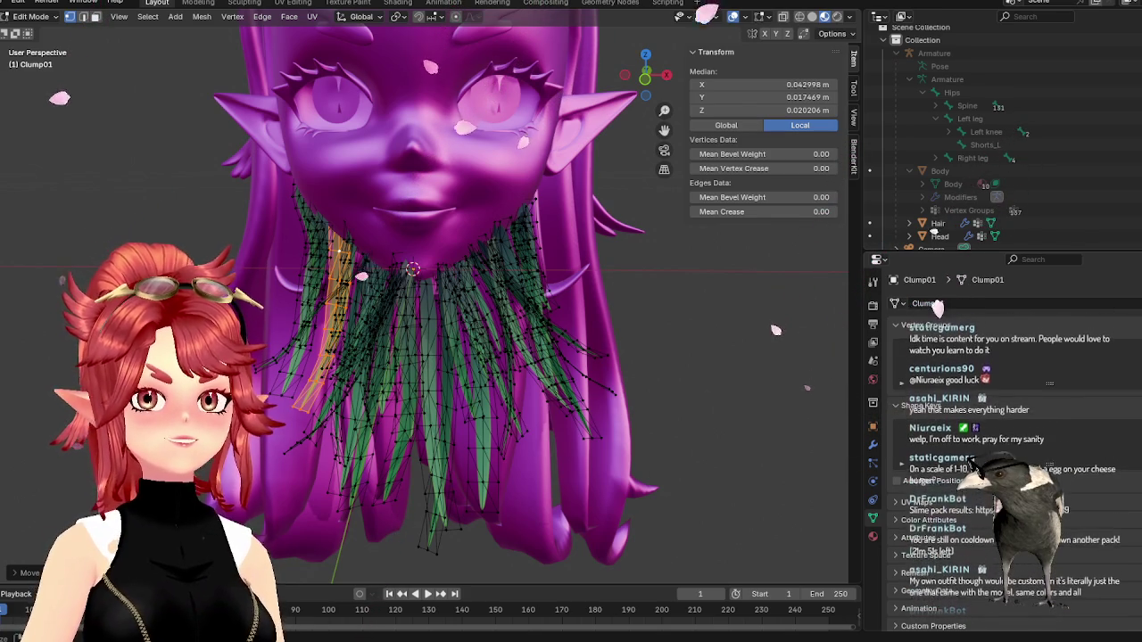
- Inspect the beard side-on up close, then bring up the bearded-man reference photo in Chrome
{"action": "key", "text": "Tab"}
{"action": "mouse_move", "coordinate": [496, 211]}
{"action": "middle_mouse_down"}
{"action": "mouse_move", "coordinate": [629, 324]}
{"action": "mouse_move", "coordinate": [549, 384]}
{"action": "mouse_move", "coordinate": [580, 370]}
{"action": "mouse_move", "coordinate": [557, 359]}
{"action": "mouse_move", "coordinate": [477, 374]}
{"action": "mouse_move", "coordinate": [420, 363]}
{"action": "mouse_move", "coordinate": [462, 393]}
{"action": "mouse_move", "coordinate": [409, 334]}
{"action": "mouse_move", "coordinate": [504, 316]}
{"action": "mouse_move", "coordinate": [365, 302]}
{"action": "mouse_move", "coordinate": [372, 265]}
{"action": "mouse_move", "coordinate": [354, 262]}
{"action": "middle_mouse_up"}
{"action": "scroll", "coordinate": [424, 363], "scroll_direction": "up", "scroll_amount": 3}
{"action": "key", "text": "Tab"}
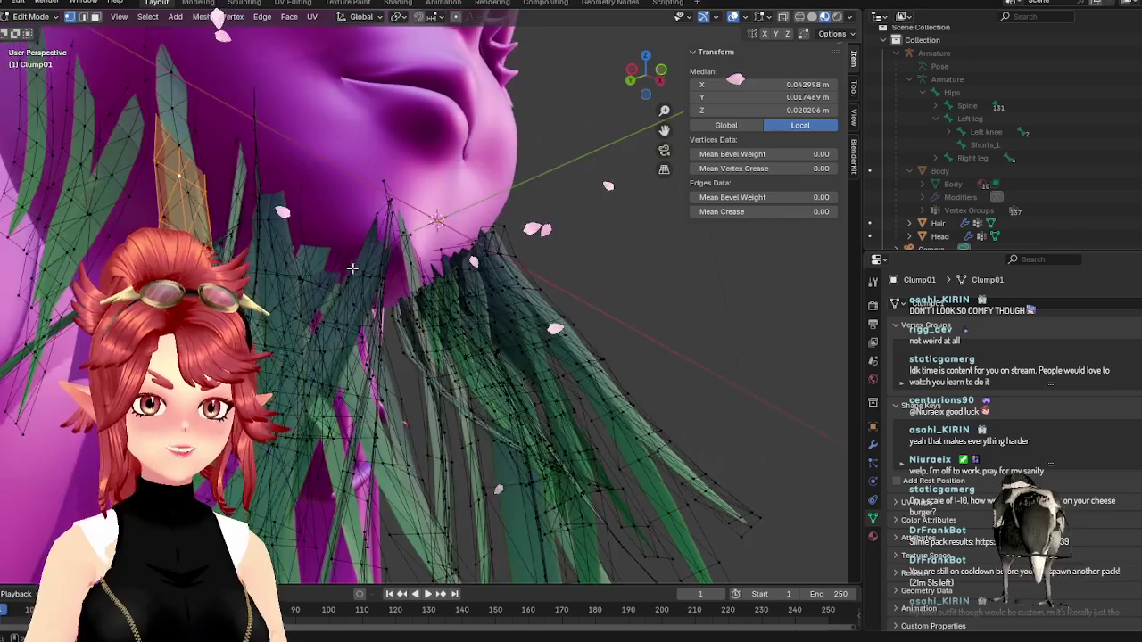
{"action": "left_click", "coordinate": [344, 266]}
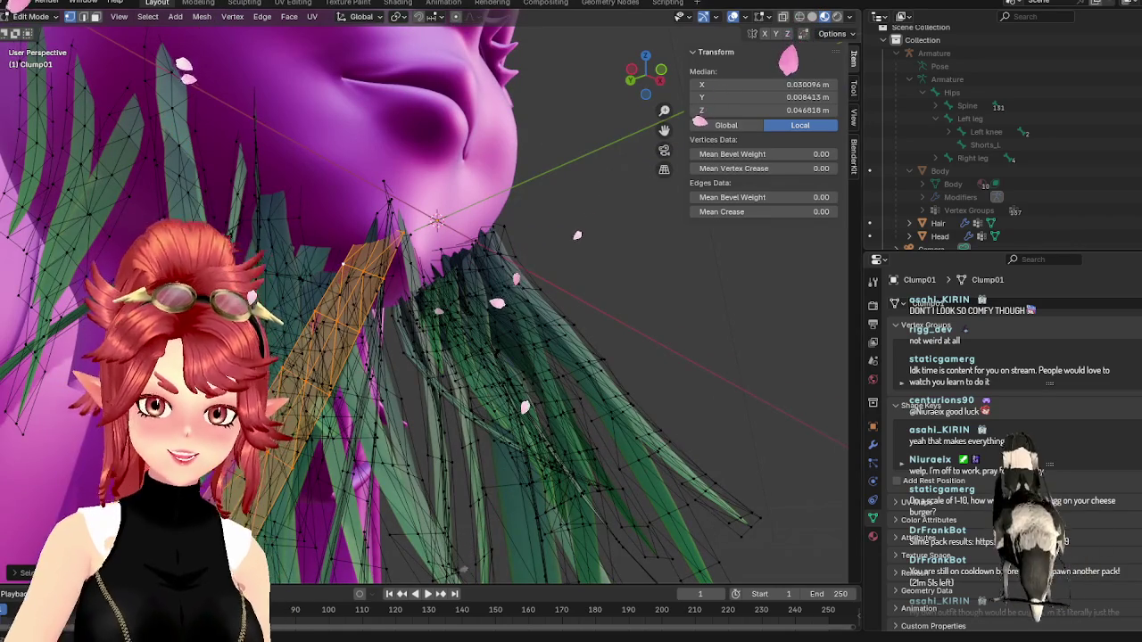
{"action": "key", "text": "alt+Tab"}
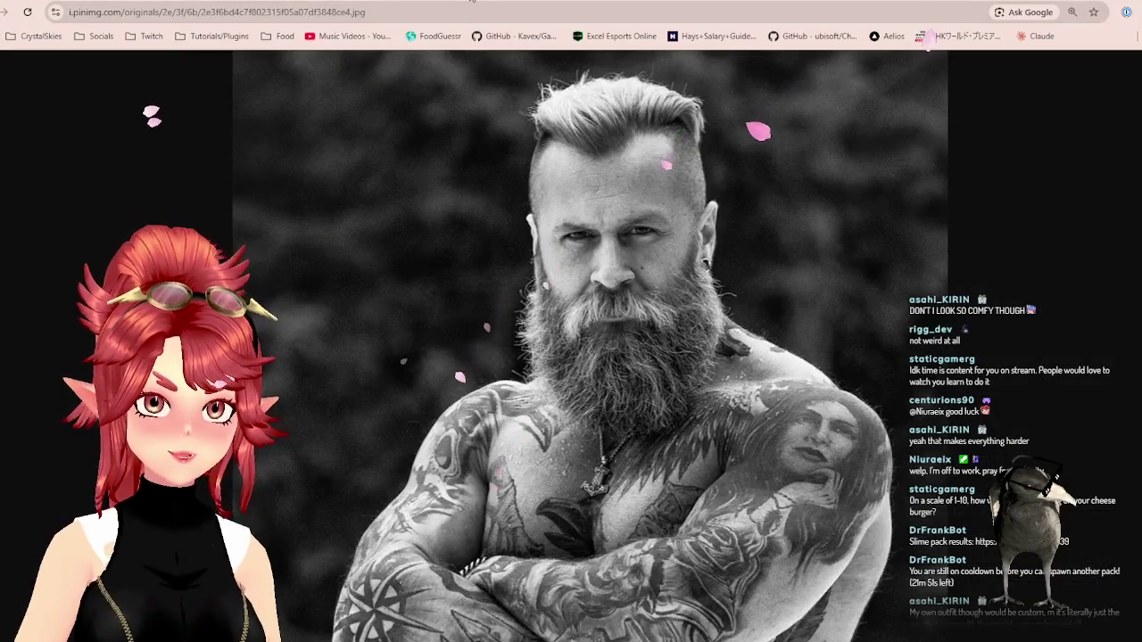
- Search Google for 'mcoz' in a new Chrome tab and scroll through the McOz burger results
{"action": "key", "text": "ctrl+t"}
{"action": "type", "text": "mcoz"}
{"action": "key", "text": "Return"}
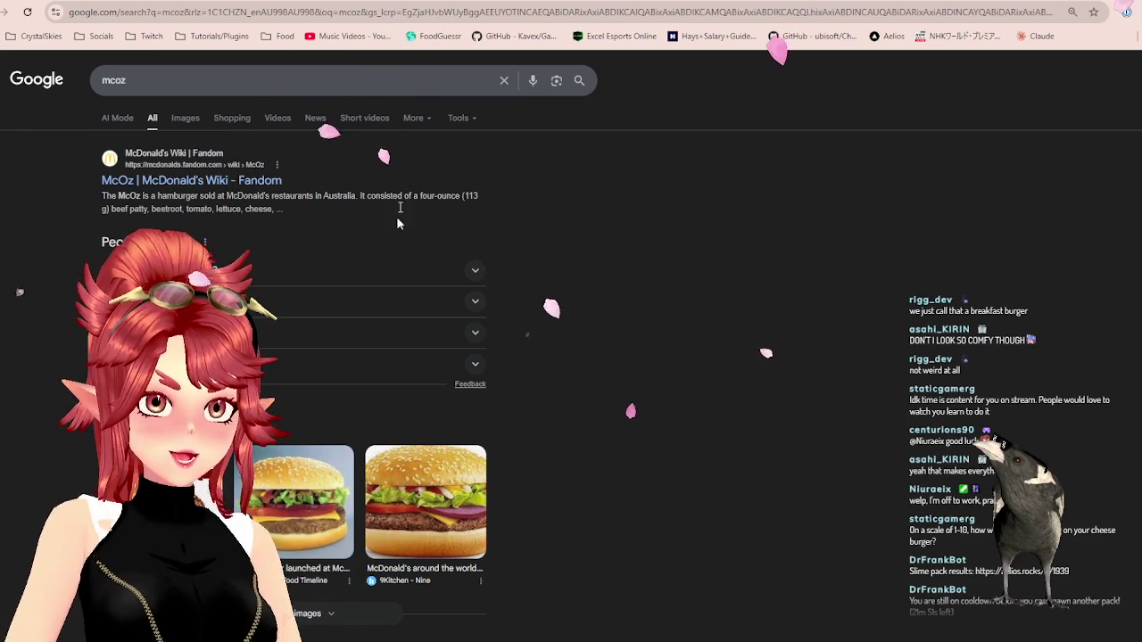
{"action": "scroll", "coordinate": [640, 352], "scroll_direction": "down", "scroll_amount": 3}
{"action": "scroll", "coordinate": [624, 357], "scroll_direction": "down", "scroll_amount": 2}
{"action": "scroll", "coordinate": [625, 362], "scroll_direction": "up", "scroll_amount": 2}
{"action": "scroll", "coordinate": [603, 355], "scroll_direction": "up", "scroll_amount": 3}
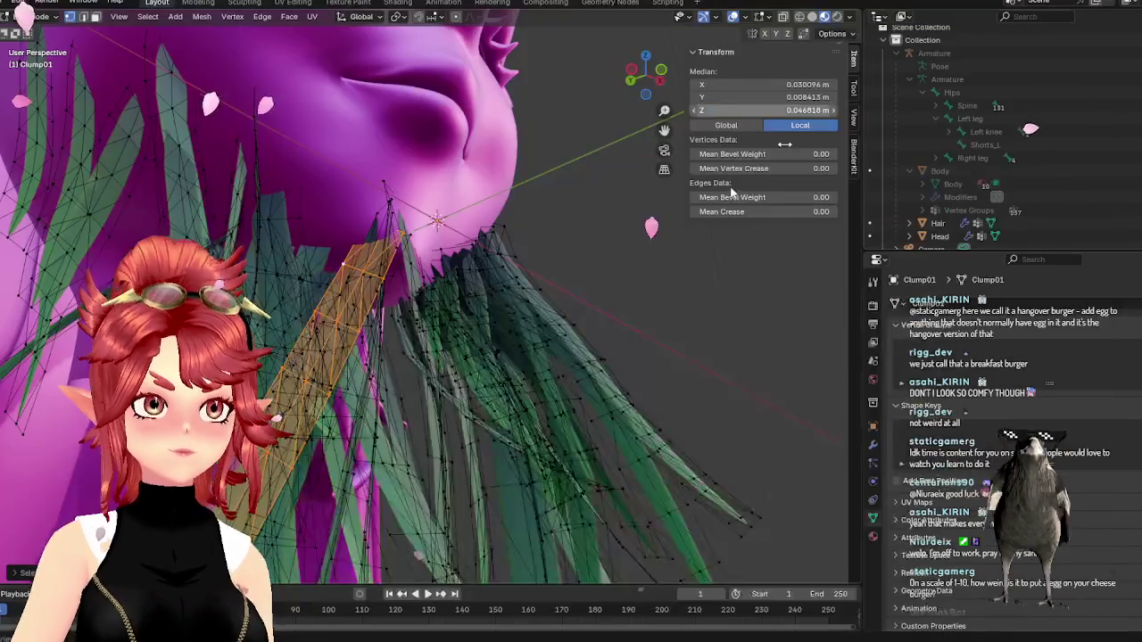
- Shift the selected strand vertically along Z, then check the beard from the front and side views
{"action": "middle_click_drag", "start_coordinate": [540, 217], "coordinate": [458, 299]}
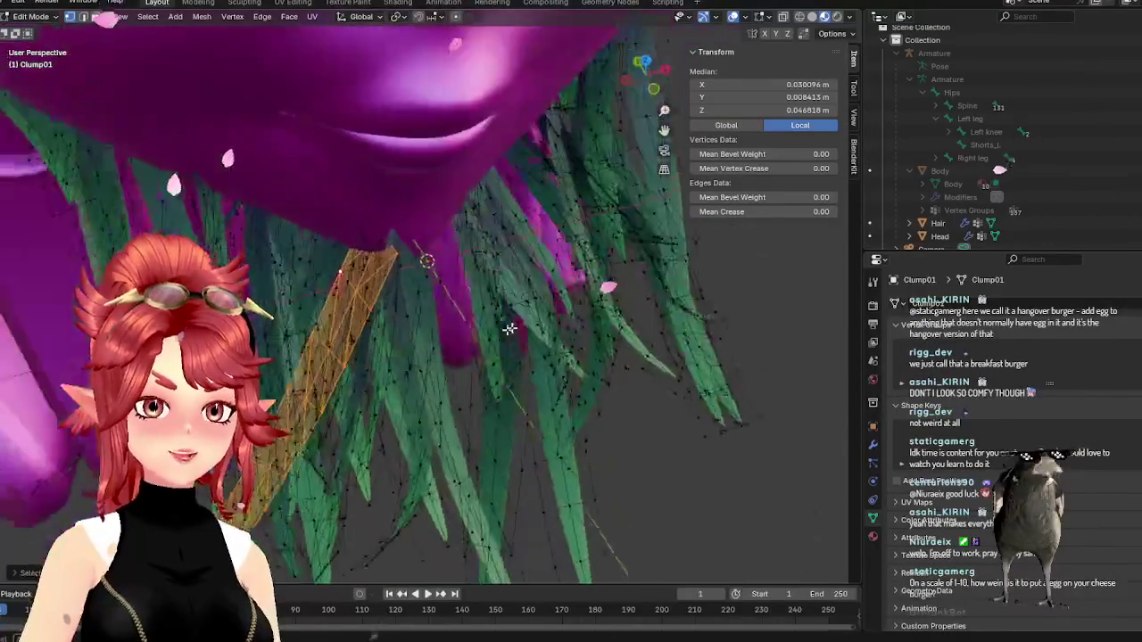
{"action": "key", "text": "KP_1"}
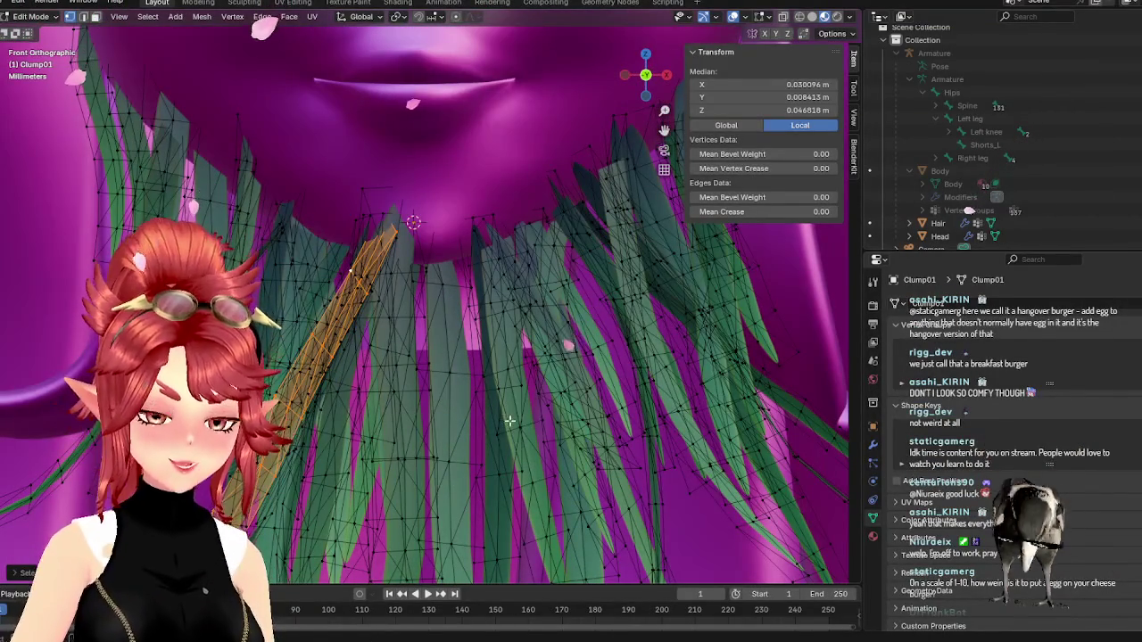
{"action": "key", "text": "g"}
{"action": "key", "text": "z"}
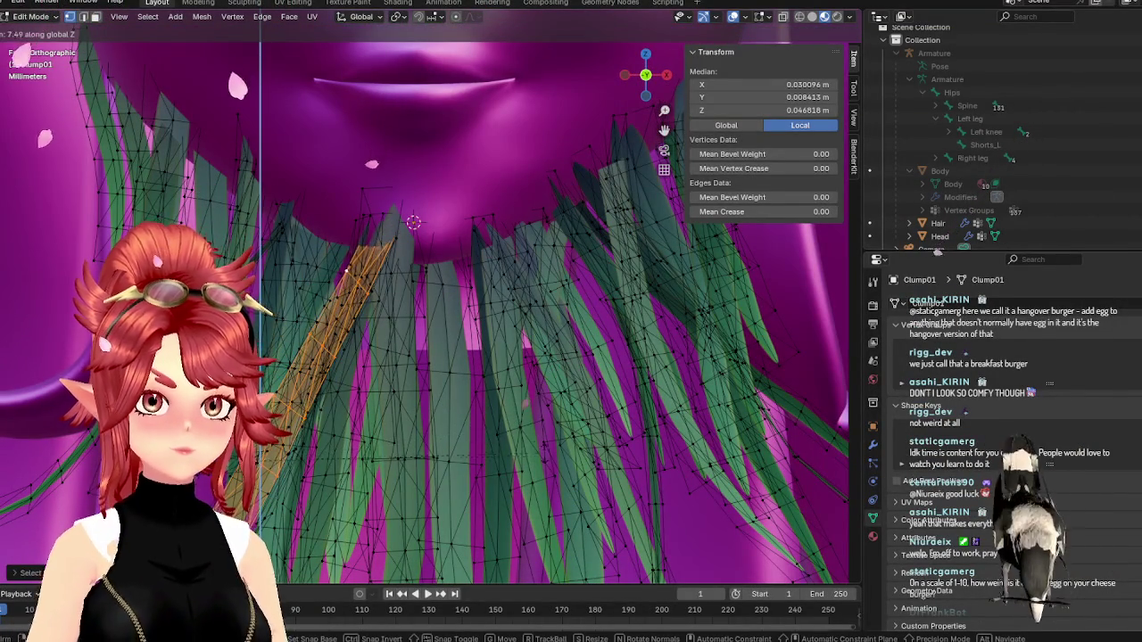
{"action": "left_click", "coordinate": [667, 477]}
{"action": "mouse_move", "coordinate": [667, 477]}
{"action": "middle_mouse_down"}
{"action": "mouse_move", "coordinate": [560, 417]}
{"action": "mouse_move", "coordinate": [431, 461]}
{"action": "mouse_move", "coordinate": [400, 373]}
{"action": "middle_mouse_up"}
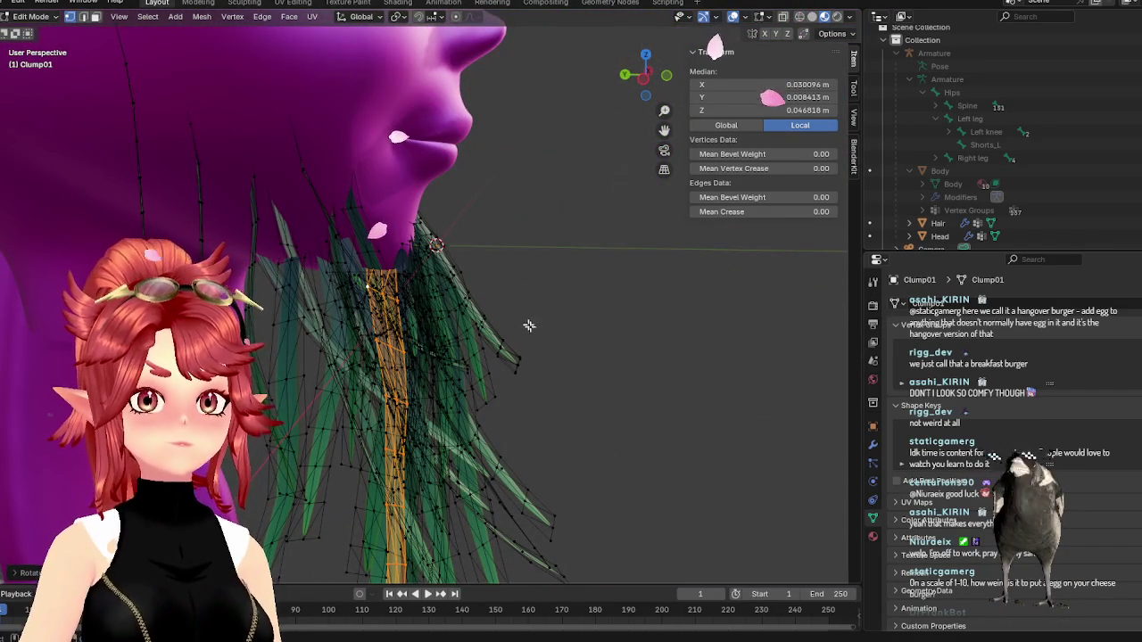
{"action": "mouse_move", "coordinate": [614, 348]}
{"action": "middle_mouse_down"}
{"action": "mouse_move", "coordinate": [471, 371]}
{"action": "mouse_move", "coordinate": [469, 313]}
{"action": "mouse_move", "coordinate": [479, 324]}
{"action": "mouse_move", "coordinate": [566, 303]}
{"action": "mouse_move", "coordinate": [525, 295]}
{"action": "middle_mouse_up"}
{"action": "key", "text": "KP_3"}
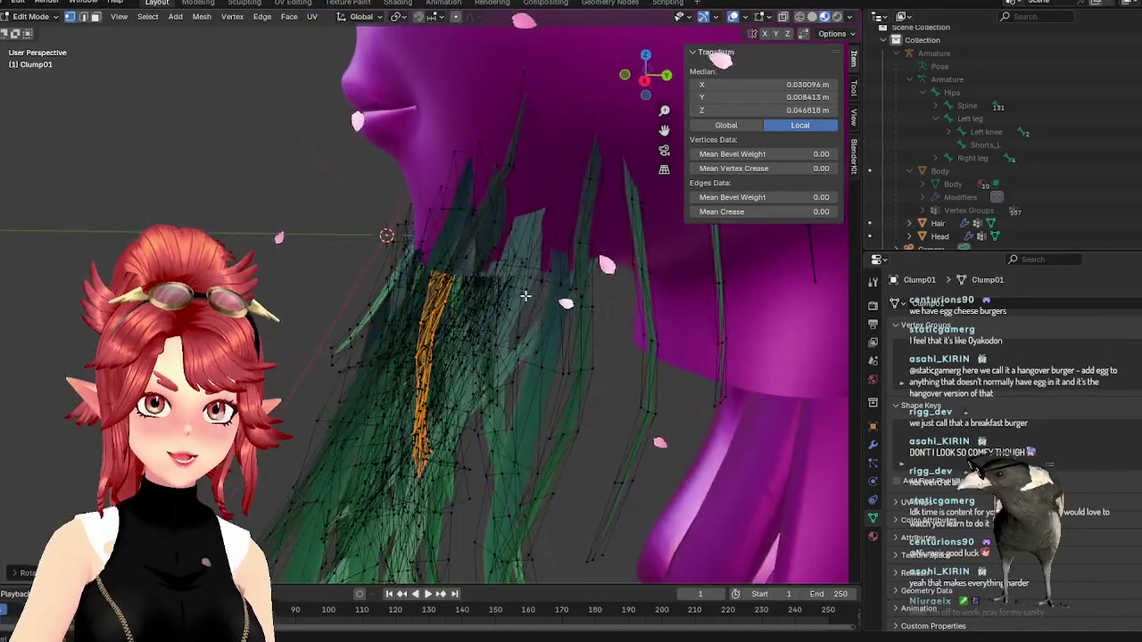
{"action": "middle_click_drag", "start_coordinate": [547, 375], "coordinate": [660, 401]}
- Select a whole right-side hair card and rotate it about Z so it stands more upright
{"action": "left_click", "coordinate": [597, 383]}
{"action": "key", "text": "ctrl+l"}
{"action": "key", "text": "KP_1"}
{"action": "key", "text": "r"}
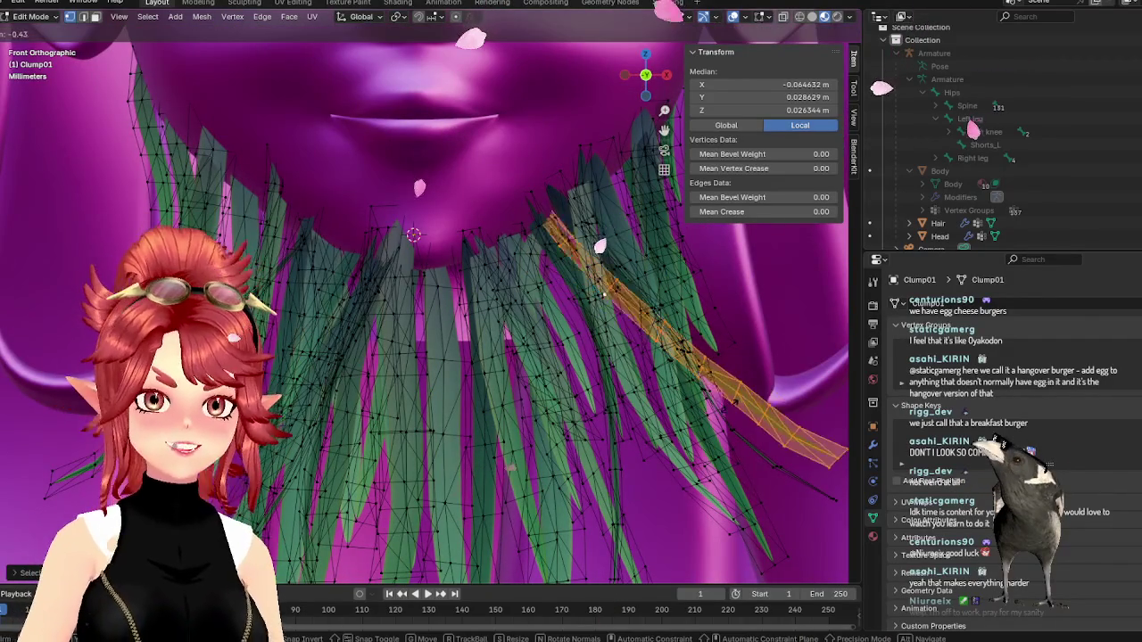
{"action": "key", "text": "z"}
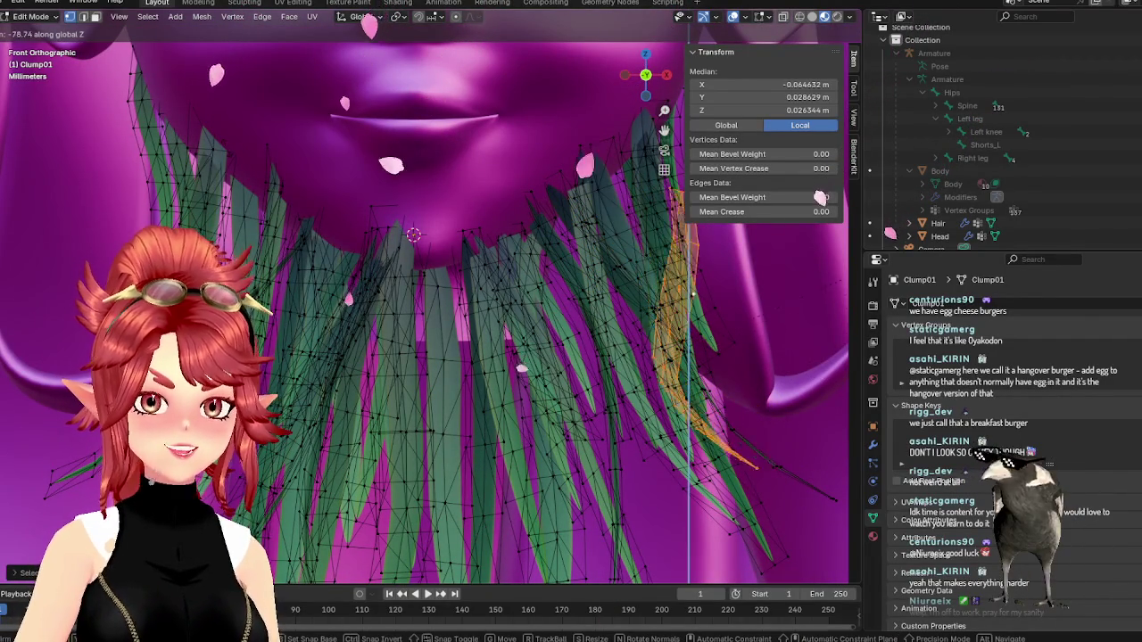
{"action": "key", "text": "Return"}
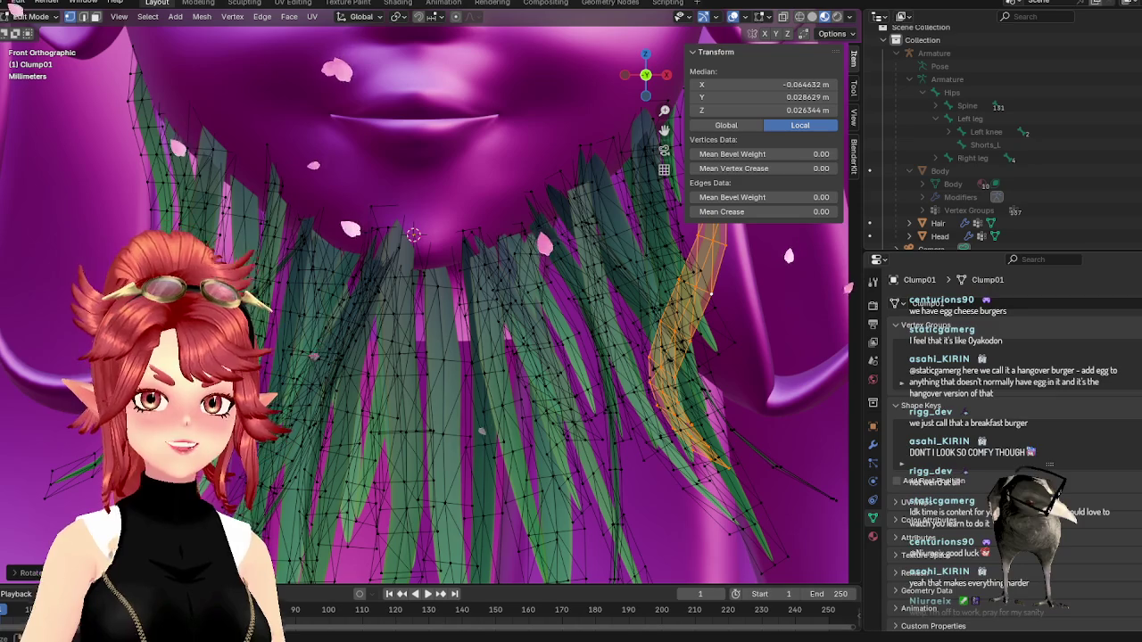
- Move the upright hair card down and right so it hangs closer along the jaw
{"action": "key", "text": "g"}
{"action": "left_click", "coordinate": [643, 437]}
{"action": "mouse_move", "coordinate": [643, 437]}
{"action": "middle_mouse_down"}
{"action": "mouse_move", "coordinate": [521, 509]}
{"action": "mouse_move", "coordinate": [680, 467]}
{"action": "mouse_move", "coordinate": [424, 432]}
{"action": "middle_mouse_up"}
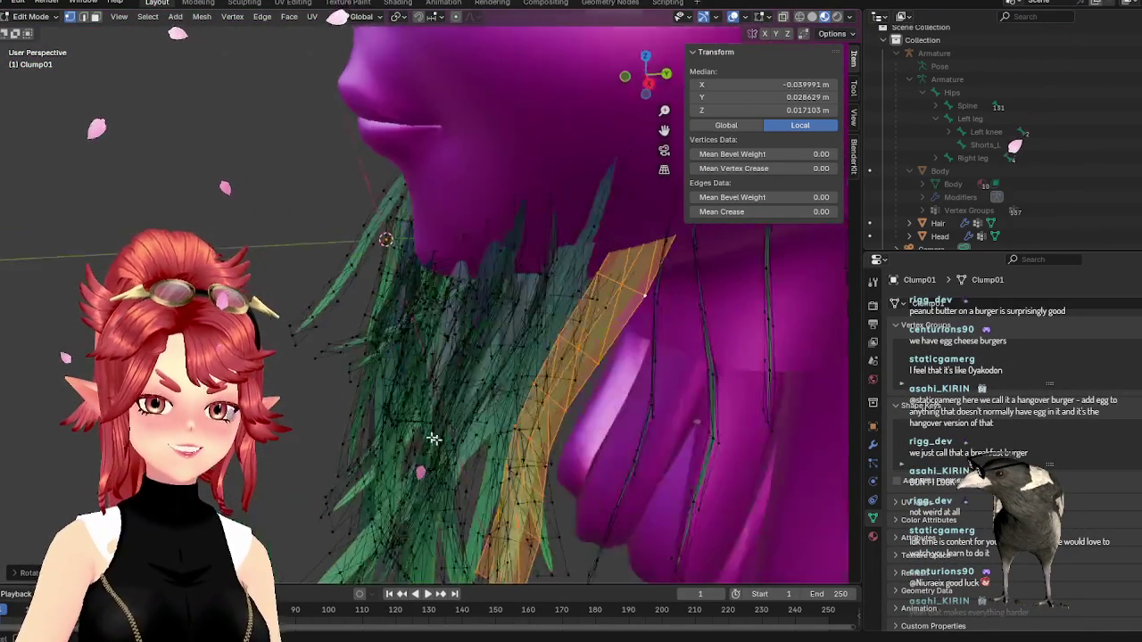
{"action": "key", "text": "KP_1"}
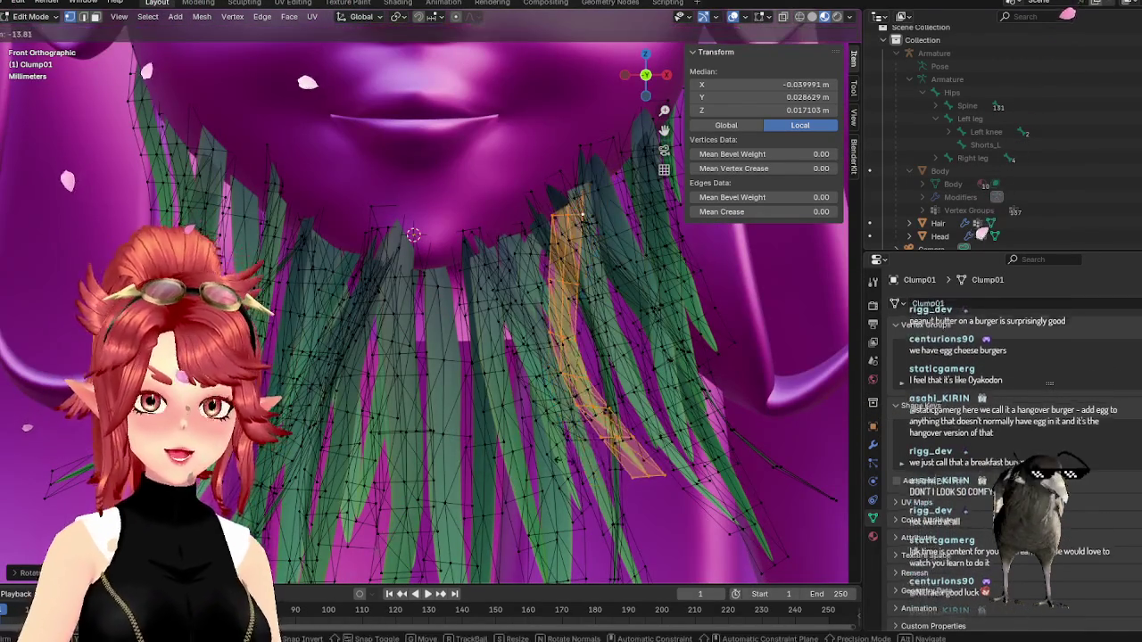
{"action": "key", "text": "g"}
{"action": "left_click", "coordinate": [554, 455]}
- Orbit around the chin and return to the front view to check the lowered hair card
{"action": "mouse_move", "coordinate": [553, 455]}
{"action": "middle_mouse_down"}
{"action": "mouse_move", "coordinate": [408, 476]}
{"action": "mouse_move", "coordinate": [597, 419]}
{"action": "middle_mouse_up"}
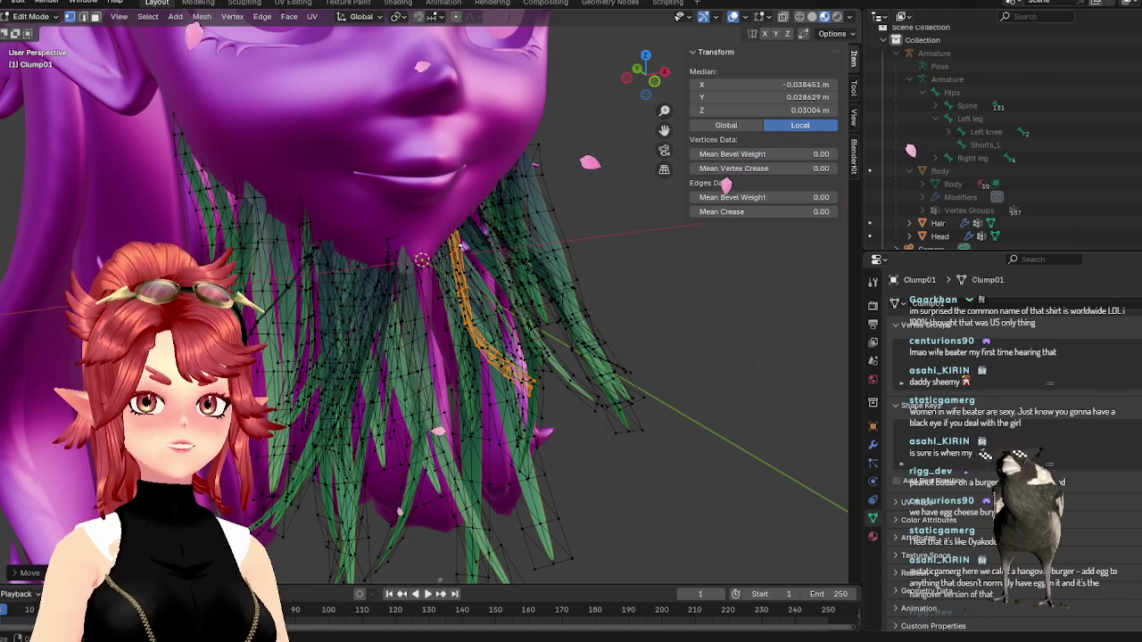
{"action": "key", "text": "KP_1"}
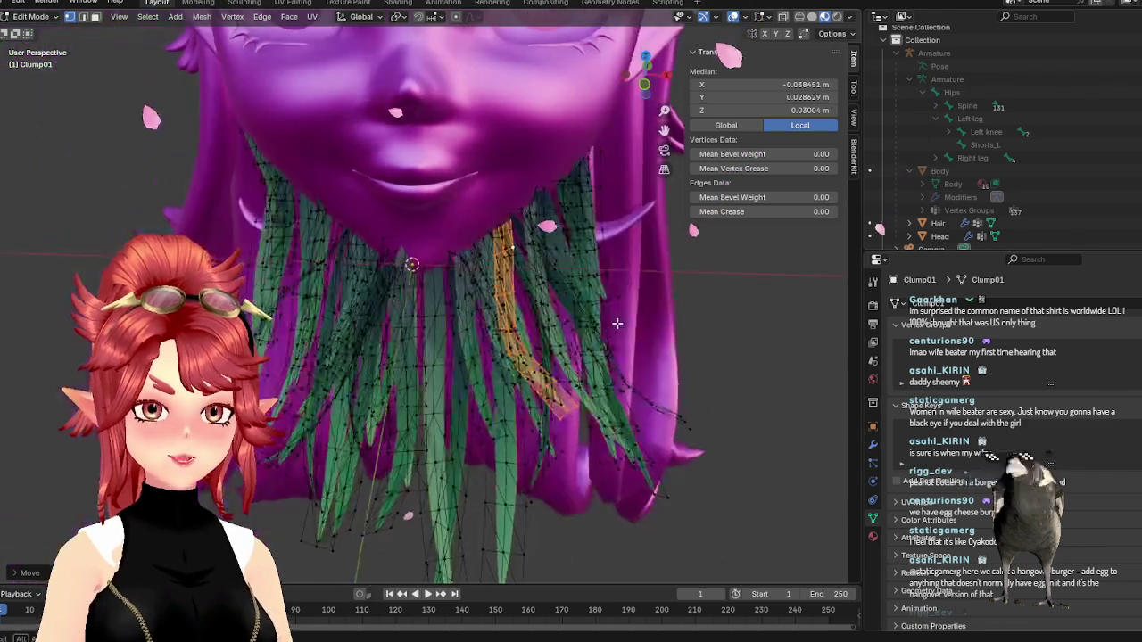
- Select a hair card on the left side of the beard and tilt it to a new angle
{"action": "scroll", "coordinate": [619, 307], "scroll_direction": "up", "scroll_amount": 2}
{"action": "scroll", "coordinate": [460, 304], "scroll_direction": "up", "scroll_amount": 1}
{"action": "mouse_move", "coordinate": [460, 304]}
{"action": "middle_mouse_down"}
{"action": "mouse_move", "coordinate": [627, 303]}
{"action": "mouse_move", "coordinate": [606, 295]}
{"action": "mouse_move", "coordinate": [379, 324]}
{"action": "mouse_move", "coordinate": [579, 303]}
{"action": "middle_mouse_up"}
{"action": "left_click", "coordinate": [426, 253]}
{"action": "key", "text": "ctrl+z"}
{"action": "key", "text": "KP_1"}
{"action": "key", "text": "g"}
{"action": "key", "text": "z"}
{"action": "key", "text": "r"}
{"action": "left_click", "coordinate": [438, 283]}
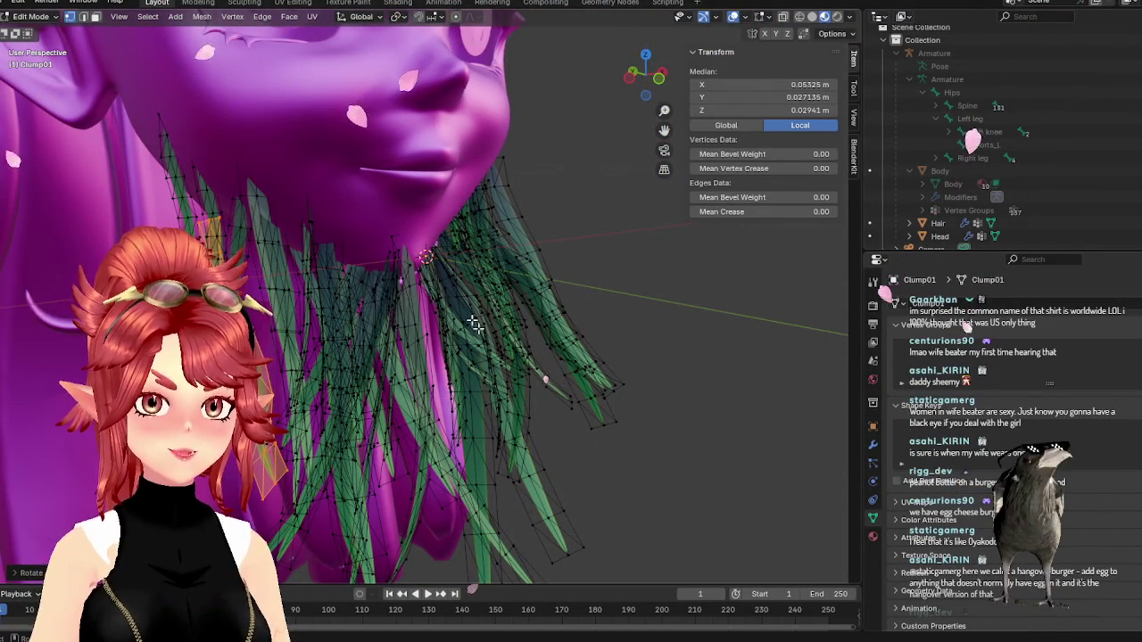
- Move that hair card further left, rotate it again, and return to Object Mode
{"action": "key", "text": "KP_3"}
{"action": "key", "text": "KP_1"}
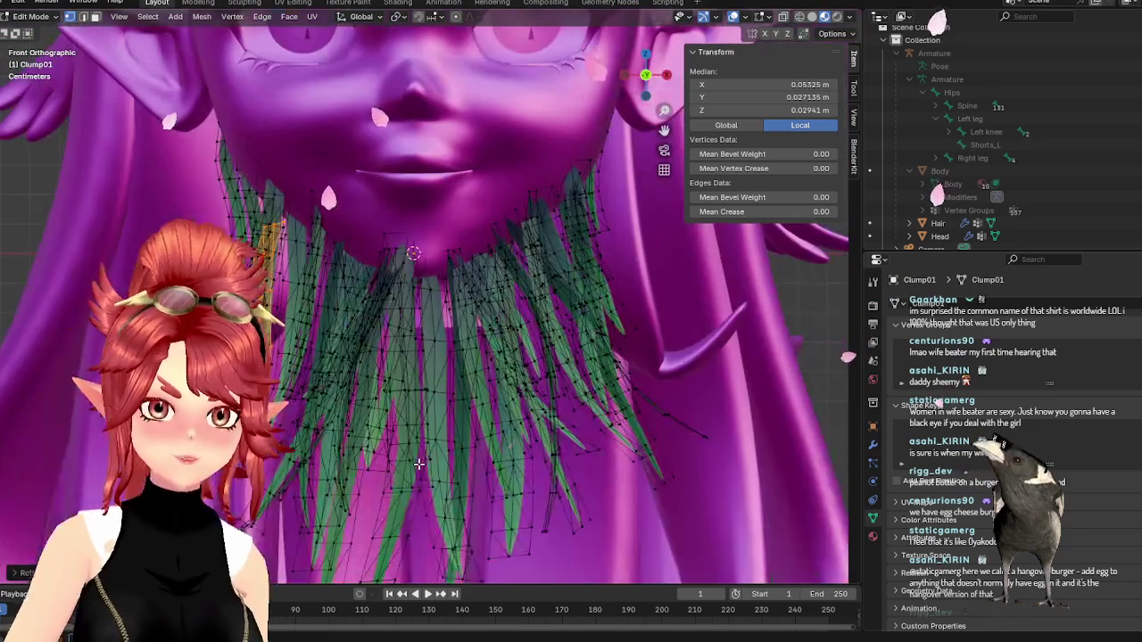
{"action": "key", "text": "g"}
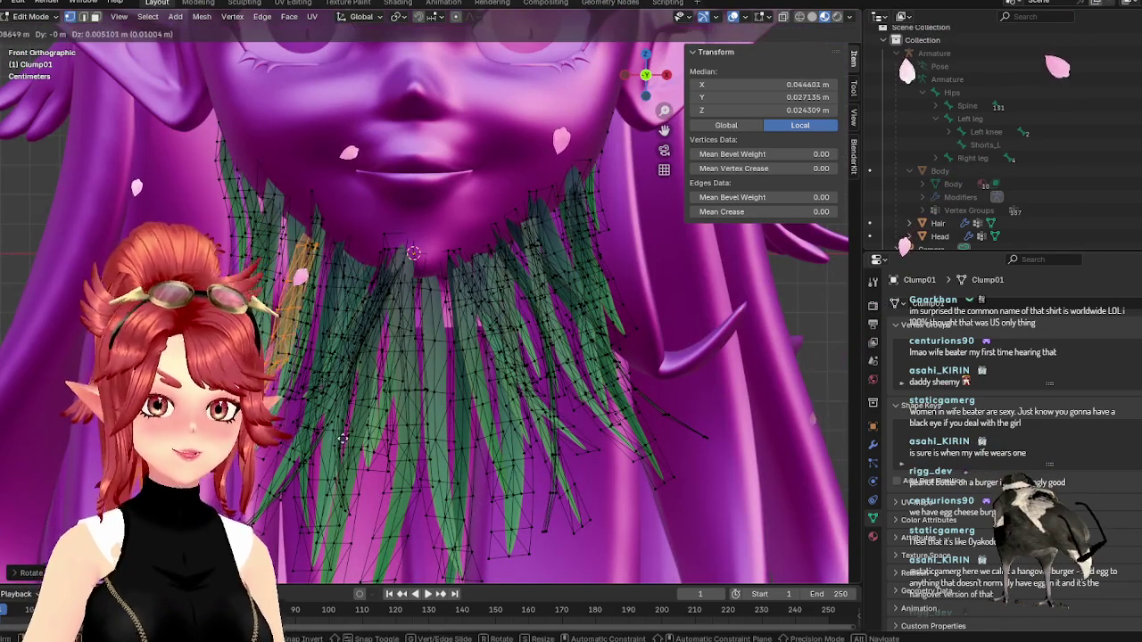
{"action": "left_click", "coordinate": [297, 434]}
{"action": "key", "text": "KP_5"}
{"action": "mouse_move", "coordinate": [297, 435]}
{"action": "middle_mouse_down"}
{"action": "mouse_move", "coordinate": [535, 460]}
{"action": "mouse_move", "coordinate": [373, 475]}
{"action": "middle_mouse_up"}
{"action": "key", "text": "r"}
{"action": "key", "text": "Tab"}
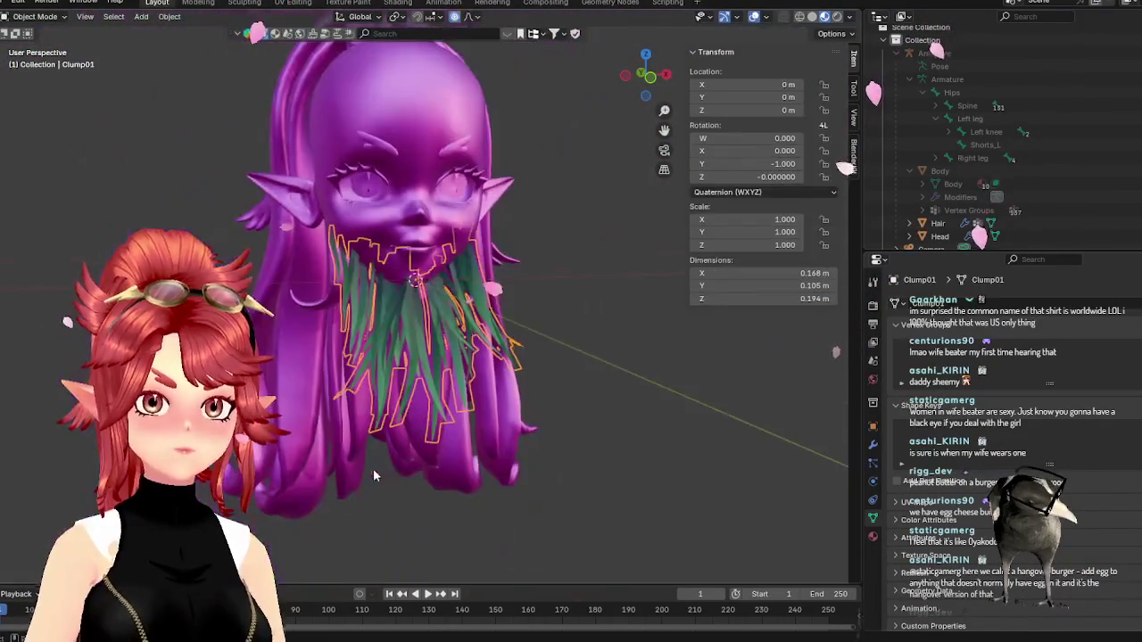
- Inspect the whole beard from the front and side, zooming in on the head
{"action": "key", "text": "KP_1"}
{"action": "scroll", "coordinate": [553, 483], "scroll_direction": "up", "scroll_amount": 3}
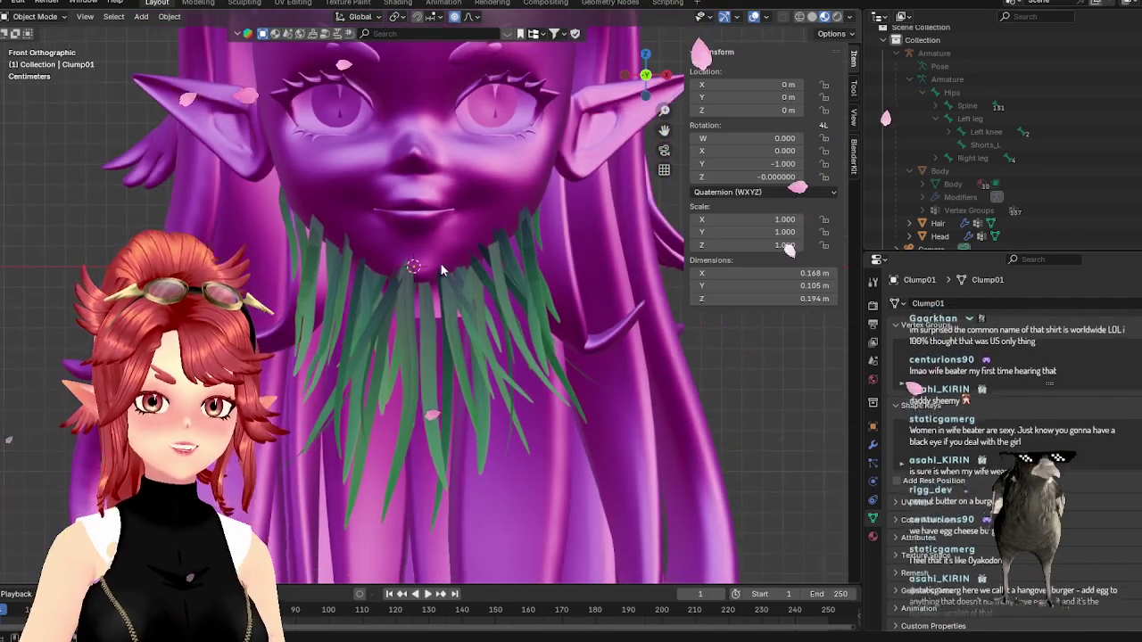
{"action": "mouse_move", "coordinate": [525, 264]}
{"action": "middle_mouse_down"}
{"action": "mouse_move", "coordinate": [539, 305]}
{"action": "mouse_move", "coordinate": [373, 205]}
{"action": "middle_mouse_up"}
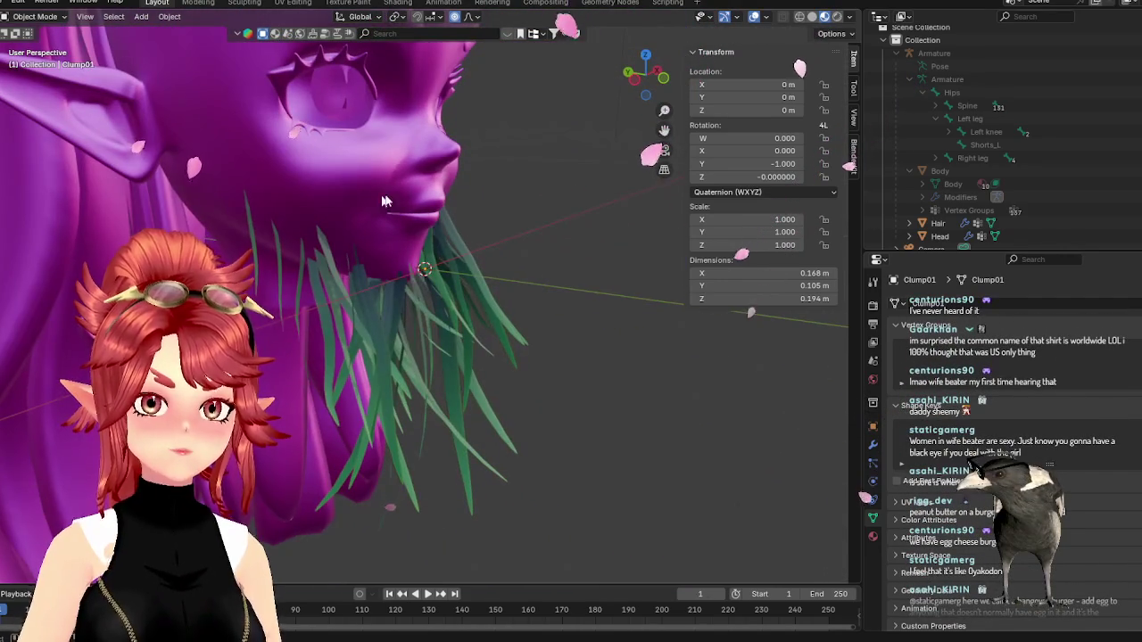
{"action": "middle_click_drag", "start_coordinate": [457, 190], "coordinate": [455, 248]}
{"action": "key", "text": "KP_1"}
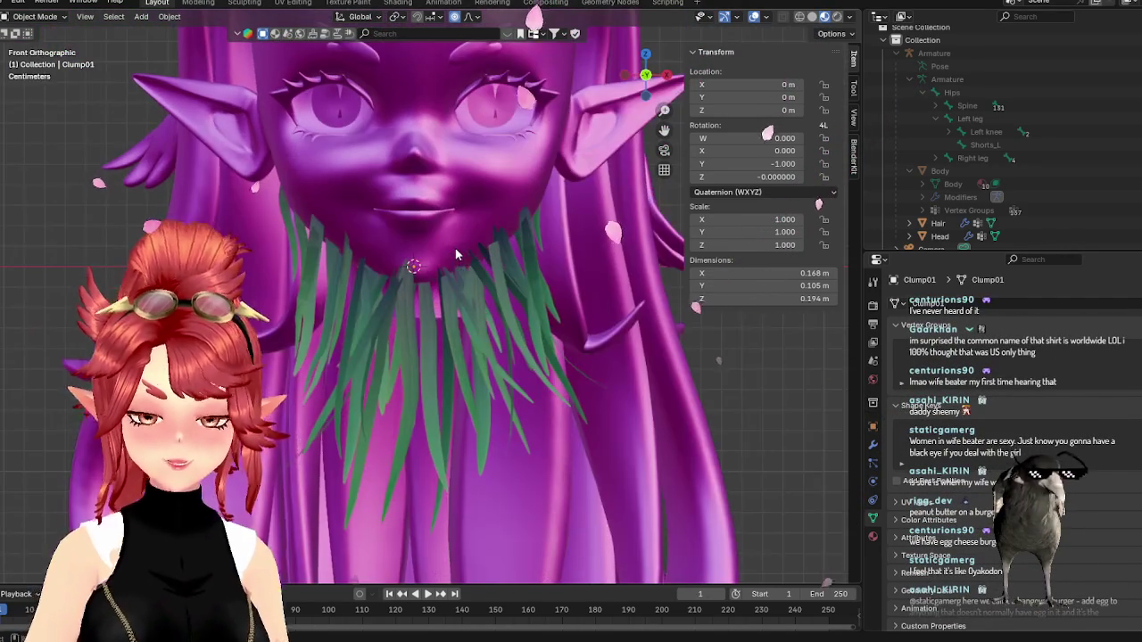
{"action": "scroll", "coordinate": [487, 283], "scroll_direction": "down", "scroll_amount": 2}
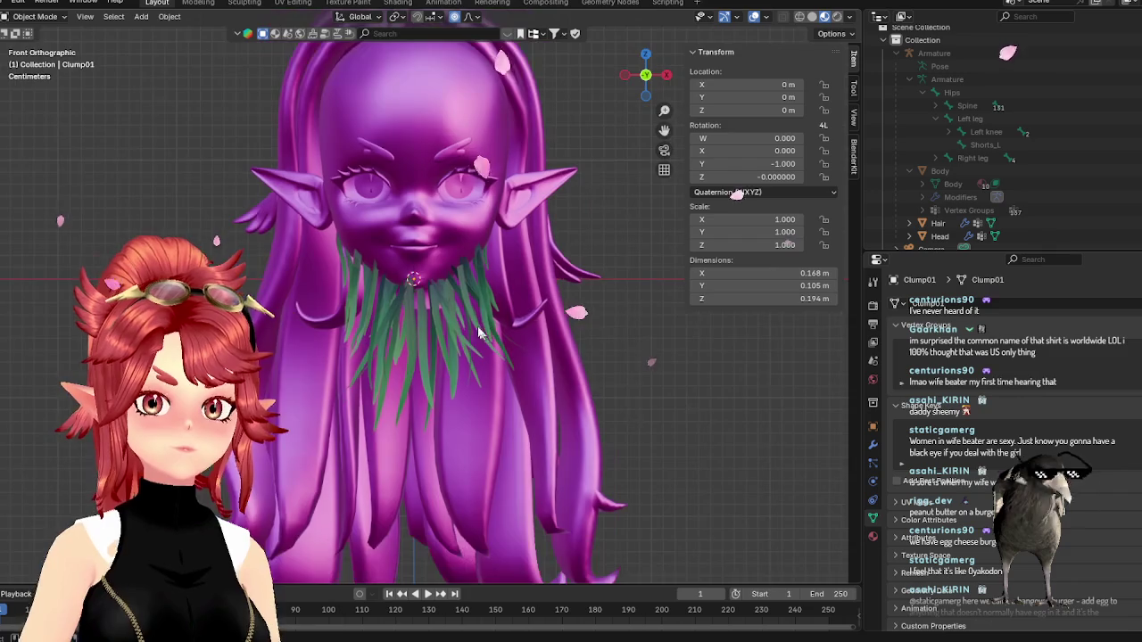
{"action": "scroll", "coordinate": [508, 304], "scroll_direction": "up", "scroll_amount": 3}
{"action": "scroll", "coordinate": [531, 327], "scroll_direction": "up", "scroll_amount": 2}
- Re-enter Edit Mode on Clump01 and pick a vertex on a hair card
{"action": "key", "text": "Tab"}
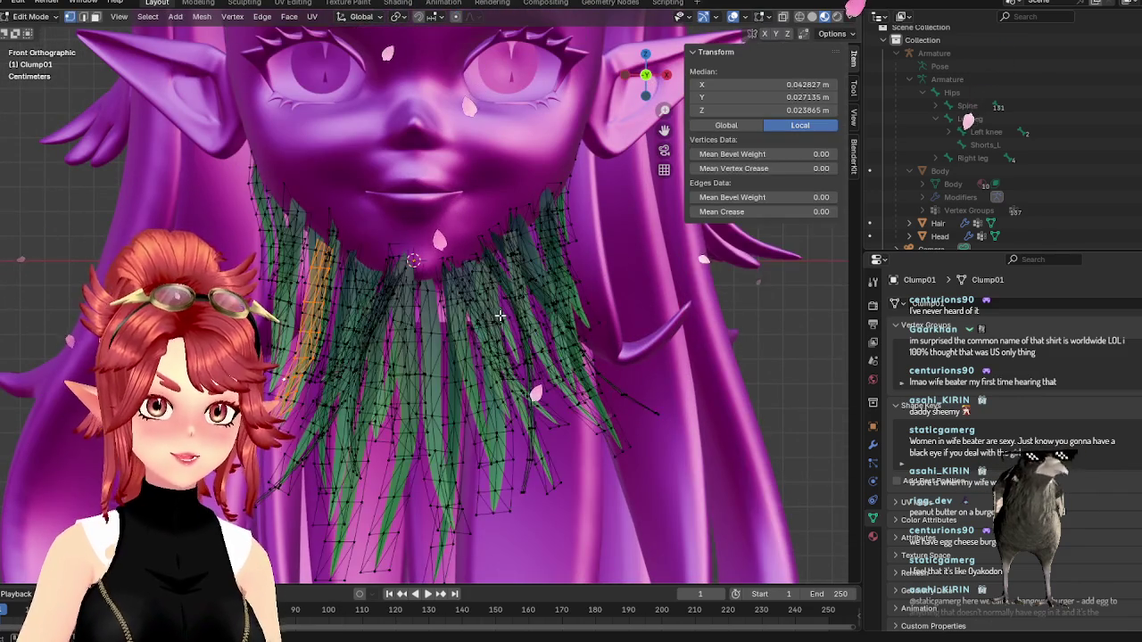
{"action": "mouse_move", "coordinate": [364, 255]}
{"action": "middle_mouse_down"}
{"action": "mouse_move", "coordinate": [353, 254]}
{"action": "mouse_move", "coordinate": [360, 243]}
{"action": "mouse_move", "coordinate": [234, 238]}
{"action": "middle_mouse_up"}
{"action": "left_click", "coordinate": [221, 210]}
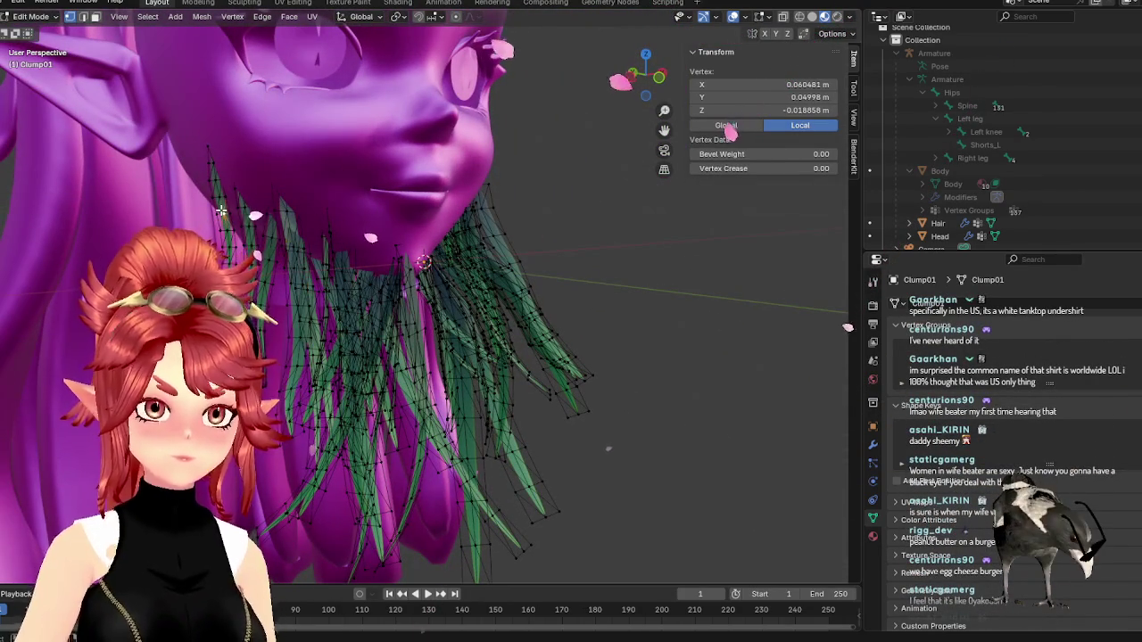
- Move a strand from near the chin up until it sits over the upper lip
{"action": "left_click", "coordinate": [439, 216]}
{"action": "key", "text": "g"}
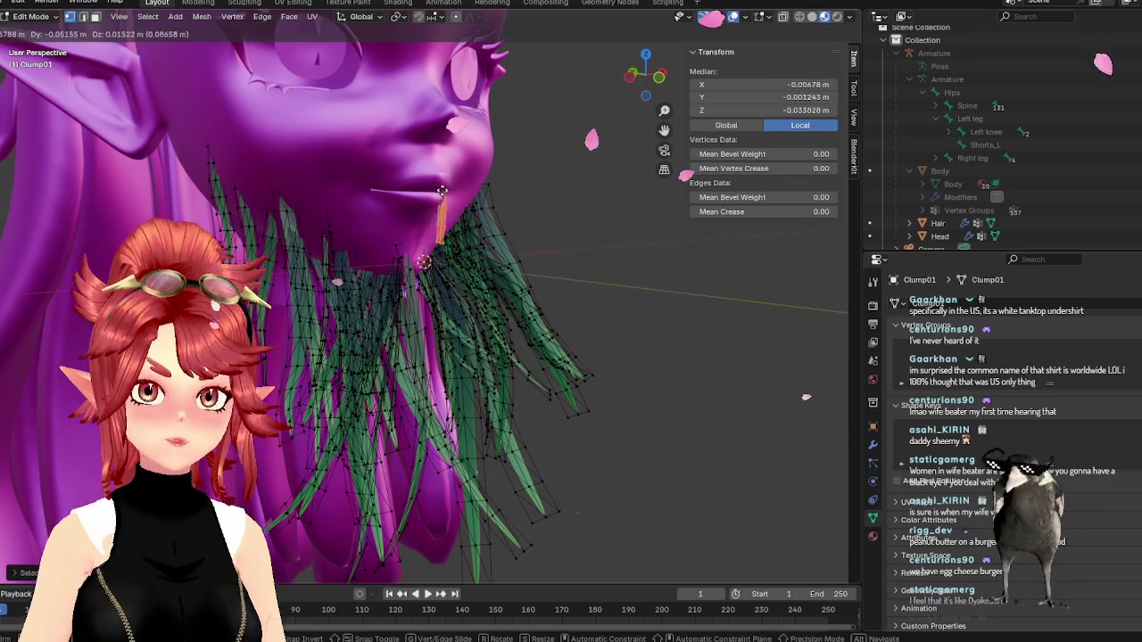
{"action": "left_click", "coordinate": [474, 241]}
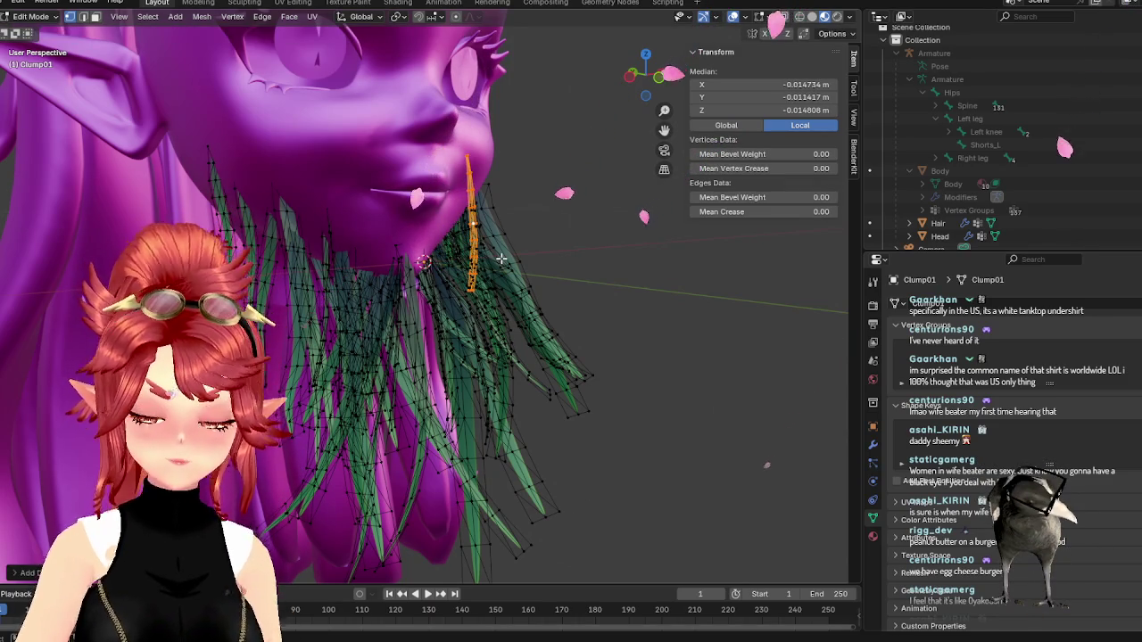
{"action": "key", "text": "KP_1"}
{"action": "scroll", "coordinate": [517, 322], "scroll_direction": "up", "scroll_amount": 2}
{"action": "key", "text": "g"}
{"action": "left_click", "coordinate": [508, 272]}
{"action": "key", "text": "g"}
{"action": "left_click", "coordinate": [502, 249]}
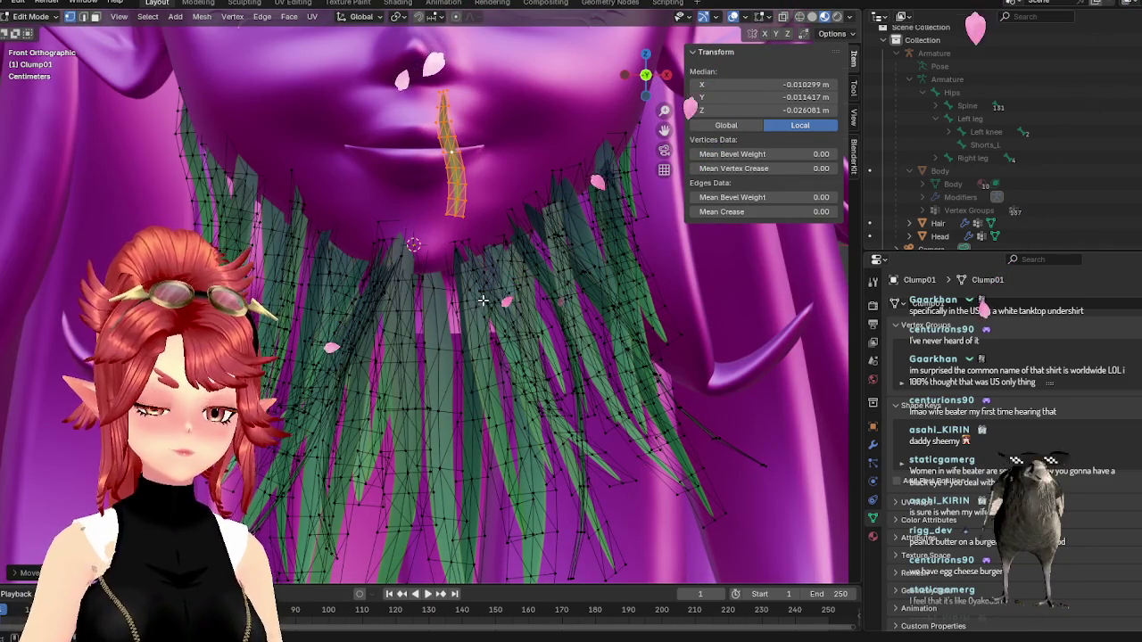
{"action": "scroll", "coordinate": [478, 290], "scroll_direction": "up", "scroll_amount": 2}
{"action": "scroll", "coordinate": [469, 267], "scroll_direction": "up", "scroll_amount": 2}
{"action": "scroll", "coordinate": [467, 263], "scroll_direction": "down", "scroll_amount": 1}
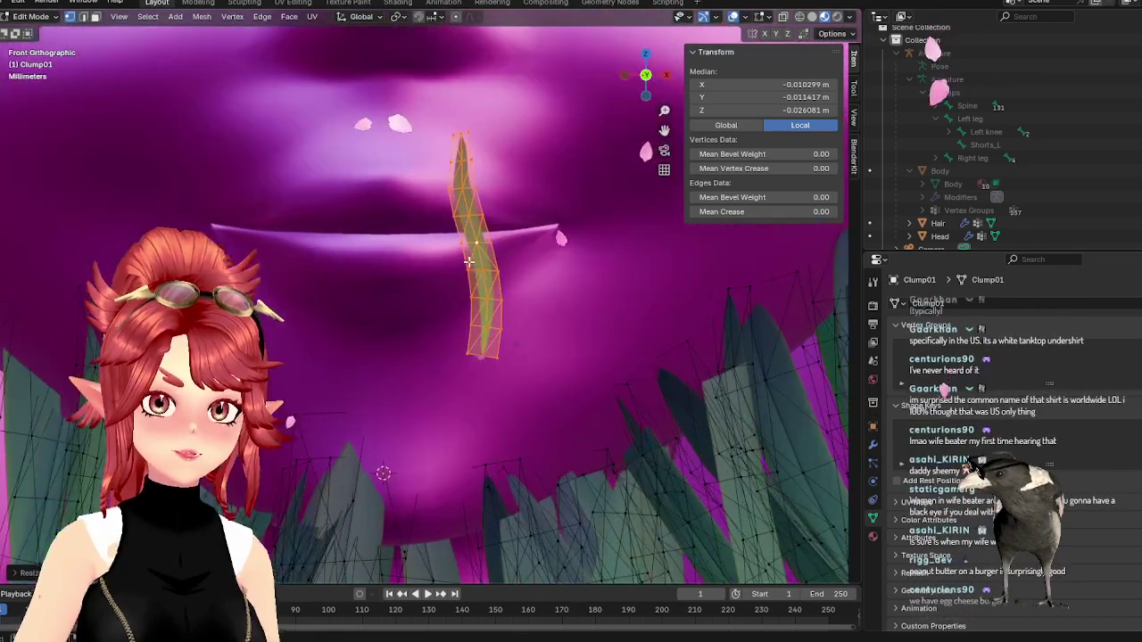
{"action": "left_click", "coordinate": [509, 276]}
- Tilt the upper-lip strand and nudge it into place from the front view
{"action": "mouse_move", "coordinate": [509, 276]}
{"action": "middle_mouse_down"}
{"action": "mouse_move", "coordinate": [569, 298]}
{"action": "mouse_move", "coordinate": [549, 326]}
{"action": "middle_mouse_up"}
{"action": "key", "text": "r"}
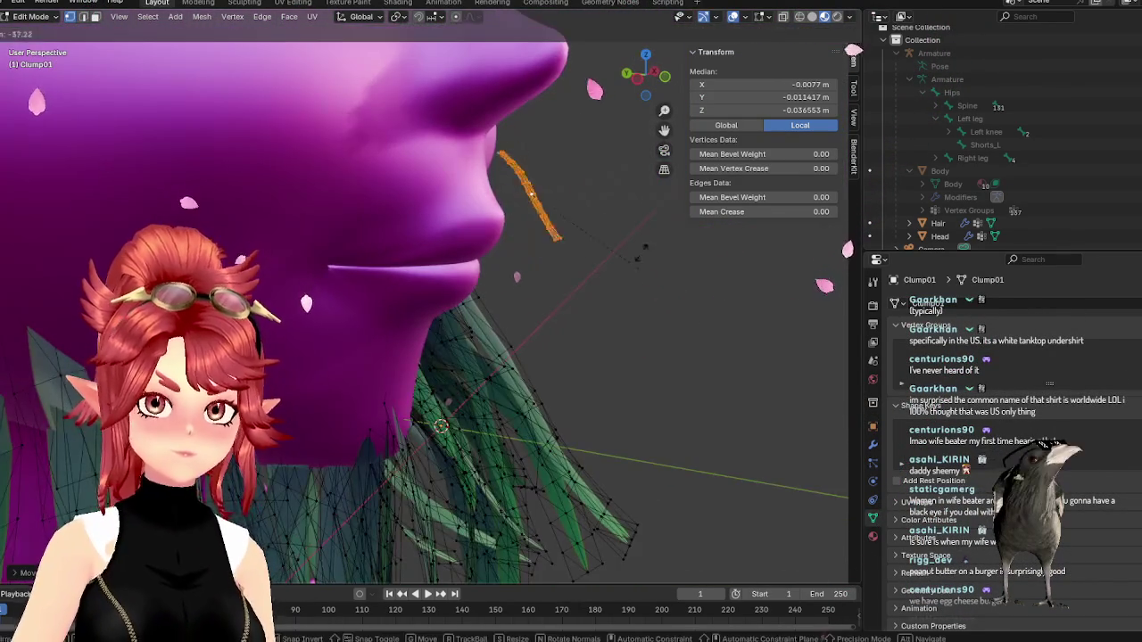
{"action": "left_click", "coordinate": [570, 276]}
{"action": "key", "text": "g"}
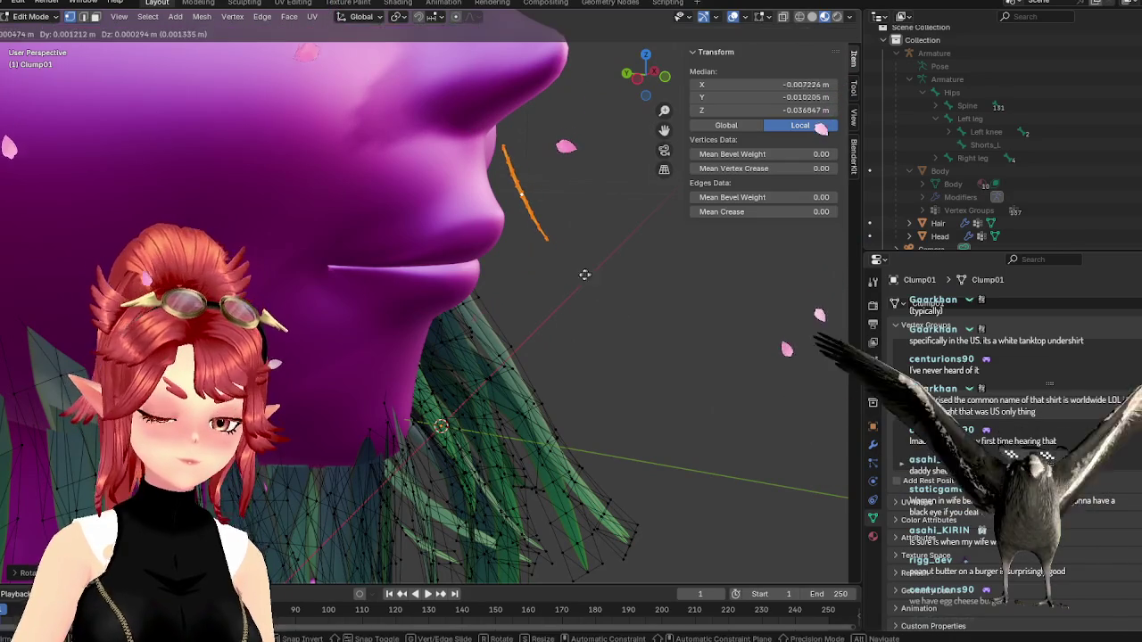
{"action": "left_click", "coordinate": [565, 277]}
{"action": "middle_click_drag", "start_coordinate": [589, 296], "coordinate": [502, 302]}
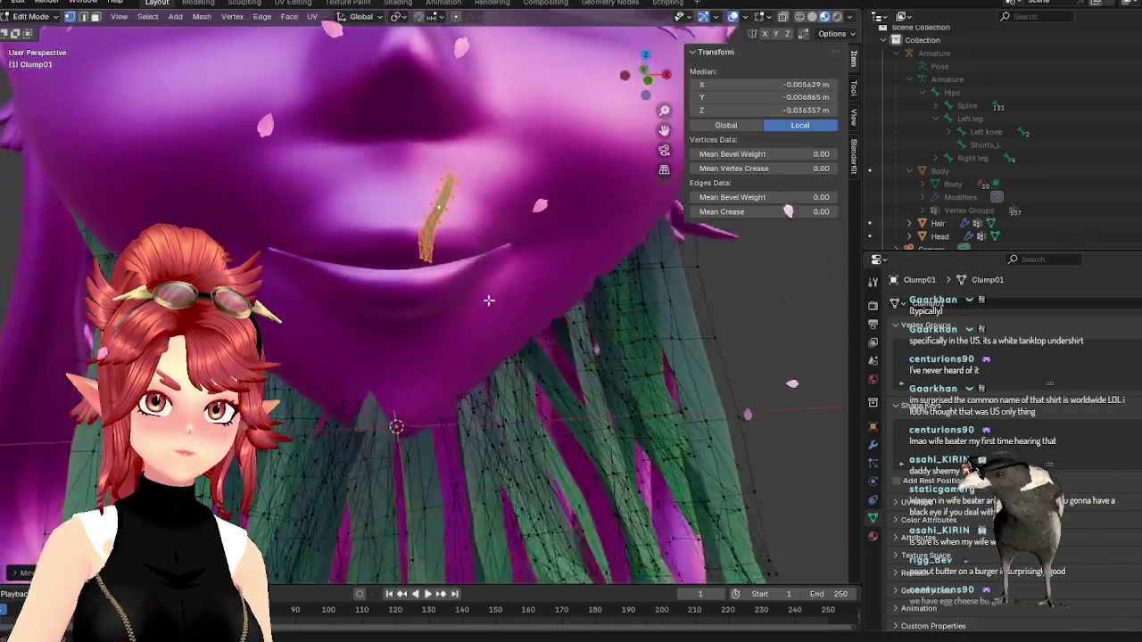
{"action": "key", "text": "KP_1"}
{"action": "key", "text": "g"}
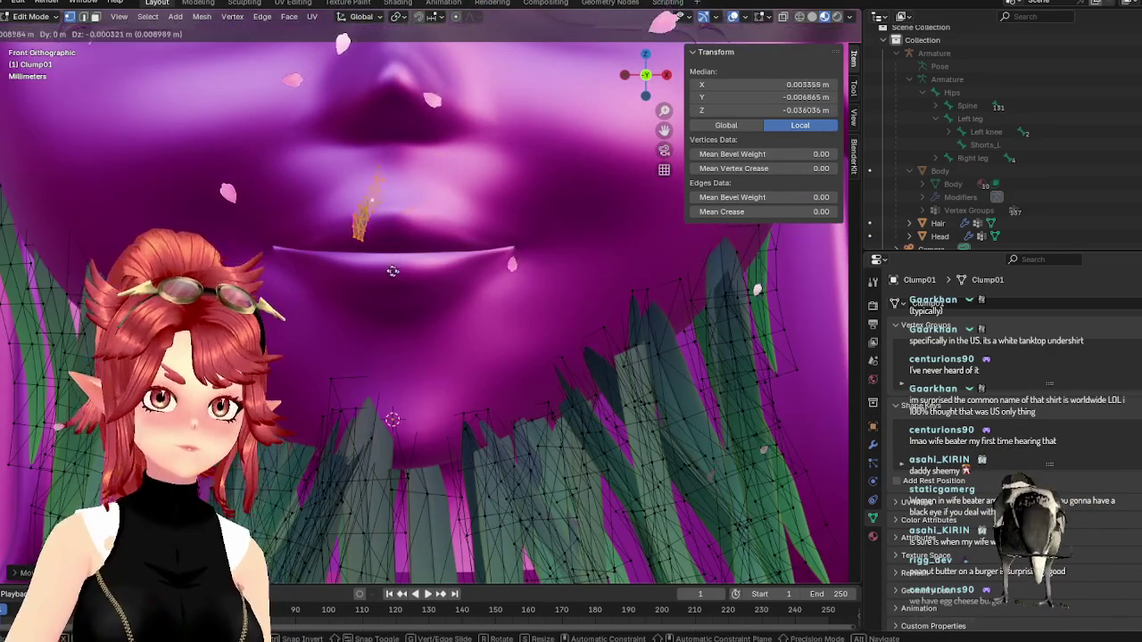
{"action": "left_click", "coordinate": [382, 263]}
- Zoom in on the lip, select a whole moustache strand and shift it slightly
{"action": "middle_click_drag", "start_coordinate": [382, 262], "coordinate": [414, 280]}
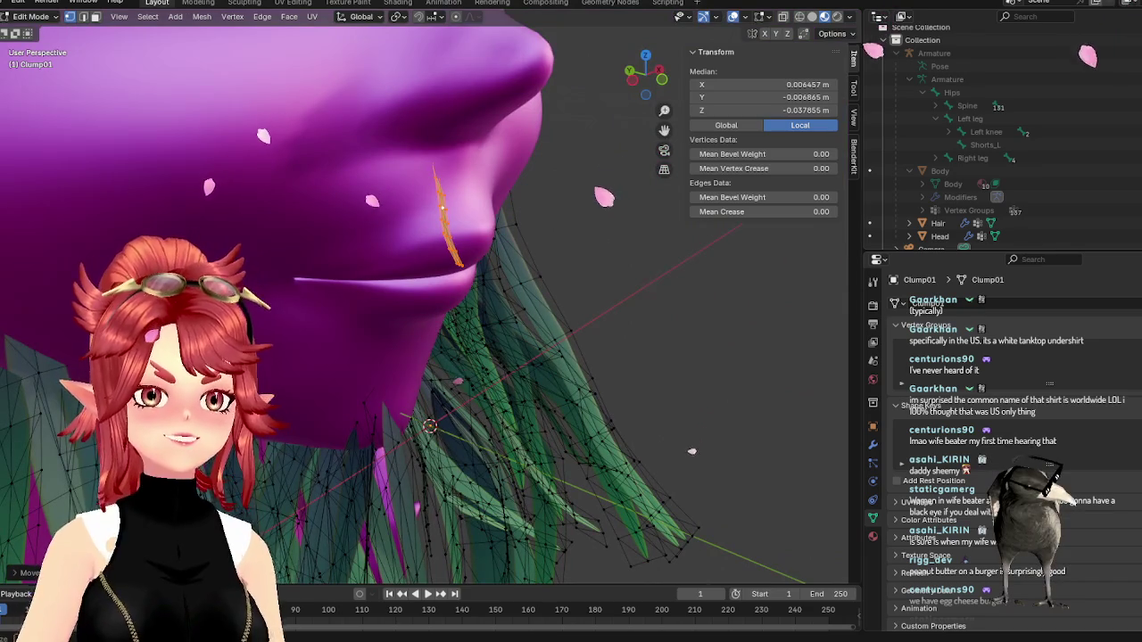
{"action": "middle_click_drag", "start_coordinate": [563, 157], "coordinate": [401, 279]}
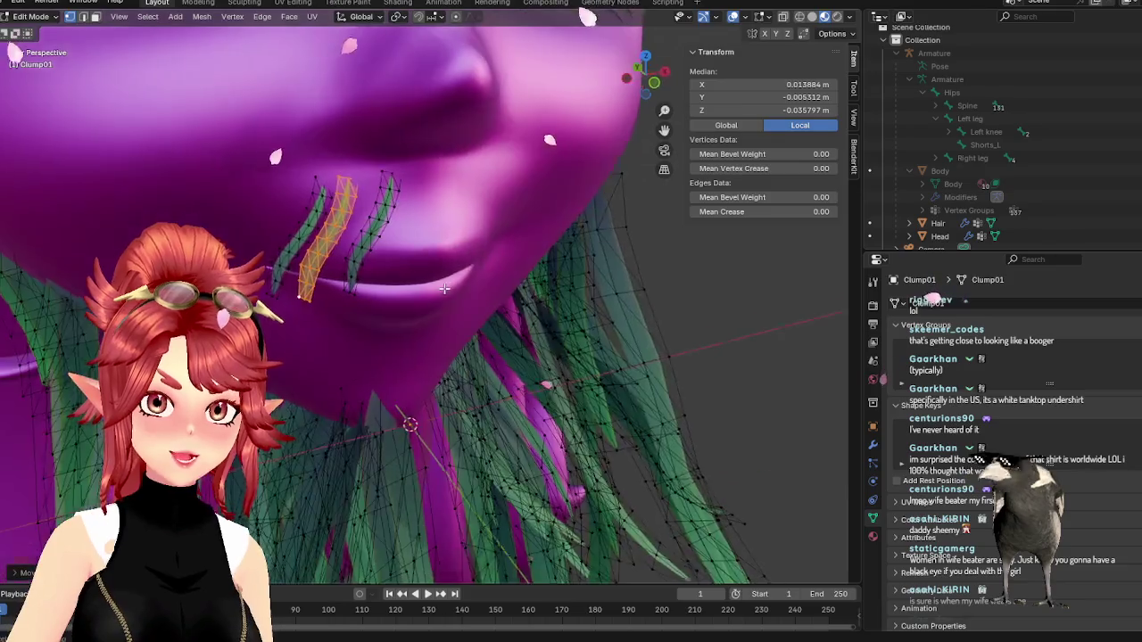
{"action": "key", "text": "KP_1"}
{"action": "scroll", "coordinate": [401, 268], "scroll_direction": "down", "scroll_amount": 6}
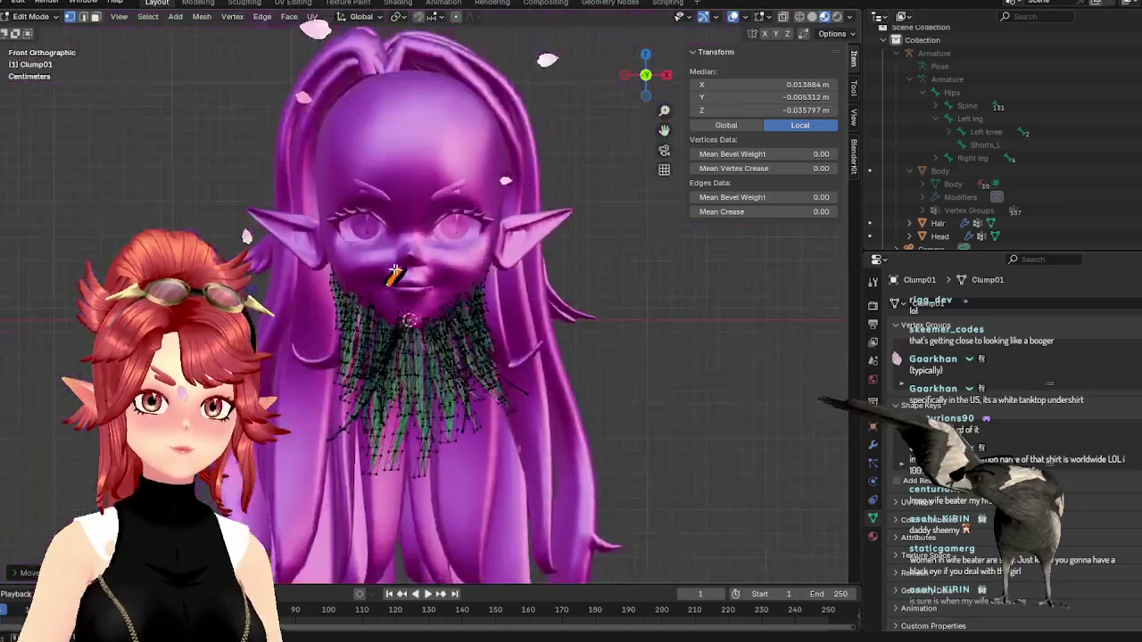
{"action": "scroll", "coordinate": [357, 261], "scroll_direction": "up", "scroll_amount": 6}
{"action": "middle_click_drag", "start_coordinate": [357, 261], "coordinate": [454, 339], "text": "shift"}
{"action": "scroll", "coordinate": [453, 339], "scroll_direction": "up", "scroll_amount": 2}
{"action": "left_click", "coordinate": [460, 350]}
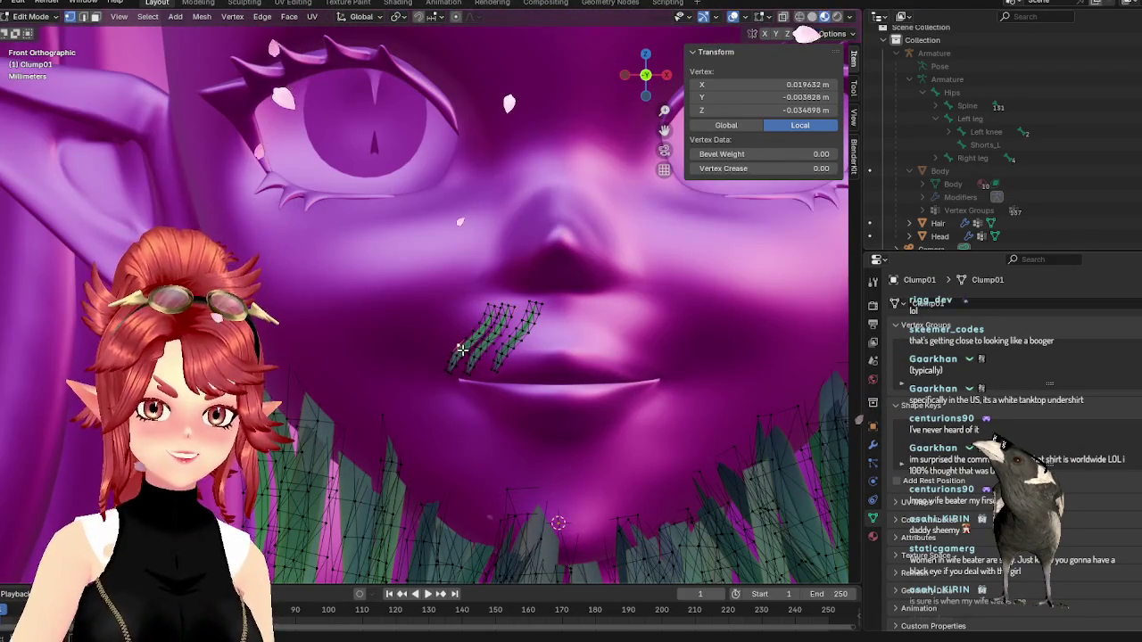
{"action": "key", "text": "ctrl+l"}
{"action": "key", "text": "g"}
{"action": "left_click", "coordinate": [477, 366]}
- Reposition that moustache strand while viewing it from the side
{"action": "middle_click_drag", "start_coordinate": [476, 365], "coordinate": [582, 385]}
{"action": "key", "text": "g"}
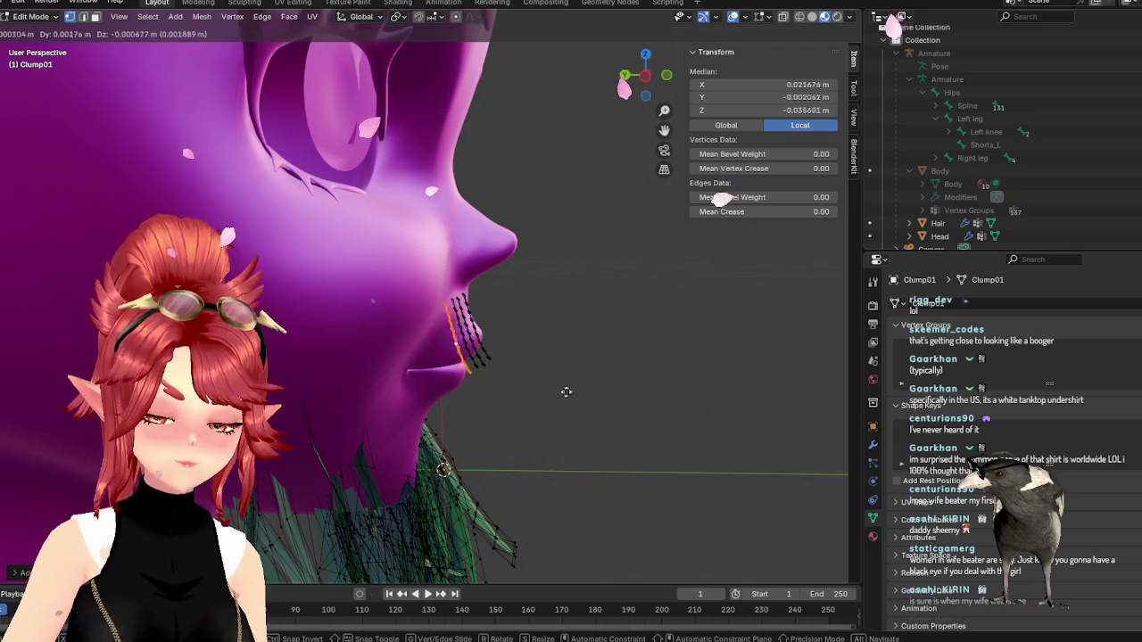
{"action": "left_click", "coordinate": [564, 394]}
{"action": "scroll", "coordinate": [535, 357], "scroll_direction": "up", "scroll_amount": 2}
{"action": "scroll", "coordinate": [508, 335], "scroll_direction": "up", "scroll_amount": 2}
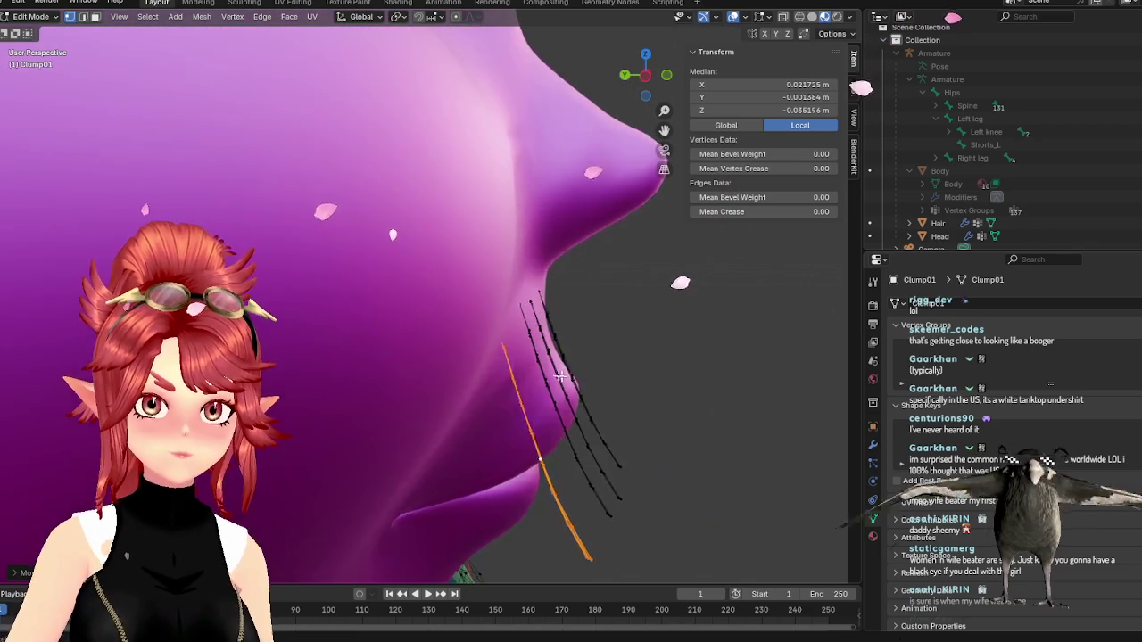
{"action": "scroll", "coordinate": [484, 314], "scroll_direction": "up", "scroll_amount": 2}
- Select the strand under the lip and shift it slightly left and up
{"action": "left_click", "coordinate": [465, 340], "text": "alt"}
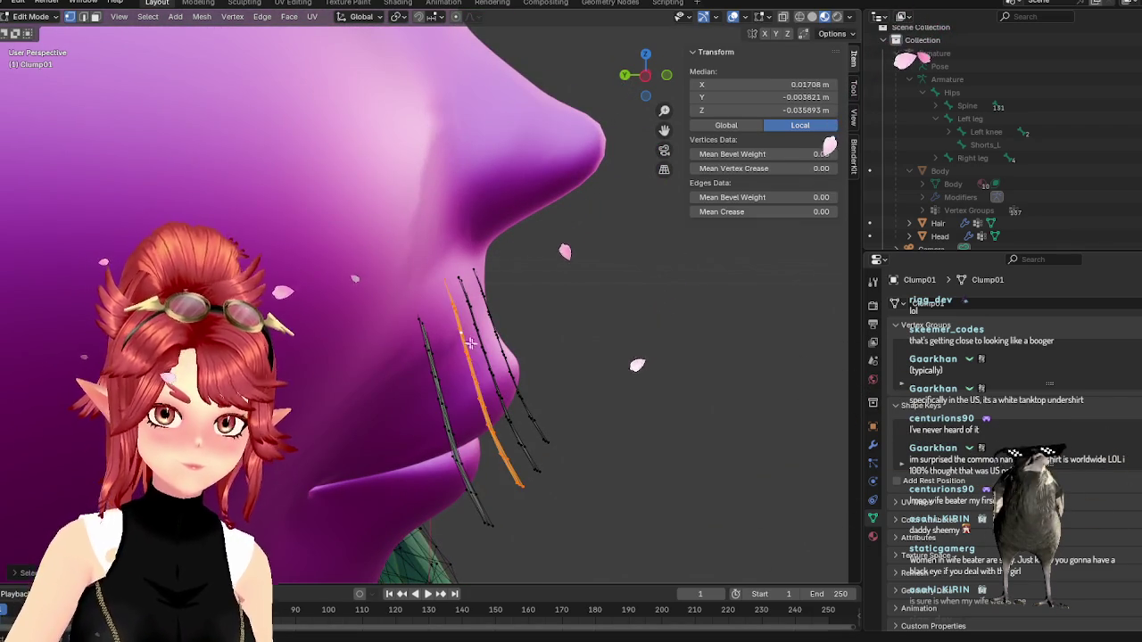
{"action": "left_click", "coordinate": [483, 361]}
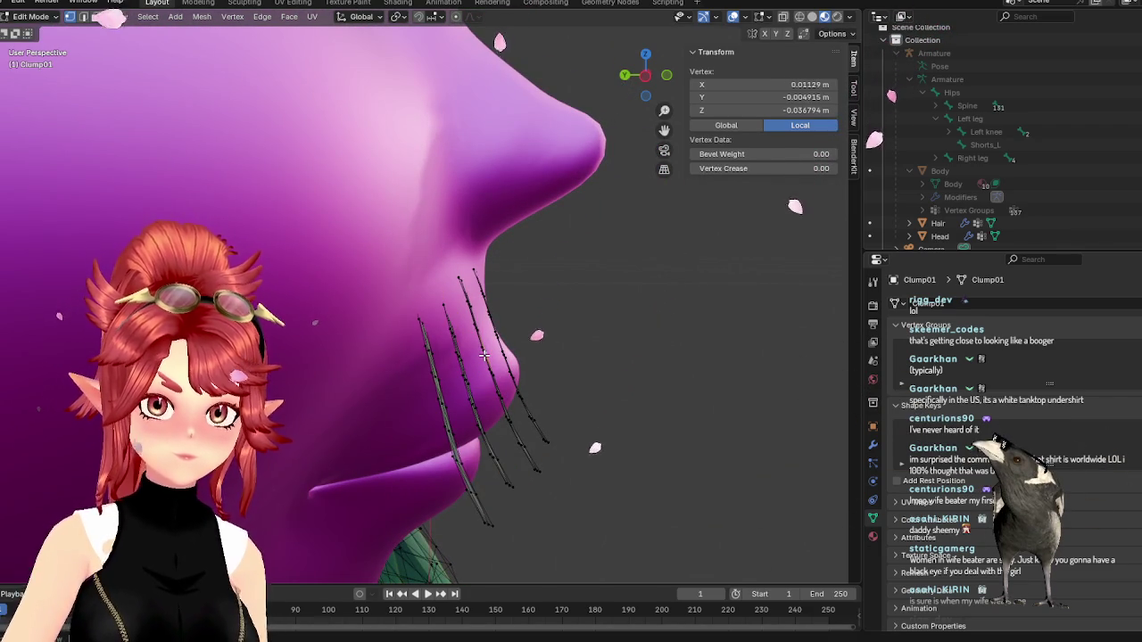
{"action": "left_click", "coordinate": [483, 355], "text": "alt"}
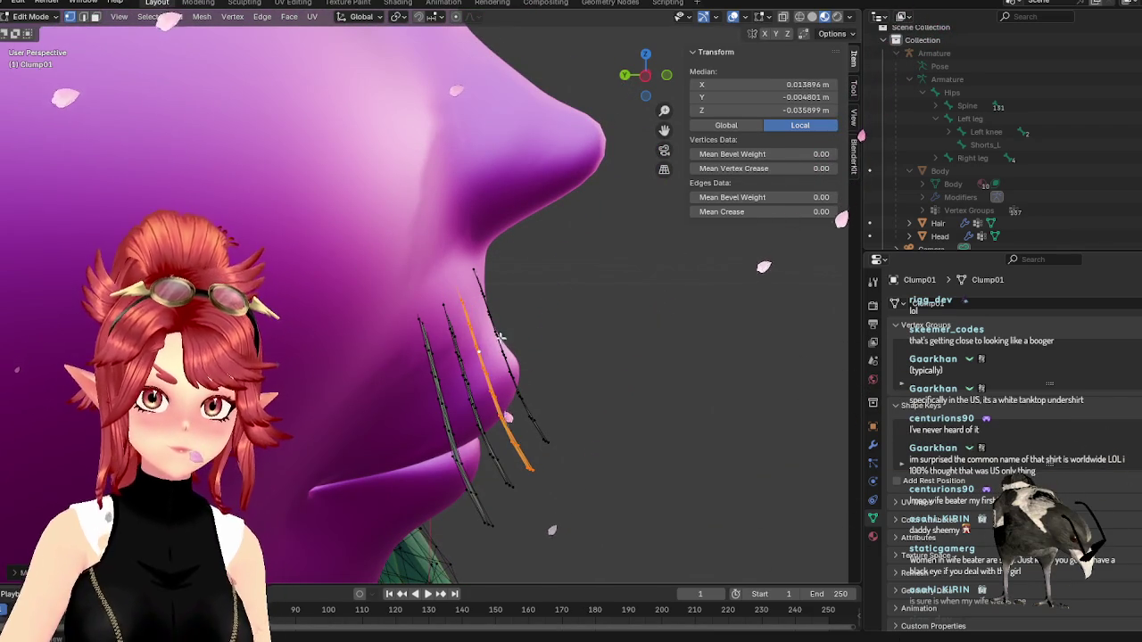
{"action": "left_click", "coordinate": [496, 337]}
{"action": "left_click", "coordinate": [496, 338], "text": "alt"}
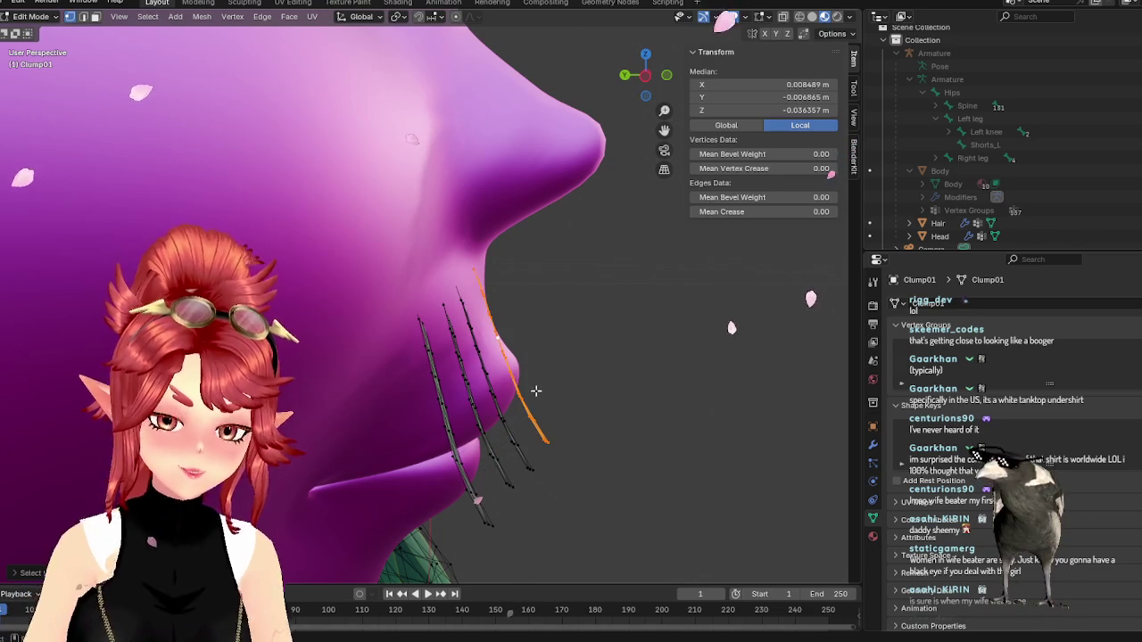
{"action": "left_click_drag", "start_coordinate": [533, 390], "coordinate": [524, 386]}
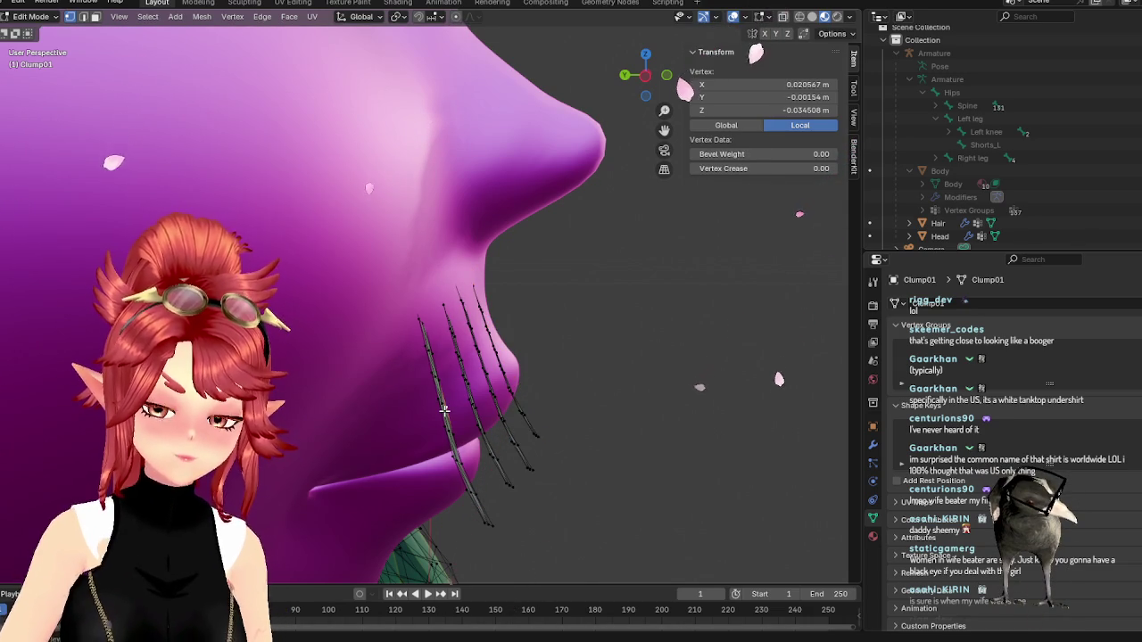
- Pick another strand and move it twice into its moustache position
{"action": "left_click", "coordinate": [444, 409], "text": "alt"}
{"action": "scroll", "coordinate": [444, 409], "scroll_direction": "down", "scroll_amount": 2}
{"action": "key", "text": "g"}
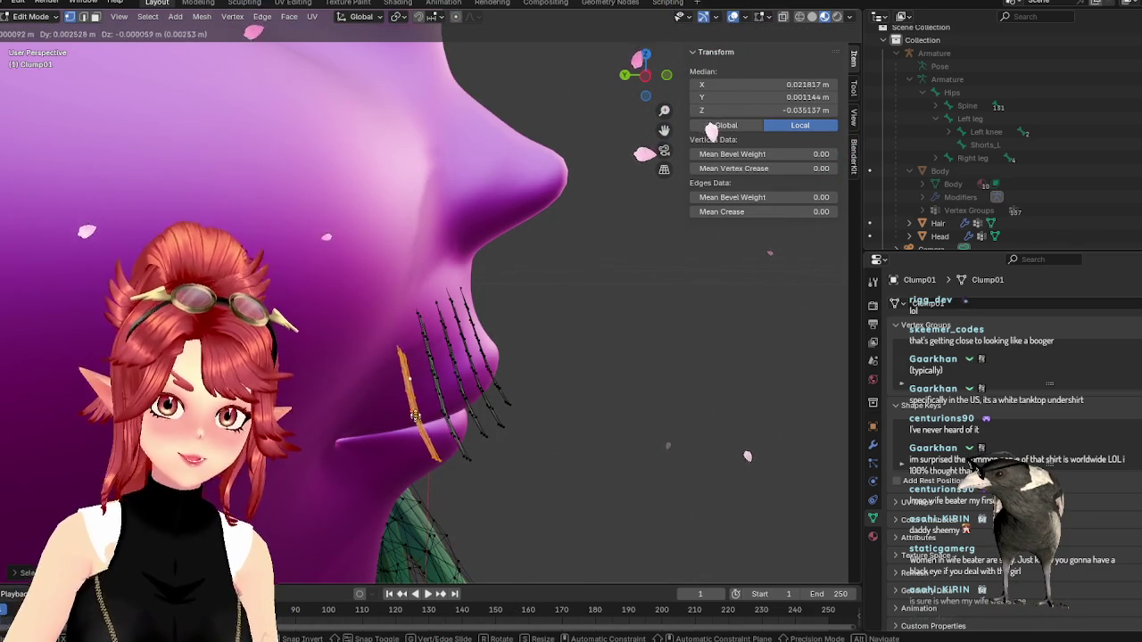
{"action": "left_click", "coordinate": [415, 419]}
{"action": "scroll", "coordinate": [393, 428], "scroll_direction": "up", "scroll_amount": 3}
{"action": "mouse_move", "coordinate": [385, 434]}
{"action": "middle_mouse_down"}
{"action": "mouse_move", "coordinate": [469, 469]}
{"action": "mouse_move", "coordinate": [586, 469]}
{"action": "mouse_move", "coordinate": [515, 501]}
{"action": "middle_mouse_up"}
{"action": "key", "text": "g"}
{"action": "left_click", "coordinate": [456, 462]}
- Make repeated moves to the strand until it stands more upright
{"action": "key", "text": "g"}
{"action": "left_click", "coordinate": [547, 513]}
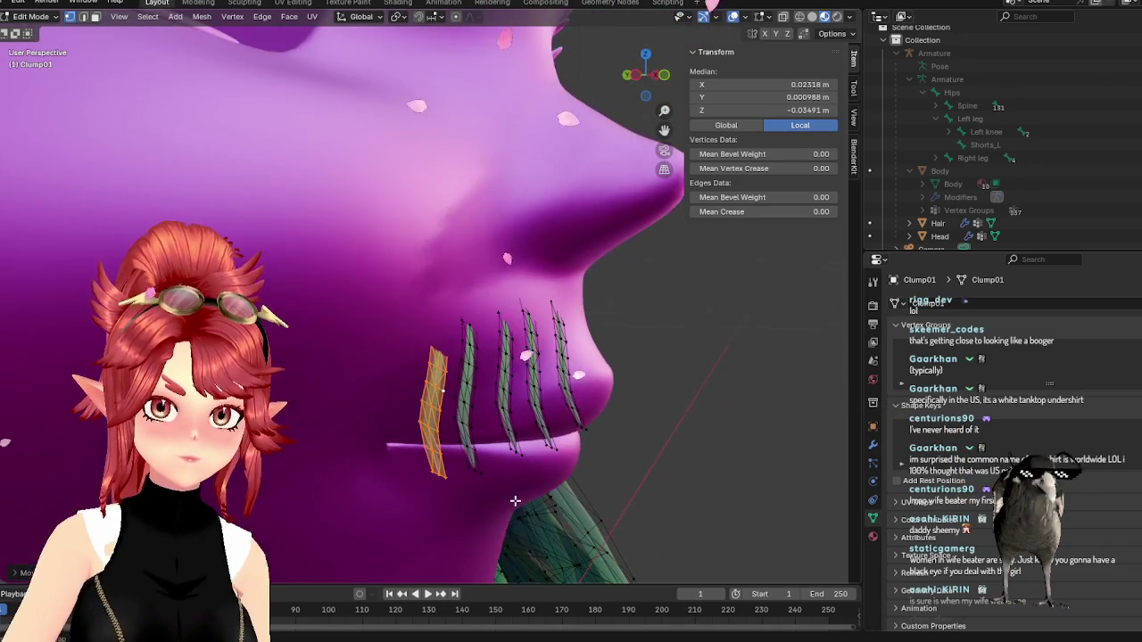
{"action": "key", "text": "g"}
{"action": "left_click", "coordinate": [459, 535]}
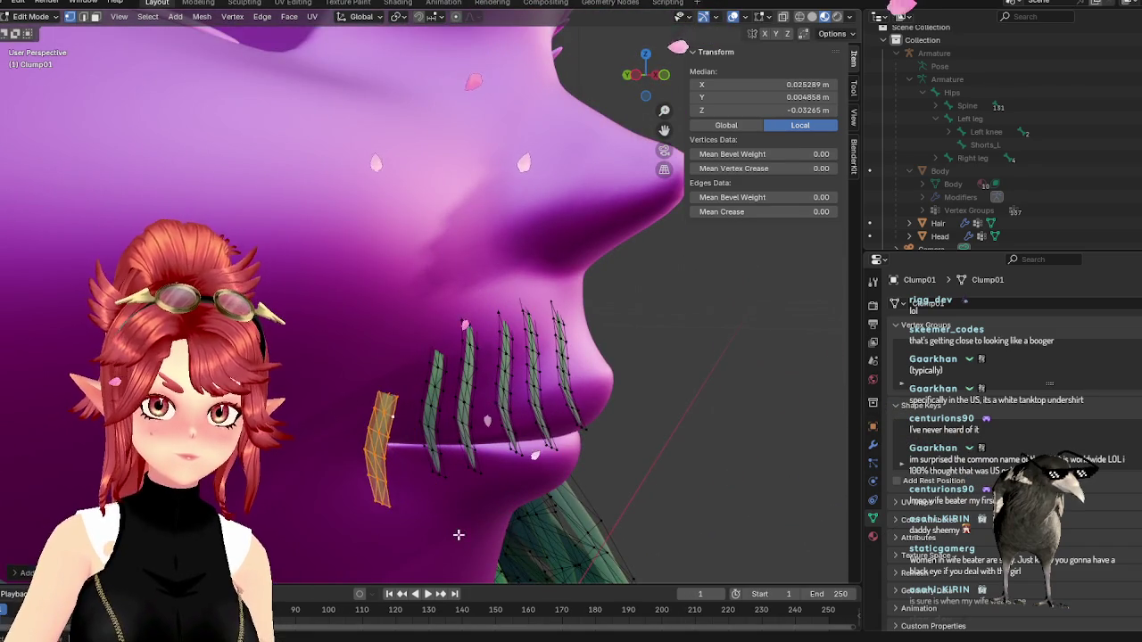
{"action": "middle_click_drag", "start_coordinate": [459, 535], "coordinate": [492, 539]}
{"action": "key", "text": "g"}
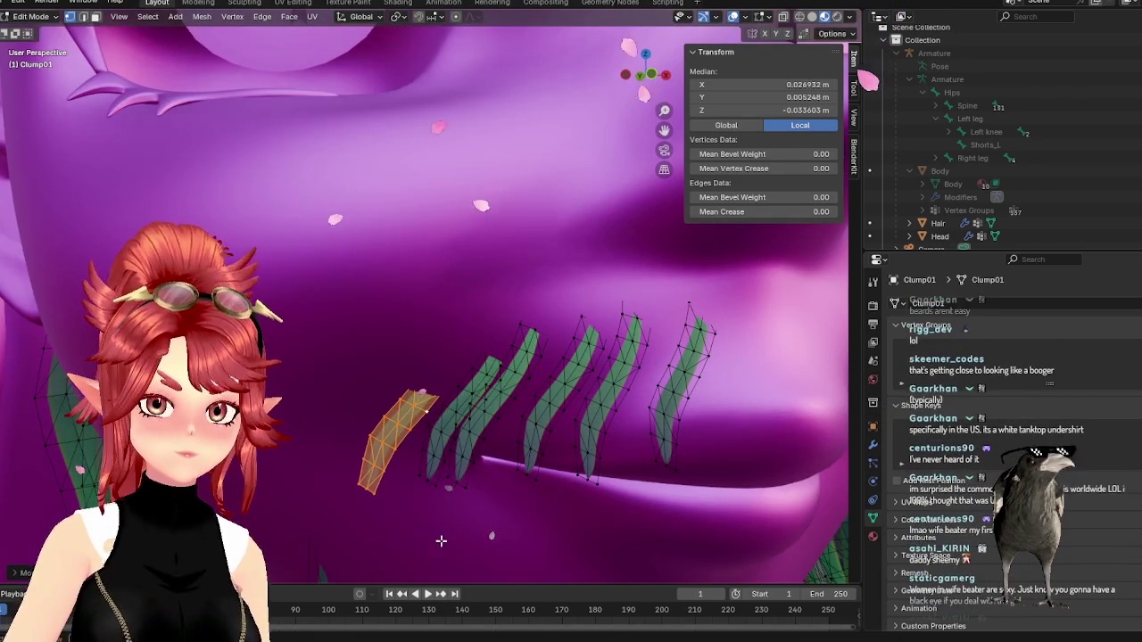
{"action": "left_click", "coordinate": [495, 550]}
- Shift an outer strand further out from a side view, then return to Object Mode
{"action": "mouse_move", "coordinate": [496, 556]}
{"action": "middle_mouse_down"}
{"action": "mouse_move", "coordinate": [535, 540]}
{"action": "mouse_move", "coordinate": [581, 558]}
{"action": "mouse_move", "coordinate": [535, 543]}
{"action": "middle_mouse_up"}
{"action": "key", "text": "g"}
{"action": "left_click", "coordinate": [609, 557]}
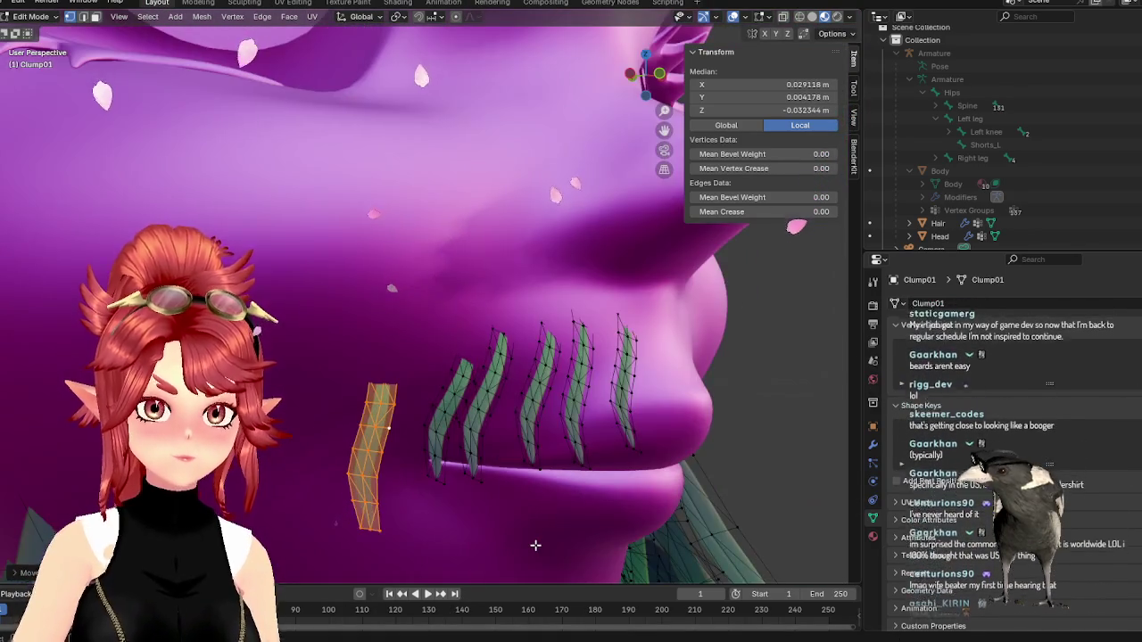
{"action": "key", "text": "KP_1"}
{"action": "scroll", "coordinate": [511, 515], "scroll_direction": "up", "scroll_amount": 3}
{"action": "key", "text": "Tab"}
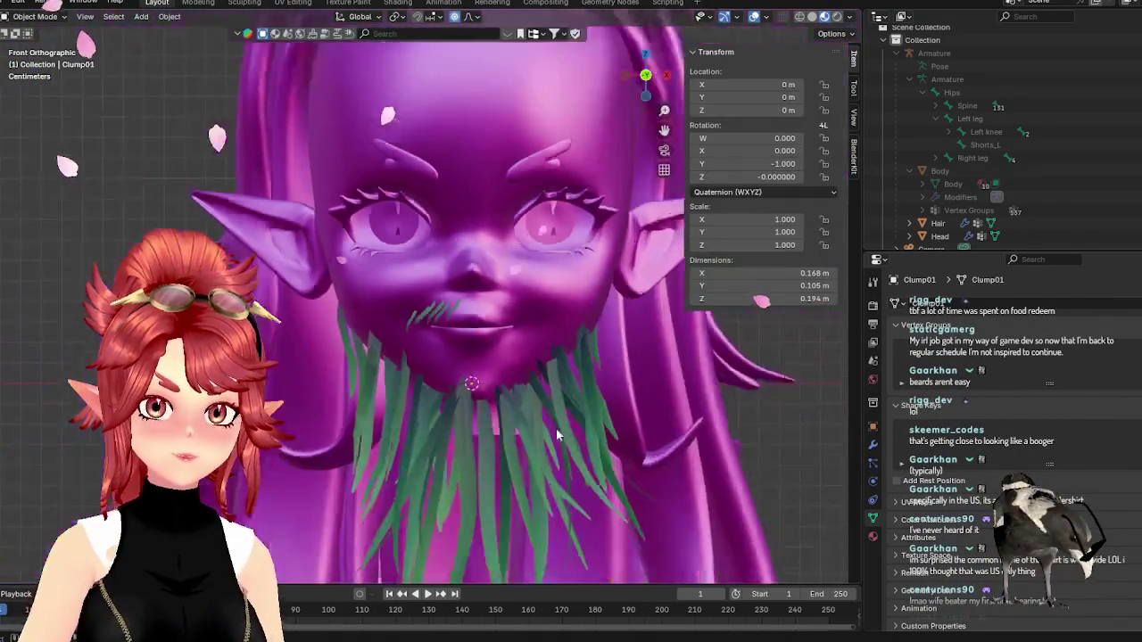
- In front view, box-select a segment of the leftmost moustache strip and nudge it straighter
{"action": "scroll", "coordinate": [468, 402], "scroll_direction": "up", "scroll_amount": 3}
{"action": "mouse_move", "coordinate": [466, 402]}
{"action": "middle_mouse_down"}
{"action": "mouse_move", "coordinate": [413, 386]}
{"action": "mouse_move", "coordinate": [468, 403]}
{"action": "middle_mouse_up"}
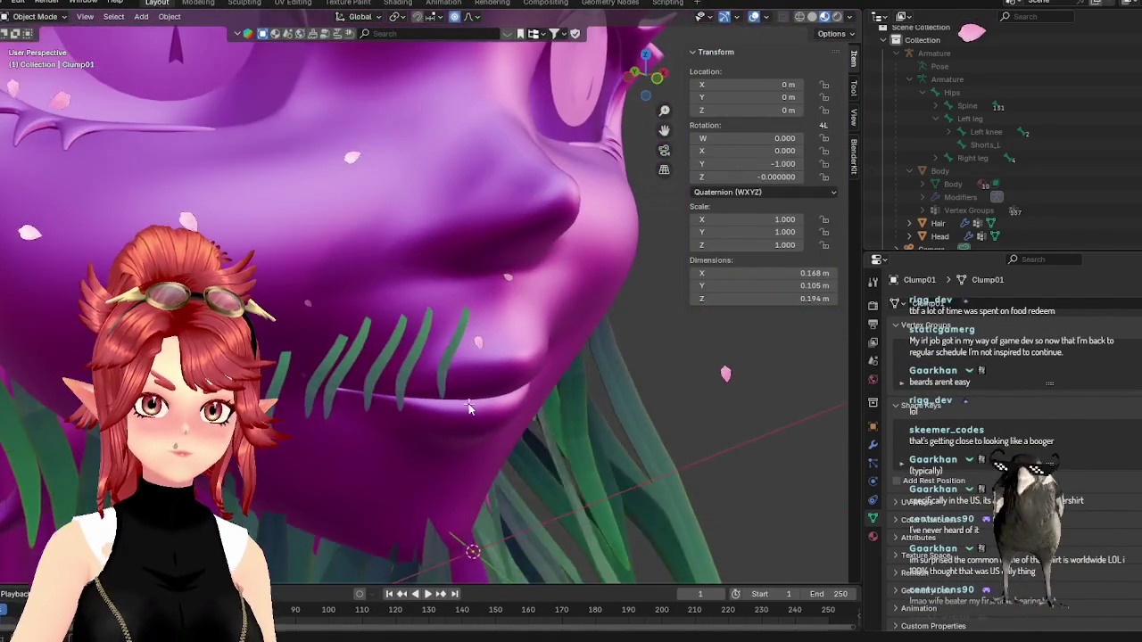
{"action": "key", "text": "Tab"}
{"action": "key", "text": "KP_1"}
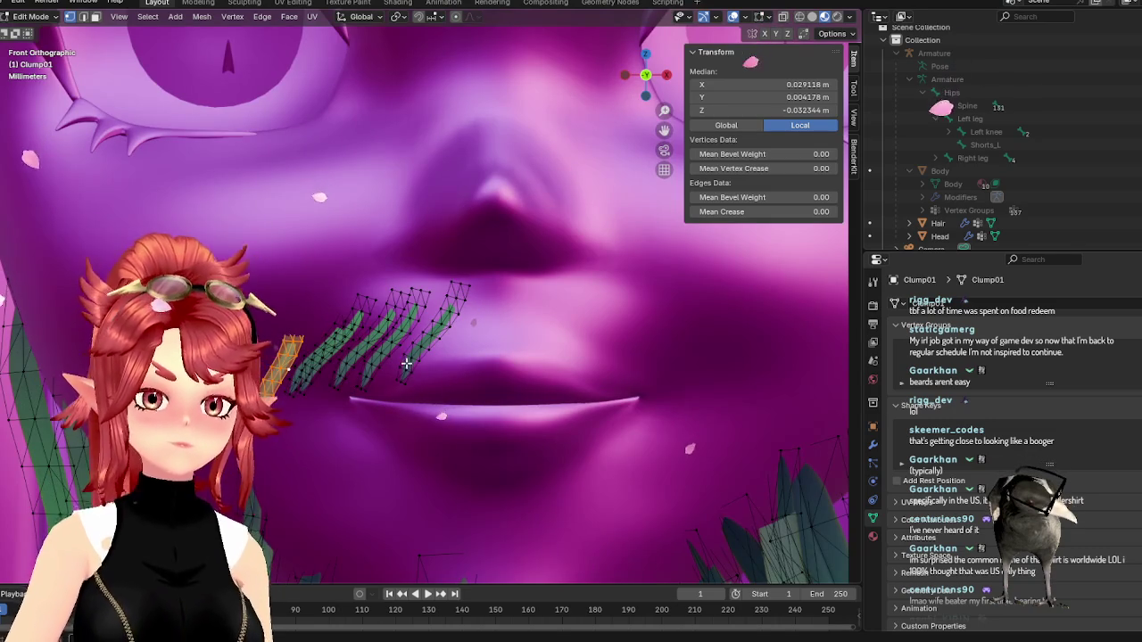
{"action": "left_click", "coordinate": [408, 376]}
{"action": "left_click_drag", "start_coordinate": [396, 355], "coordinate": [424, 395]}
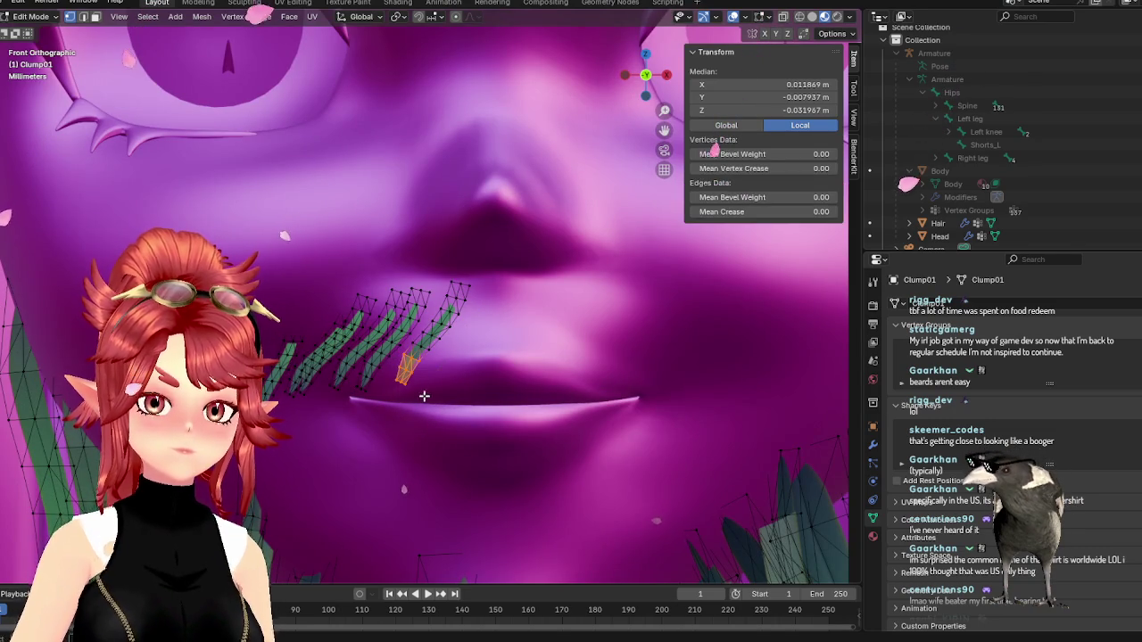
{"action": "key", "text": "g"}
{"action": "left_click", "coordinate": [428, 403]}
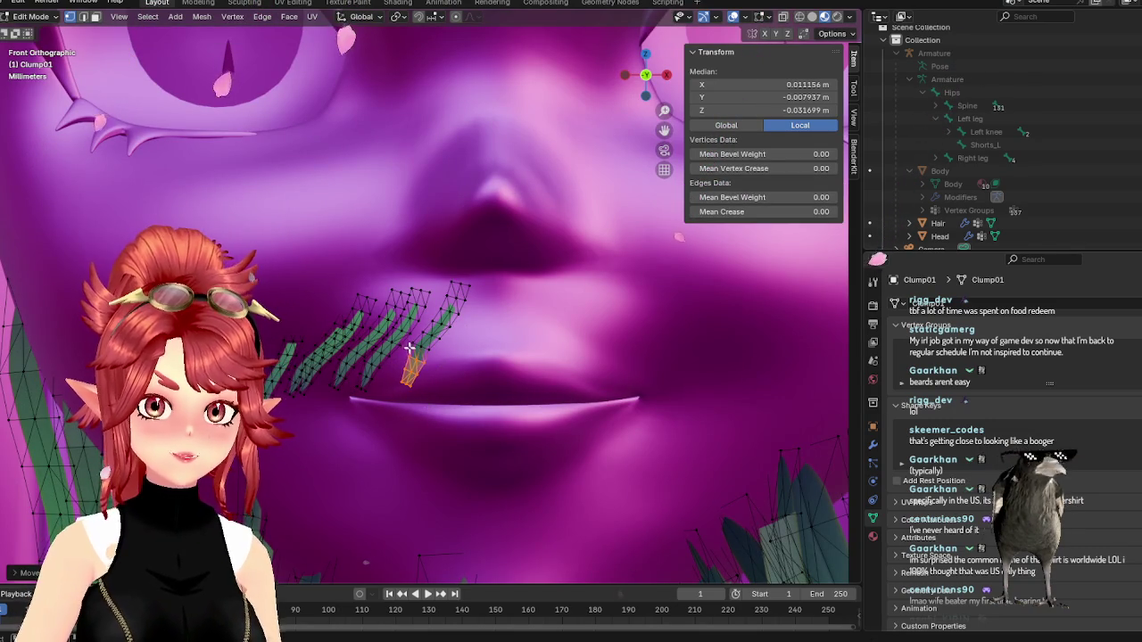
{"action": "key", "text": "ctrl+z"}
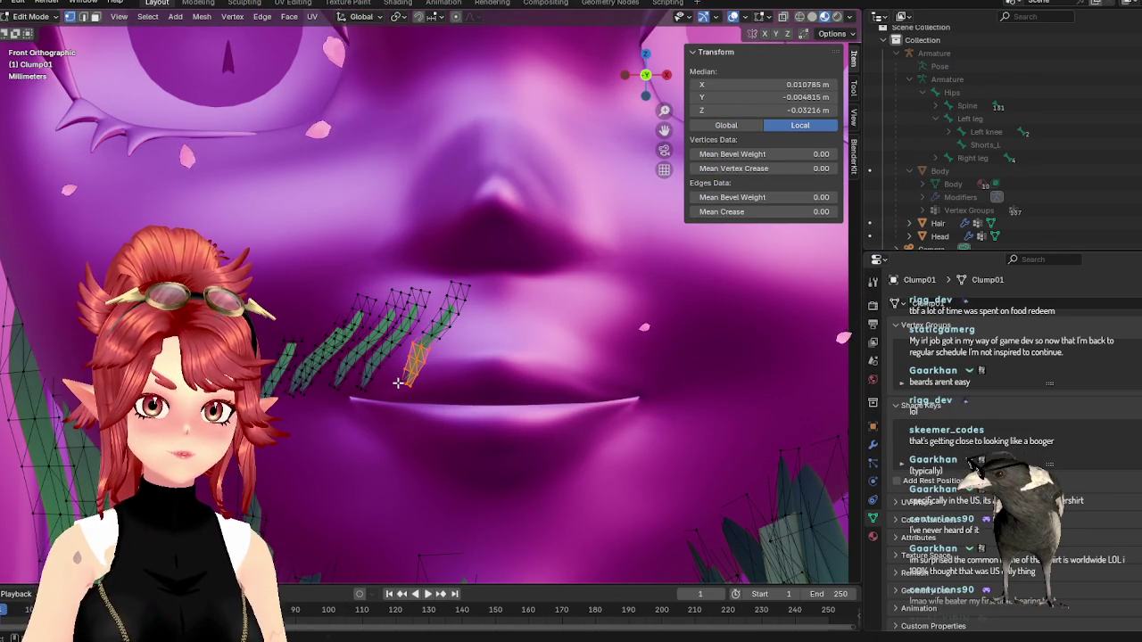
{"action": "key", "text": "g"}
{"action": "left_click", "coordinate": [419, 399]}
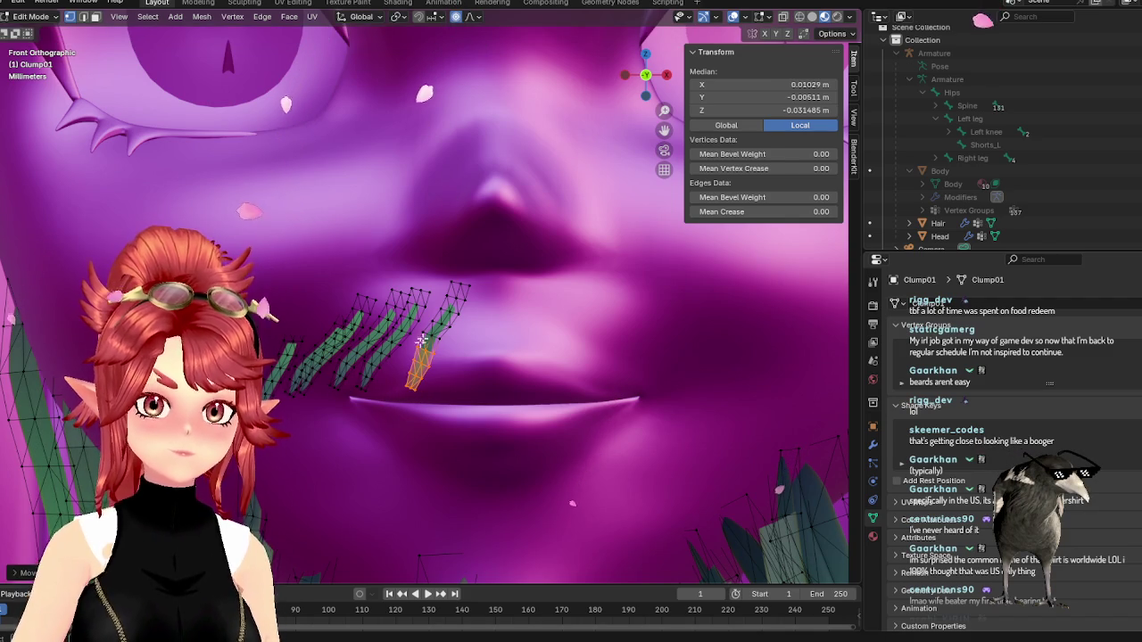
- Soft-move individual strand-tip vertices with proportional editing, then return to Object Mode
{"action": "left_click", "coordinate": [400, 376]}
{"action": "key", "text": "g"}
{"action": "scroll", "coordinate": [446, 383], "scroll_direction": "up", "scroll_amount": 3}
{"action": "scroll", "coordinate": [464, 389], "scroll_direction": "up", "scroll_amount": 3}
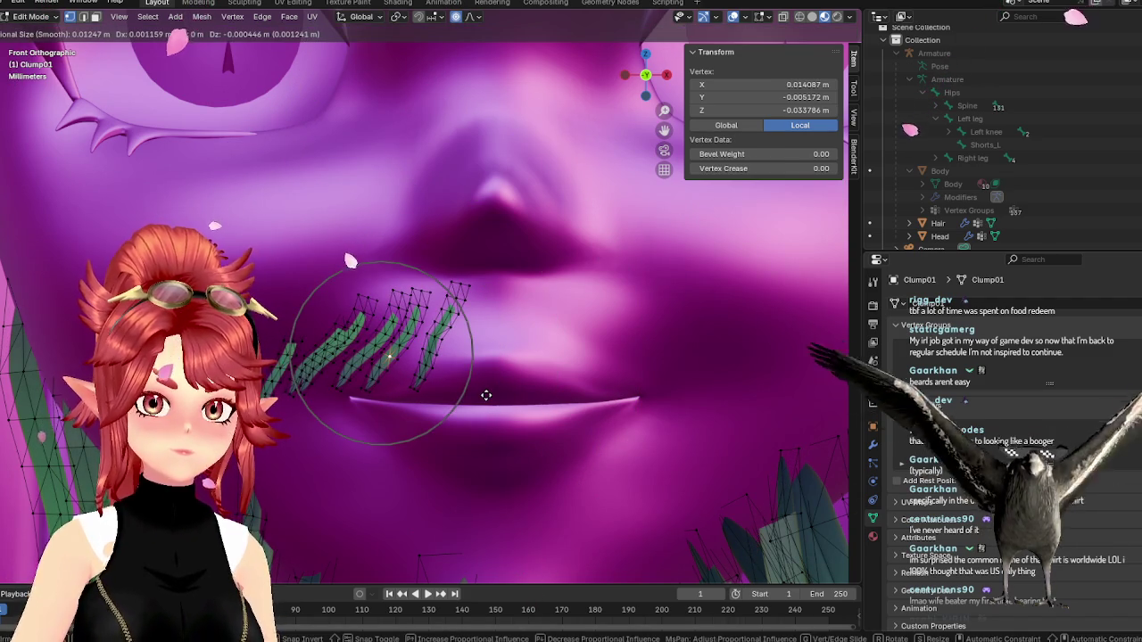
{"action": "left_click", "coordinate": [320, 358]}
{"action": "key", "text": "g"}
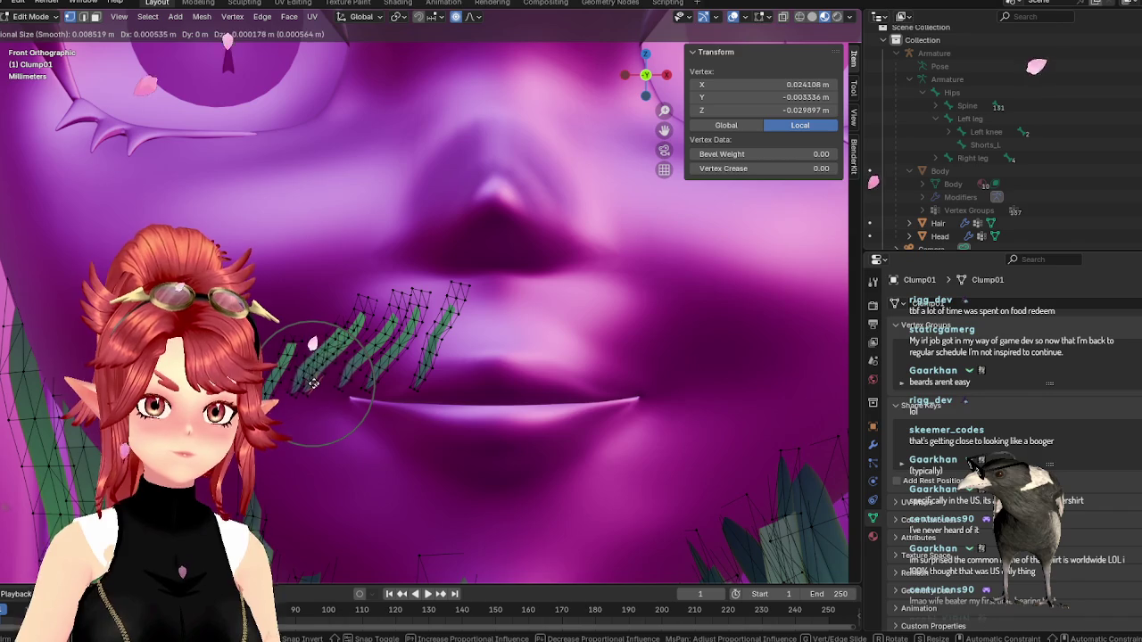
{"action": "right_click", "coordinate": [274, 378]}
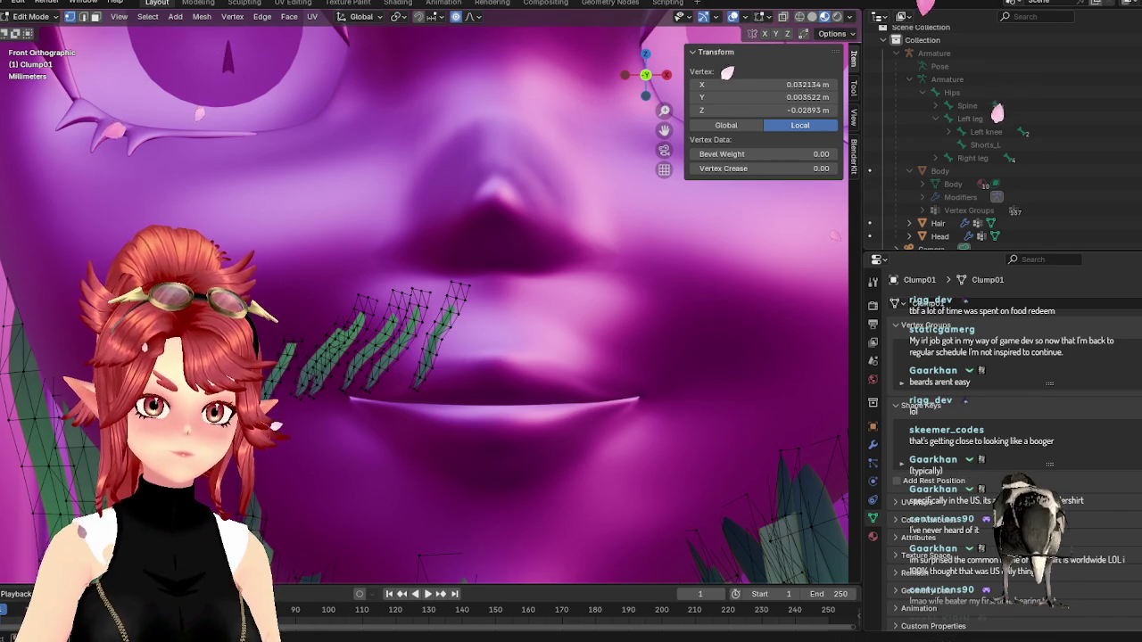
{"action": "key", "text": "g"}
{"action": "left_click", "coordinate": [275, 377]}
{"action": "scroll", "coordinate": [438, 433], "scroll_direction": "down", "scroll_amount": 3}
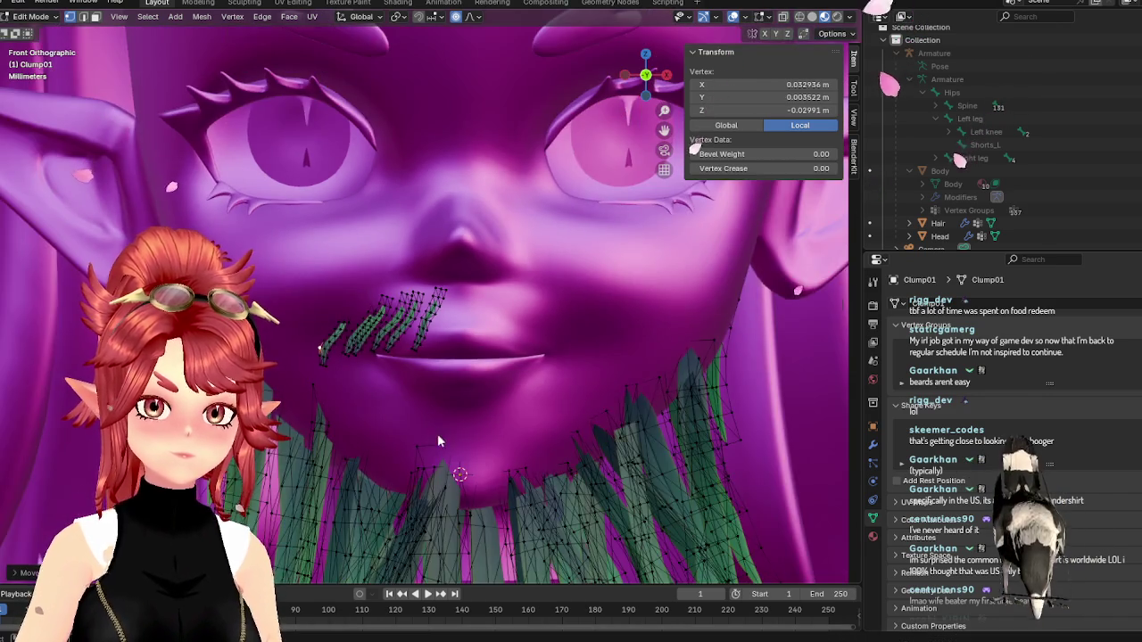
{"action": "key", "text": "Tab"}
{"action": "scroll", "coordinate": [462, 442], "scroll_direction": "up", "scroll_amount": 2}
- Select the Clump01 hair cards and enter Edit Mode on them
{"action": "scroll", "coordinate": [462, 442], "scroll_direction": "up", "scroll_amount": 2}
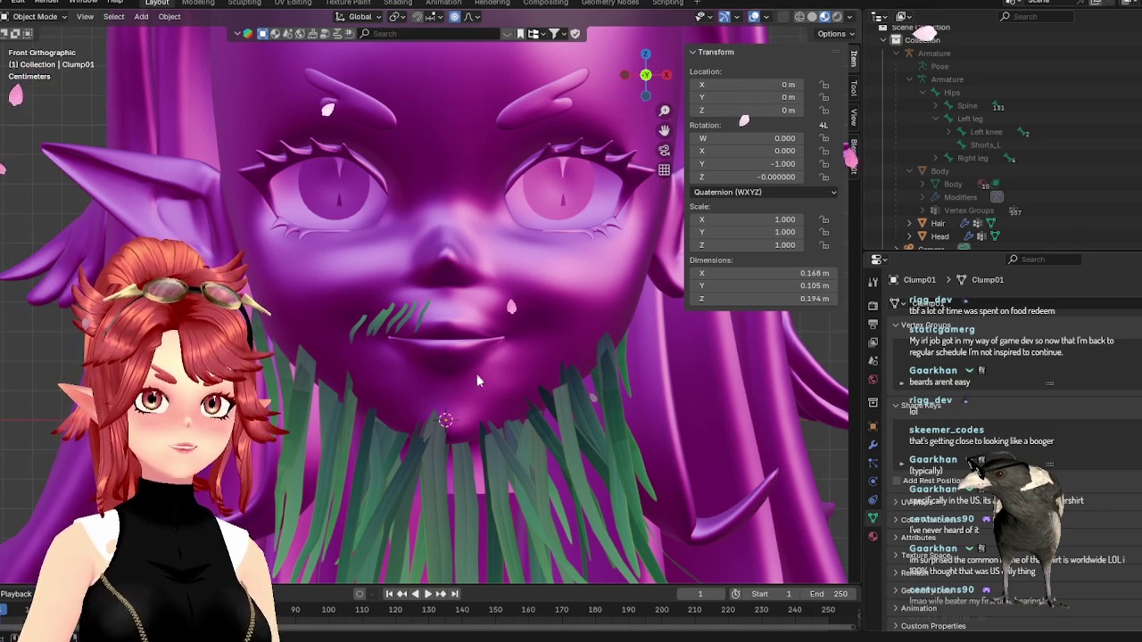
{"action": "left_click", "coordinate": [372, 330]}
{"action": "key", "text": "Tab"}
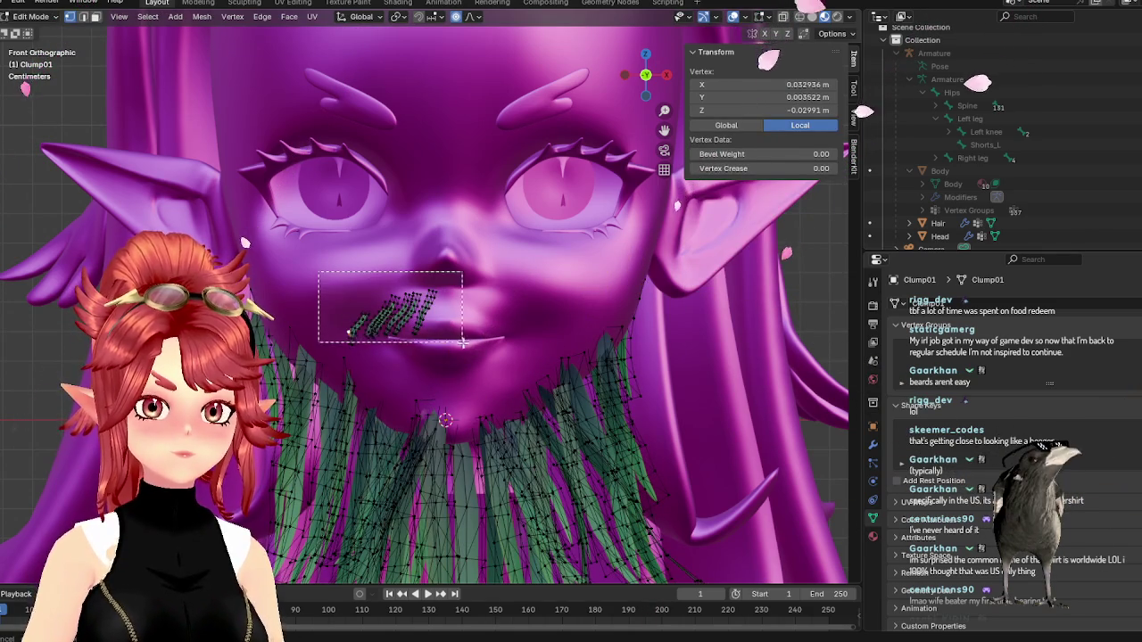
- Select the rightmost moustache strand plus a linked one and scale them
{"action": "left_click_drag", "start_coordinate": [461, 340], "coordinate": [468, 349]}
{"action": "left_click", "coordinate": [407, 336]}
{"action": "scroll", "coordinate": [414, 353], "scroll_direction": "up", "scroll_amount": 3}
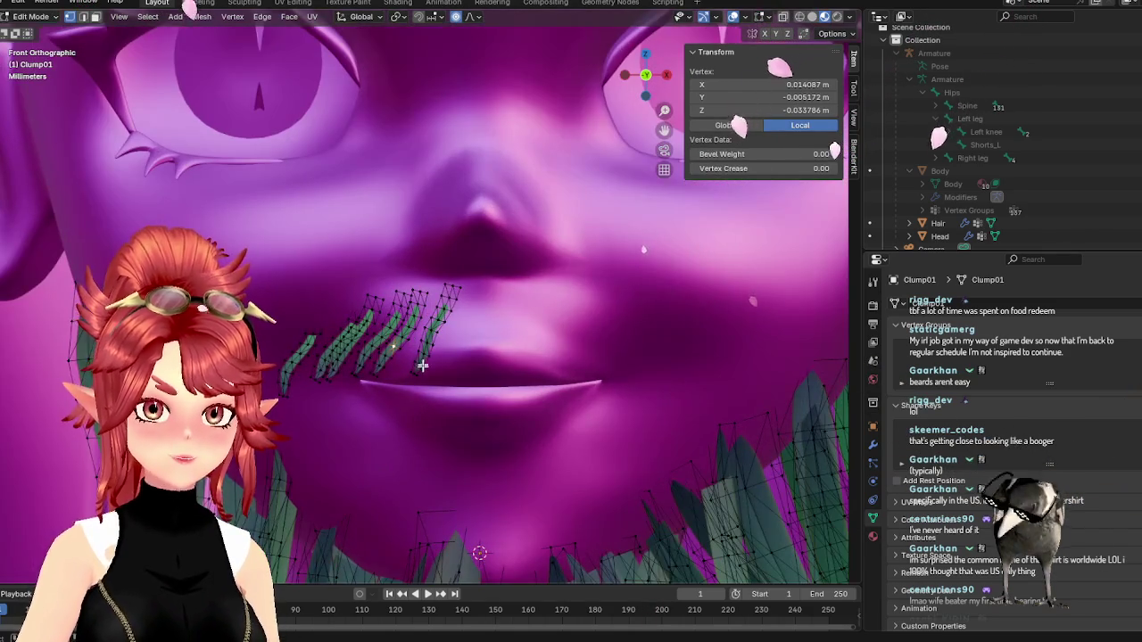
{"action": "key", "text": "l"}
{"action": "key", "text": "l"}
{"action": "key", "text": "l"}
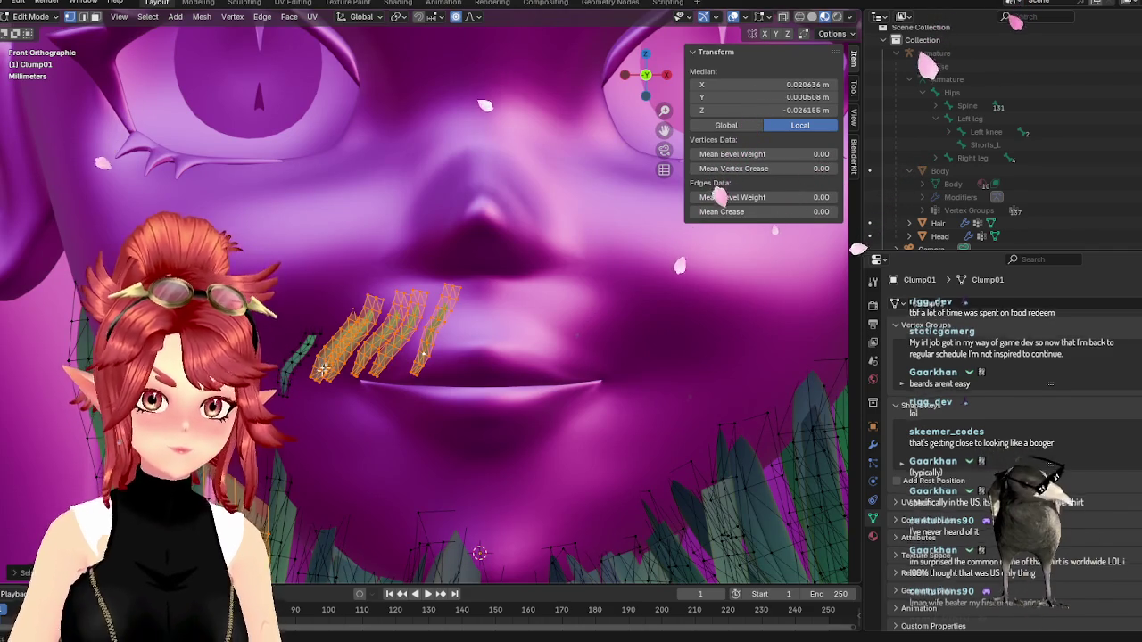
{"action": "key", "text": "l"}
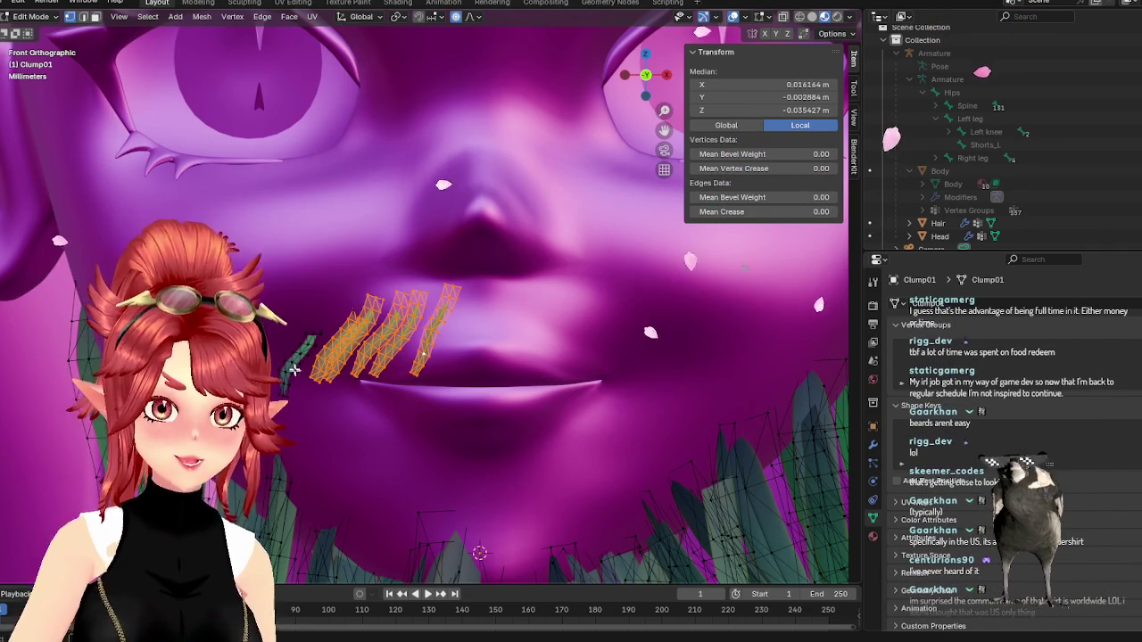
{"action": "key", "text": "g"}
{"action": "key", "text": "x"}
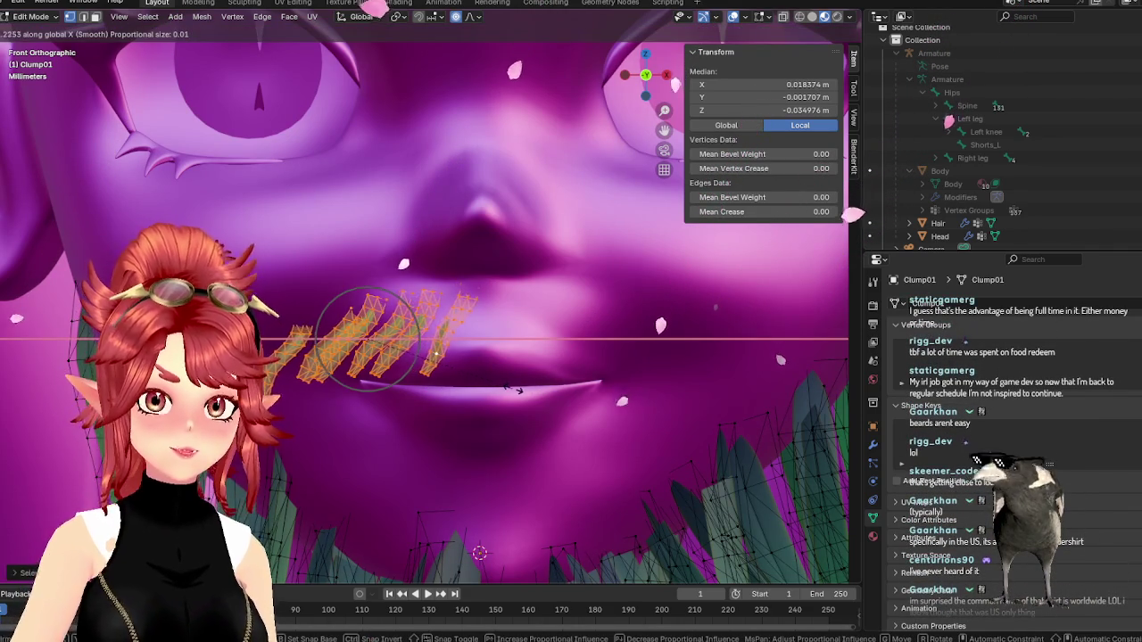
{"action": "key", "text": "s"}
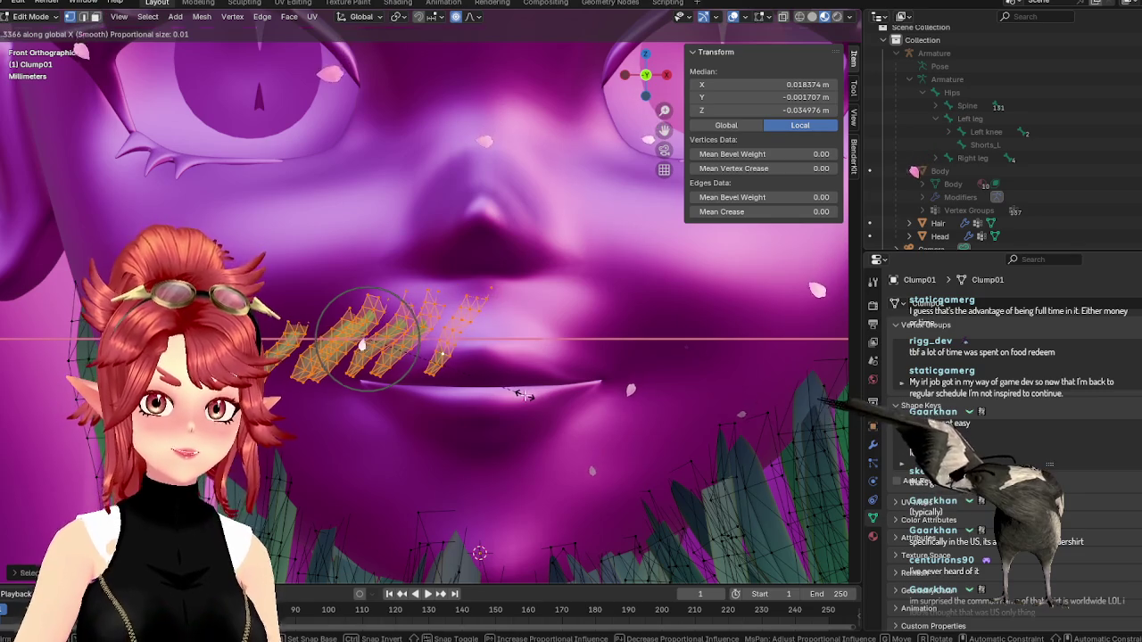
{"action": "left_click", "coordinate": [456, 321]}
- Move the moustache strand by the lip into place, adjusting its depth from the side
{"action": "left_click", "coordinate": [455, 323]}
{"action": "key", "text": "l"}
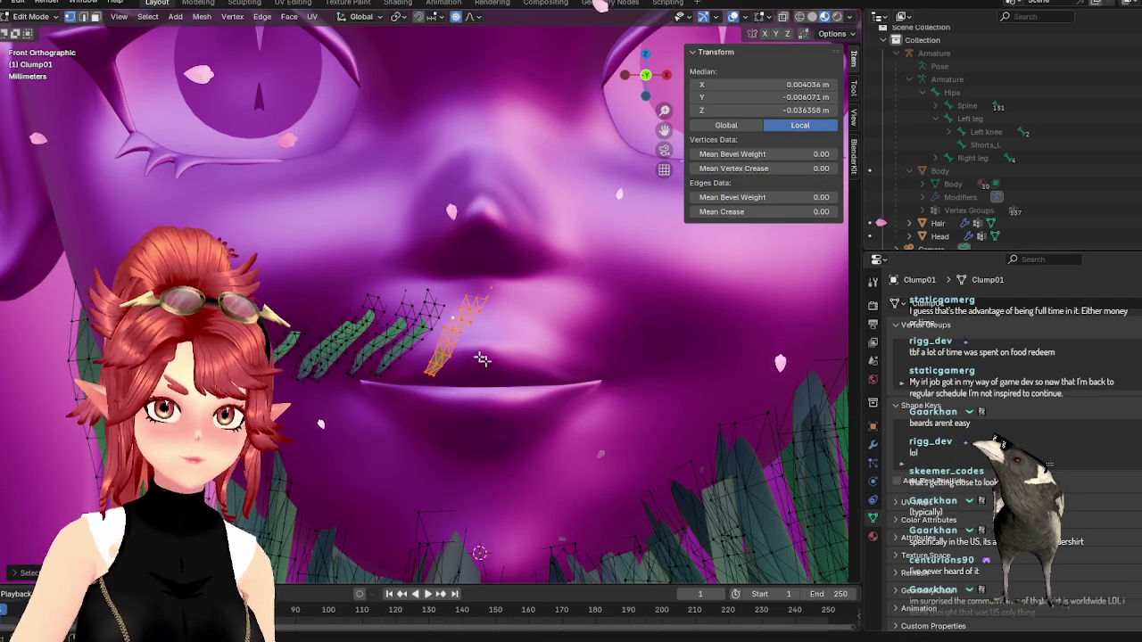
{"action": "key", "text": "g"}
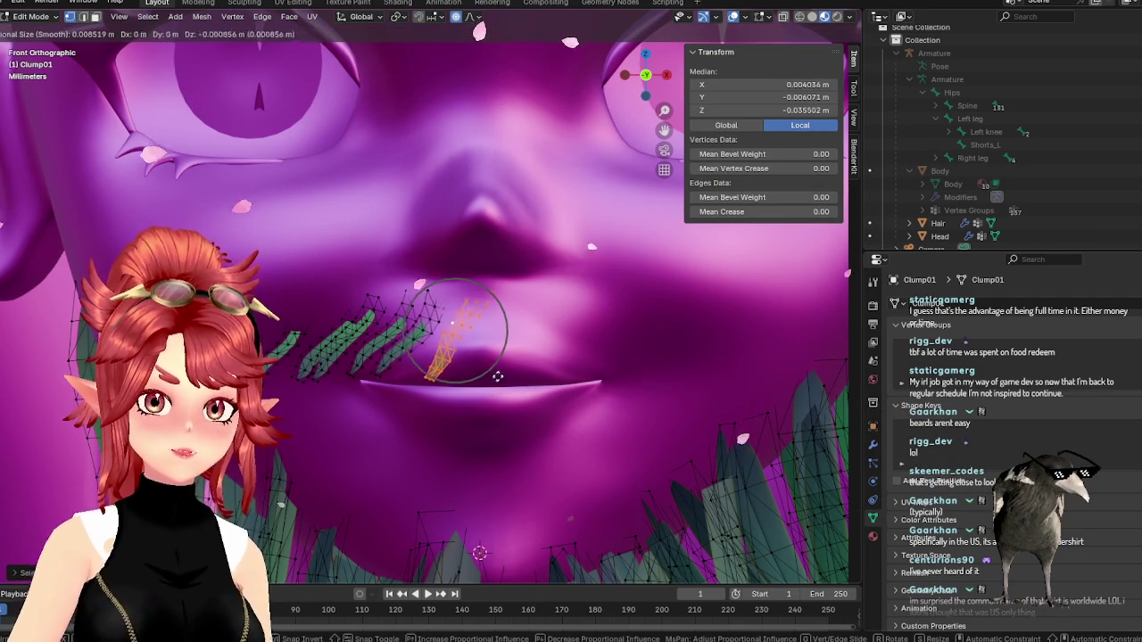
{"action": "left_click", "coordinate": [479, 354]}
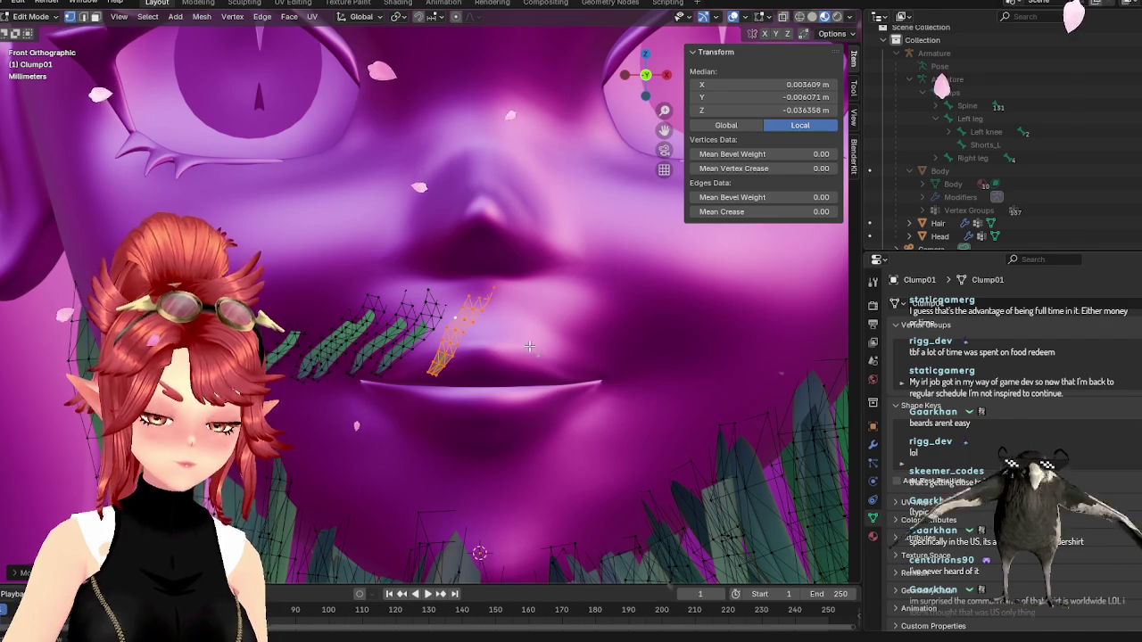
{"action": "mouse_move", "coordinate": [530, 346]}
{"action": "middle_mouse_down"}
{"action": "mouse_move", "coordinate": [499, 383]}
{"action": "mouse_move", "coordinate": [446, 375]}
{"action": "mouse_move", "coordinate": [423, 357]}
{"action": "mouse_move", "coordinate": [485, 408]}
{"action": "mouse_move", "coordinate": [387, 351]}
{"action": "middle_mouse_up"}
{"action": "key", "text": "g"}
{"action": "left_click", "coordinate": [473, 393]}
- Select another whole strand and shift it slightly
{"action": "left_click", "coordinate": [424, 357]}
{"action": "key", "text": "l"}
{"action": "key", "text": "g"}
{"action": "left_click", "coordinate": [479, 403]}
- Rotate and reposition the next strand, then review the beard in profile in Object Mode
{"action": "left_click", "coordinate": [388, 351]}
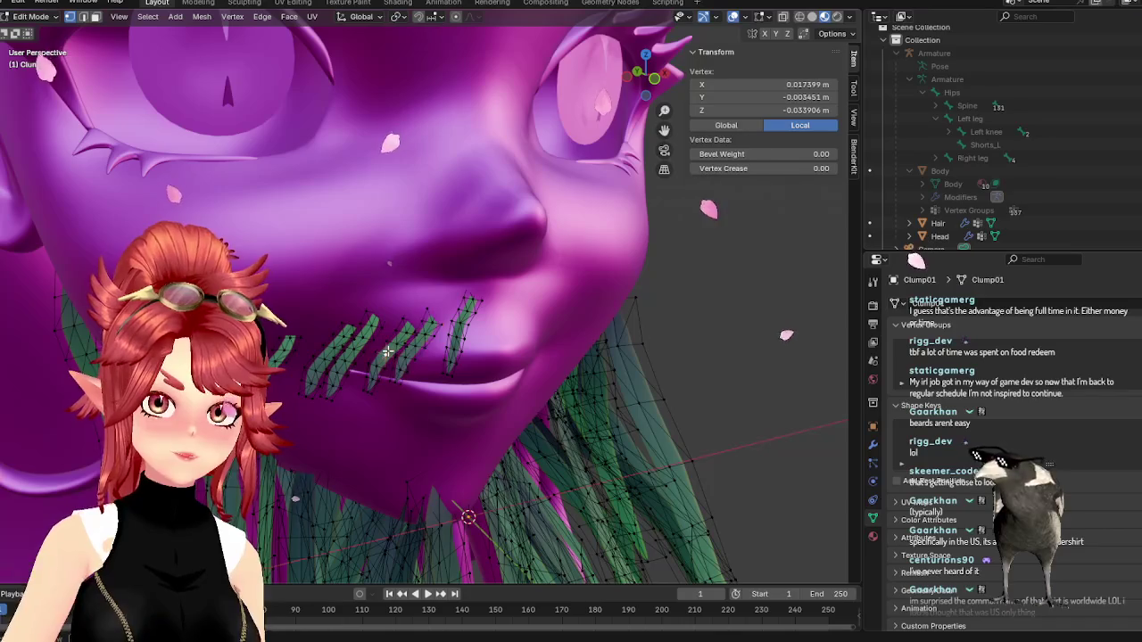
{"action": "key", "text": "l"}
{"action": "key", "text": "r"}
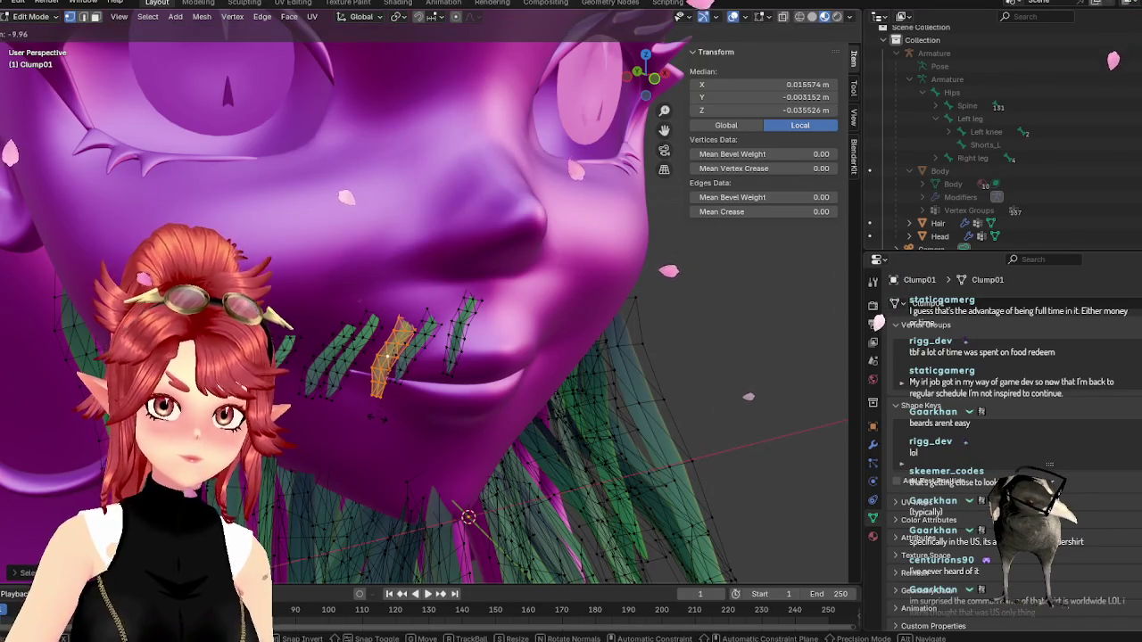
{"action": "left_click", "coordinate": [401, 393]}
{"action": "key", "text": "g"}
{"action": "left_click", "coordinate": [412, 420]}
{"action": "mouse_move", "coordinate": [412, 420]}
{"action": "middle_mouse_down"}
{"action": "mouse_move", "coordinate": [411, 397]}
{"action": "mouse_move", "coordinate": [452, 464]}
{"action": "middle_mouse_up"}
{"action": "key", "text": "Tab"}
{"action": "mouse_move", "coordinate": [677, 413]}
{"action": "middle_mouse_down"}
{"action": "mouse_move", "coordinate": [670, 401]}
{"action": "mouse_move", "coordinate": [535, 403]}
{"action": "middle_mouse_up"}
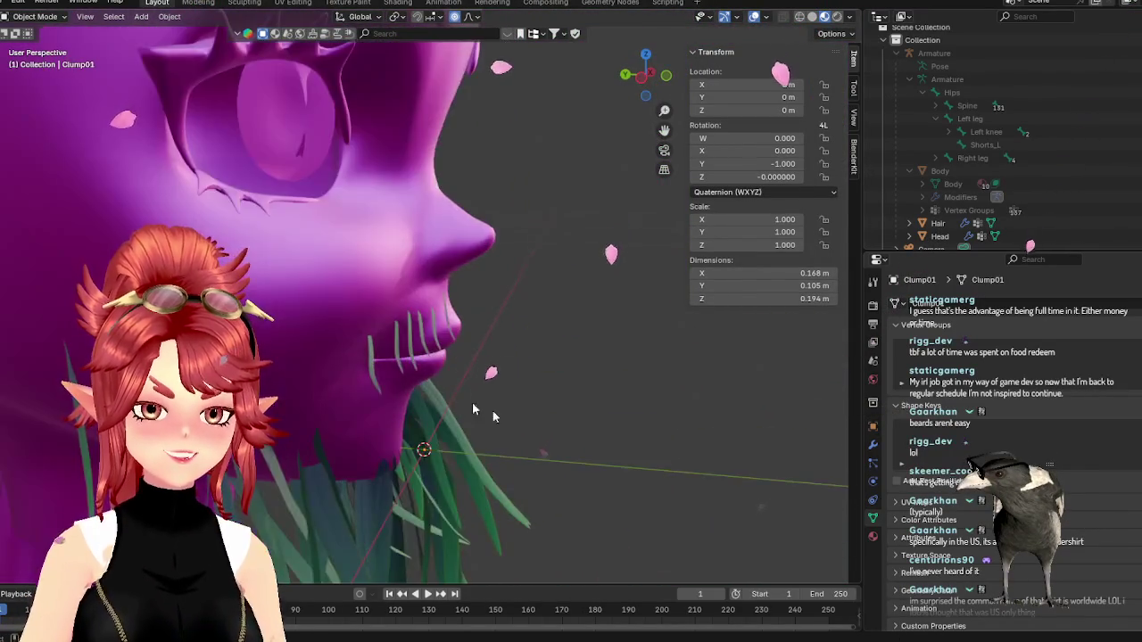
- In front view, move the left moustache strand into a new position
{"action": "scroll", "coordinate": [447, 405], "scroll_direction": "up", "scroll_amount": 4}
{"action": "scroll", "coordinate": [447, 405], "scroll_direction": "down", "scroll_amount": 3}
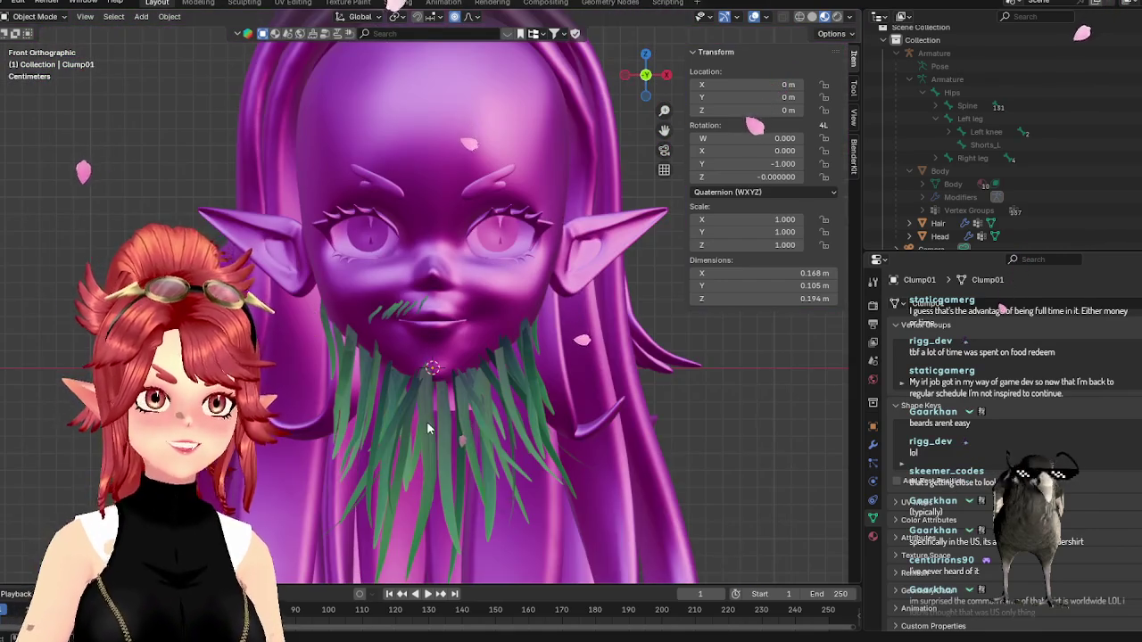
{"action": "scroll", "coordinate": [432, 423], "scroll_direction": "up", "scroll_amount": 3}
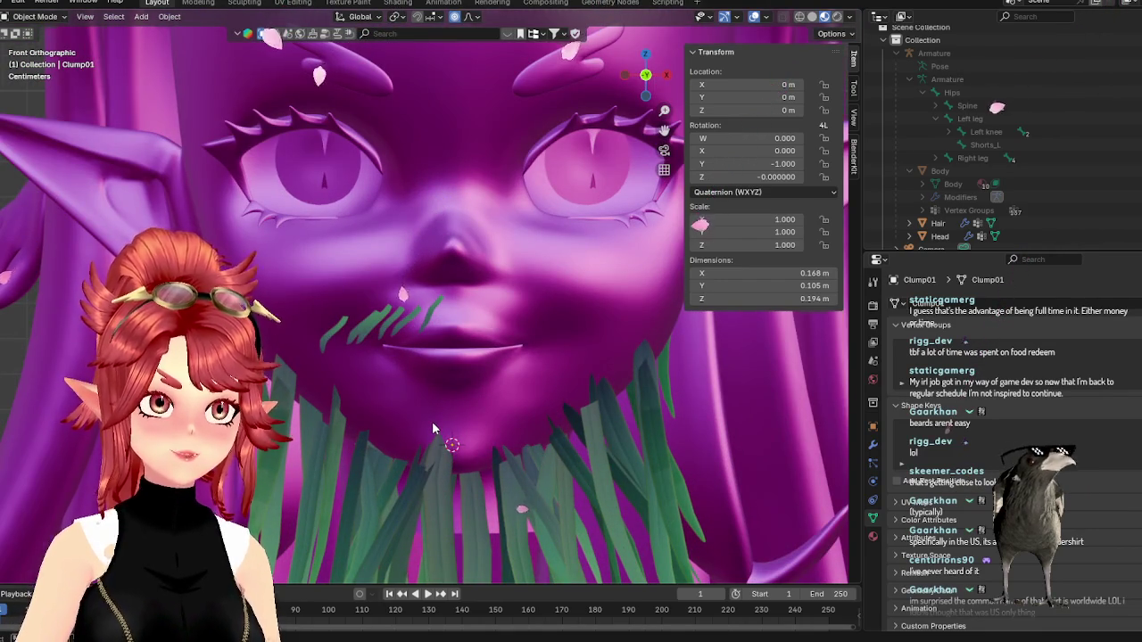
{"action": "scroll", "coordinate": [431, 421], "scroll_direction": "down", "scroll_amount": 3}
{"action": "middle_click_drag", "start_coordinate": [422, 440], "coordinate": [560, 417]}
{"action": "scroll", "coordinate": [560, 418], "scroll_direction": "up", "scroll_amount": 3}
{"action": "key", "text": "KP_1"}
{"action": "scroll", "coordinate": [496, 453], "scroll_direction": "down", "scroll_amount": 2}
{"action": "scroll", "coordinate": [428, 428], "scroll_direction": "up", "scroll_amount": 4}
{"action": "scroll", "coordinate": [327, 385], "scroll_direction": "up", "scroll_amount": 3}
{"action": "key", "text": "Tab"}
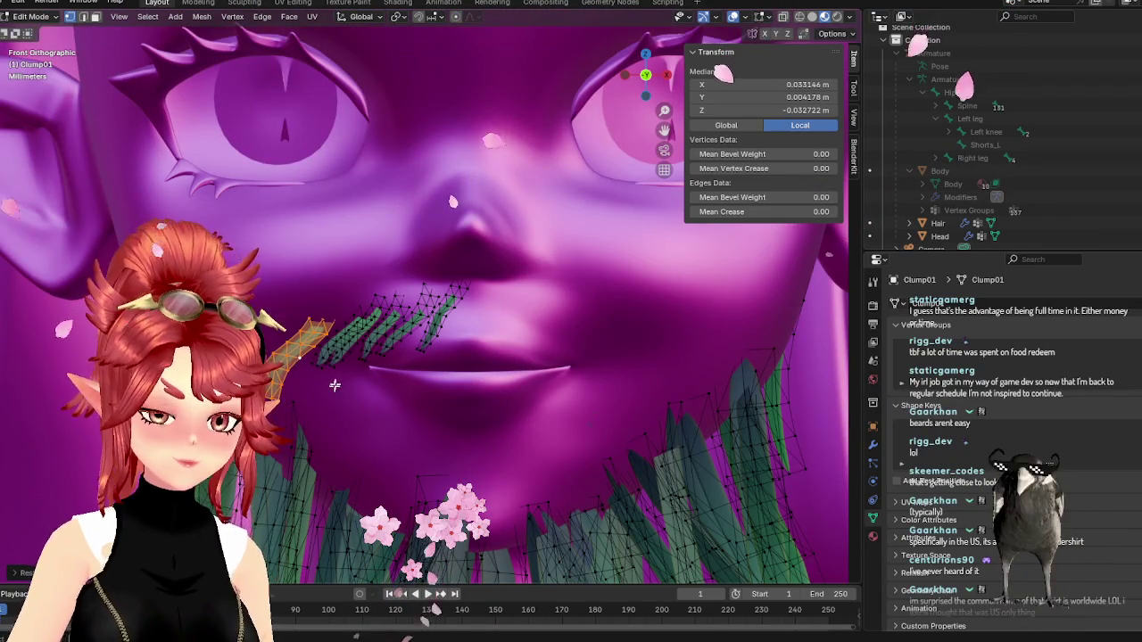
{"action": "key", "text": "g"}
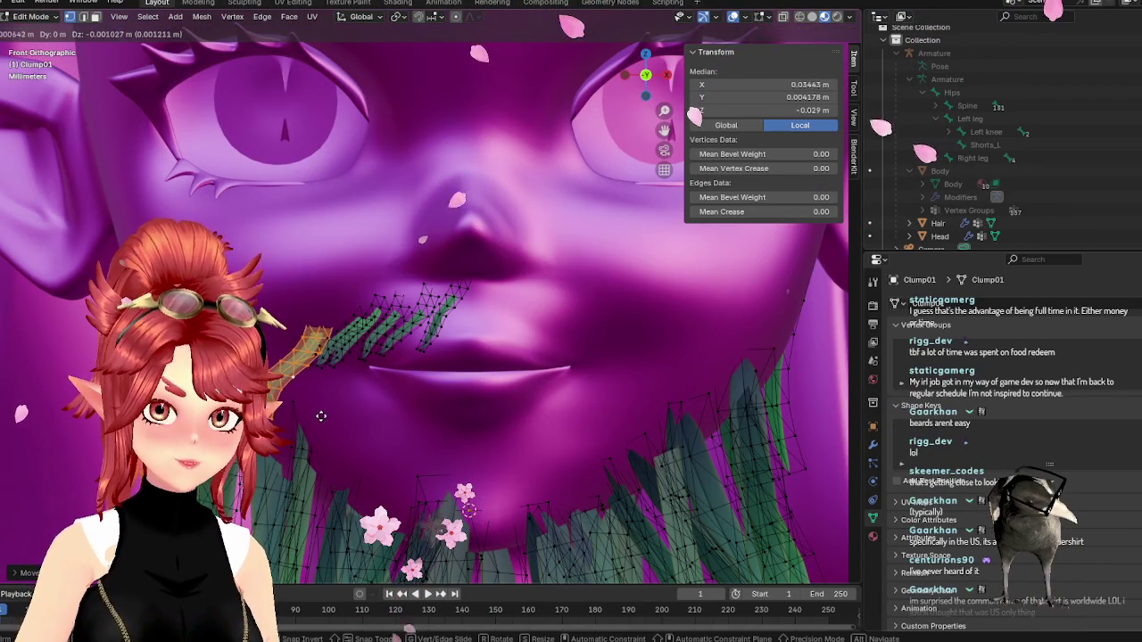
{"action": "left_click", "coordinate": [322, 405]}
- Select the whole neighbouring strand and shift it in depth, checked from the side
{"action": "key", "text": "alt+a"}
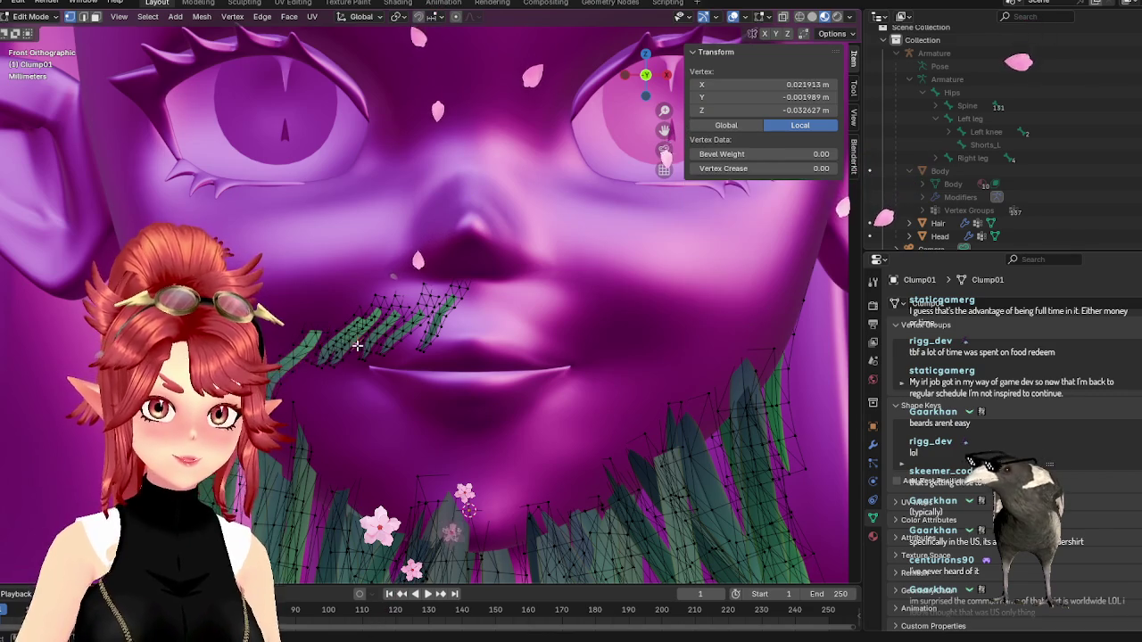
{"action": "key", "text": "l"}
{"action": "key", "text": "g"}
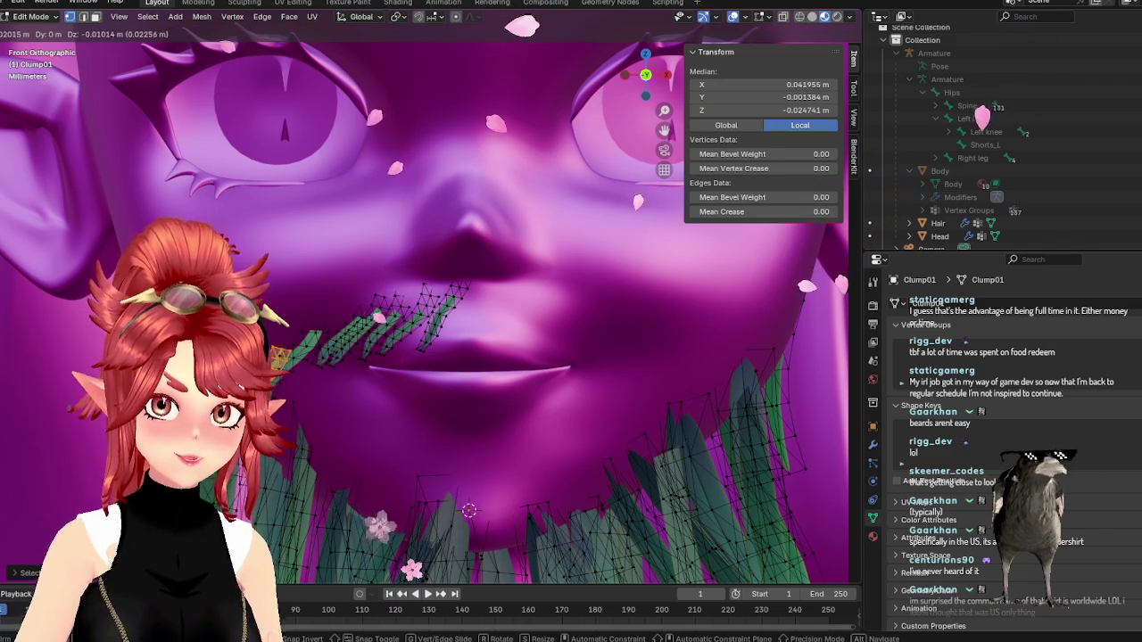
{"action": "key", "text": "s"}
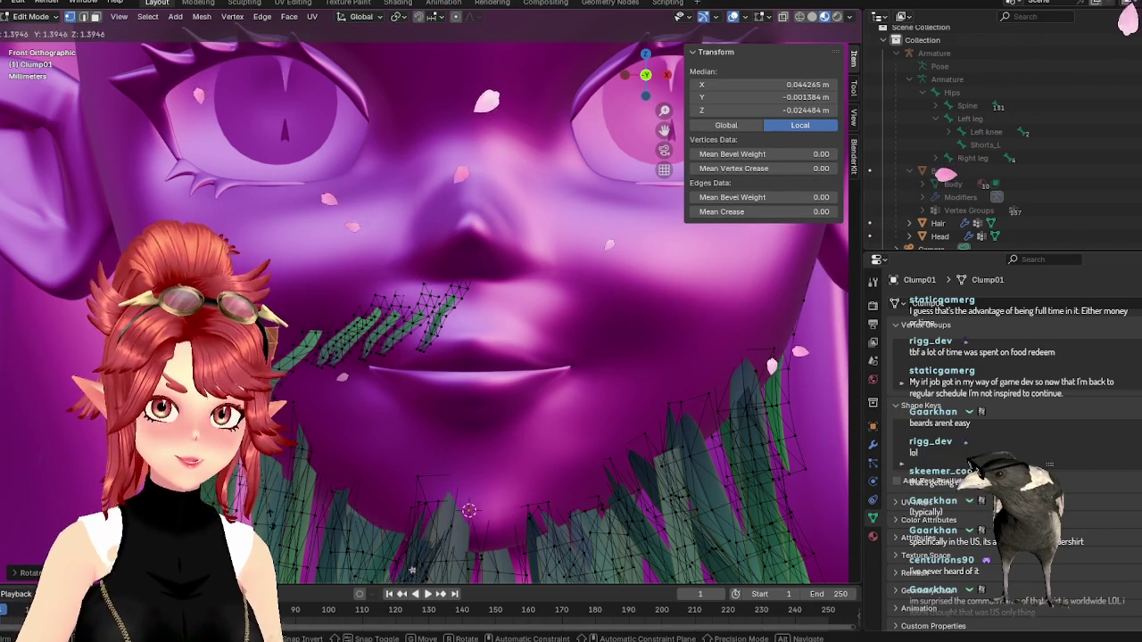
{"action": "key", "text": "Escape"}
{"action": "mouse_move", "coordinate": [464, 499]}
{"action": "middle_mouse_down"}
{"action": "mouse_move", "coordinate": [384, 481]}
{"action": "mouse_move", "coordinate": [312, 492]}
{"action": "mouse_move", "coordinate": [380, 510]}
{"action": "middle_mouse_up"}
{"action": "key", "text": "g"}
{"action": "left_click", "coordinate": [312, 492]}
{"action": "key", "text": "g"}
{"action": "left_click", "coordinate": [379, 511]}
- Rotate and reposition the selected corner strands toward the beard
{"action": "key", "text": "KP_1"}
{"action": "scroll", "coordinate": [393, 482], "scroll_direction": "up", "scroll_amount": 2}
{"action": "scroll", "coordinate": [392, 464], "scroll_direction": "down", "scroll_amount": 4}
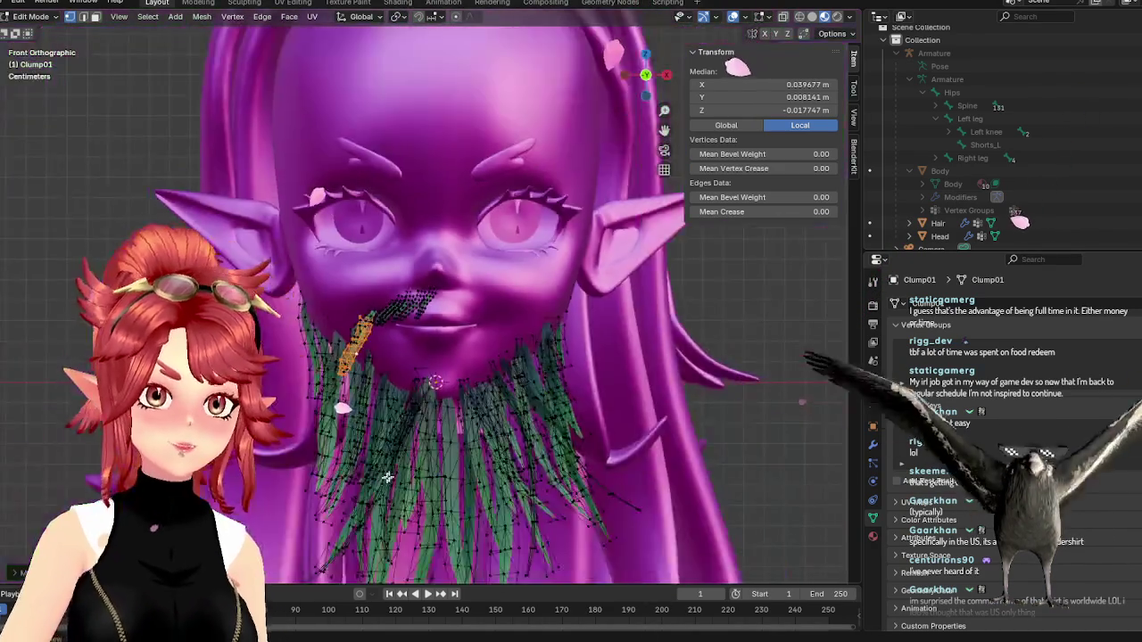
{"action": "key", "text": "Tab"}
{"action": "scroll", "coordinate": [400, 437], "scroll_direction": "up", "scroll_amount": 3}
{"action": "scroll", "coordinate": [329, 447], "scroll_direction": "up", "scroll_amount": 3}
{"action": "key", "text": "Tab"}
{"action": "key", "text": "r"}
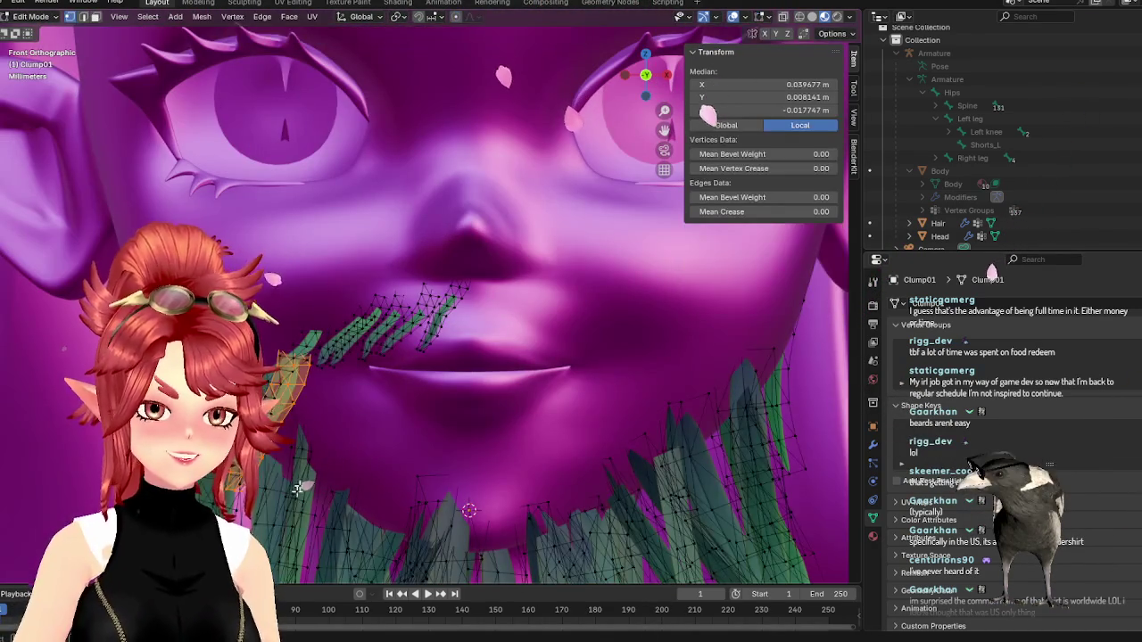
{"action": "left_click", "coordinate": [317, 509]}
{"action": "key", "text": "g"}
{"action": "mouse_move", "coordinate": [356, 482]}
{"action": "middle_mouse_down", "text": "alt"}
{"action": "mouse_move", "coordinate": [459, 497]}
{"action": "mouse_move", "coordinate": [384, 491]}
{"action": "middle_mouse_up", "text": "alt"}
{"action": "left_click", "coordinate": [459, 497]}
- Reselect the beard object and rotate the strand at the mouth corner
{"action": "key", "text": "Tab"}
{"action": "scroll", "coordinate": [401, 486], "scroll_direction": "down", "scroll_amount": 3}
{"action": "scroll", "coordinate": [402, 481], "scroll_direction": "up", "scroll_amount": 1}
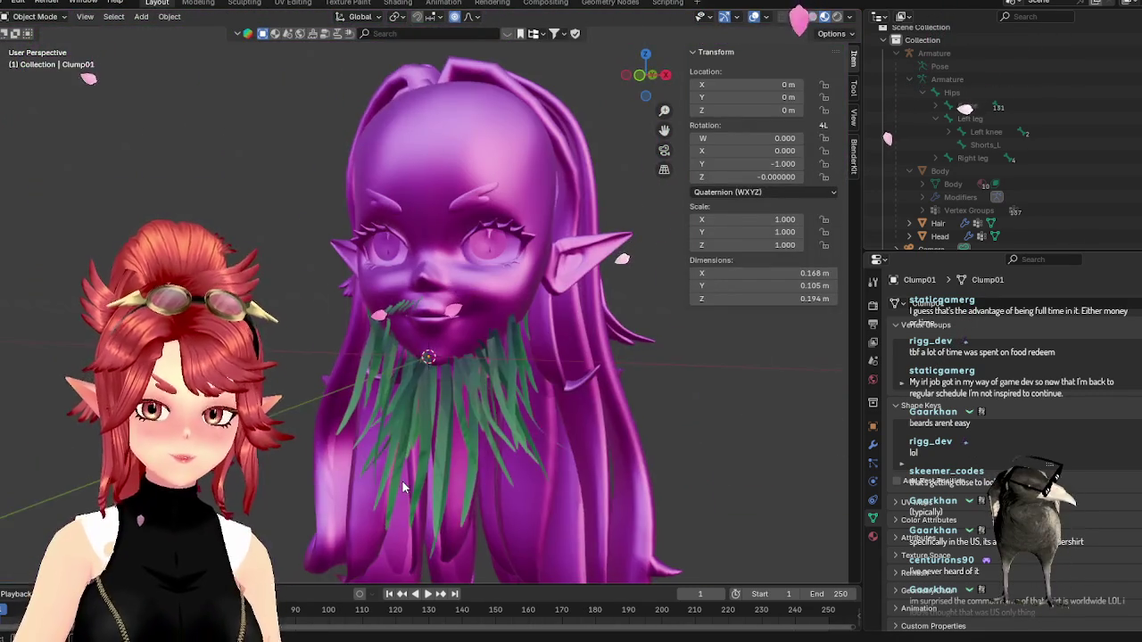
{"action": "key", "text": "KP_1"}
{"action": "scroll", "coordinate": [374, 446], "scroll_direction": "up", "scroll_amount": 2}
{"action": "scroll", "coordinate": [348, 419], "scroll_direction": "up", "scroll_amount": 2}
{"action": "scroll", "coordinate": [348, 413], "scroll_direction": "down", "scroll_amount": 2}
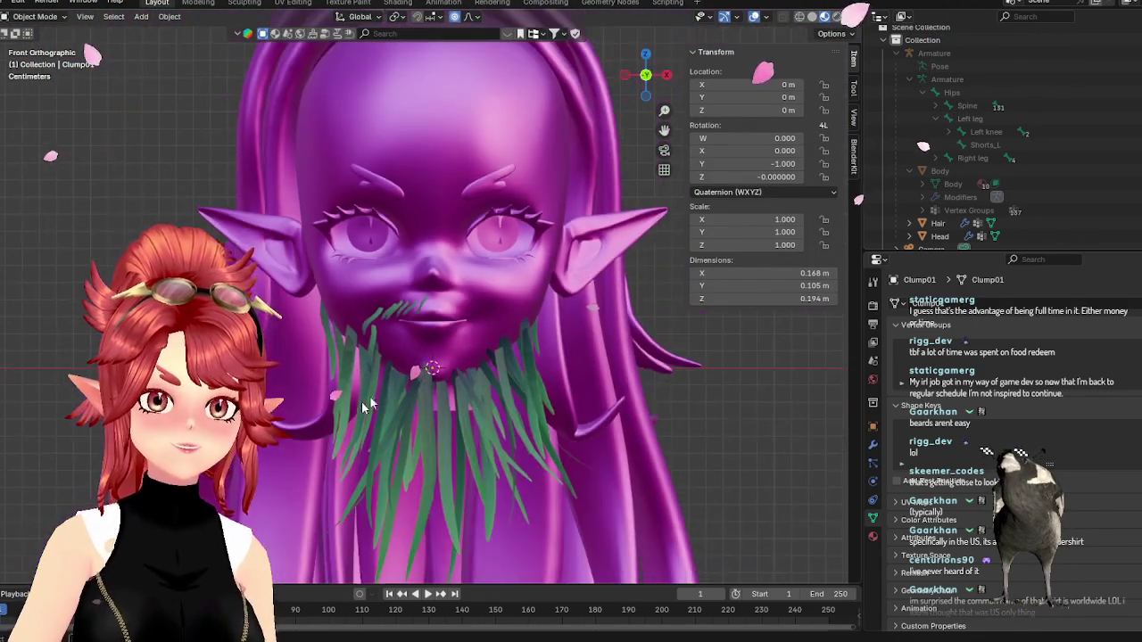
{"action": "scroll", "coordinate": [385, 386], "scroll_direction": "up", "scroll_amount": 3}
{"action": "left_click", "coordinate": [319, 350]}
{"action": "key", "text": "Tab"}
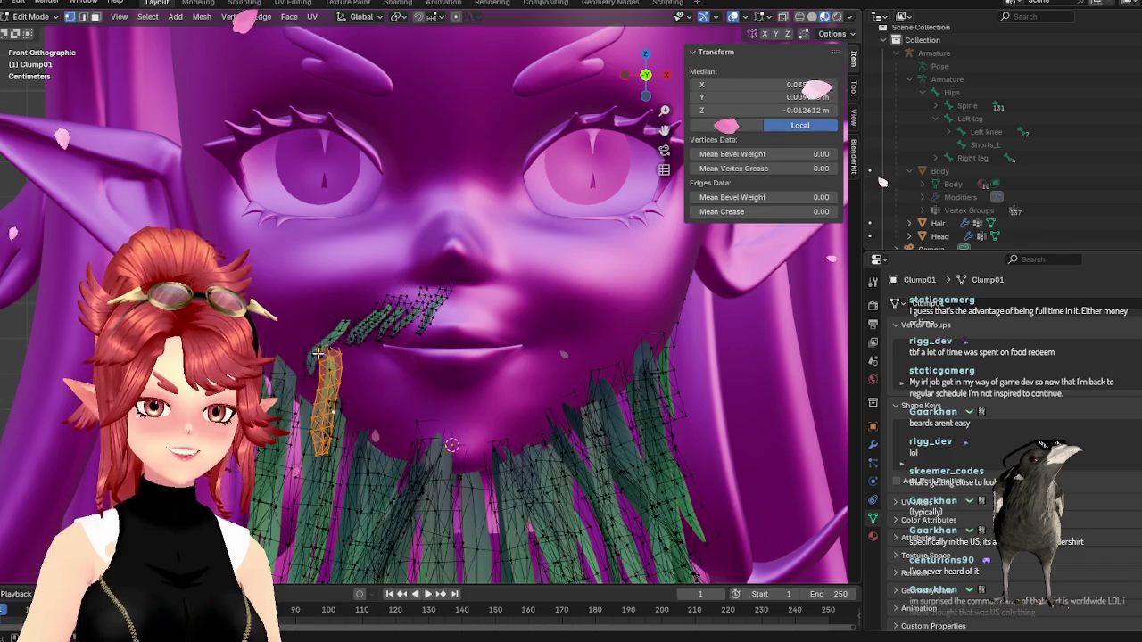
{"action": "key", "text": "r"}
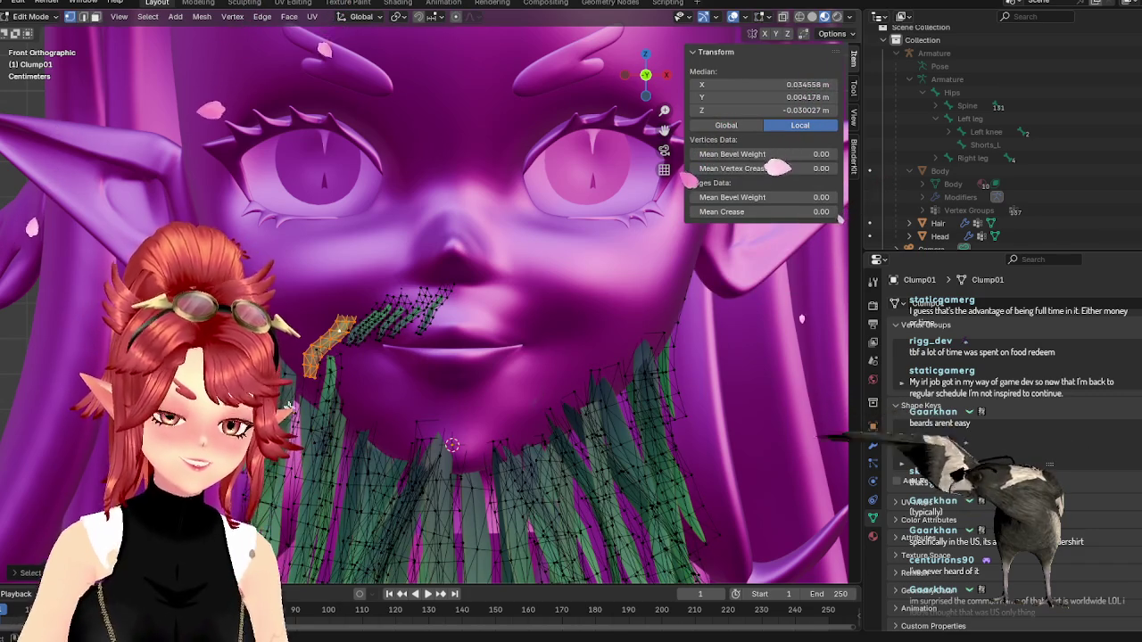
{"action": "left_click", "coordinate": [309, 412]}
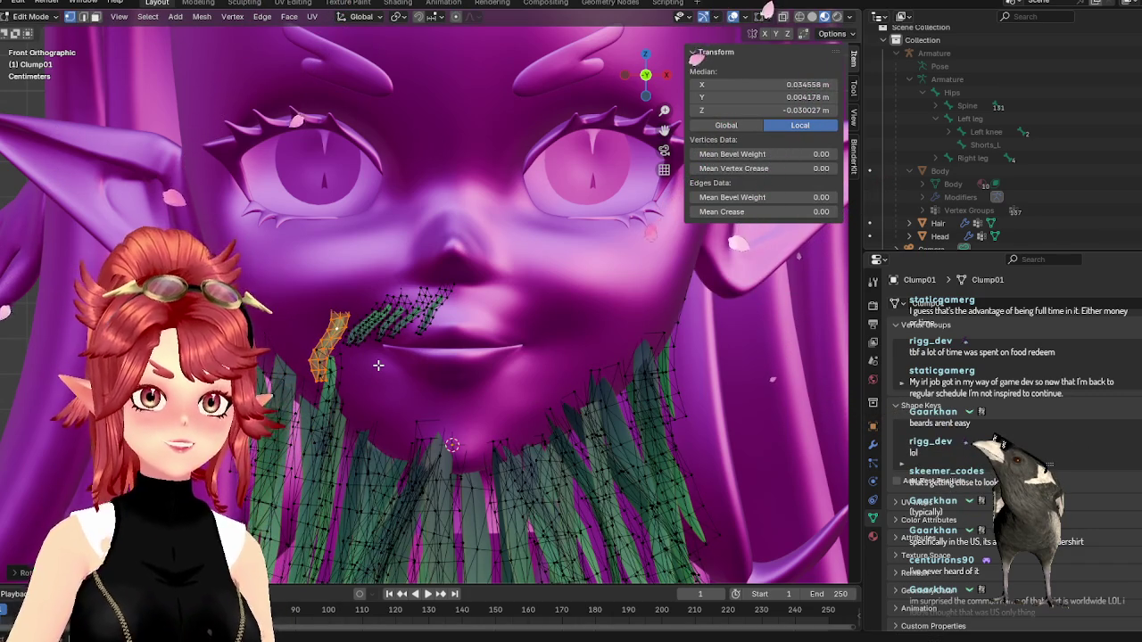
- Place a strand beside the lip corner and tilt the diagonal strand next to it upright
{"action": "key", "text": "Tab"}
{"action": "scroll", "coordinate": [482, 415], "scroll_direction": "down", "scroll_amount": 3}
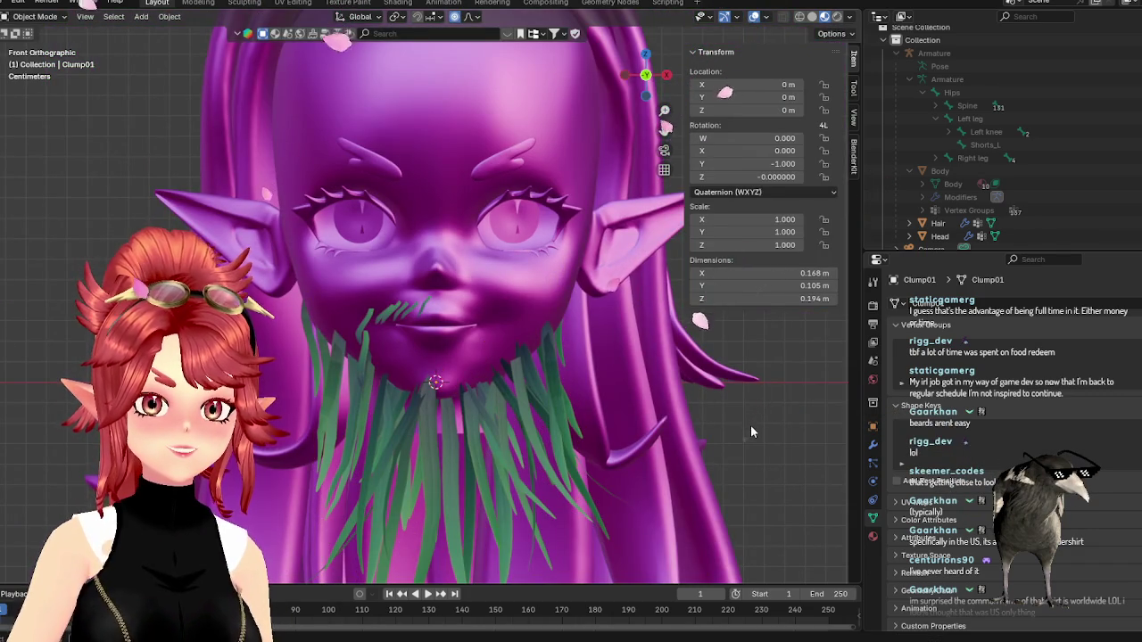
{"action": "scroll", "coordinate": [318, 381], "scroll_direction": "up", "scroll_amount": 4}
{"action": "scroll", "coordinate": [319, 382], "scroll_direction": "up", "scroll_amount": 3}
{"action": "key", "text": "Tab"}
{"action": "key", "text": "g"}
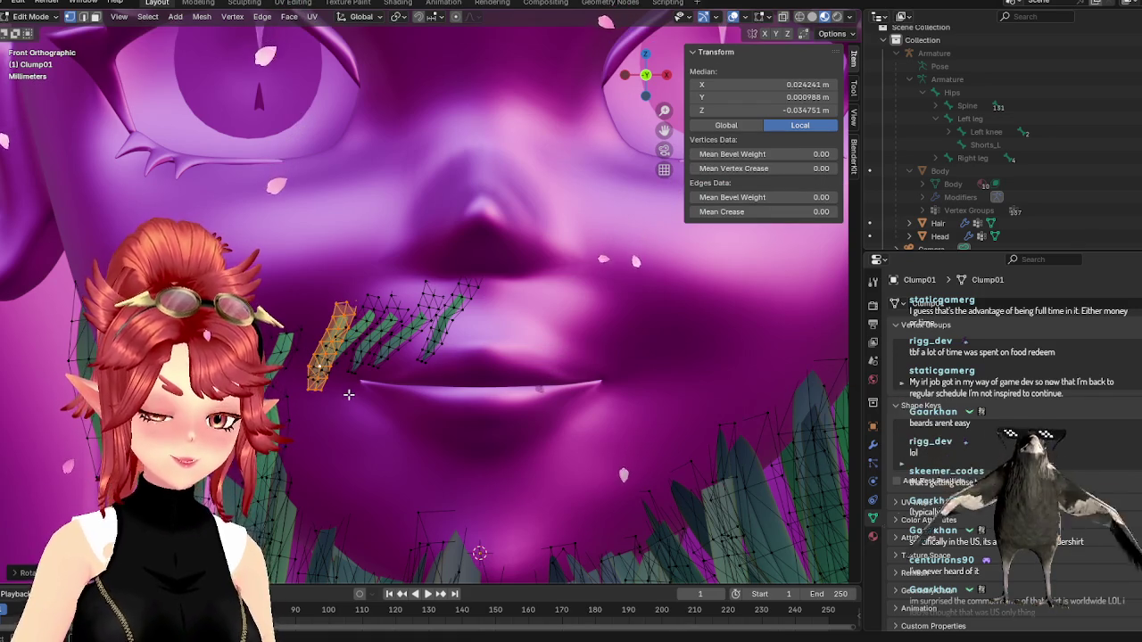
{"action": "left_click", "coordinate": [327, 399]}
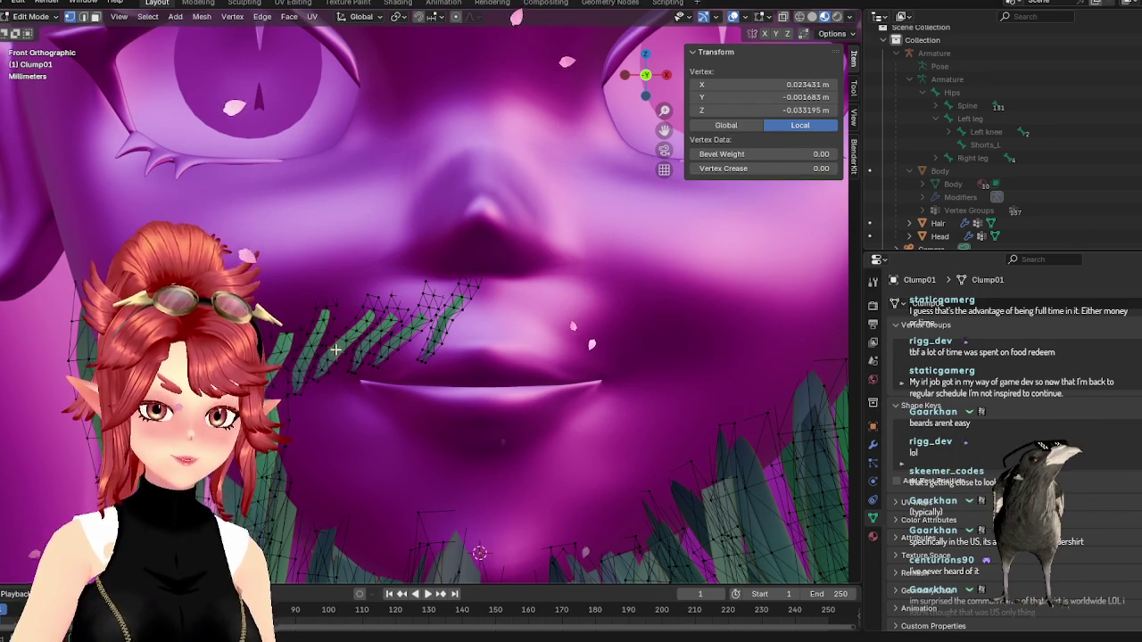
{"action": "left_click", "coordinate": [332, 360]}
{"action": "key", "text": "r"}
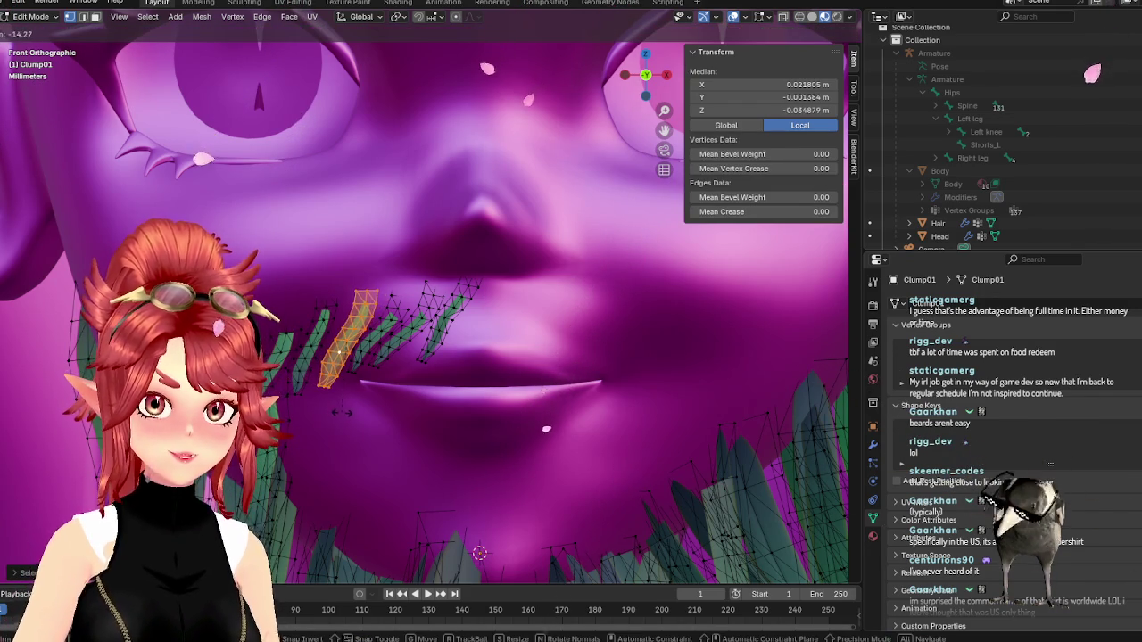
{"action": "left_click", "coordinate": [341, 411]}
{"action": "key", "text": "Tab"}
{"action": "scroll", "coordinate": [356, 384], "scroll_direction": "down", "scroll_amount": 4}
{"action": "scroll", "coordinate": [356, 384], "scroll_direction": "down", "scroll_amount": 2}
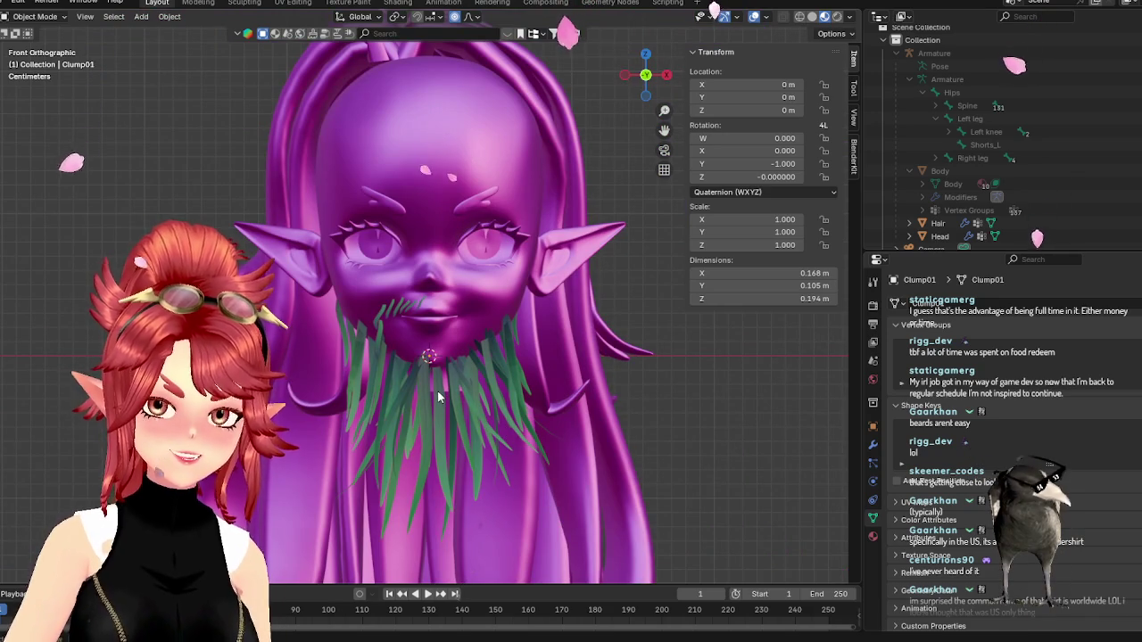
- In Edit Mode, select a whole moustache strand and move it outward from a side view
{"action": "scroll", "coordinate": [434, 400], "scroll_direction": "up", "scroll_amount": 5}
{"action": "key", "text": "Tab"}
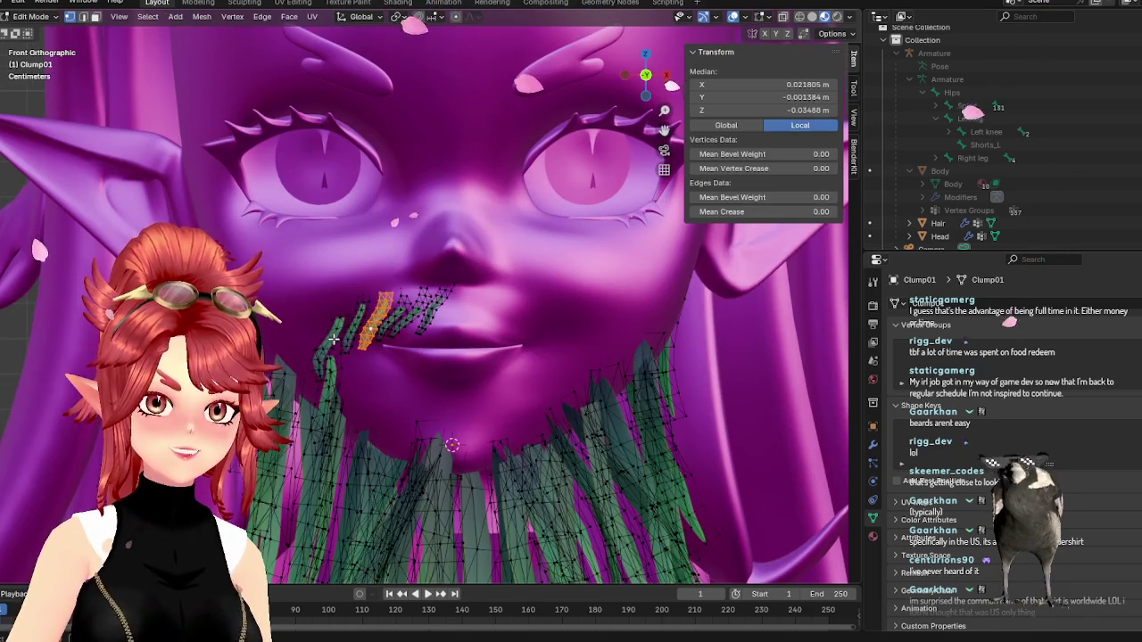
{"action": "left_click", "coordinate": [332, 341]}
{"action": "key", "text": "ctrl+l"}
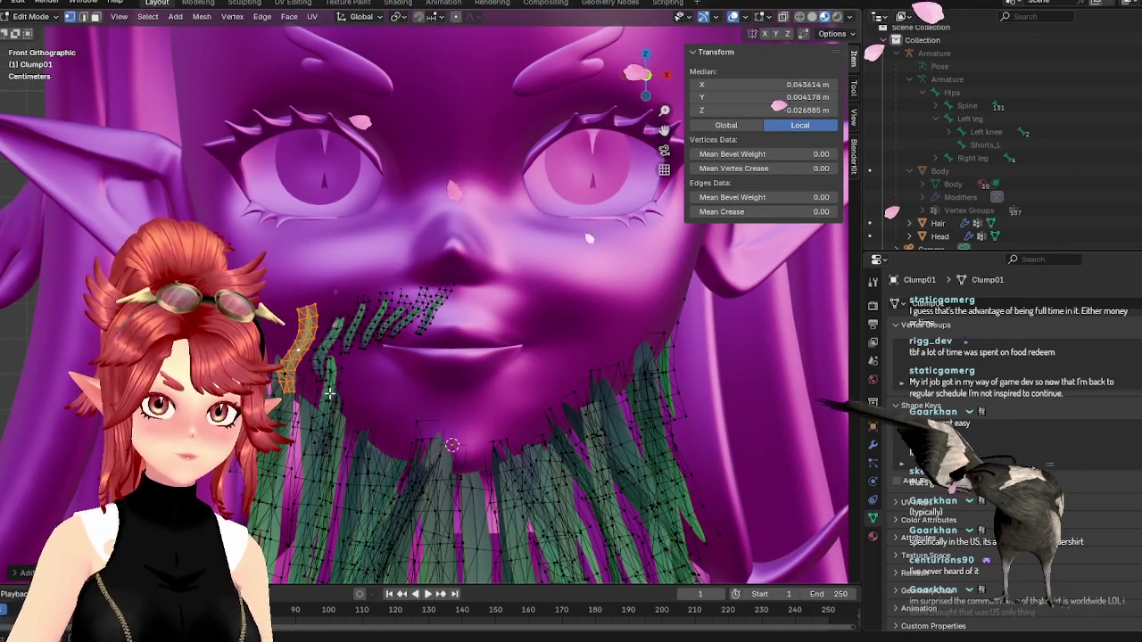
{"action": "middle_click_drag", "start_coordinate": [361, 382], "coordinate": [453, 396]}
{"action": "key", "text": "g"}
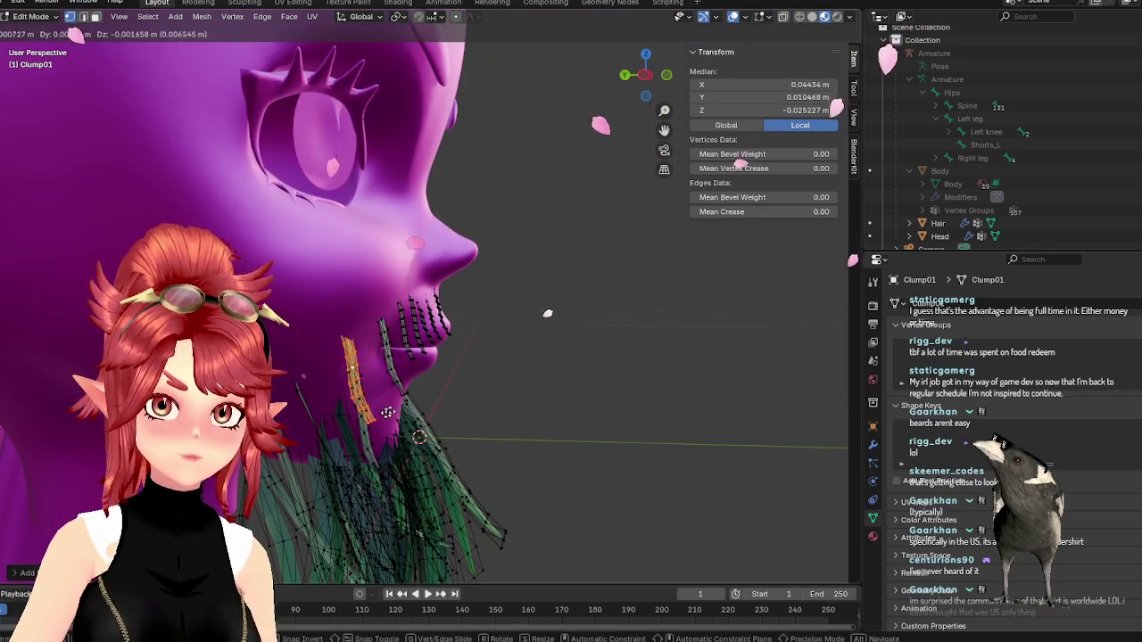
{"action": "left_click", "coordinate": [397, 411]}
- Shift the strand inward among the other moustache strands above the lip
{"action": "middle_click_drag", "start_coordinate": [397, 411], "coordinate": [302, 420]}
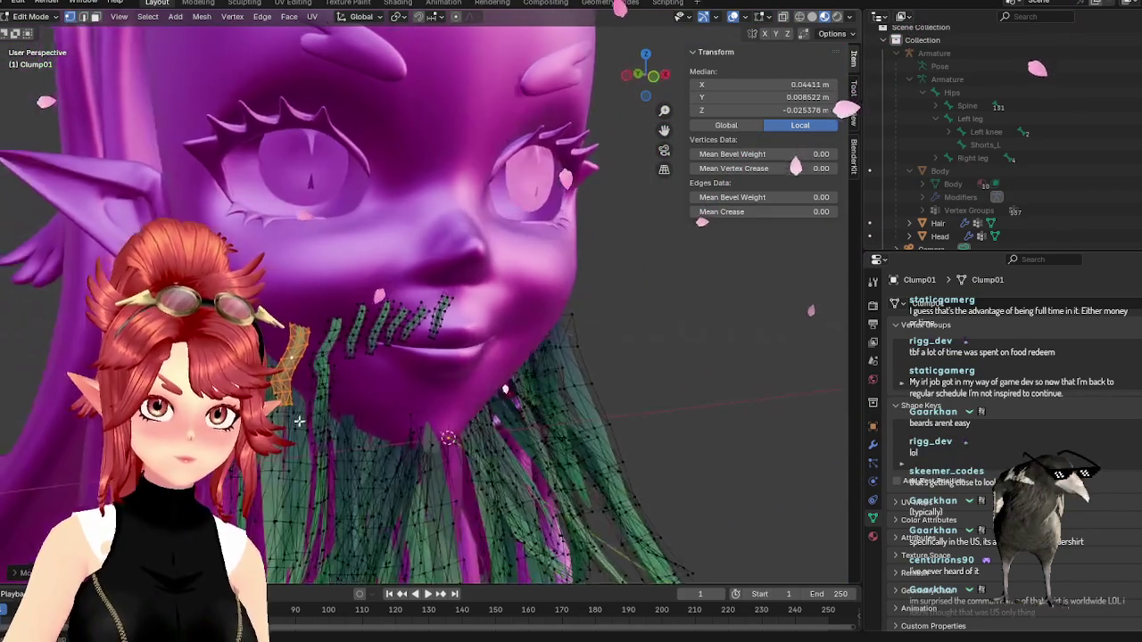
{"action": "key", "text": "g"}
{"action": "key", "text": "x"}
{"action": "key", "text": "Escape"}
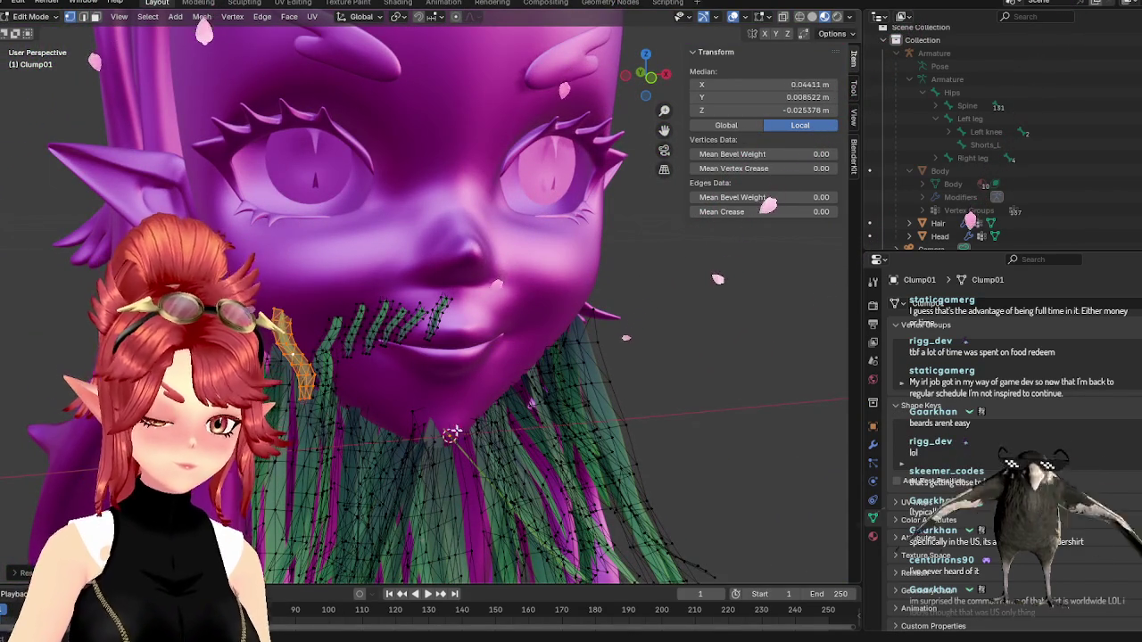
{"action": "key", "text": "g"}
{"action": "key", "text": "x"}
{"action": "key", "text": "Escape"}
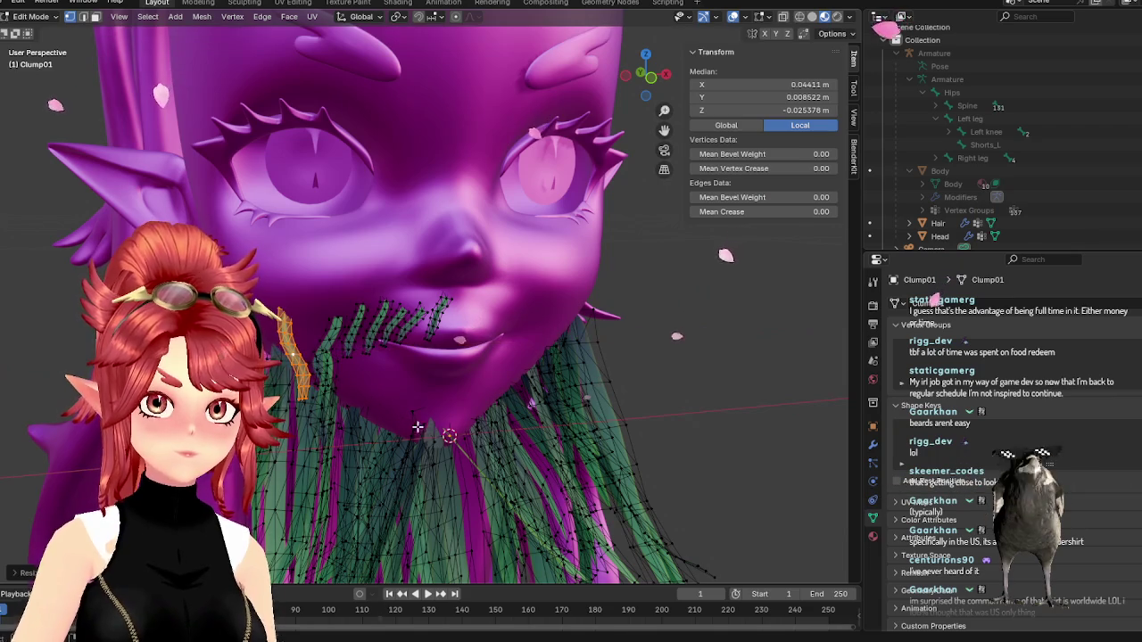
{"action": "scroll", "coordinate": [374, 425], "scroll_direction": "up", "scroll_amount": 3}
{"action": "key", "text": "g"}
{"action": "left_click", "coordinate": [291, 453]}
{"action": "key", "text": "g"}
{"action": "left_click", "coordinate": [288, 456]}
- Check the strand from the front (Numpad 1), then nudge its position from the side
{"action": "key", "text": "KP_1"}
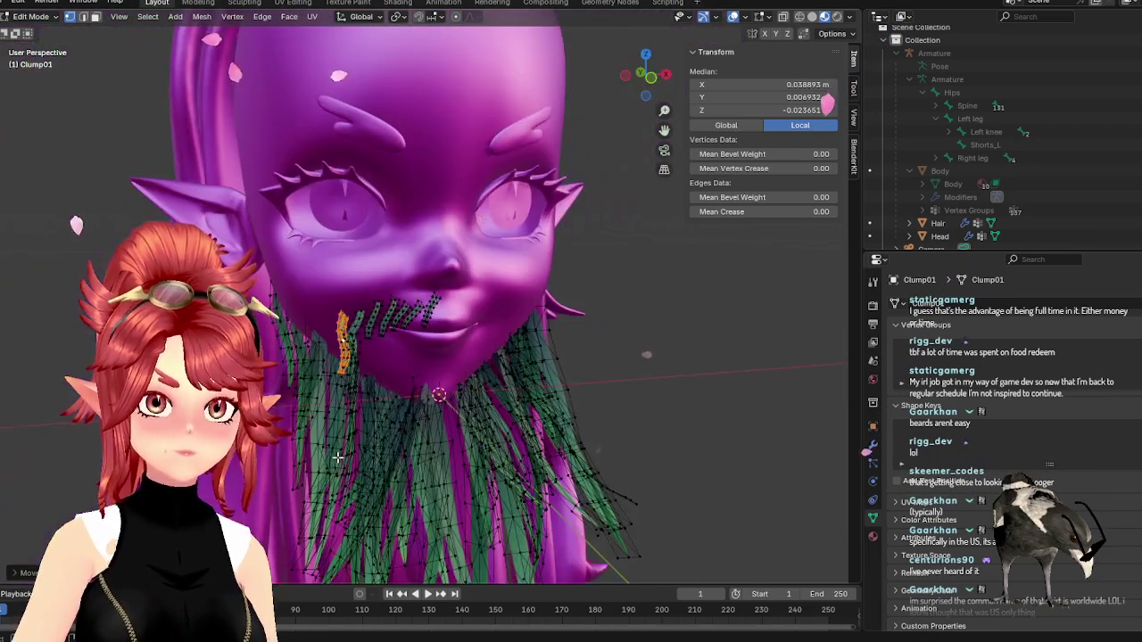
{"action": "scroll", "coordinate": [288, 455], "scroll_direction": "up", "scroll_amount": 2}
{"action": "key", "text": "s"}
{"action": "key", "text": "Escape"}
{"action": "middle_click_drag", "start_coordinate": [535, 482], "coordinate": [448, 479]}
{"action": "key", "text": "g"}
{"action": "left_click", "coordinate": [484, 497]}
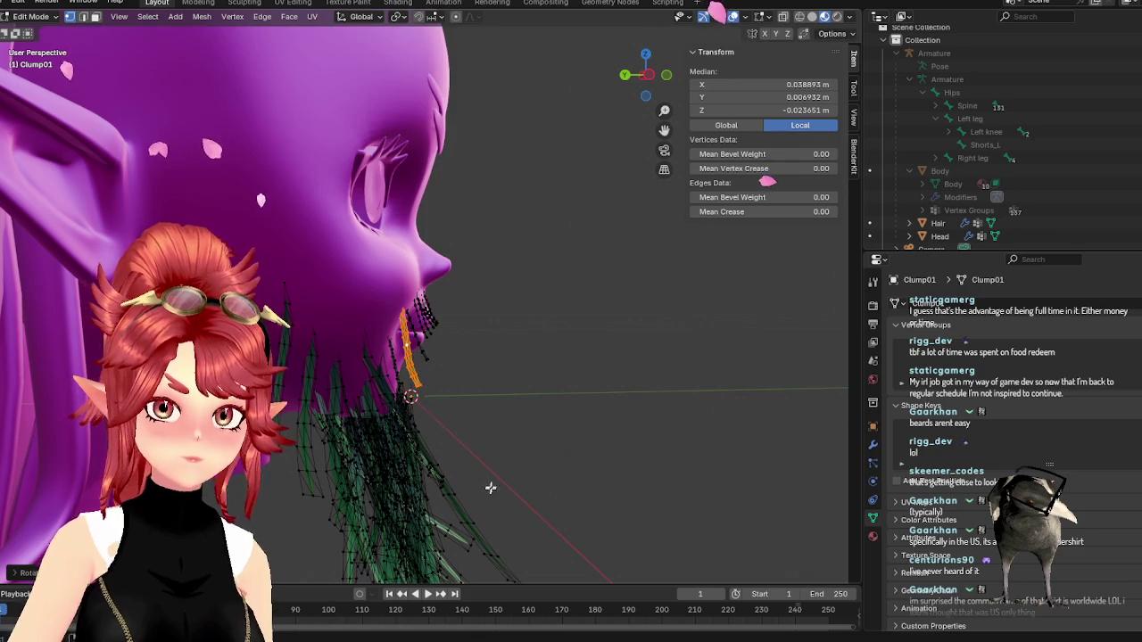
{"action": "key", "text": "g"}
{"action": "left_click", "coordinate": [481, 496]}
{"action": "key", "text": "KP_1"}
- Preview the hair cards in Object Mode, then return to Edit Mode
{"action": "key", "text": "Tab"}
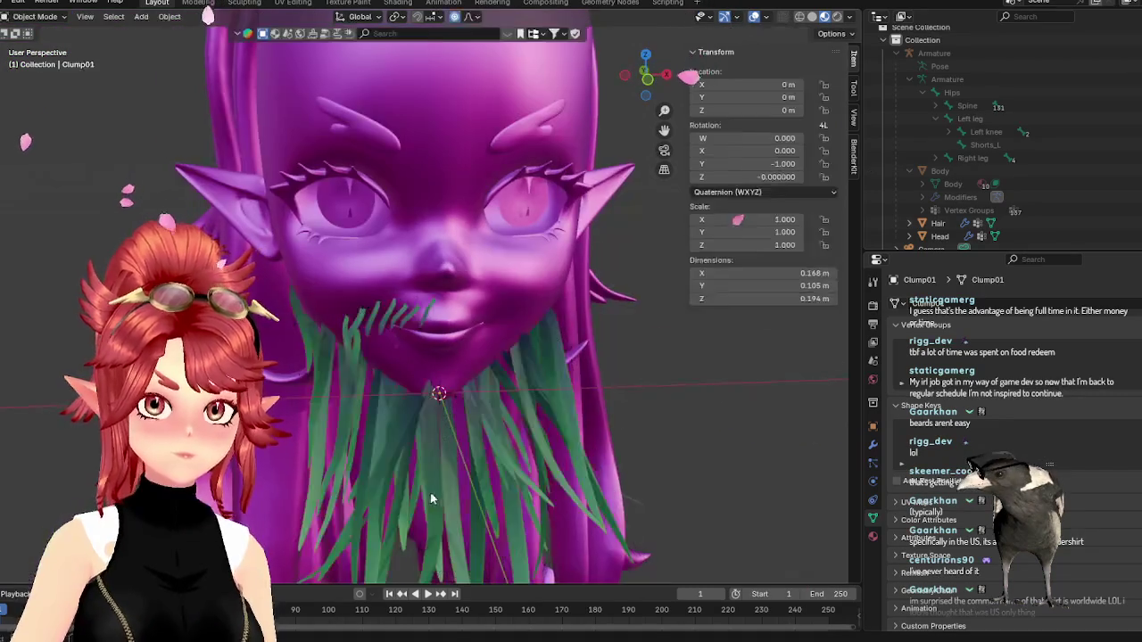
{"action": "scroll", "coordinate": [325, 428], "scroll_direction": "down", "scroll_amount": 3}
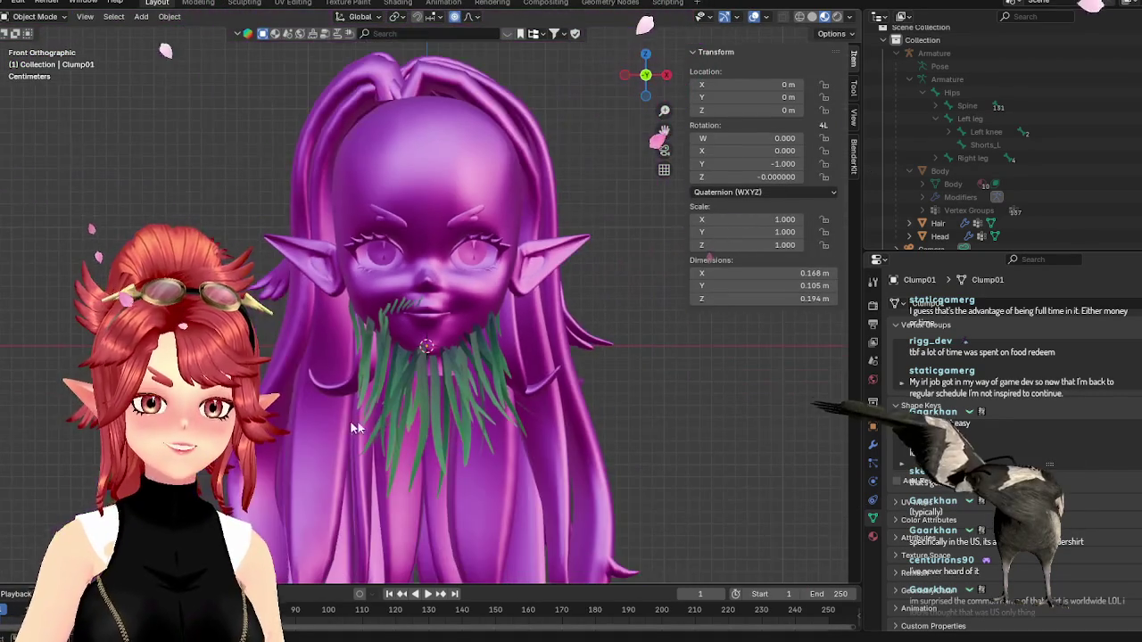
{"action": "scroll", "coordinate": [421, 410], "scroll_direction": "up", "scroll_amount": 4}
{"action": "scroll", "coordinate": [421, 410], "scroll_direction": "up", "scroll_amount": 2}
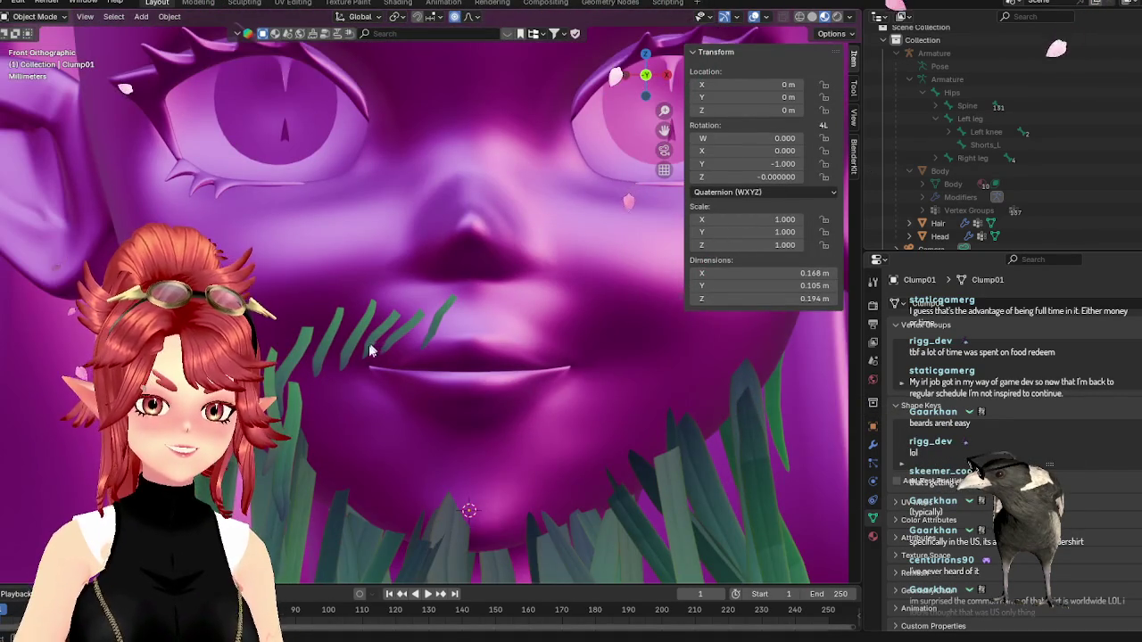
{"action": "scroll", "coordinate": [373, 343], "scroll_direction": "down", "scroll_amount": 1}
{"action": "key", "text": "Tab"}
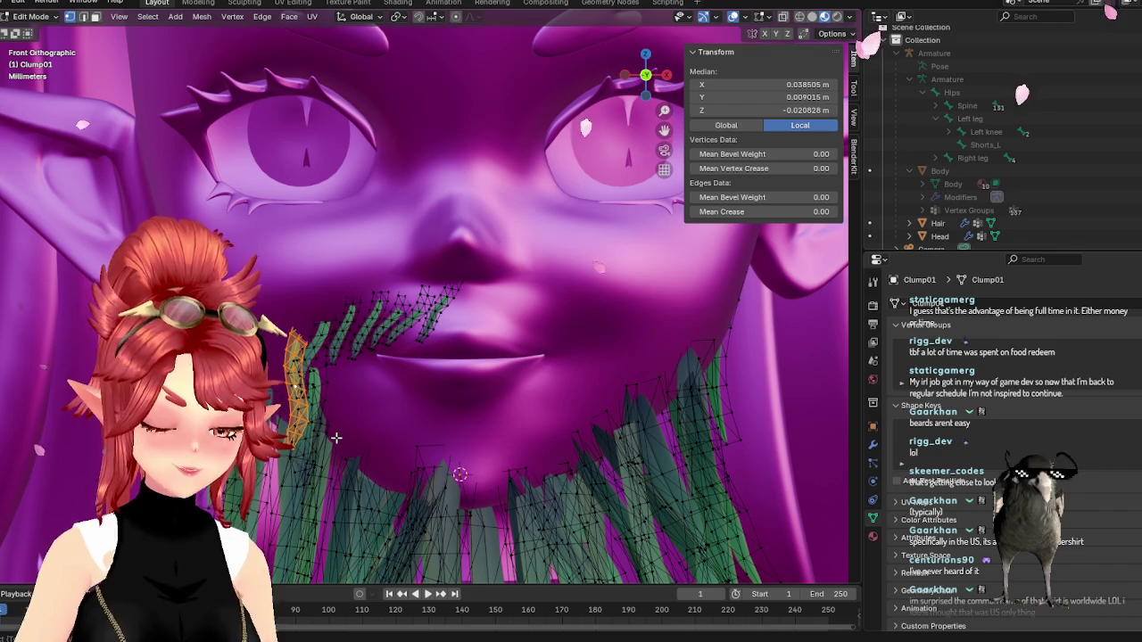
- Shrink the strand slightly and move it along Y to set its depth
{"action": "key", "text": "g"}
{"action": "key", "text": "s"}
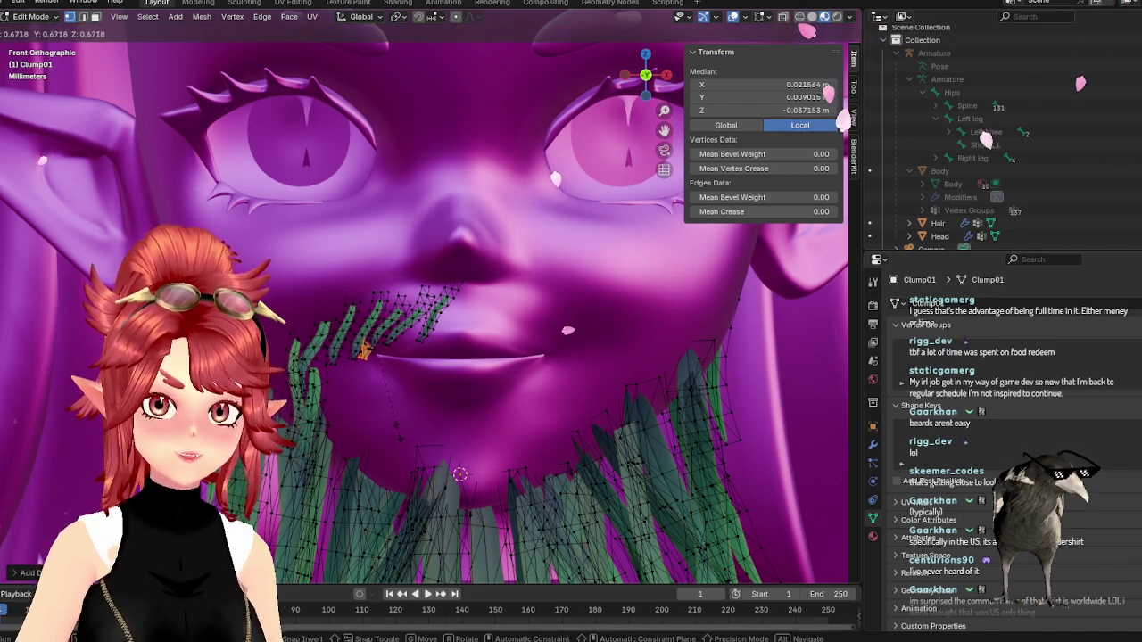
{"action": "left_click", "coordinate": [456, 421]}
{"action": "middle_click_drag", "start_coordinate": [453, 420], "coordinate": [450, 437]}
{"action": "key", "text": "g"}
{"action": "key", "text": "y"}
{"action": "left_click", "coordinate": [432, 459]}
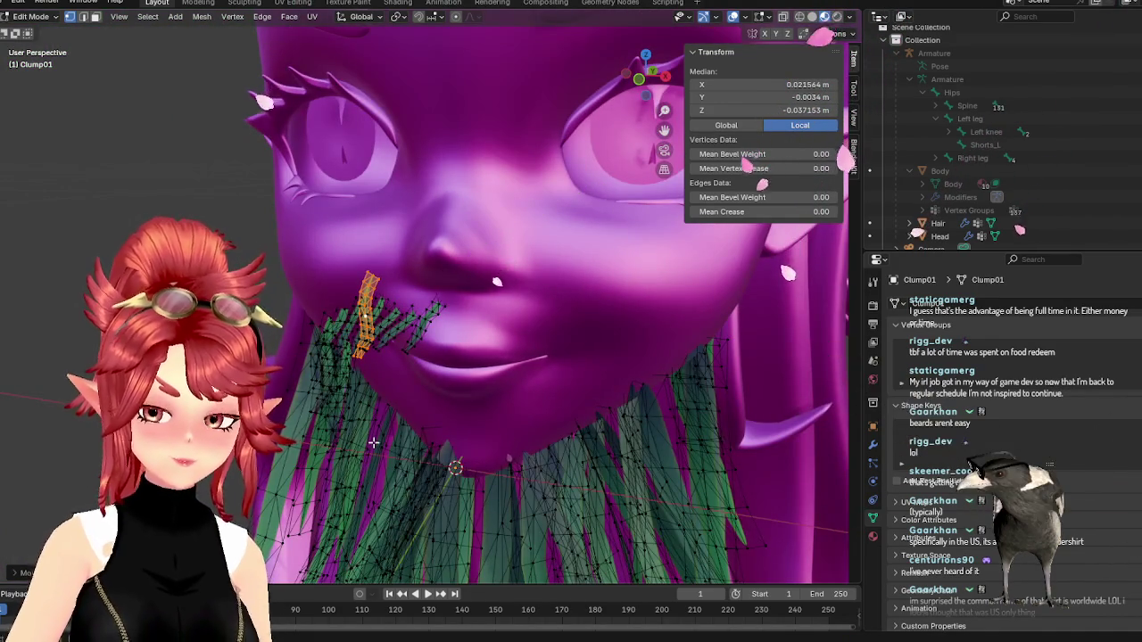
{"action": "key", "text": "KP_1"}
{"action": "scroll", "coordinate": [372, 443], "scroll_direction": "up", "scroll_amount": 3}
- Reposition the strand to tilt its curve along the lip, checking it in profile
{"action": "key", "text": "g"}
{"action": "left_click", "coordinate": [413, 468]}
{"action": "key", "text": "g"}
{"action": "left_click", "coordinate": [391, 465]}
{"action": "key", "text": "g"}
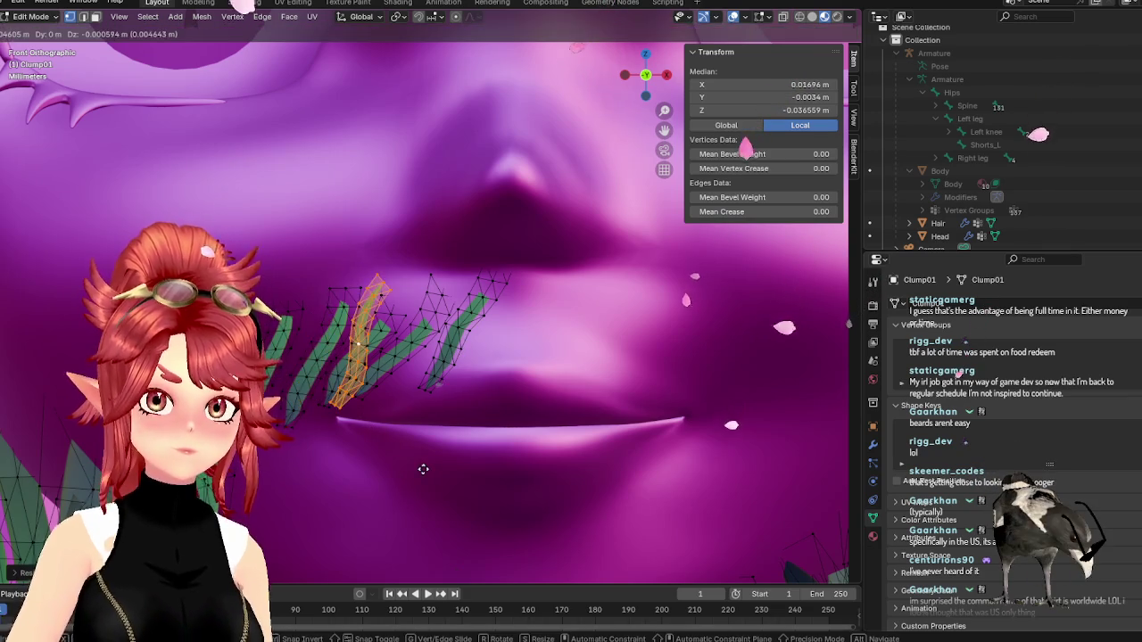
{"action": "left_click", "coordinate": [420, 466]}
{"action": "middle_click_drag", "start_coordinate": [420, 466], "coordinate": [441, 352]}
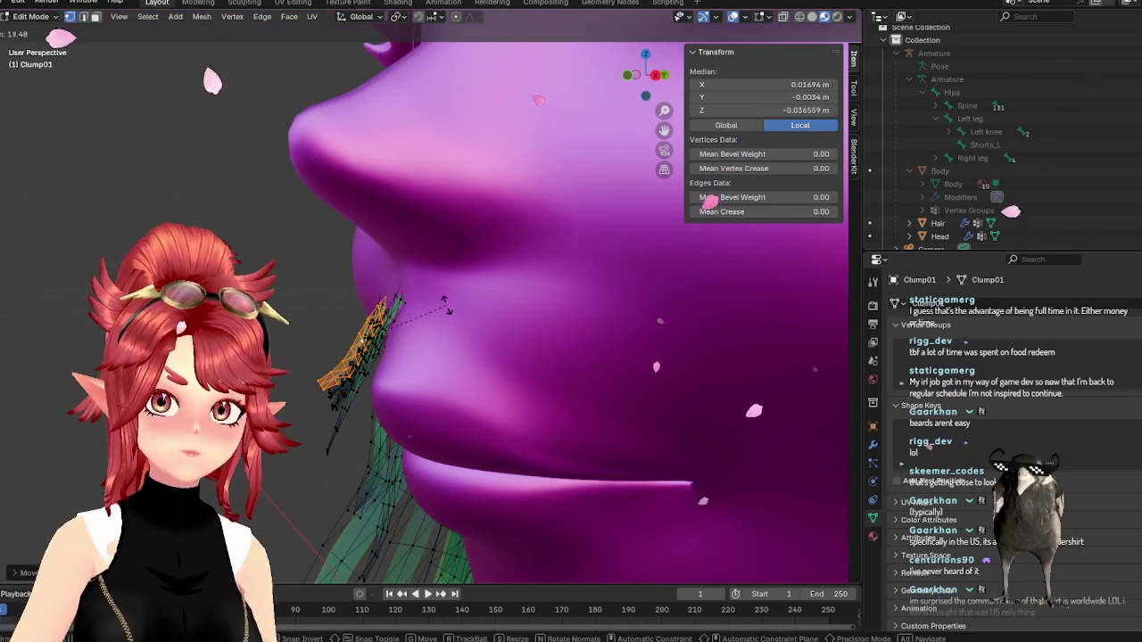
{"action": "mouse_move", "coordinate": [424, 285]}
{"action": "middle_mouse_down"}
{"action": "mouse_move", "coordinate": [478, 424]}
{"action": "mouse_move", "coordinate": [508, 416]}
{"action": "middle_mouse_up"}
- Fine-tune the strand's final position, check the front view, and return to Object Mode
{"action": "key", "text": "g"}
{"action": "left_click", "coordinate": [499, 418]}
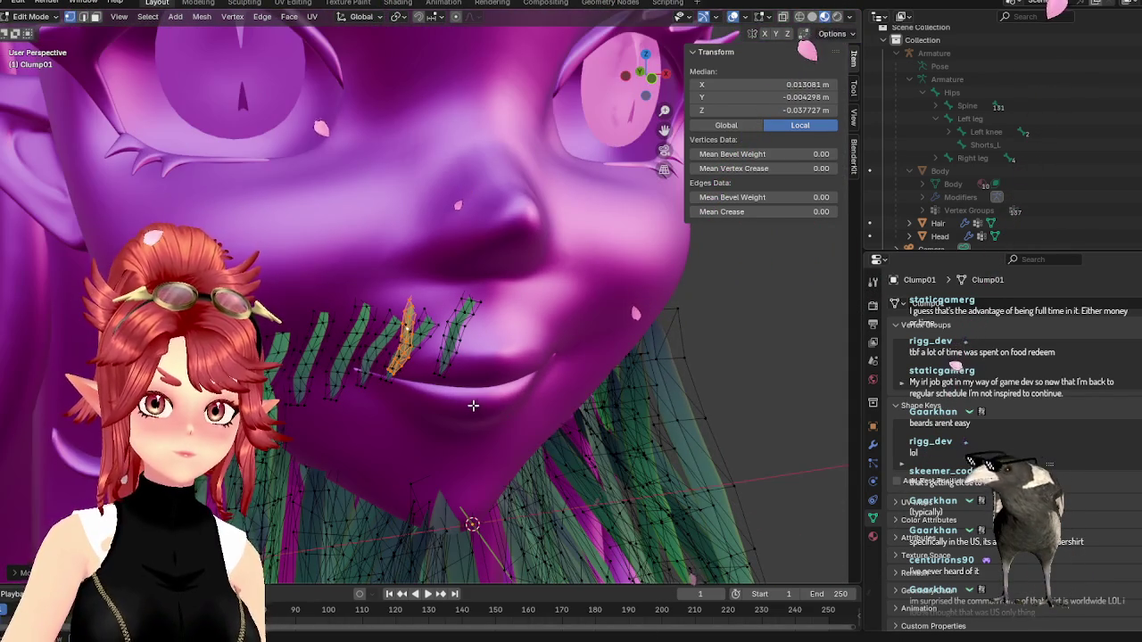
{"action": "key", "text": "g"}
{"action": "left_click", "coordinate": [499, 399]}
{"action": "key", "text": "KP_1"}
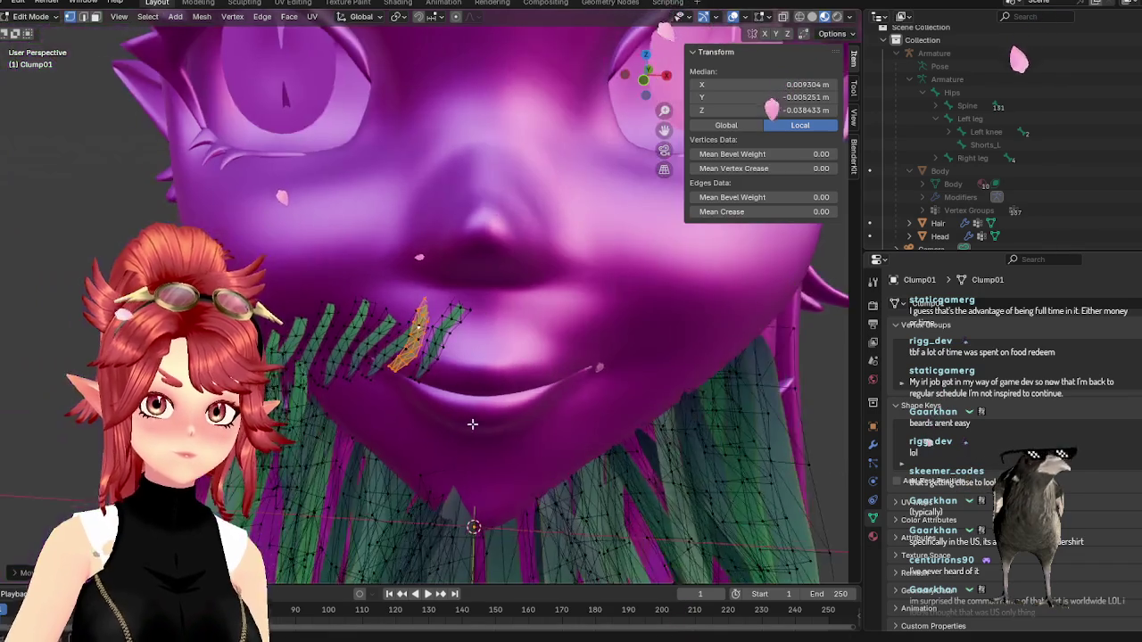
{"action": "scroll", "coordinate": [440, 437], "scroll_direction": "up", "scroll_amount": 2}
{"action": "key", "text": "Tab"}
{"action": "scroll", "coordinate": [441, 430], "scroll_direction": "down", "scroll_amount": 3}
{"action": "scroll", "coordinate": [434, 438], "scroll_direction": "down", "scroll_amount": 2}
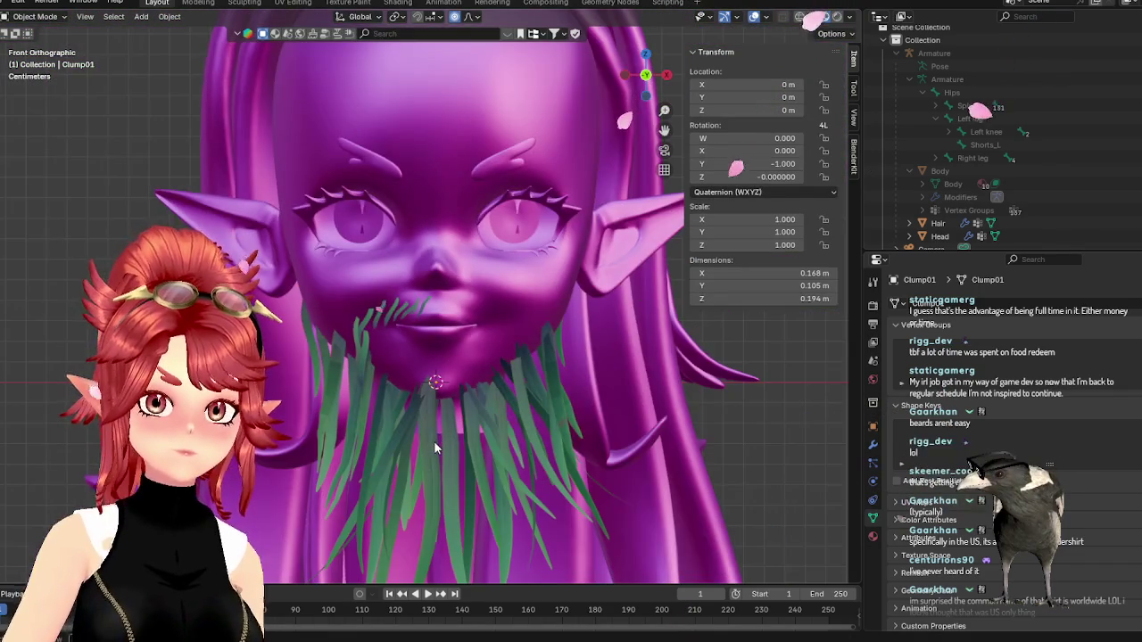
{"action": "scroll", "coordinate": [433, 445], "scroll_direction": "down", "scroll_amount": 2}
{"action": "scroll", "coordinate": [433, 447], "scroll_direction": "up", "scroll_amount": 3}
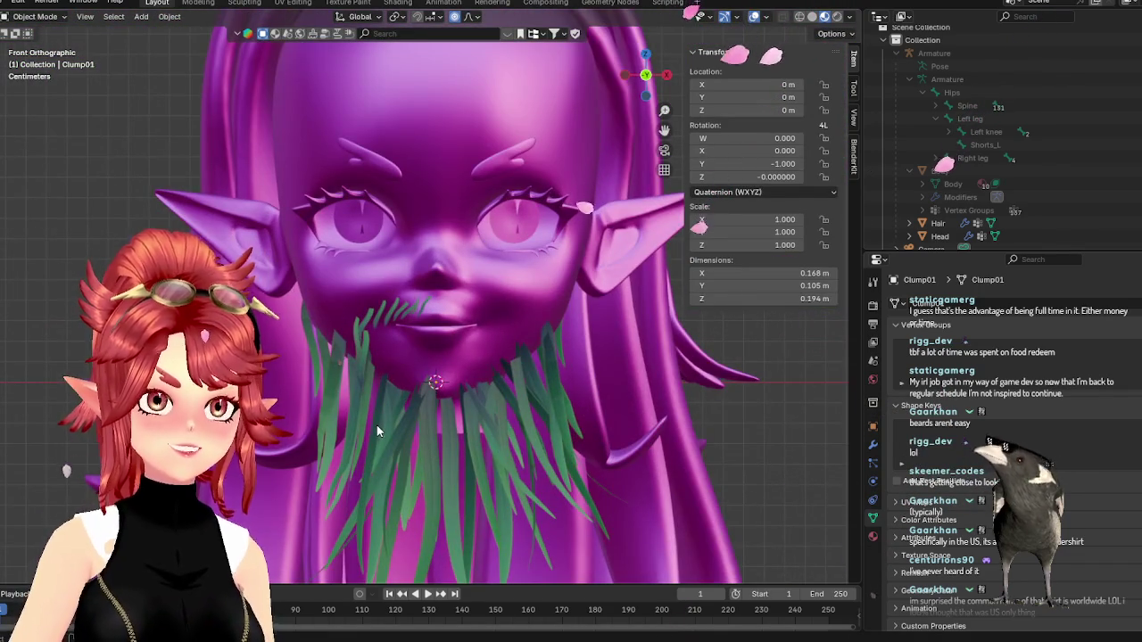
{"action": "scroll", "coordinate": [376, 425], "scroll_direction": "up", "scroll_amount": 4}
- In Edit Mode, select all the left moustache strands, growing the selection with L
{"action": "key", "text": "Tab"}
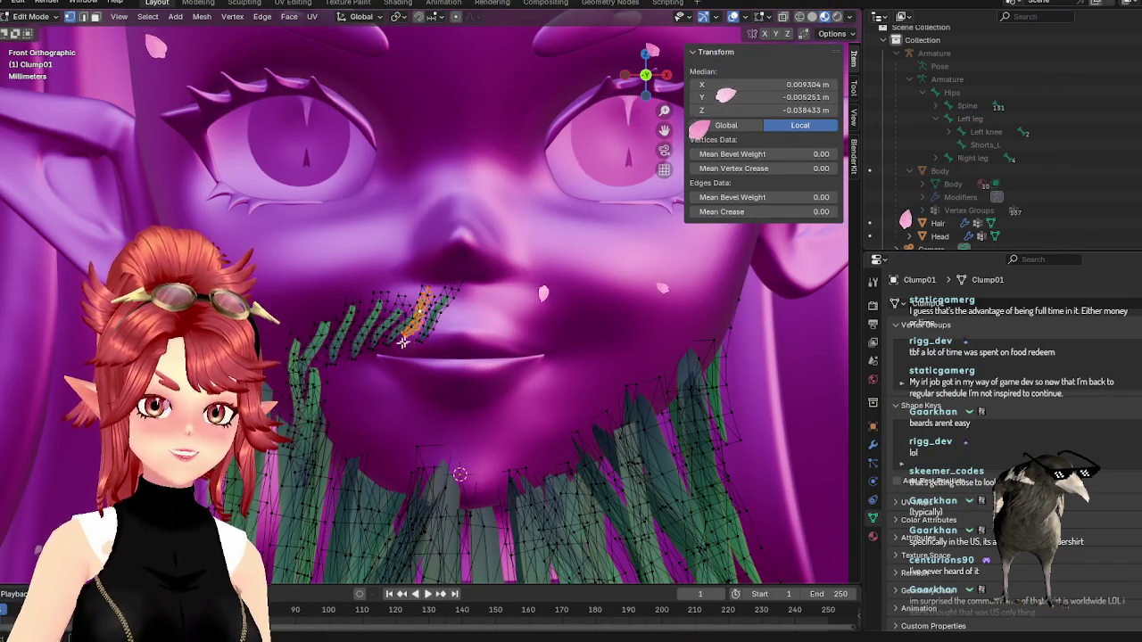
{"action": "left_click", "coordinate": [431, 326]}
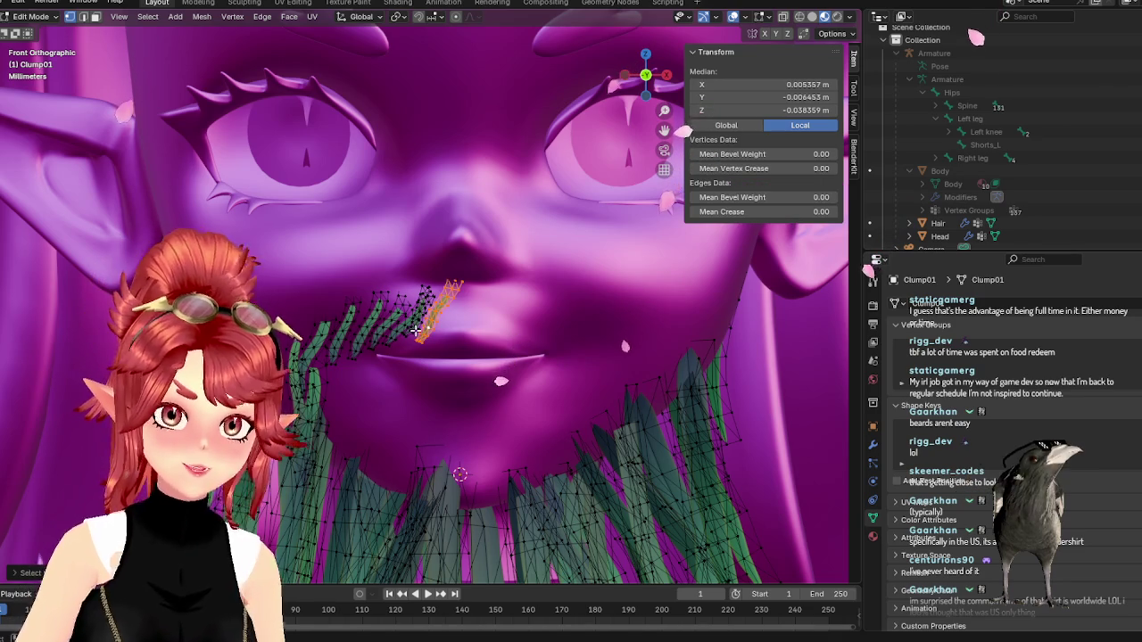
{"action": "key", "text": "l"}
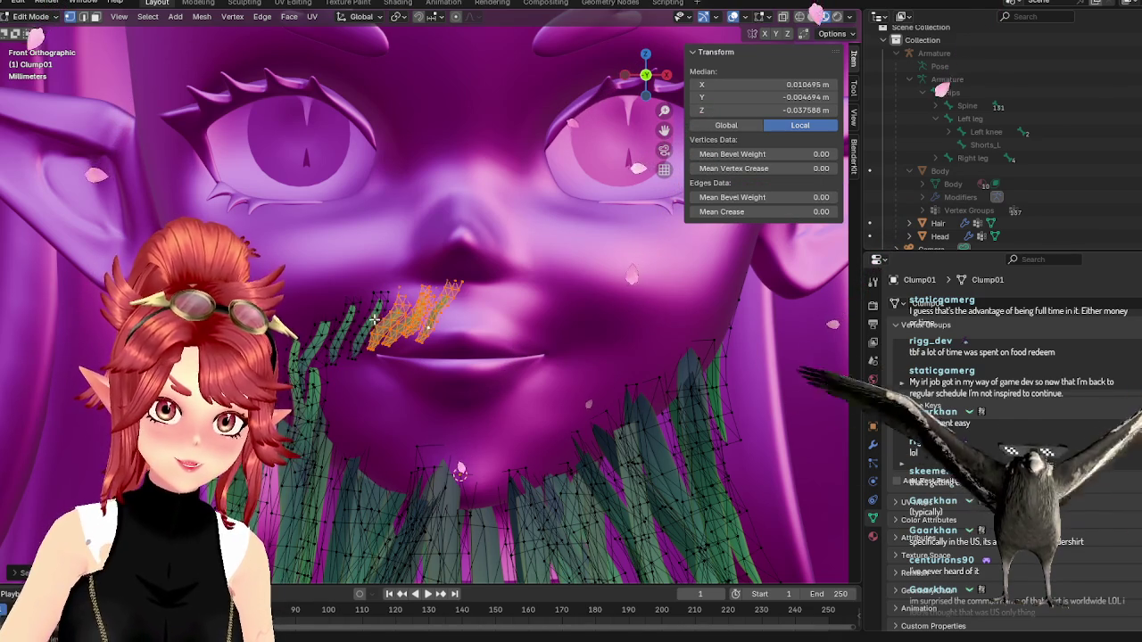
{"action": "key", "text": "l"}
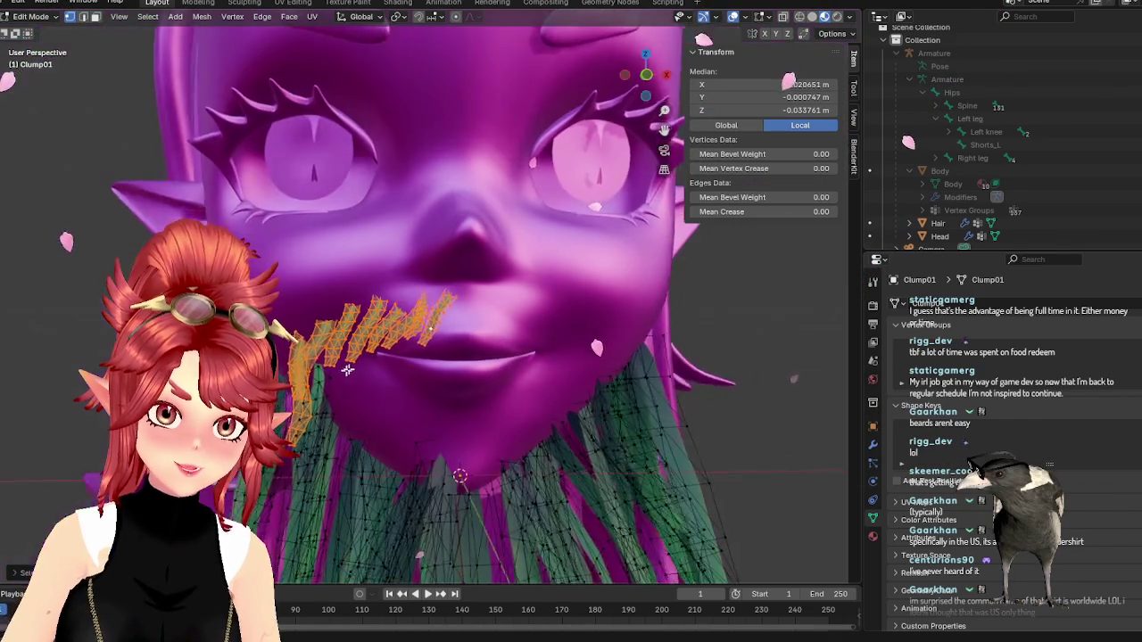
{"action": "key", "text": "l"}
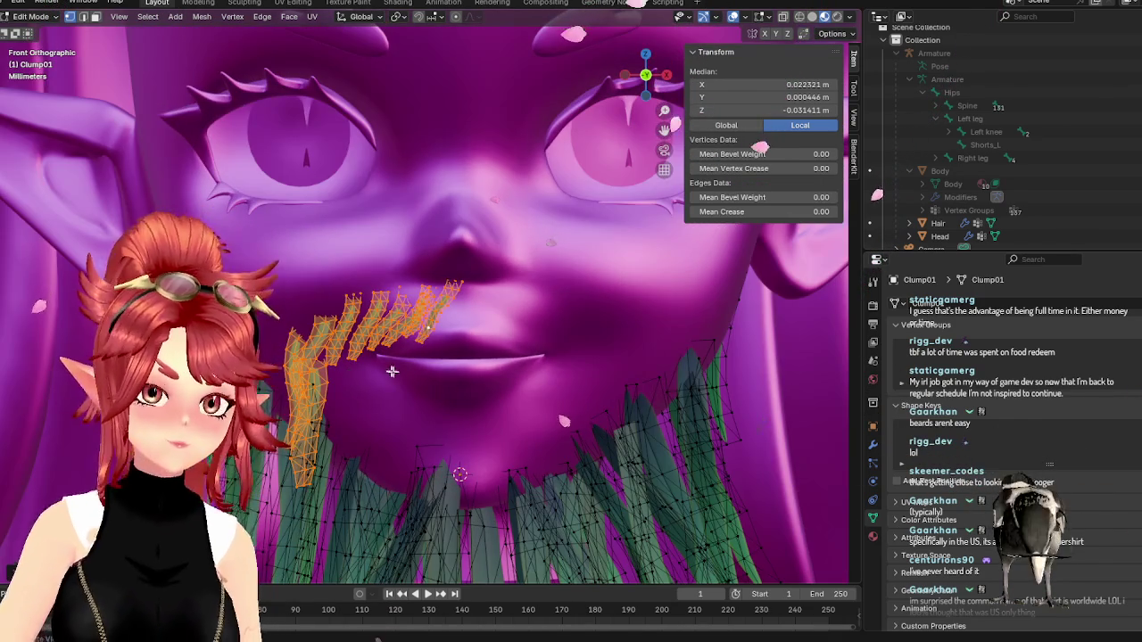
- Duplicate the strands and mirror the copy with S X -1 onto the right of the lip
{"action": "key", "text": "g"}
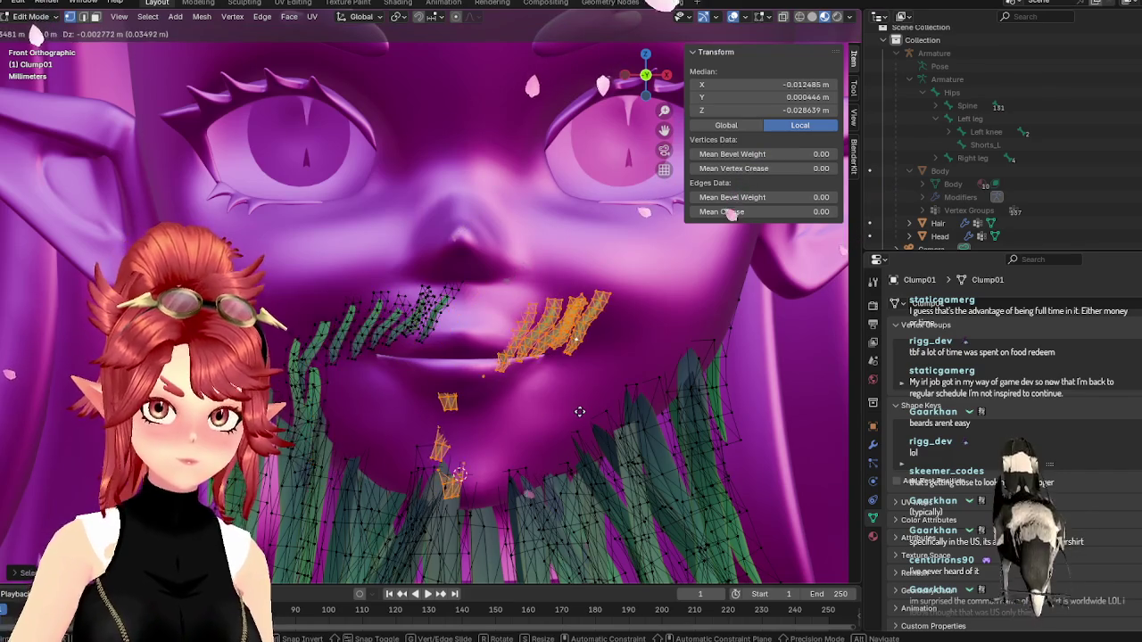
{"action": "left_click", "coordinate": [640, 412]}
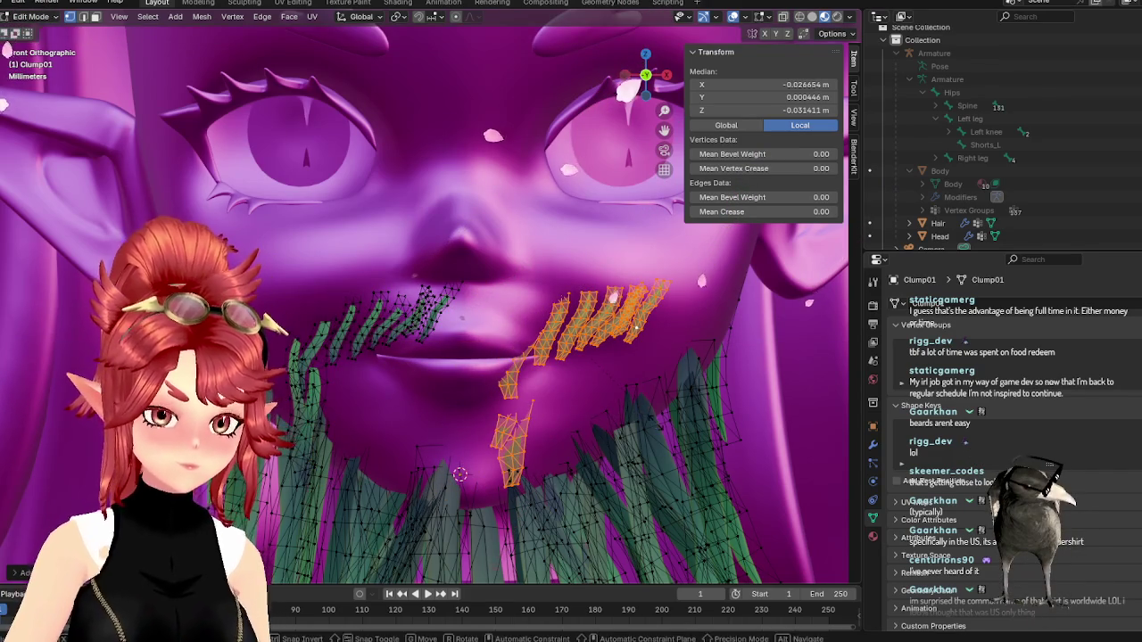
{"action": "type", "text": "sx-1"}
{"action": "key", "text": "Return"}
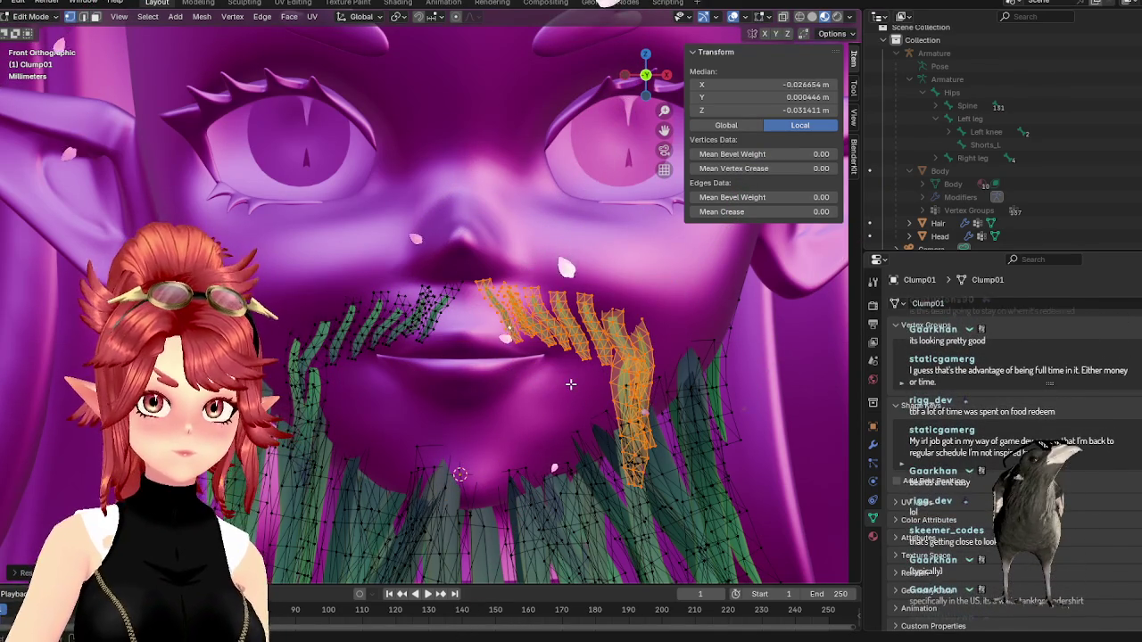
- Slide the mirrored strands along X into place and return to Object Mode
{"action": "key", "text": "g"}
{"action": "key", "text": "x"}
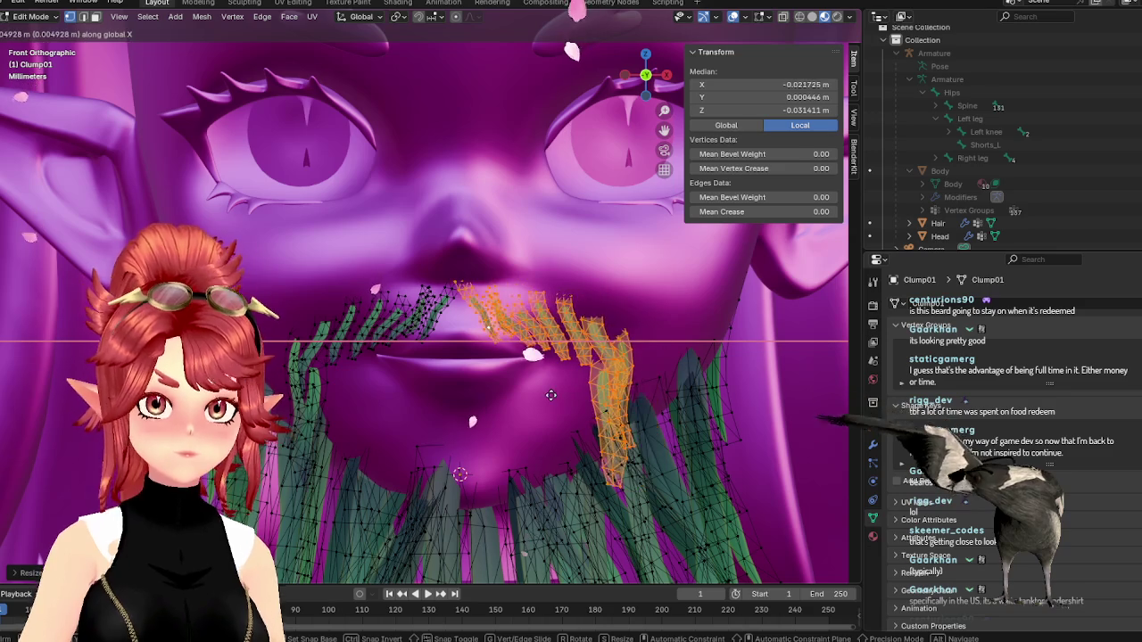
{"action": "left_click", "coordinate": [553, 396]}
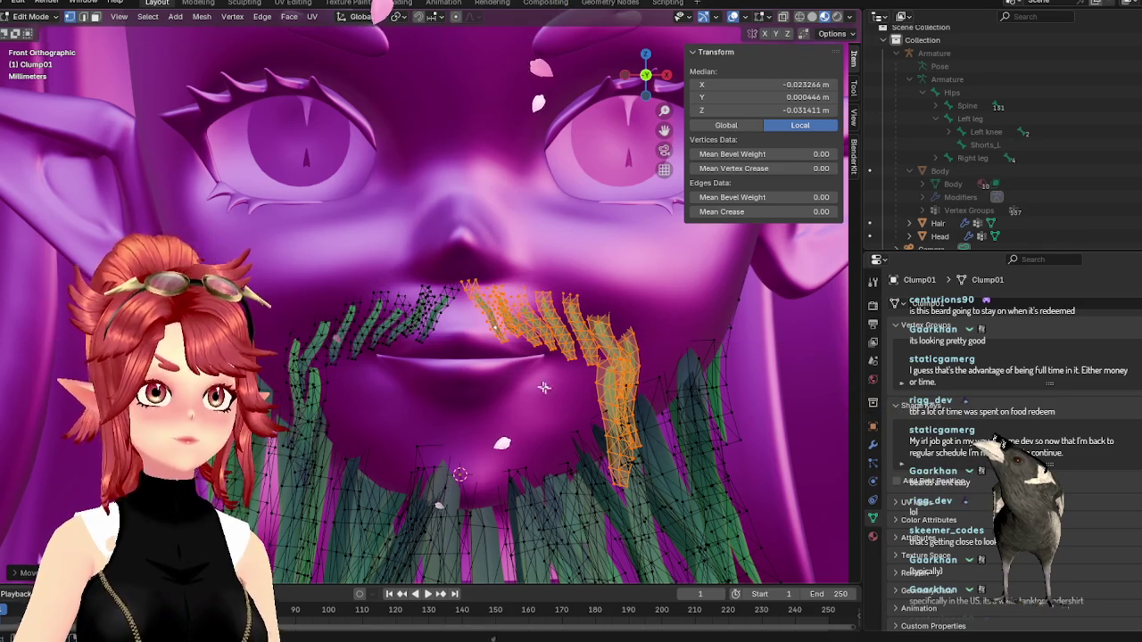
{"action": "scroll", "coordinate": [550, 395], "scroll_direction": "down", "scroll_amount": 3}
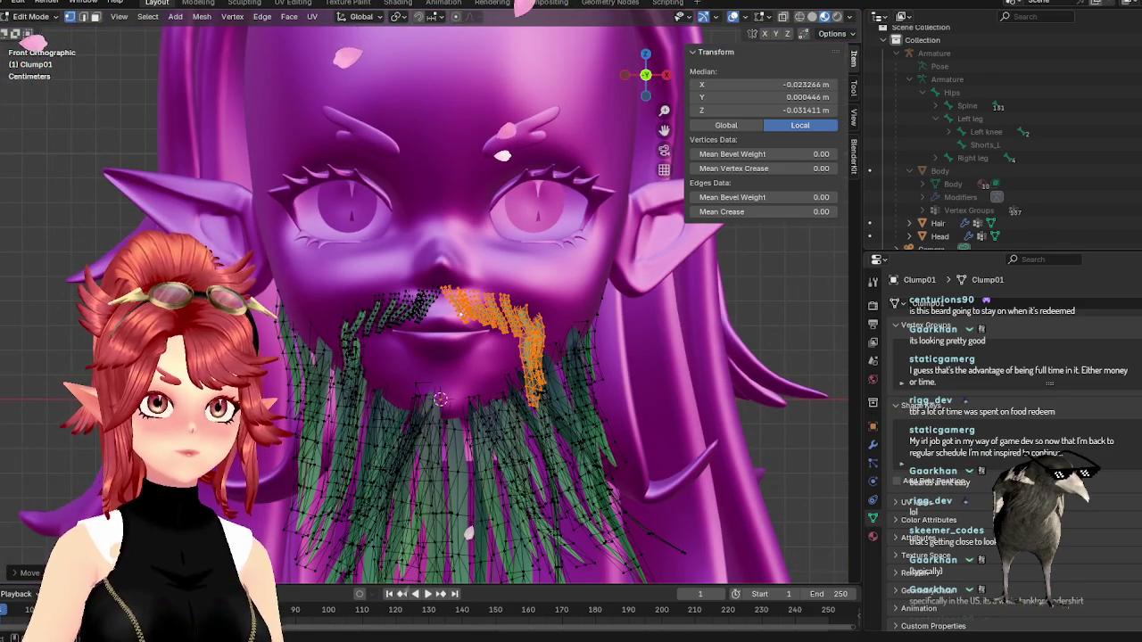
{"action": "key", "text": "Tab"}
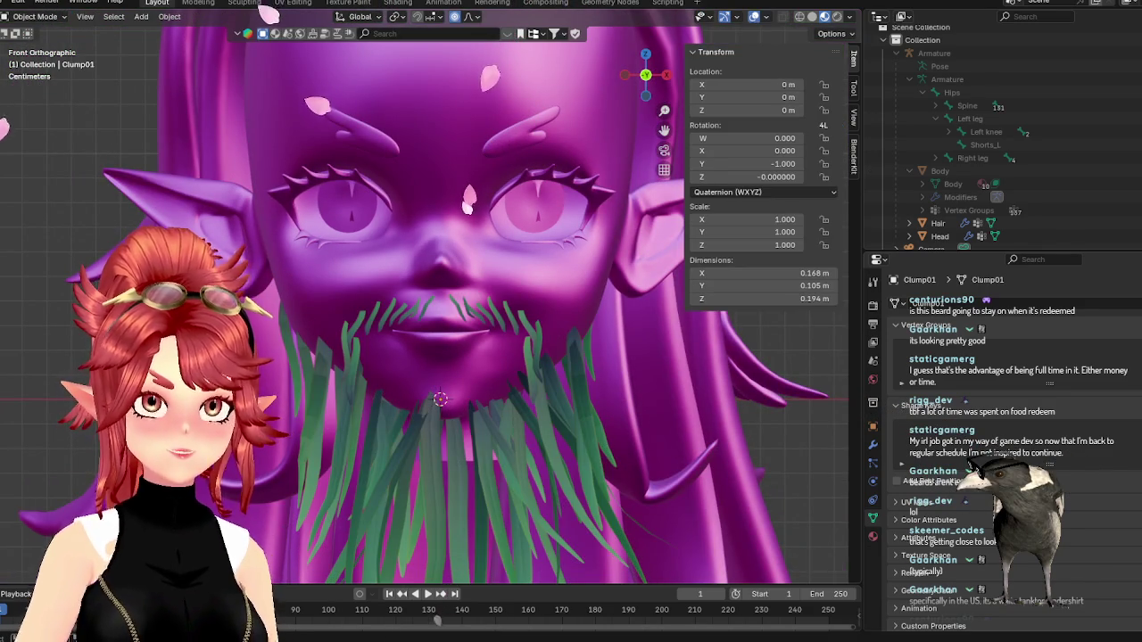
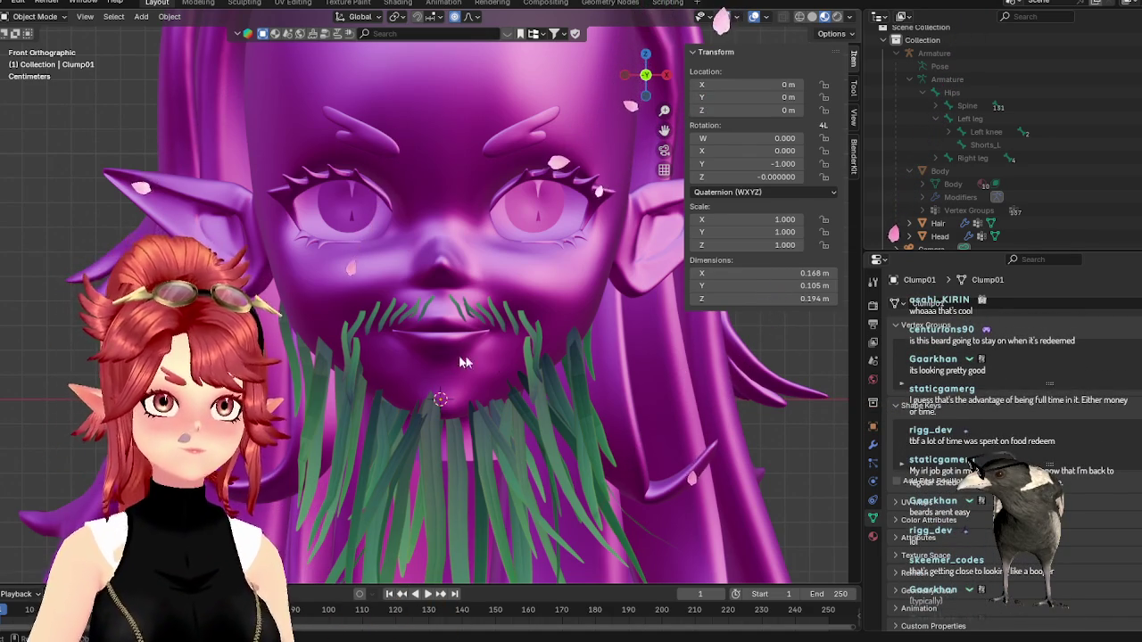
- Select one mustache blade in Edit Mode, cancel its move, and inspect the beard in Object Mode
{"action": "scroll", "coordinate": [572, 387], "scroll_direction": "up", "scroll_amount": 2}
{"action": "scroll", "coordinate": [565, 374], "scroll_direction": "up", "scroll_amount": 1}
{"action": "scroll", "coordinate": [565, 374], "scroll_direction": "down", "scroll_amount": 1}
{"action": "middle_click_drag", "start_coordinate": [566, 374], "coordinate": [489, 378], "text": "shift"}
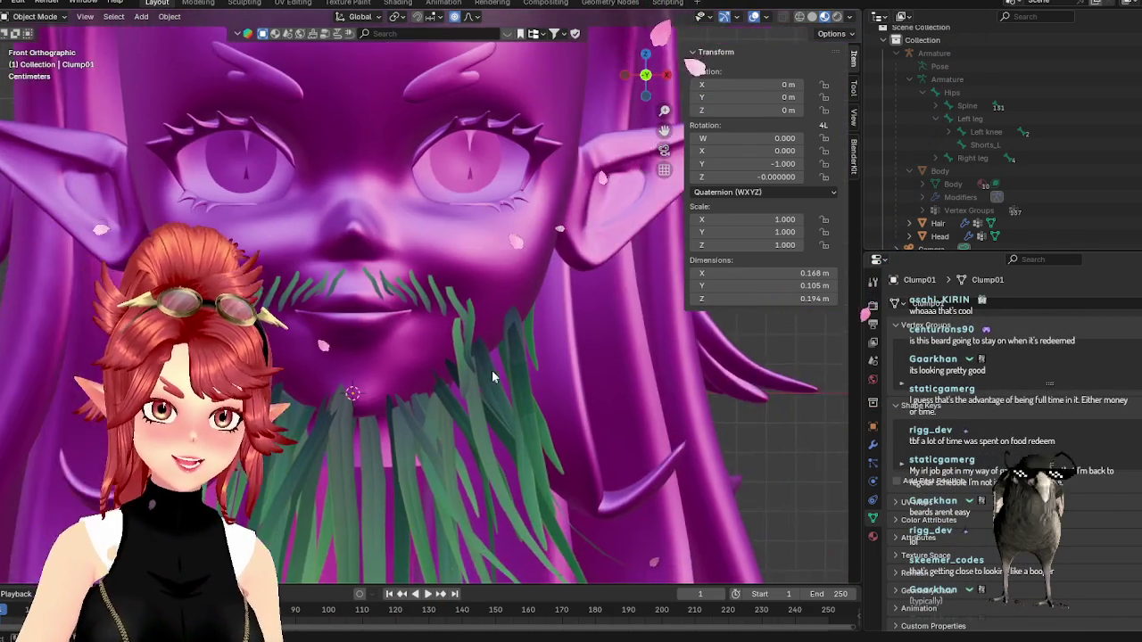
{"action": "scroll", "coordinate": [490, 378], "scroll_direction": "up", "scroll_amount": 1}
{"action": "key", "text": "Tab"}
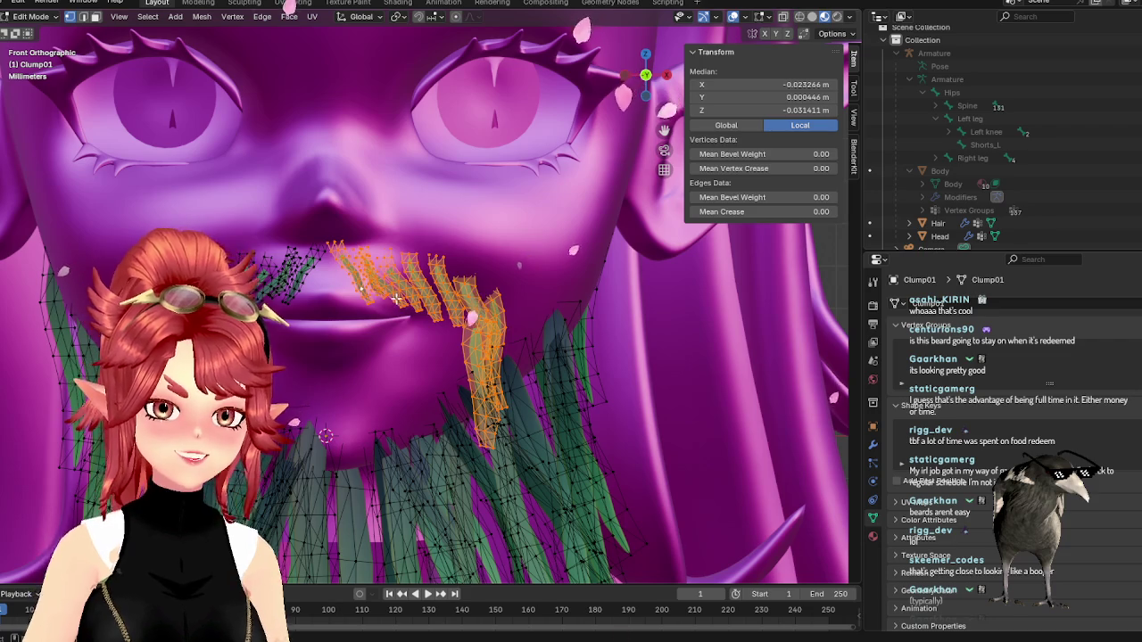
{"action": "left_click", "coordinate": [399, 304]}
{"action": "scroll", "coordinate": [386, 297], "scroll_direction": "up", "scroll_amount": 1}
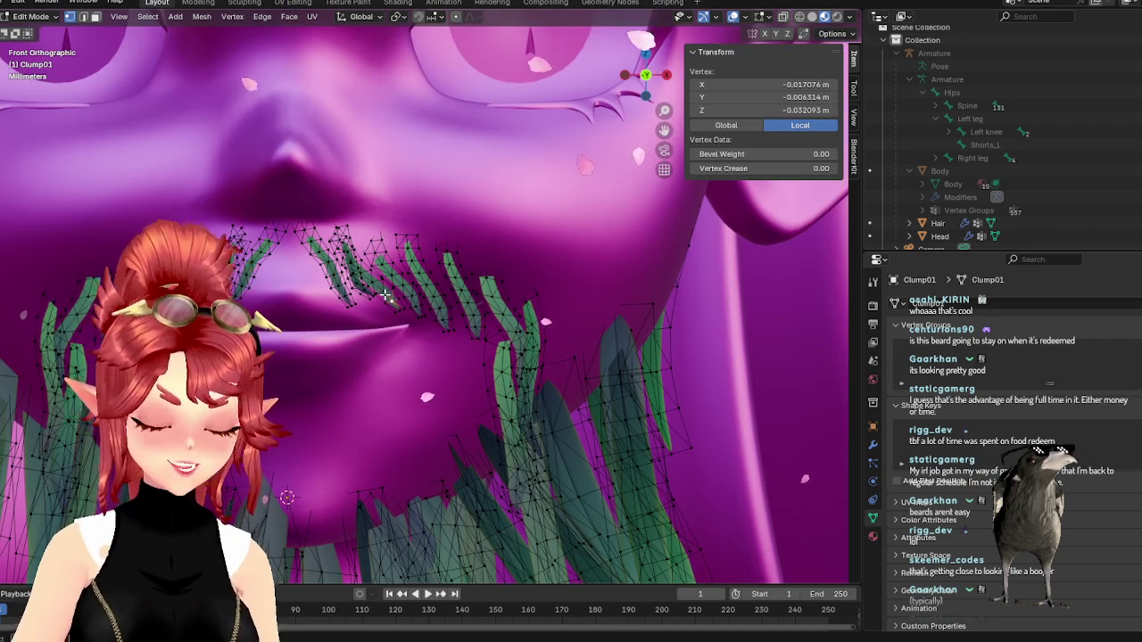
{"action": "key", "text": "l"}
{"action": "key", "text": "g"}
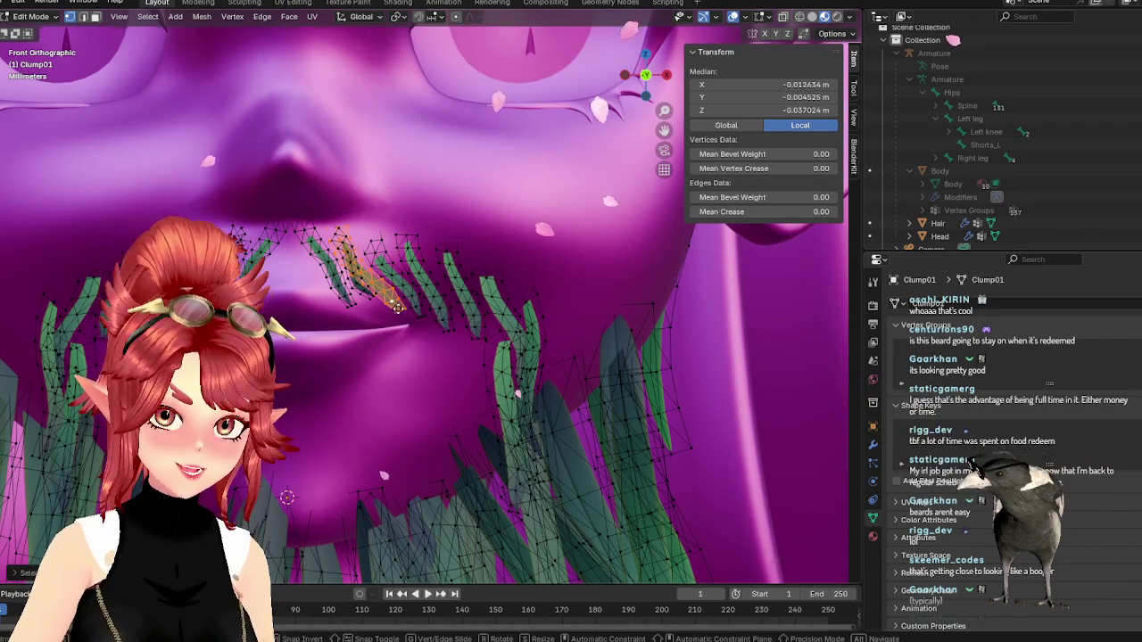
{"action": "key", "text": "Escape"}
{"action": "key", "text": "Tab"}
{"action": "scroll", "coordinate": [404, 306], "scroll_direction": "down", "scroll_amount": 2}
{"action": "scroll", "coordinate": [402, 321], "scroll_direction": "down", "scroll_amount": 1}
{"action": "scroll", "coordinate": [392, 329], "scroll_direction": "up", "scroll_amount": 1}
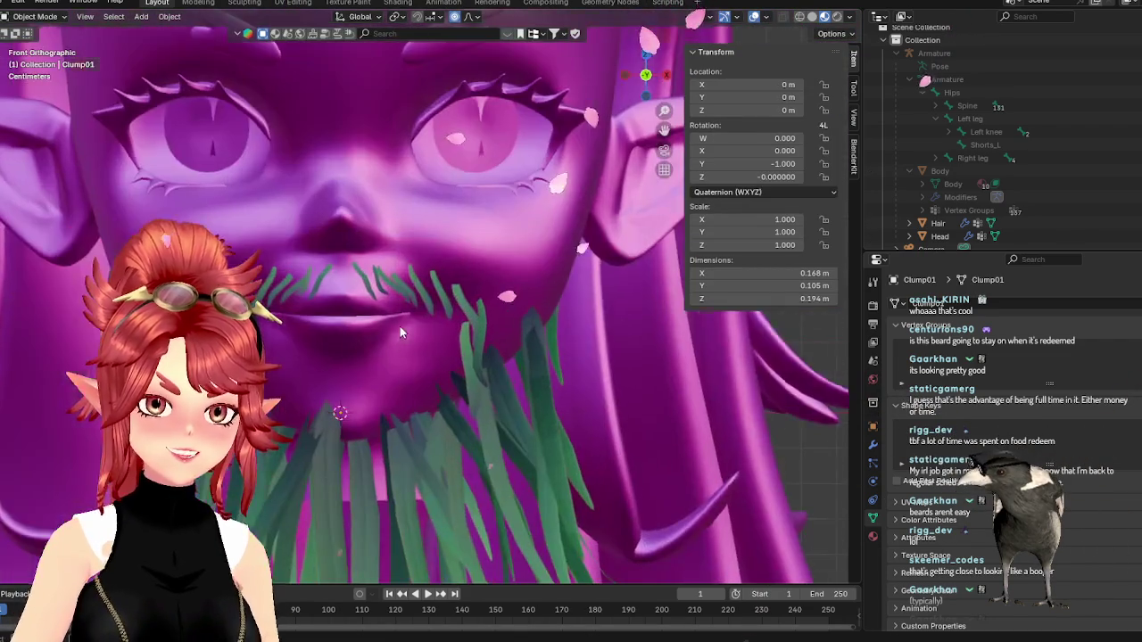
{"action": "scroll", "coordinate": [338, 351], "scroll_direction": "down", "scroll_amount": 1}
{"action": "scroll", "coordinate": [429, 321], "scroll_direction": "down", "scroll_amount": 2}
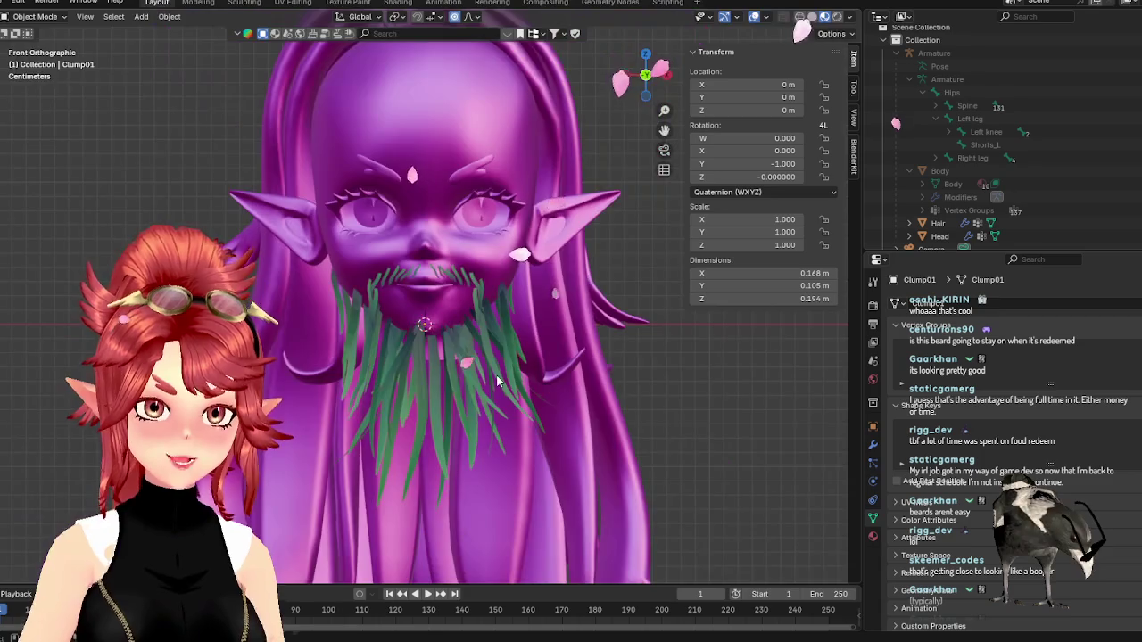
{"action": "scroll", "coordinate": [423, 348], "scroll_direction": "up", "scroll_amount": 2}
{"action": "scroll", "coordinate": [419, 360], "scroll_direction": "down", "scroll_amount": 1}
{"action": "scroll", "coordinate": [419, 360], "scroll_direction": "up", "scroll_amount": 1}
{"action": "scroll", "coordinate": [535, 392], "scroll_direction": "up", "scroll_amount": 1}
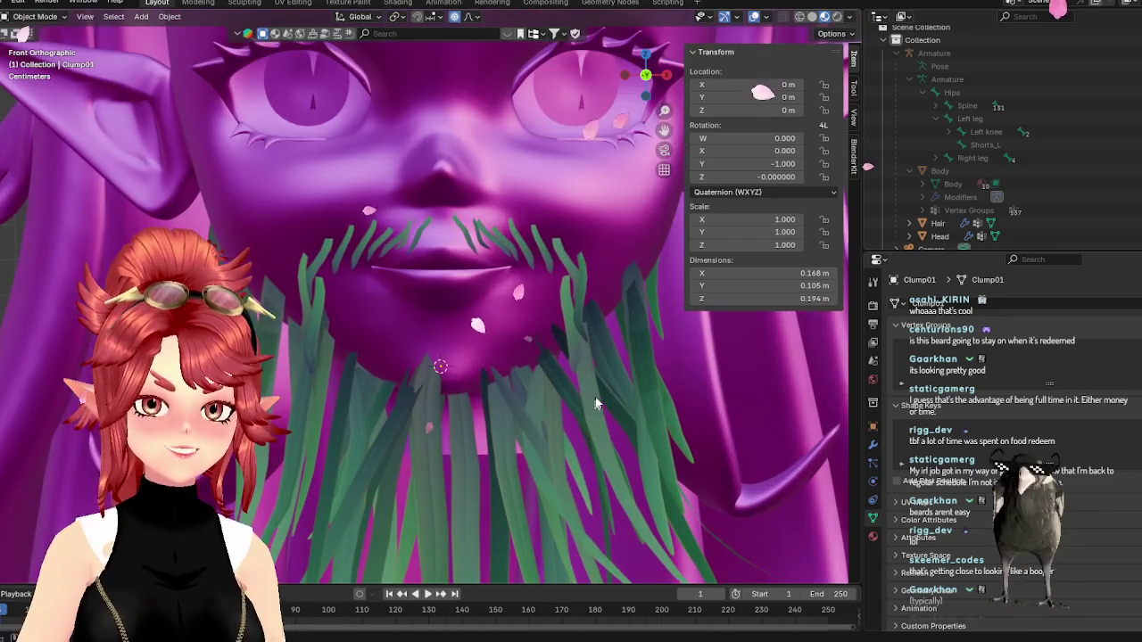
- Select a blade on the beard's side and move it, checking its position from an angle
{"action": "key", "text": "Tab"}
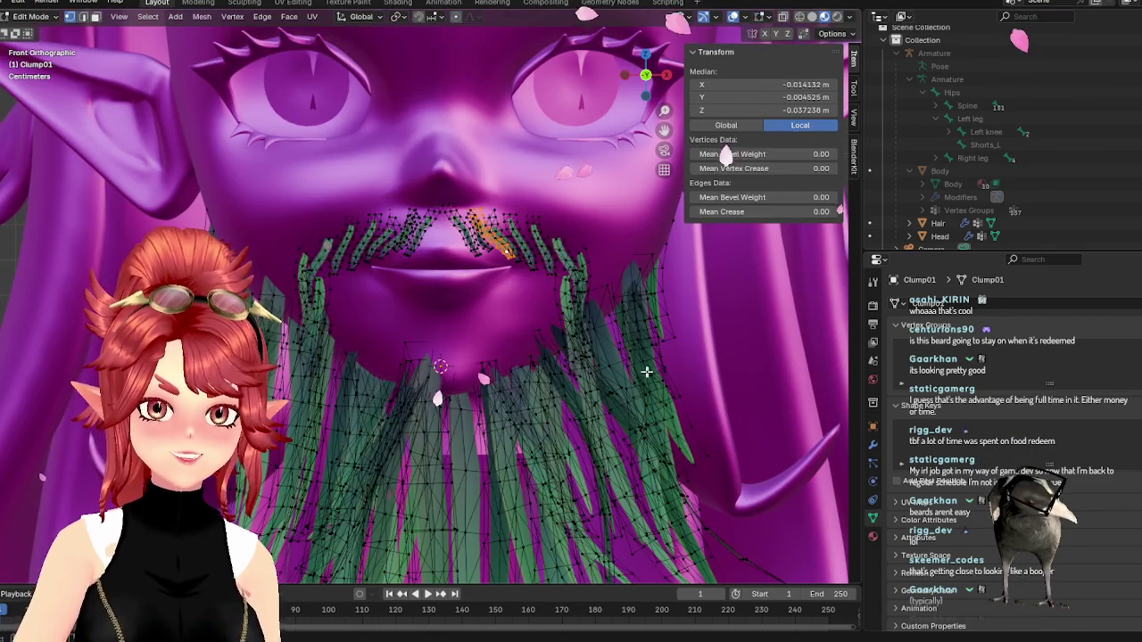
{"action": "key", "text": "l"}
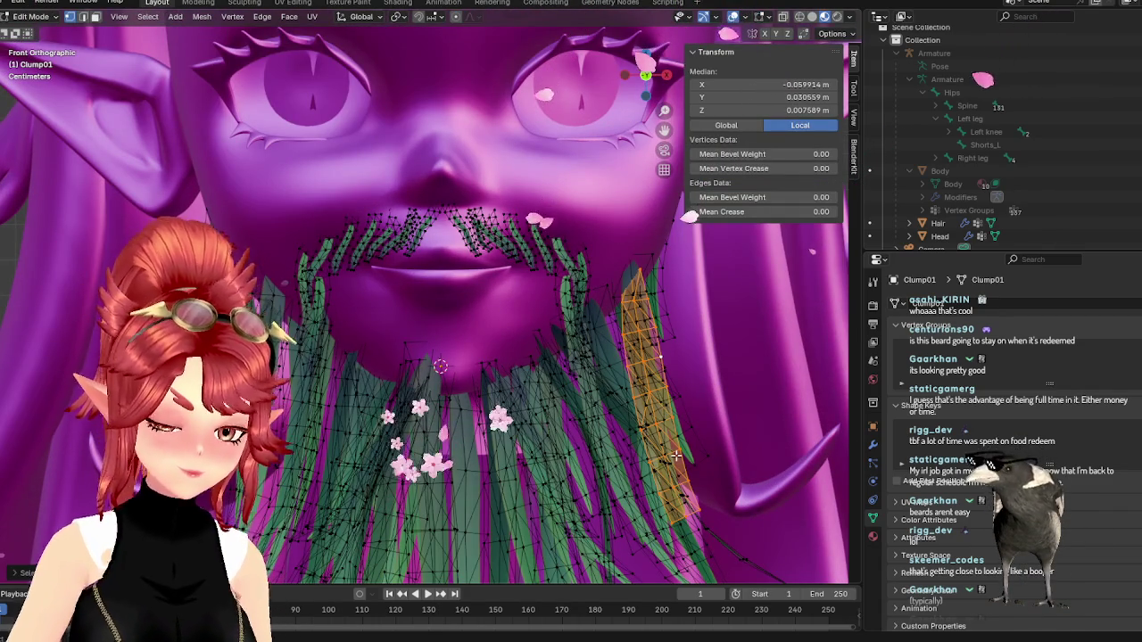
{"action": "key", "text": "g"}
{"action": "middle_click_drag", "start_coordinate": [615, 390], "coordinate": [453, 279], "text": "alt"}
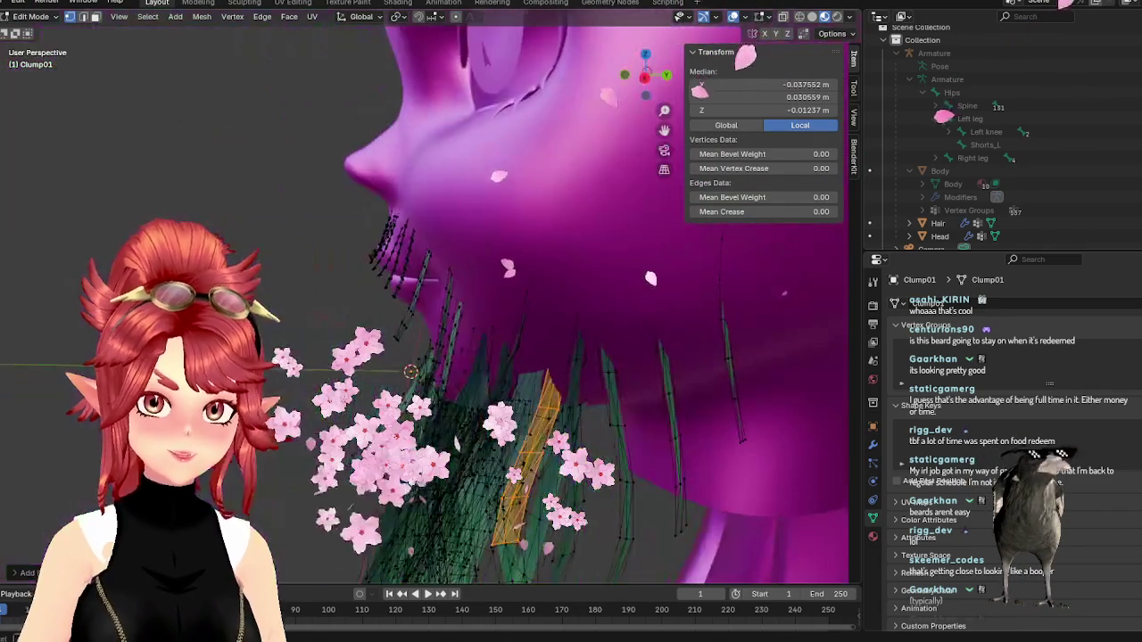
{"action": "left_click", "coordinate": [619, 312]}
{"action": "key", "text": "KP_1"}
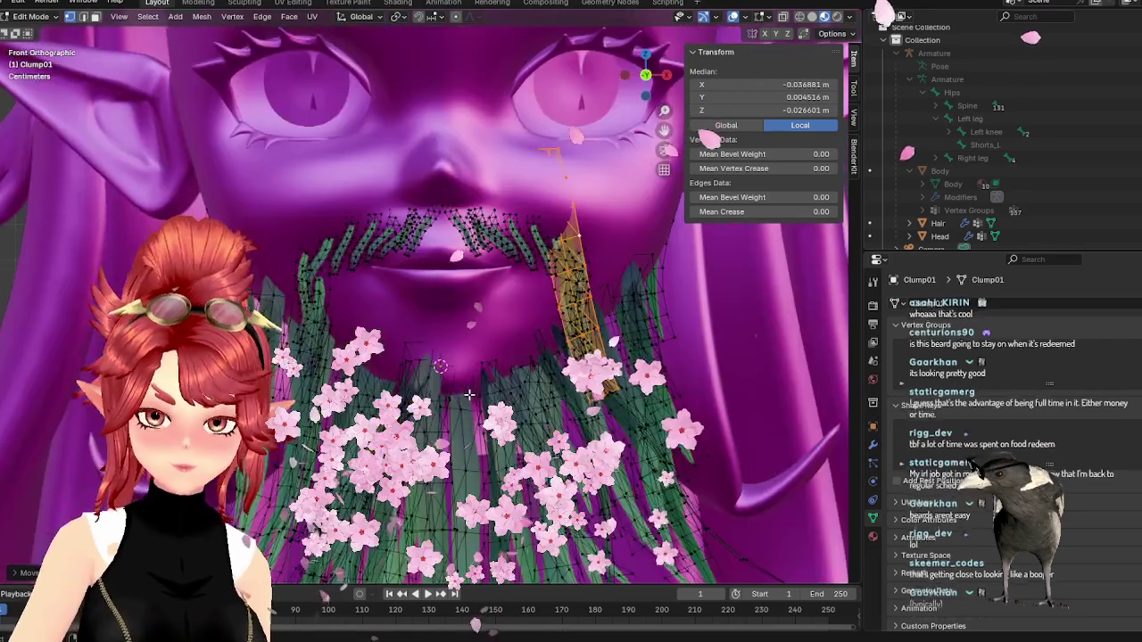
{"action": "scroll", "coordinate": [685, 515], "scroll_direction": "down", "scroll_amount": 1}
- Tilt that blade more upright, shift it left, shrink it, and nudge it into place
{"action": "key", "text": "r"}
{"action": "left_click", "coordinate": [680, 428]}
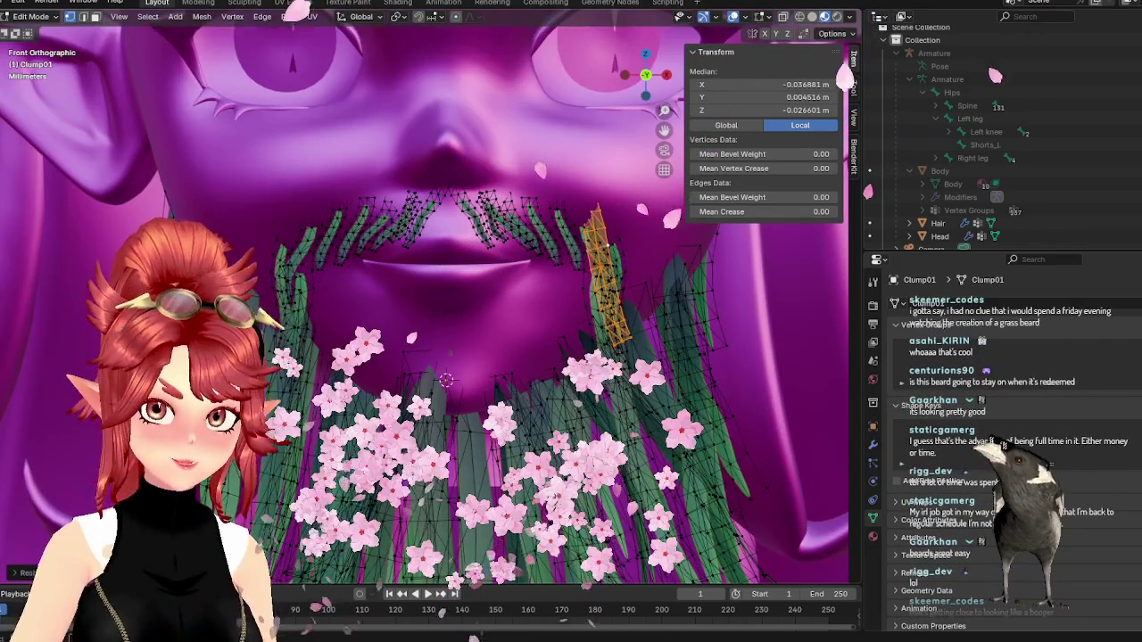
{"action": "key", "text": "g"}
{"action": "left_click", "coordinate": [677, 379]}
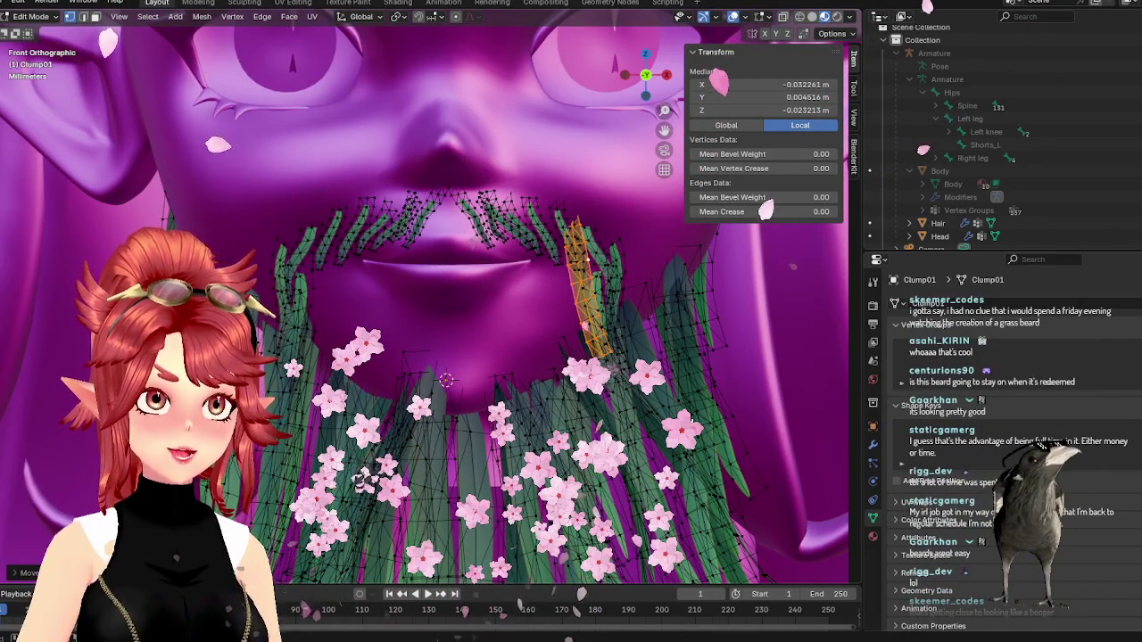
{"action": "key", "text": "s"}
{"action": "left_click", "coordinate": [665, 392]}
{"action": "key", "text": "g"}
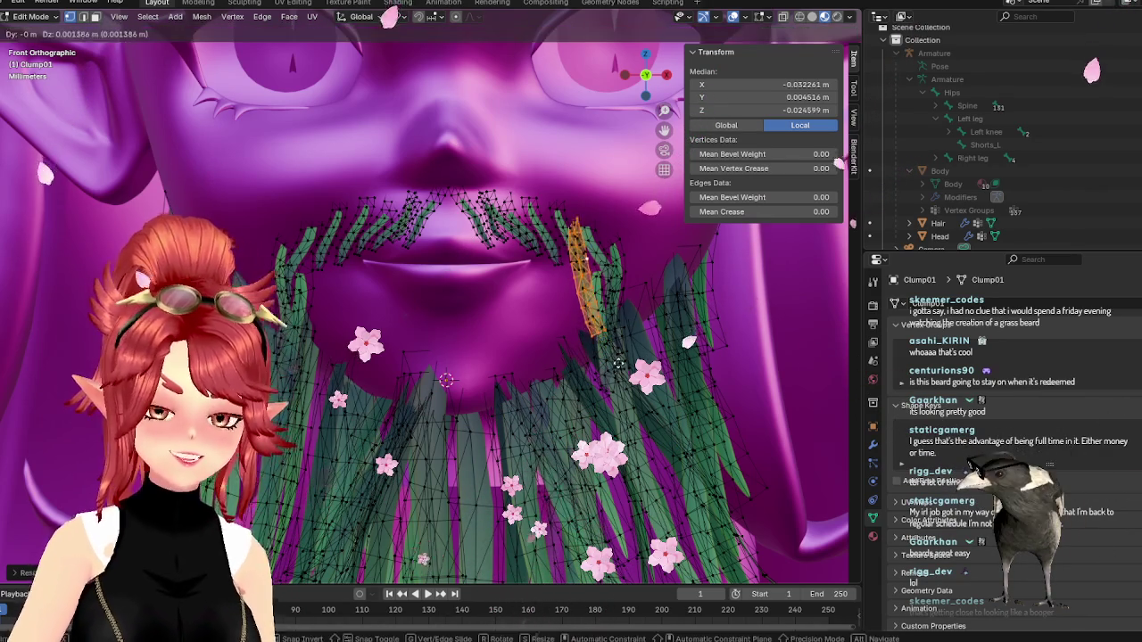
{"action": "left_click", "coordinate": [668, 374]}
- Preview the beard, then mirror the side blade across the X axis
{"action": "key", "text": "Tab"}
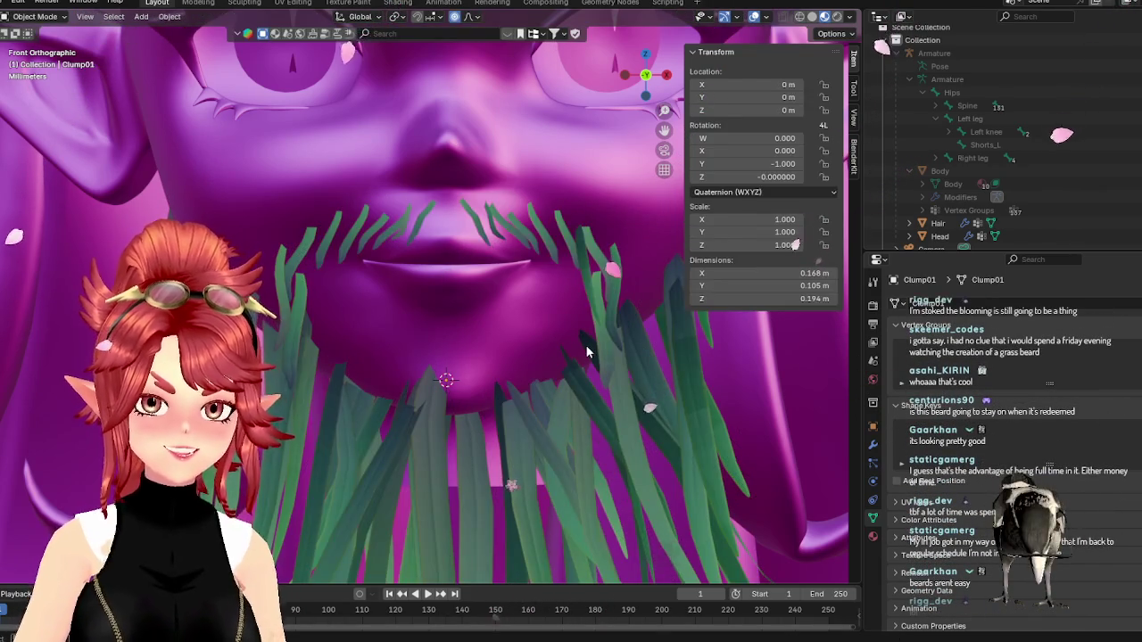
{"action": "key", "text": "Tab"}
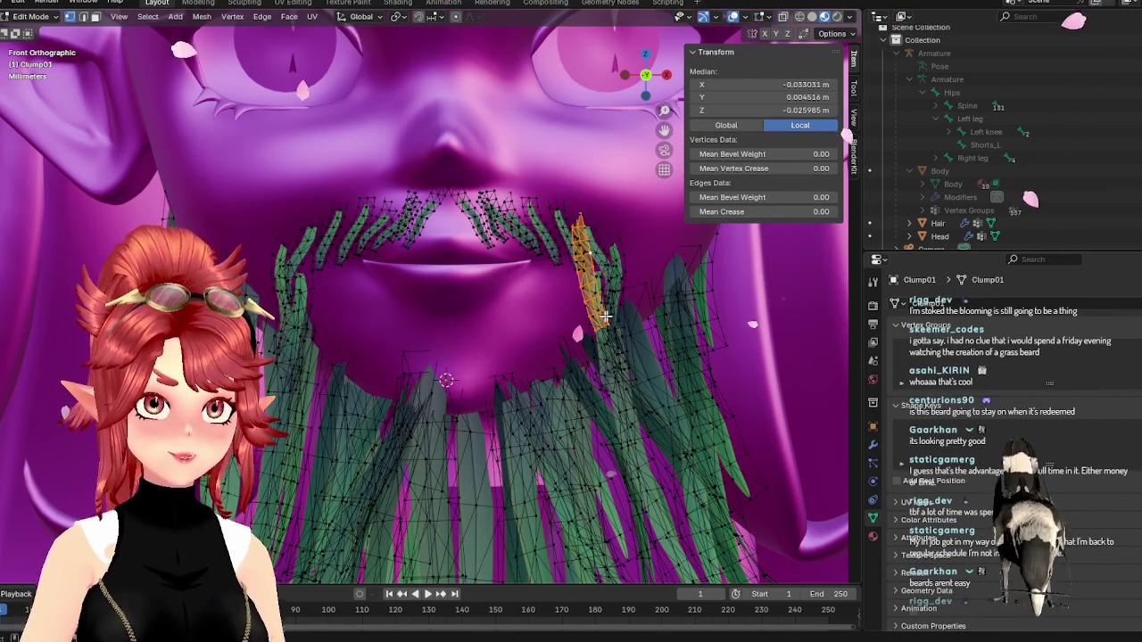
{"action": "key", "text": "shift+s"}
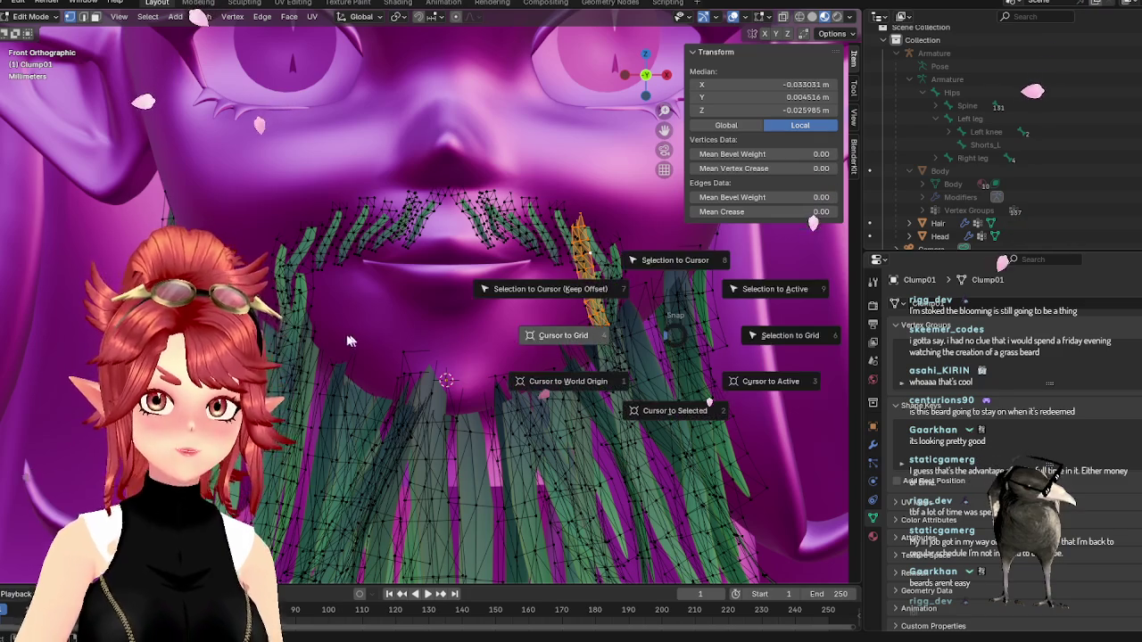
{"action": "left_click", "coordinate": [528, 341]}
{"action": "key", "text": "g"}
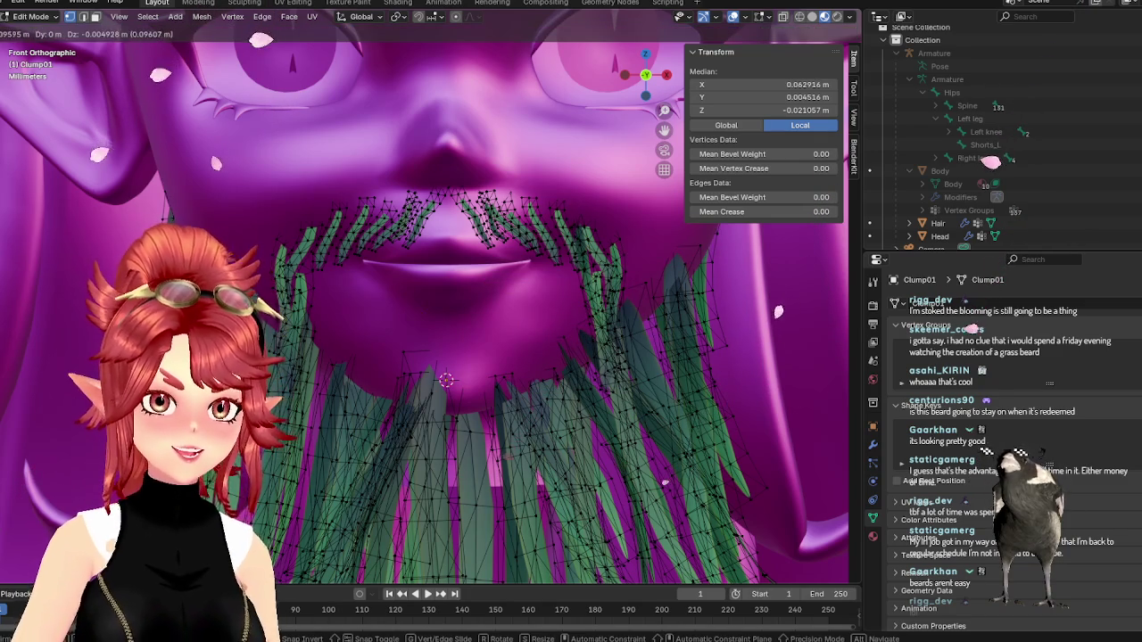
{"action": "key", "text": "Return"}
{"action": "key", "text": "g"}
{"action": "key", "text": "x"}
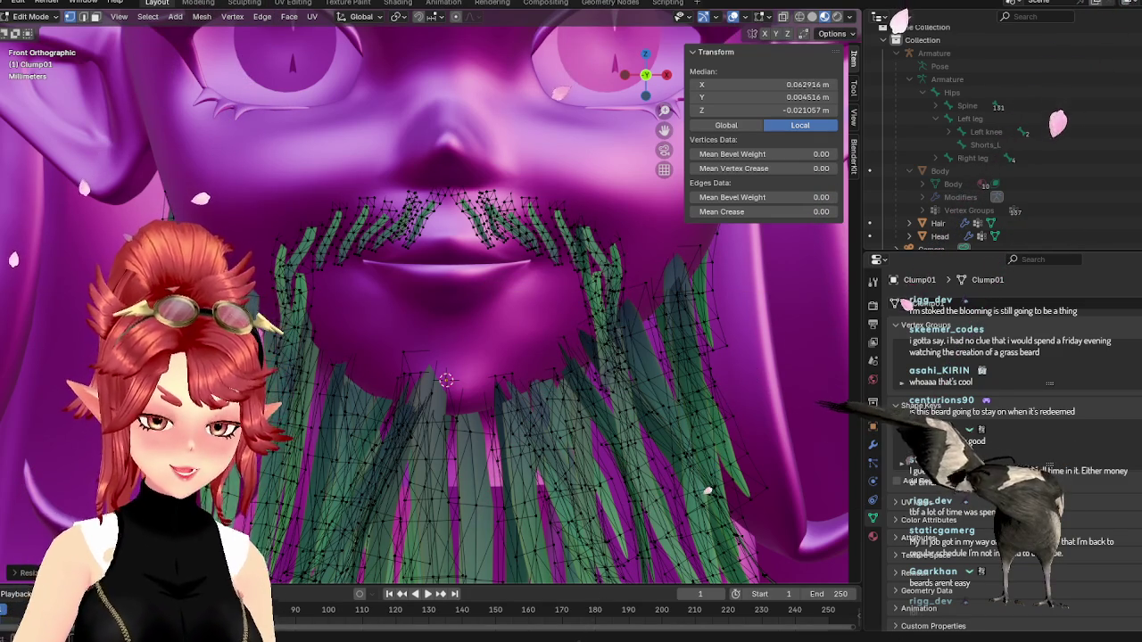
{"action": "key", "text": "Return"}
- Place the mirrored blade on the left cheek and check it from front and side
{"action": "key", "text": "g"}
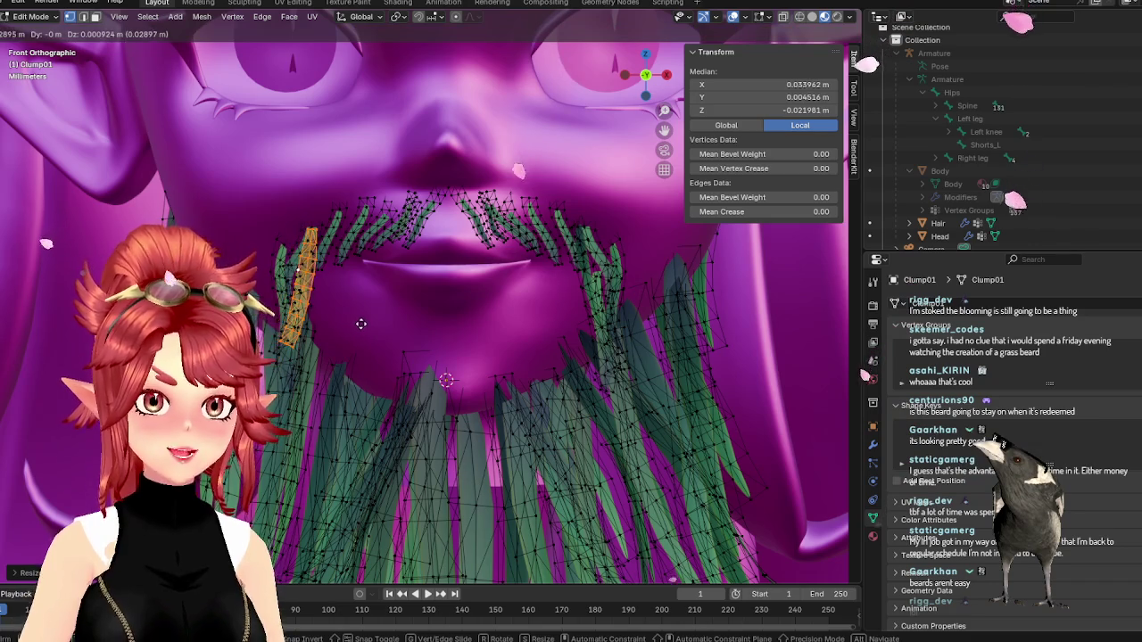
{"action": "left_click", "coordinate": [361, 324]}
{"action": "middle_click_drag", "start_coordinate": [360, 324], "coordinate": [390, 352]}
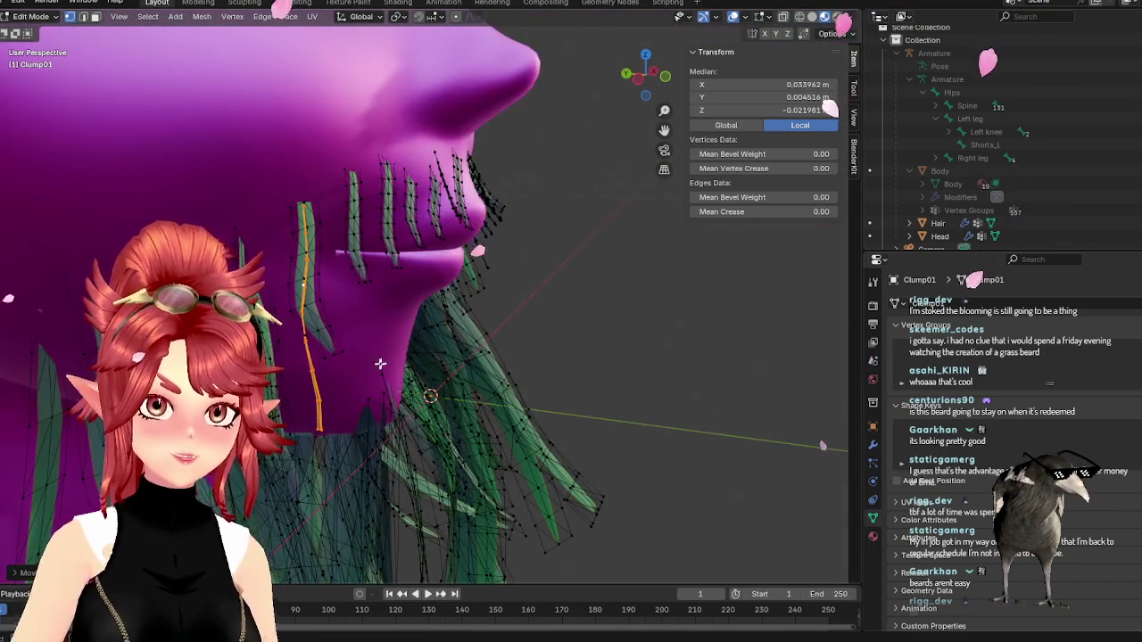
{"action": "key", "text": "KP_1"}
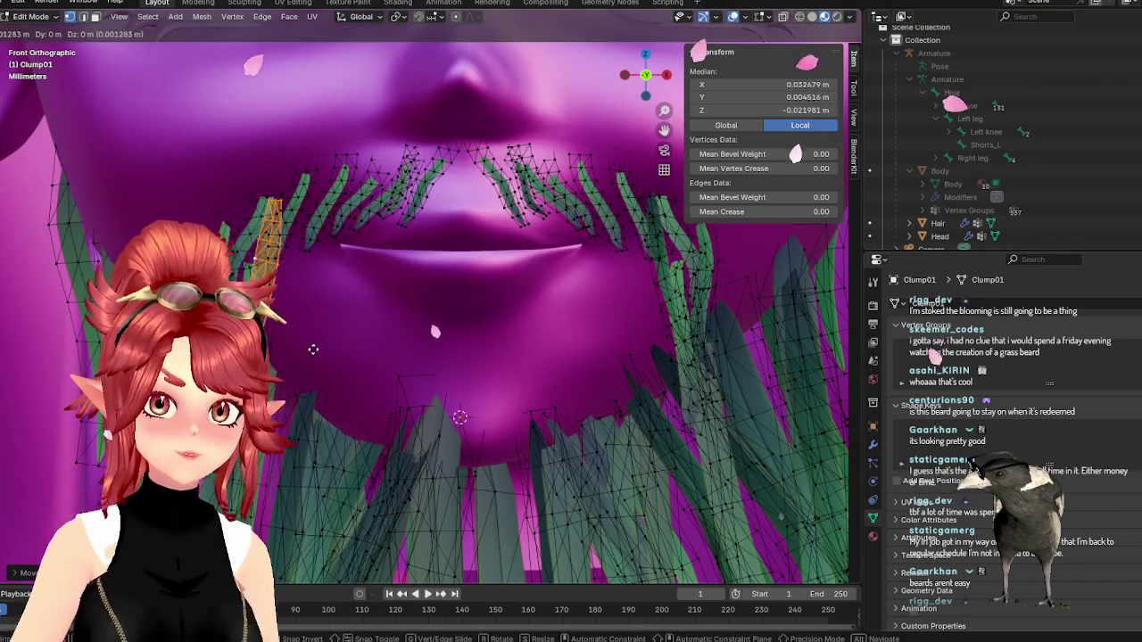
{"action": "scroll", "coordinate": [431, 318], "scroll_direction": "up", "scroll_amount": 2}
{"action": "middle_click_drag", "start_coordinate": [300, 313], "coordinate": [303, 327]}
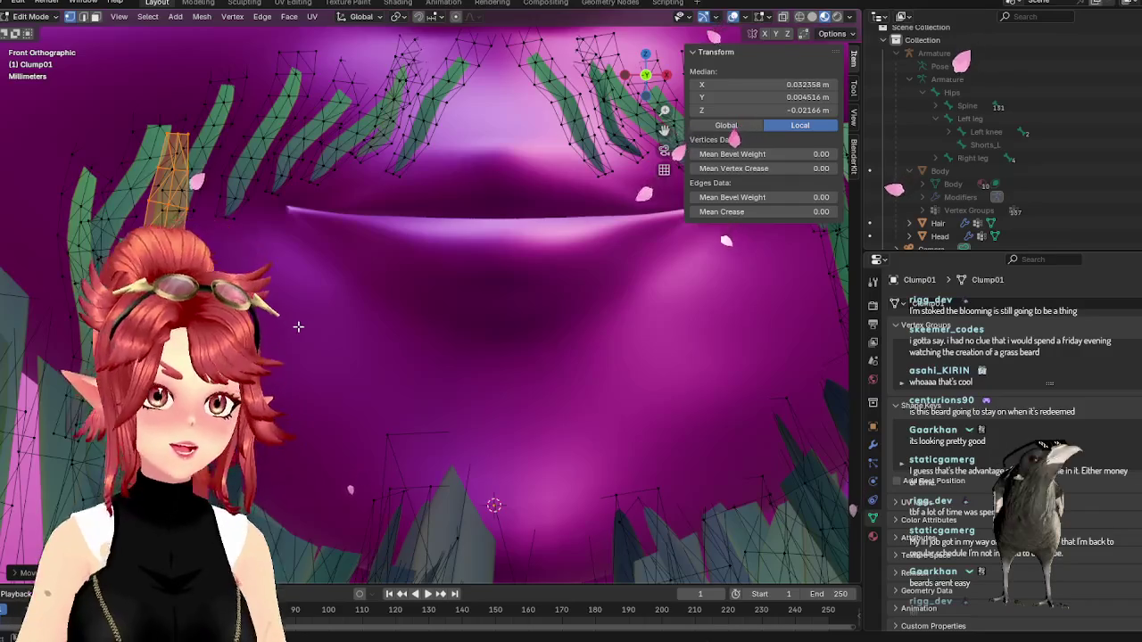
{"action": "key", "text": "KP_1"}
{"action": "key", "text": "Tab"}
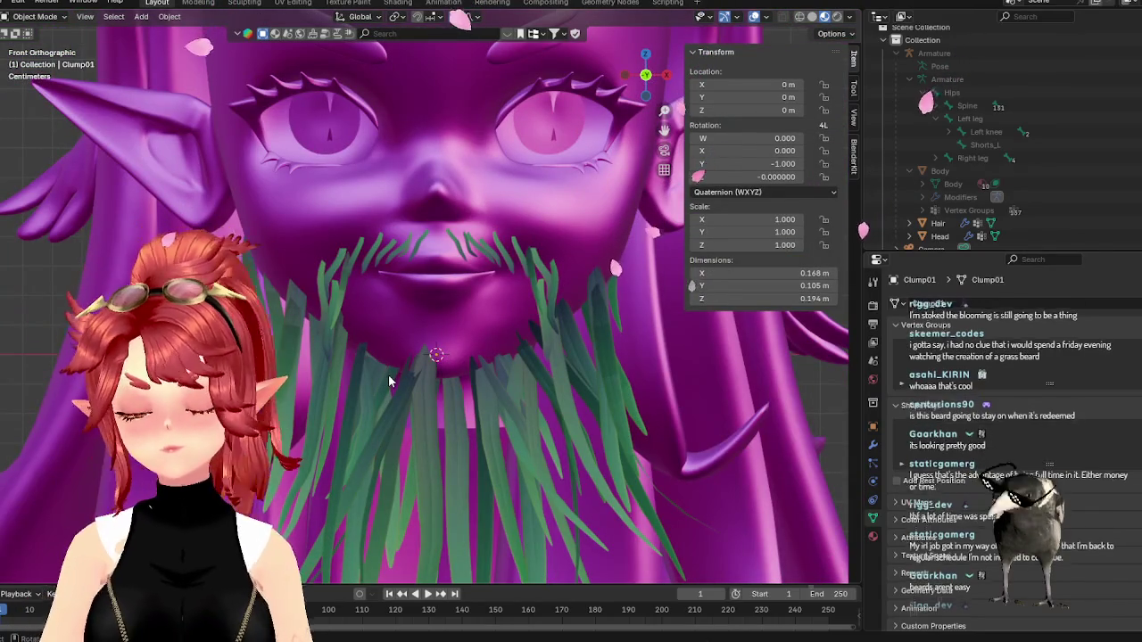
{"action": "scroll", "coordinate": [408, 386], "scroll_direction": "down", "scroll_amount": 3}
{"action": "scroll", "coordinate": [415, 390], "scroll_direction": "up", "scroll_amount": 3}
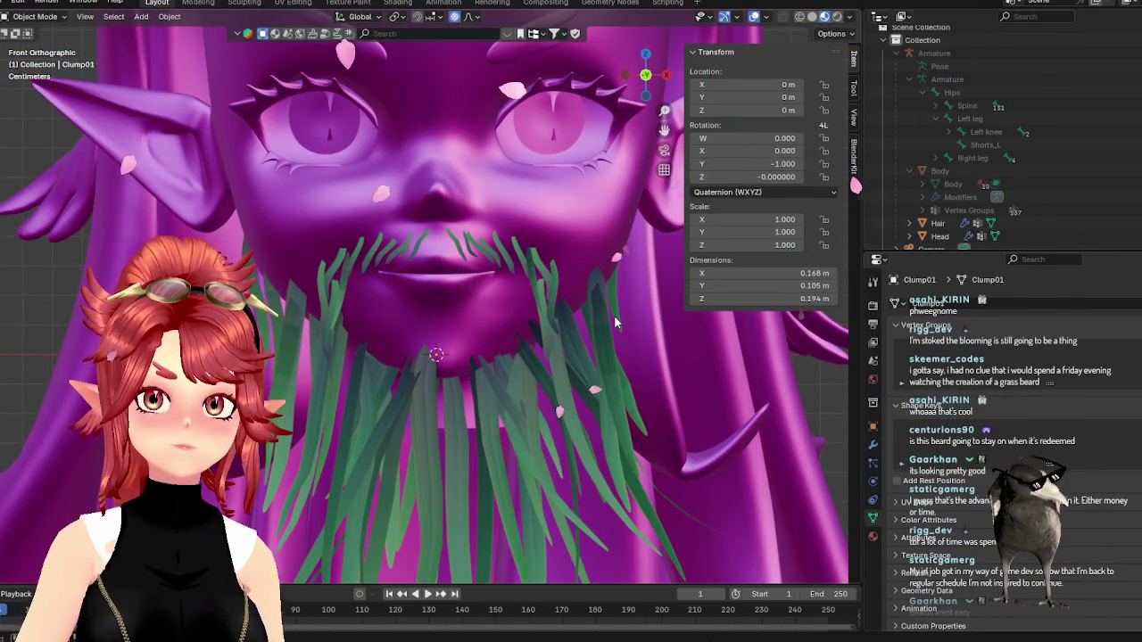
{"action": "scroll", "coordinate": [615, 308], "scroll_direction": "down", "scroll_amount": 4}
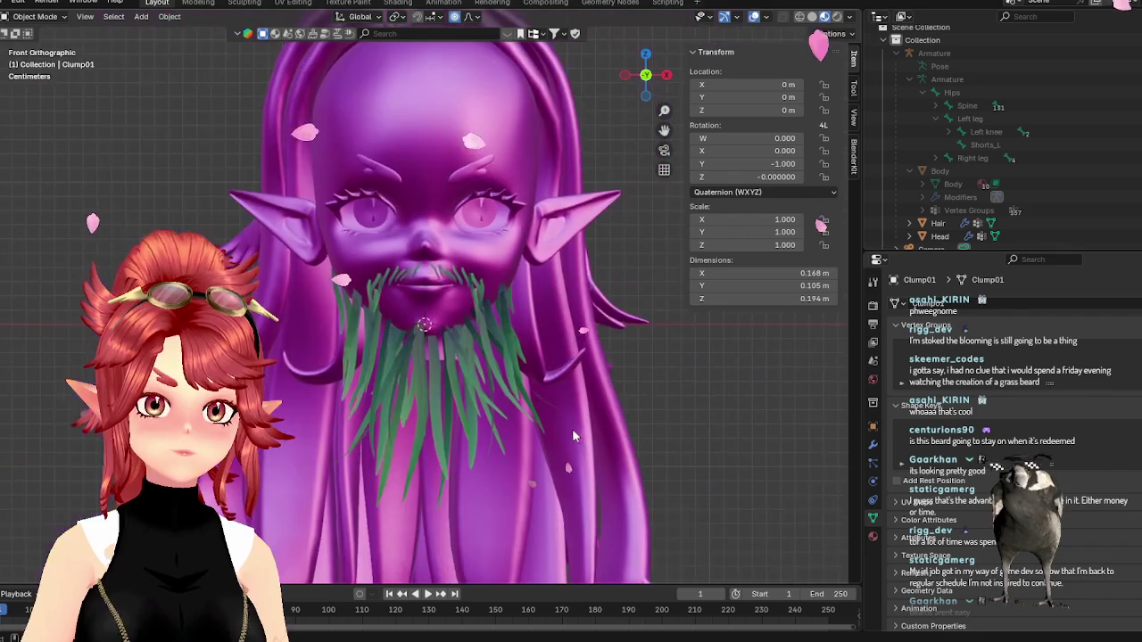
{"action": "scroll", "coordinate": [460, 394], "scroll_direction": "down", "scroll_amount": 2}
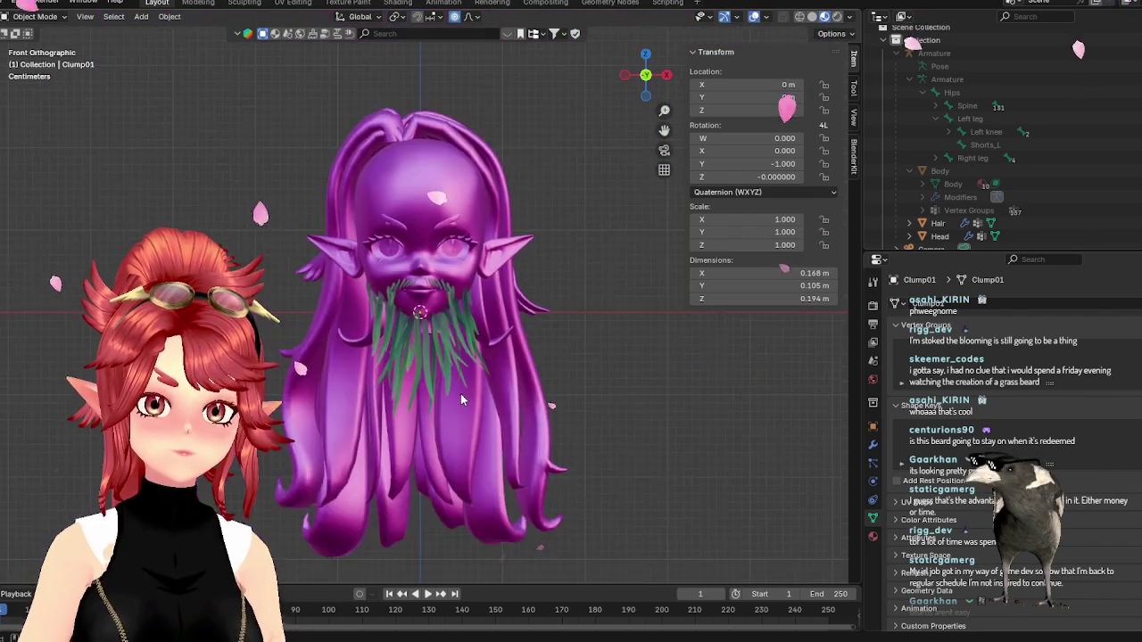
{"action": "scroll", "coordinate": [460, 393], "scroll_direction": "up", "scroll_amount": 3}
{"action": "scroll", "coordinate": [460, 394], "scroll_direction": "up", "scroll_amount": 2}
{"action": "scroll", "coordinate": [460, 395], "scroll_direction": "up", "scroll_amount": 2}
{"action": "scroll", "coordinate": [459, 391], "scroll_direction": "down", "scroll_amount": 3}
{"action": "scroll", "coordinate": [460, 387], "scroll_direction": "down", "scroll_amount": 2}
{"action": "scroll", "coordinate": [463, 386], "scroll_direction": "up", "scroll_amount": 3}
{"action": "scroll", "coordinate": [981, 142], "scroll_direction": "down", "scroll_amount": 2}
{"action": "left_click", "coordinate": [1133, 144]}
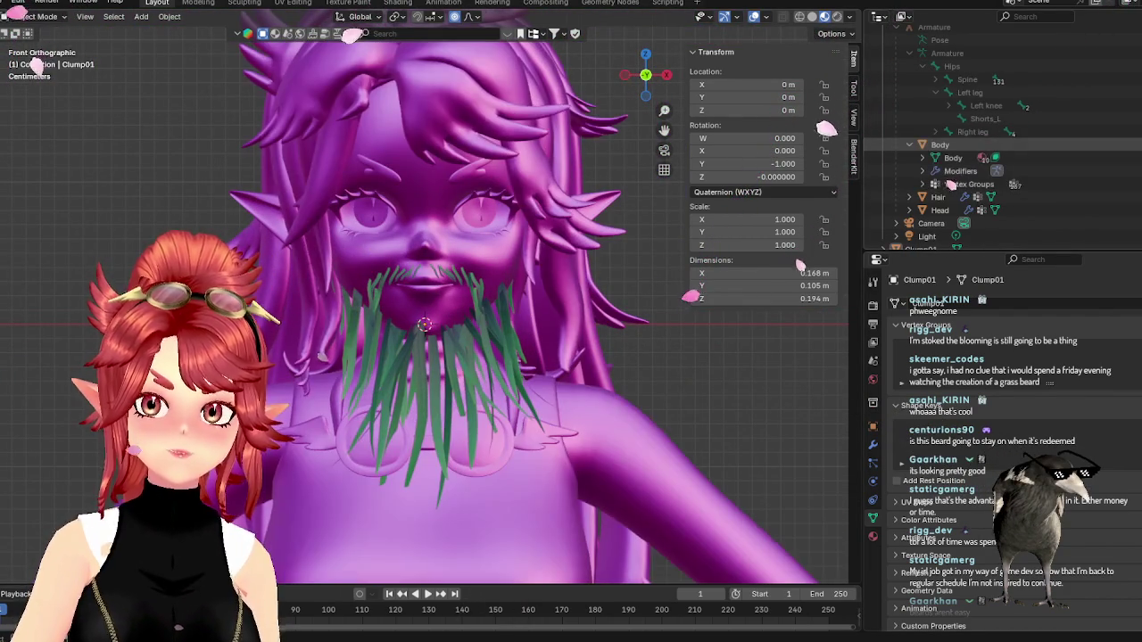
{"action": "mouse_move", "coordinate": [562, 267]}
{"action": "middle_mouse_down"}
{"action": "mouse_move", "coordinate": [618, 283]}
{"action": "mouse_move", "coordinate": [588, 282]}
{"action": "middle_mouse_up"}
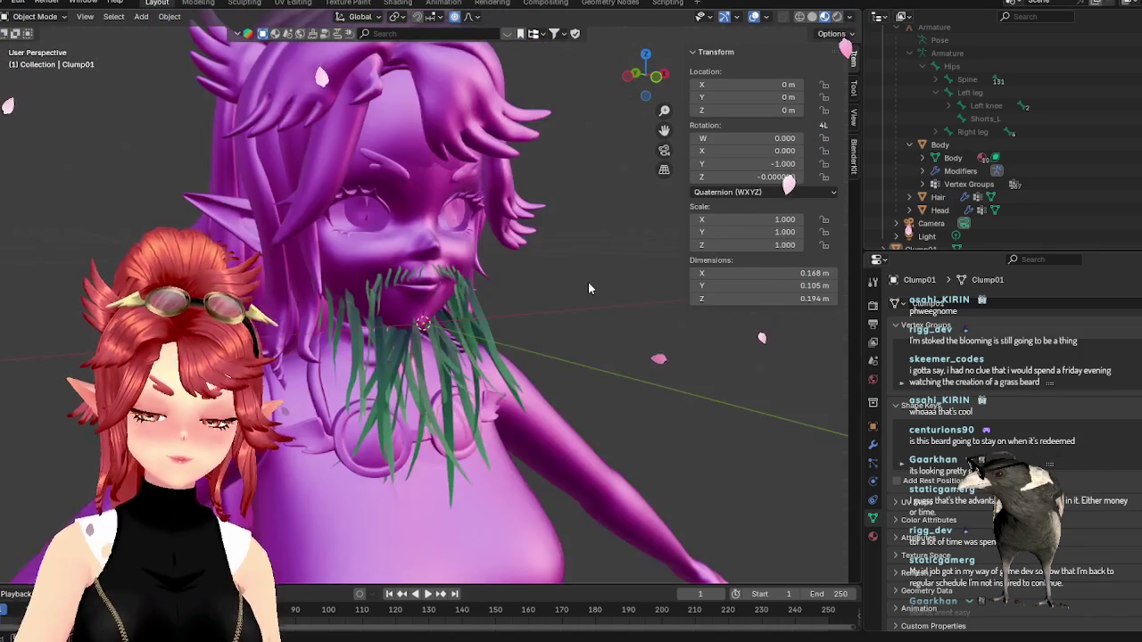
{"action": "key", "text": "KP_1"}
{"action": "scroll", "coordinate": [562, 281], "scroll_direction": "up", "scroll_amount": 2}
{"action": "scroll", "coordinate": [535, 284], "scroll_direction": "down", "scroll_amount": 2}
{"action": "scroll", "coordinate": [492, 288], "scroll_direction": "up", "scroll_amount": 2}
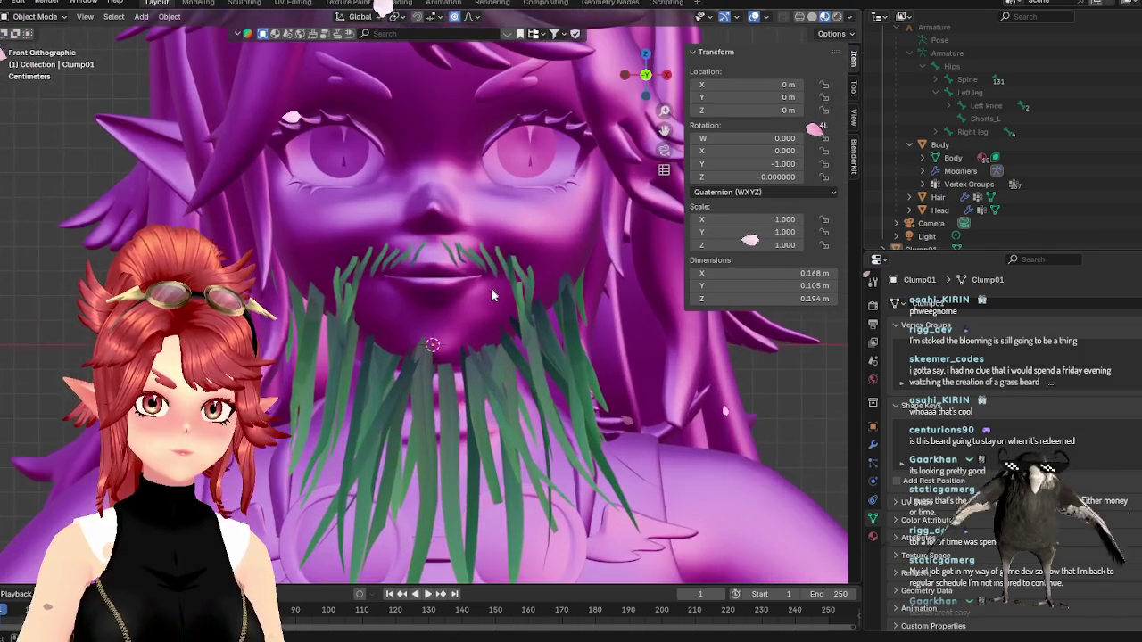
{"action": "scroll", "coordinate": [588, 323], "scroll_direction": "down", "scroll_amount": 2}
{"action": "scroll", "coordinate": [515, 328], "scroll_direction": "up", "scroll_amount": 2}
{"action": "scroll", "coordinate": [526, 294], "scroll_direction": "down", "scroll_amount": 2}
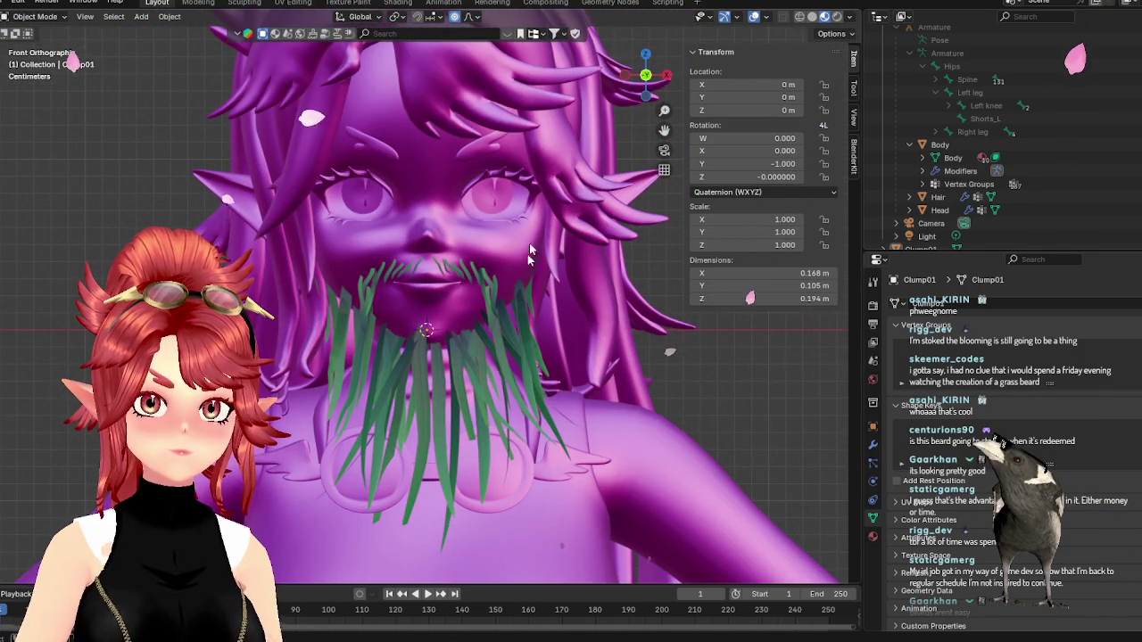
{"action": "scroll", "coordinate": [488, 330], "scroll_direction": "up", "scroll_amount": 2}
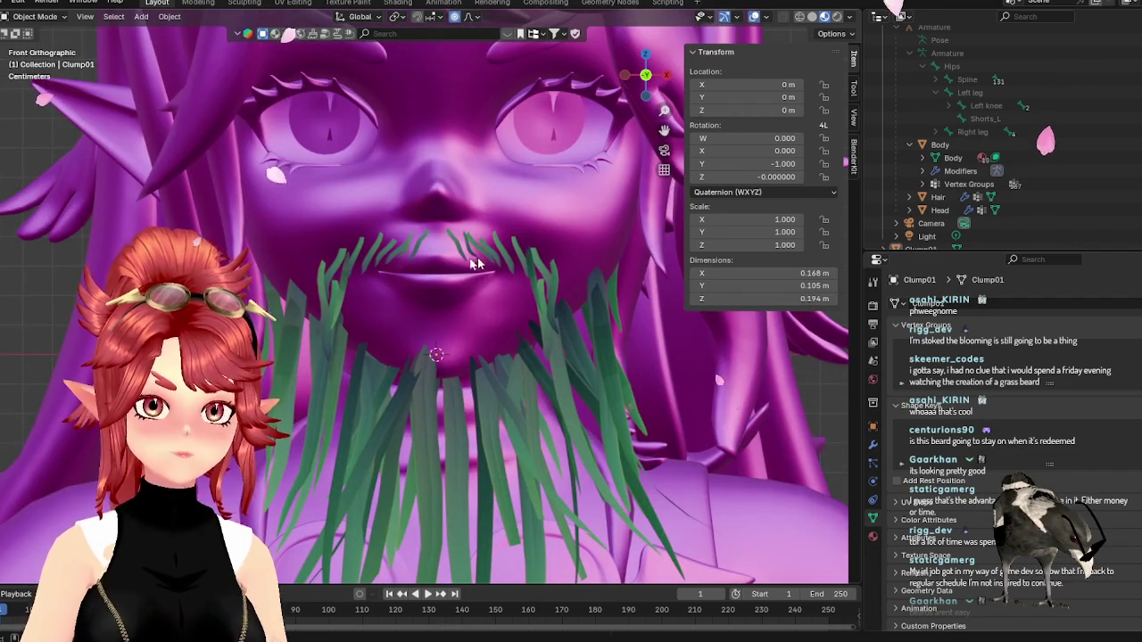
{"action": "key", "text": "Tab"}
- Try several beard blades and settle on one near the chin
{"action": "scroll", "coordinate": [489, 372], "scroll_direction": "up", "scroll_amount": 2}
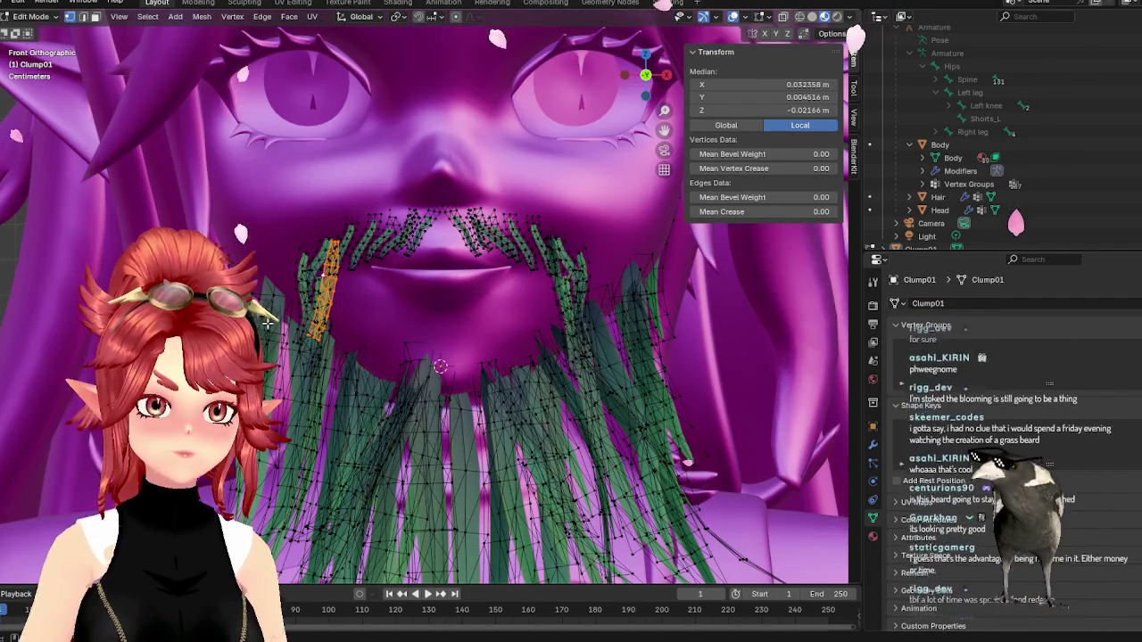
{"action": "scroll", "coordinate": [490, 372], "scroll_direction": "down", "scroll_amount": 1}
{"action": "scroll", "coordinate": [504, 372], "scroll_direction": "up", "scroll_amount": 1}
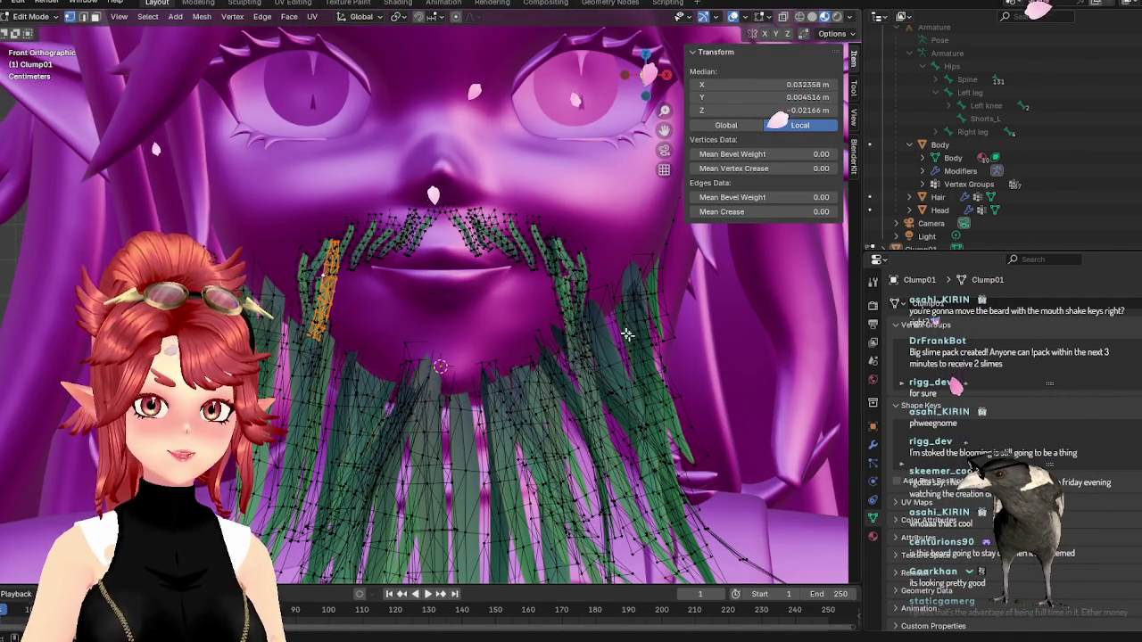
{"action": "left_click", "coordinate": [663, 293]}
{"action": "key", "text": "l"}
{"action": "middle_click_drag", "start_coordinate": [663, 292], "coordinate": [590, 366]}
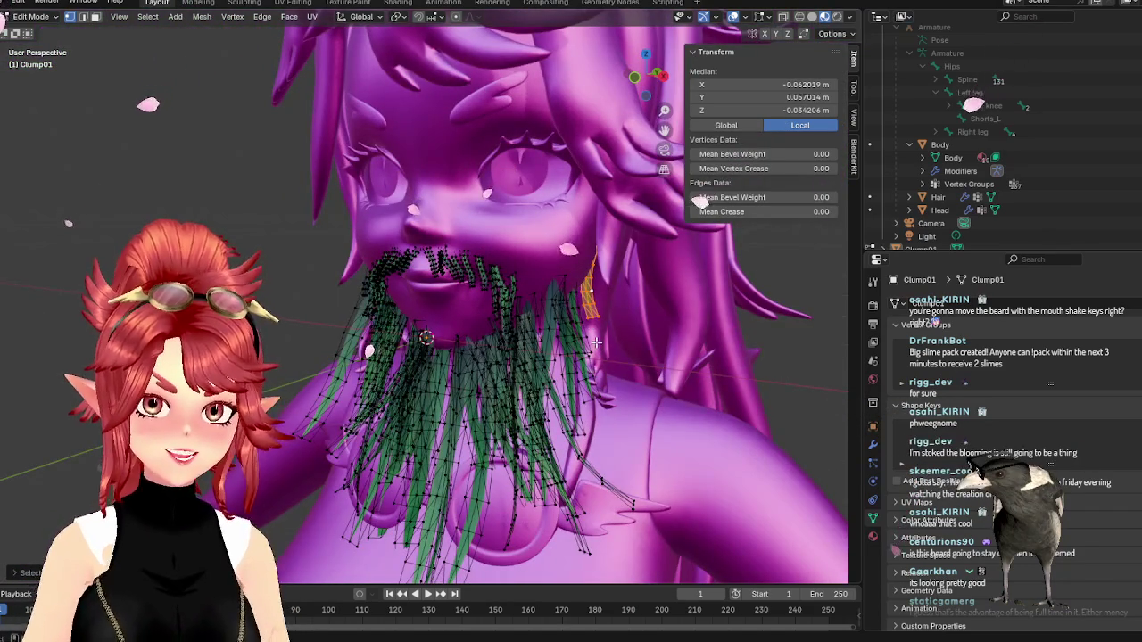
{"action": "mouse_move", "coordinate": [437, 423]}
{"action": "middle_mouse_down"}
{"action": "mouse_move", "coordinate": [440, 525]}
{"action": "mouse_move", "coordinate": [455, 500]}
{"action": "mouse_move", "coordinate": [441, 435]}
{"action": "mouse_move", "coordinate": [467, 435]}
{"action": "mouse_move", "coordinate": [520, 464]}
{"action": "middle_mouse_up"}
{"action": "scroll", "coordinate": [460, 436], "scroll_direction": "up", "scroll_amount": 3}
{"action": "key", "text": "l"}
{"action": "scroll", "coordinate": [467, 435], "scroll_direction": "down", "scroll_amount": 4}
{"action": "scroll", "coordinate": [471, 416], "scroll_direction": "down", "scroll_amount": 1}
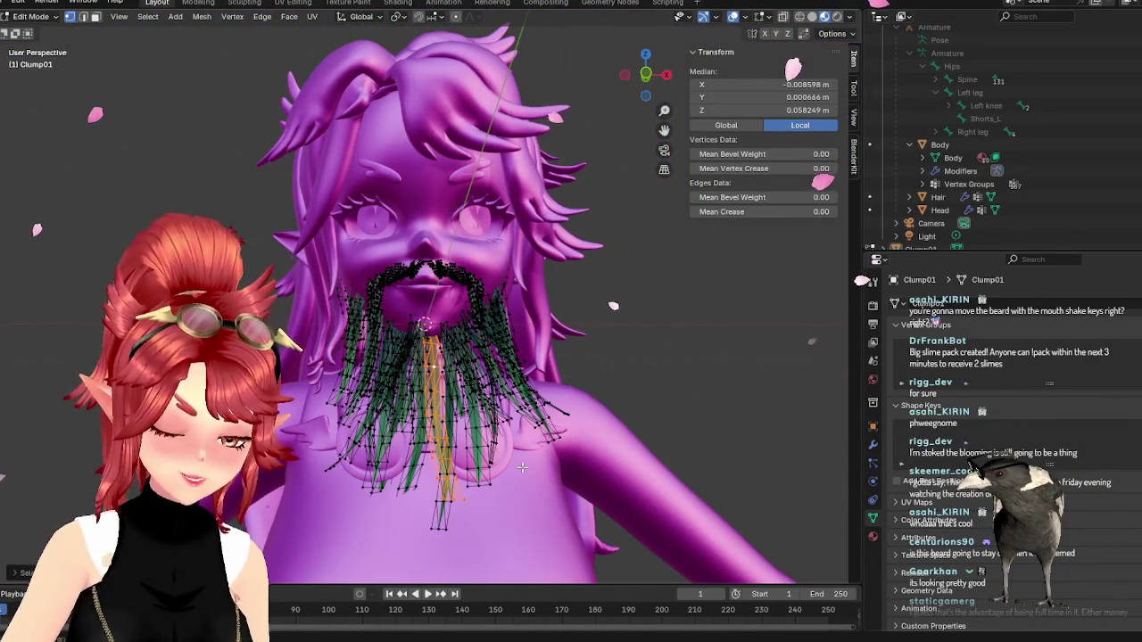
{"action": "key", "text": "l"}
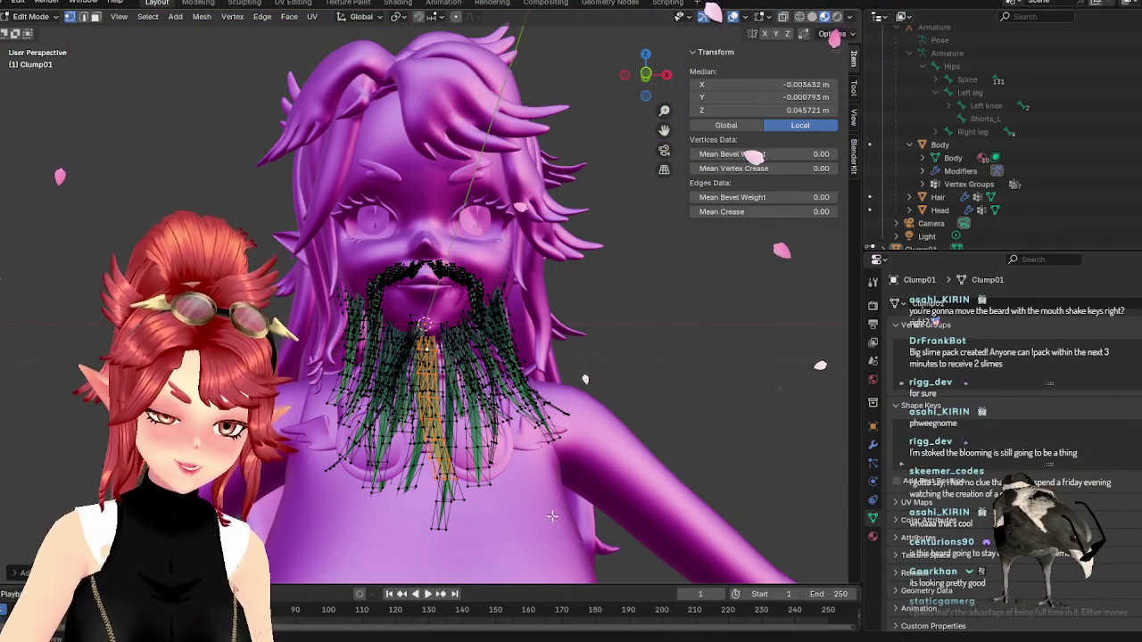
{"action": "middle_click_drag", "start_coordinate": [551, 512], "coordinate": [516, 465]}
{"action": "key", "text": "l"}
{"action": "scroll", "coordinate": [482, 422], "scroll_direction": "up", "scroll_amount": 6}
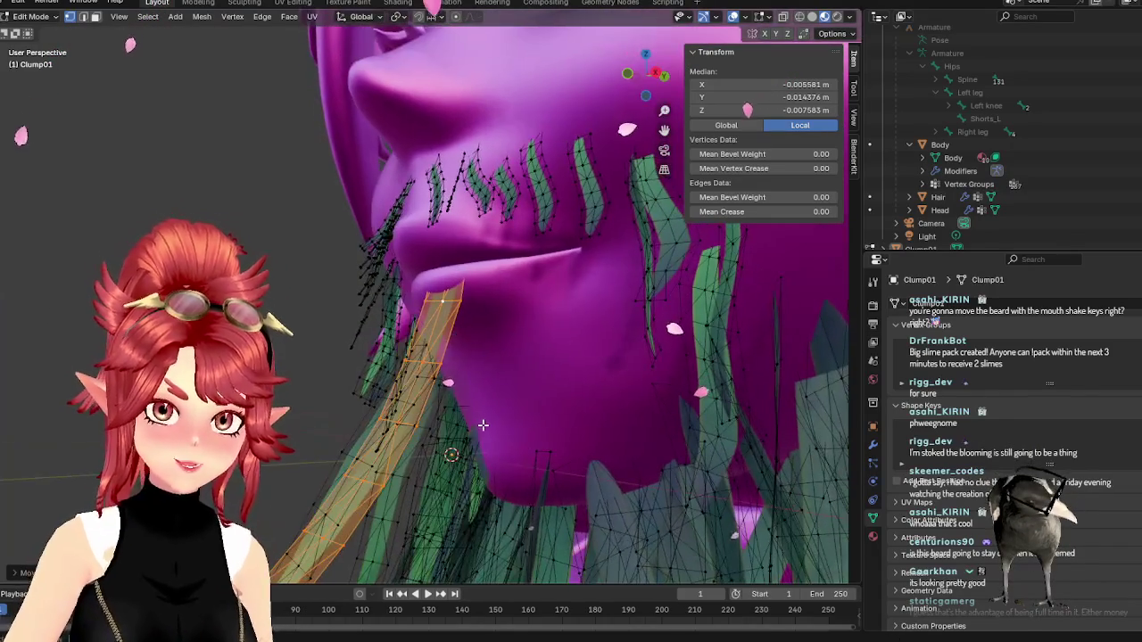
- Shrink the chin blade into a short strand and drop it onto the upper lip
{"action": "key", "text": "g"}
{"action": "left_click", "coordinate": [473, 356]}
{"action": "middle_click_drag", "start_coordinate": [472, 357], "coordinate": [476, 334]}
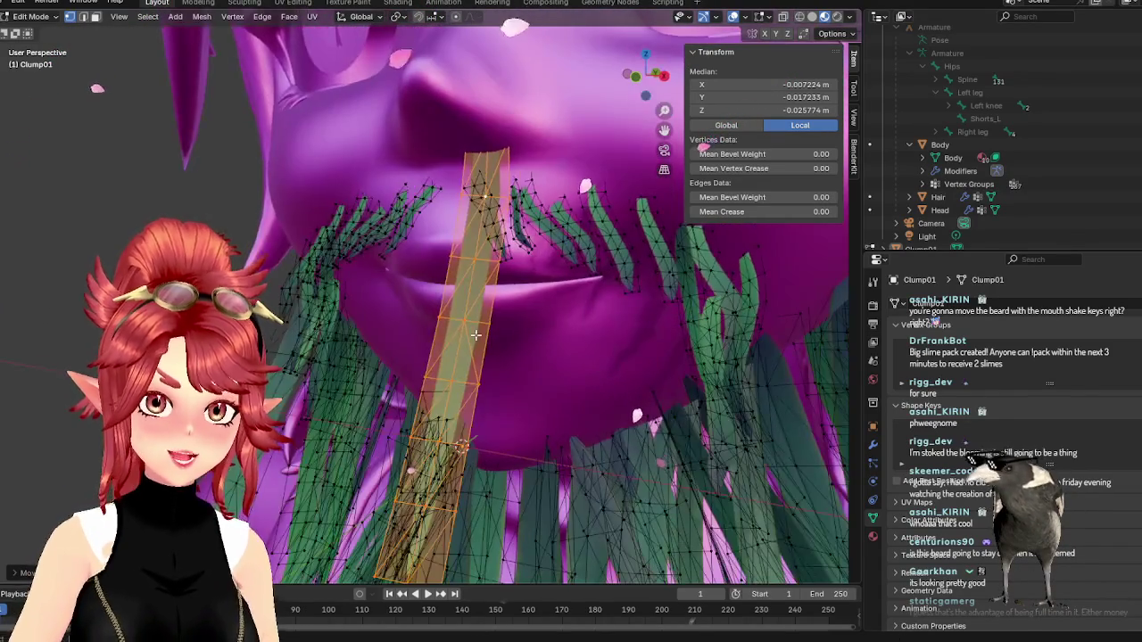
{"action": "key", "text": "s"}
{"action": "left_click", "coordinate": [464, 359]}
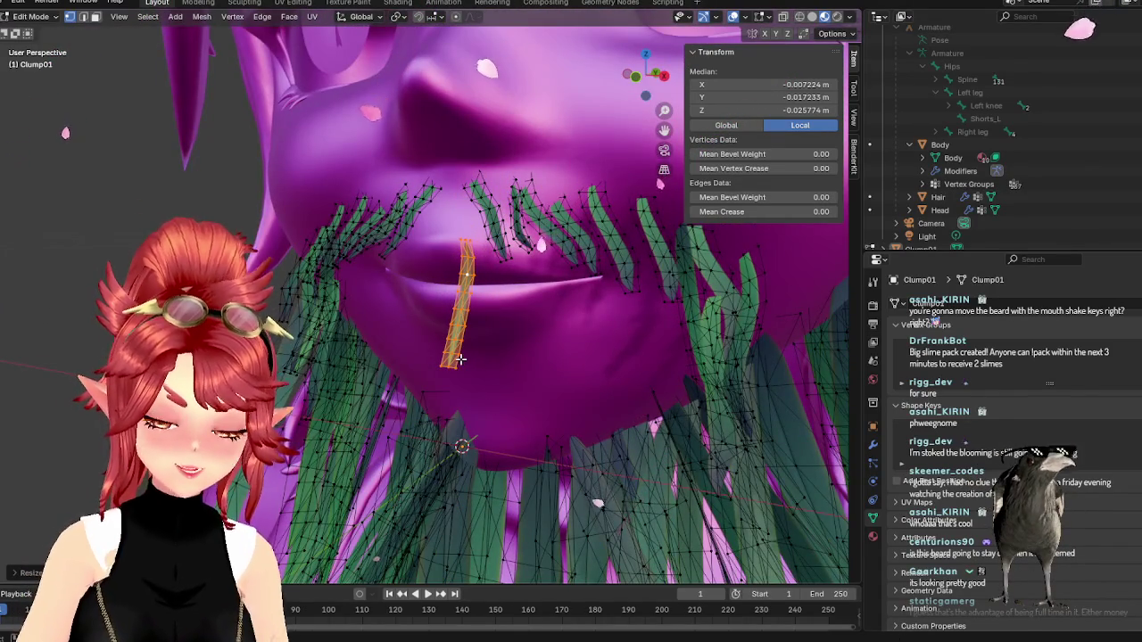
{"action": "key", "text": "KP_1"}
{"action": "key", "text": "g"}
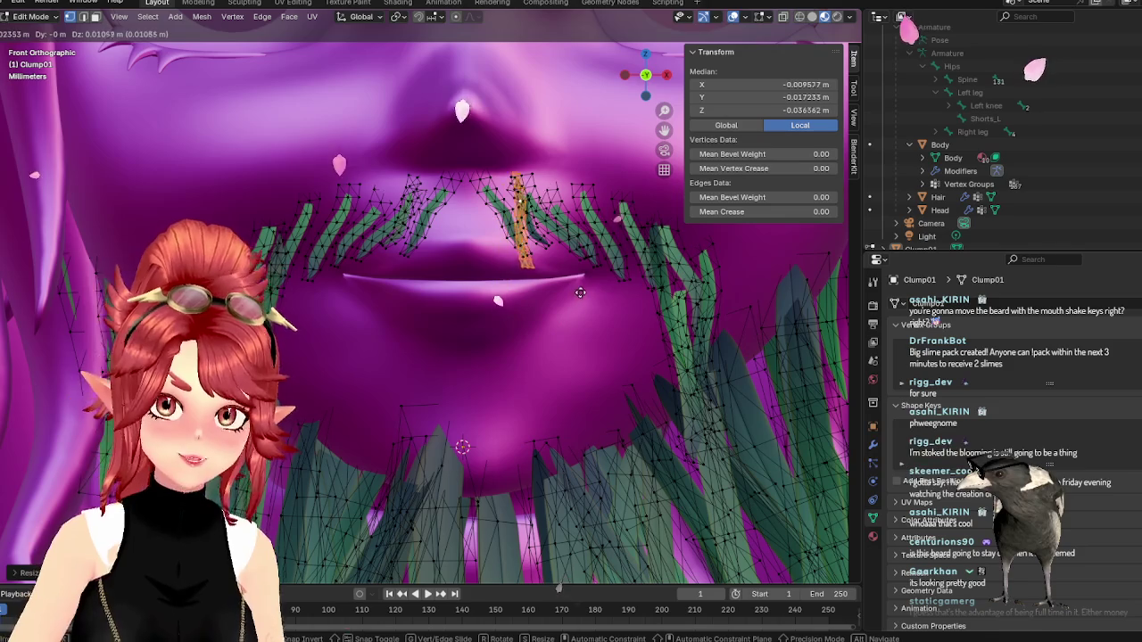
{"action": "left_click", "coordinate": [580, 281]}
{"action": "scroll", "coordinate": [580, 281], "scroll_direction": "up", "scroll_amount": 2}
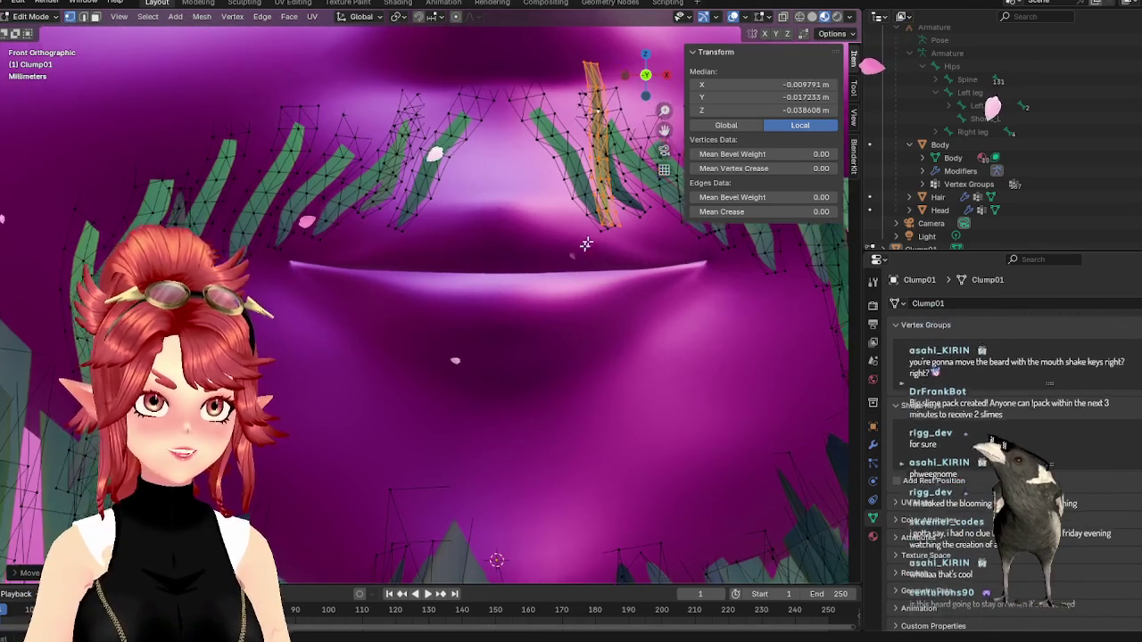
{"action": "middle_click_drag", "start_coordinate": [598, 247], "coordinate": [466, 391], "text": "shift"}
- Rotate the strand around global Z and tilt it further into a mustache angle
{"action": "key", "text": "r"}
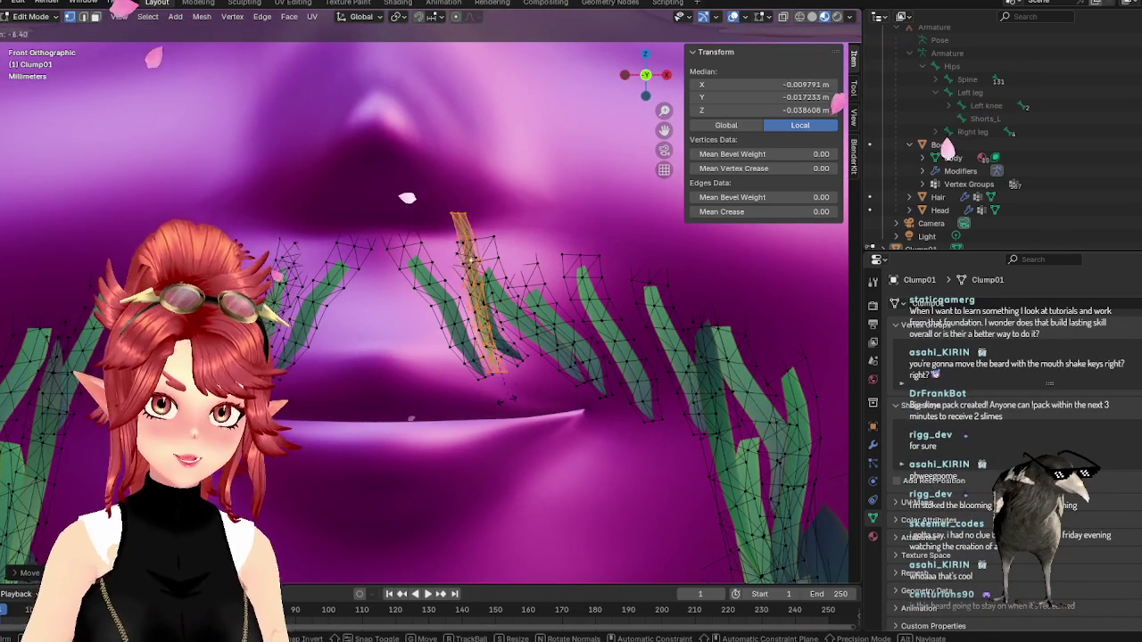
{"action": "key", "text": "z"}
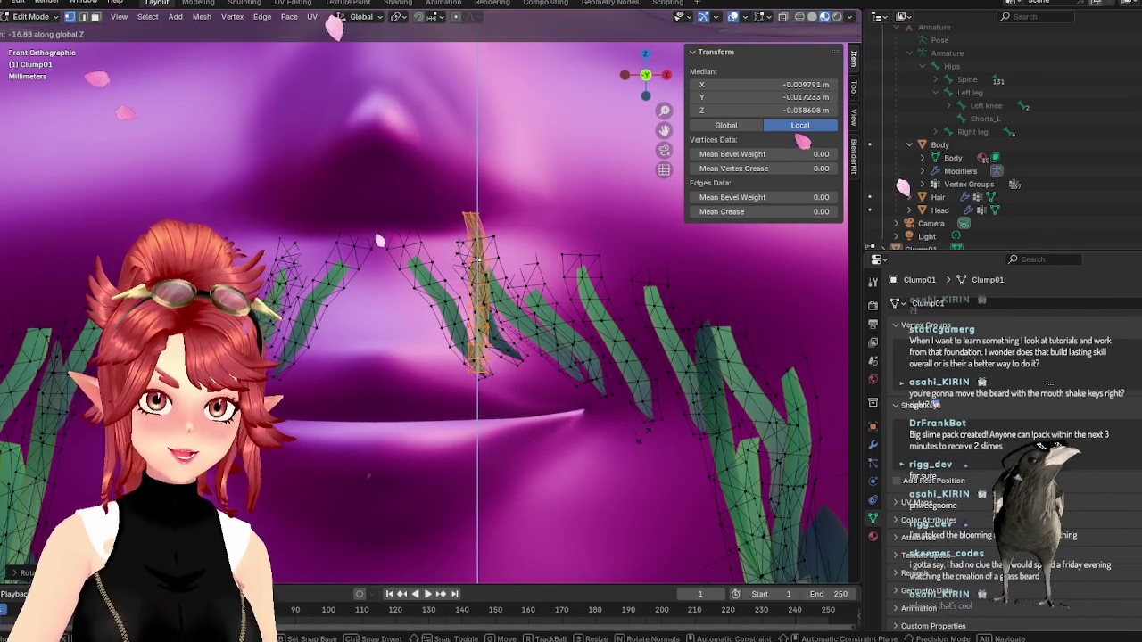
{"action": "left_click", "coordinate": [568, 315]}
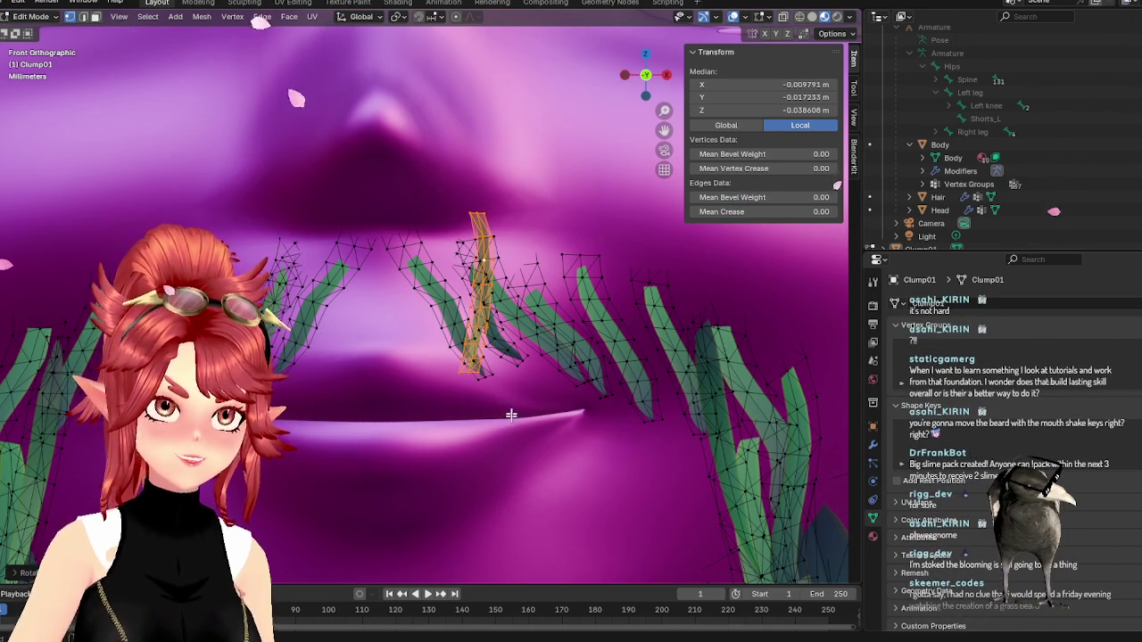
{"action": "key", "text": "r"}
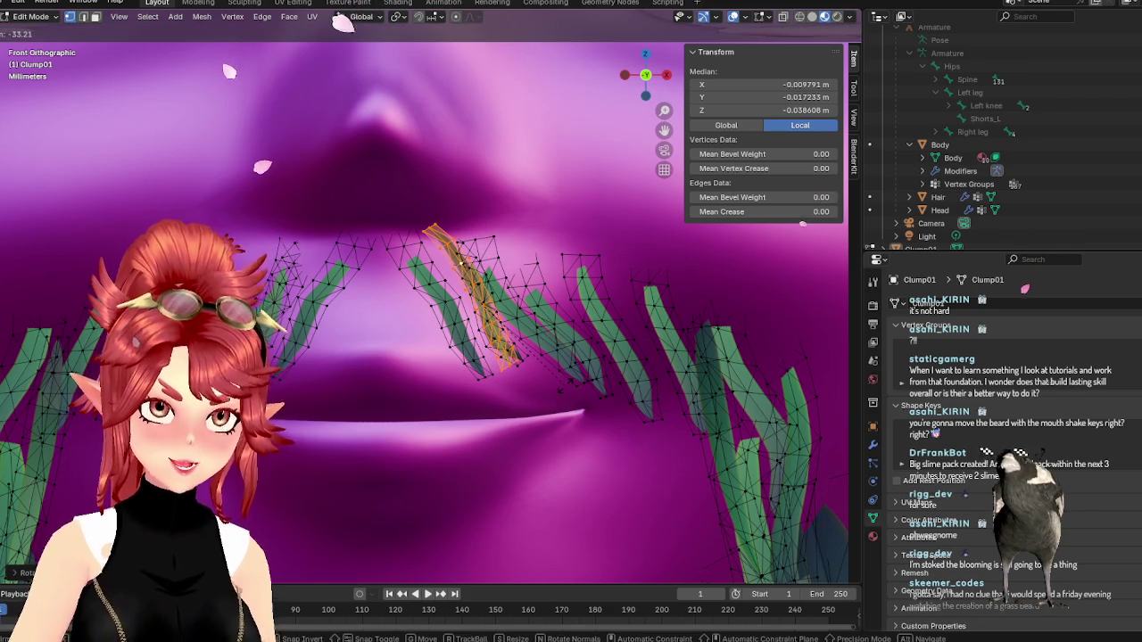
{"action": "left_click", "coordinate": [564, 385]}
- Push the strand closer to the lip in Right view, then nudge it sideways from the front
{"action": "middle_click_drag", "start_coordinate": [565, 398], "coordinate": [516, 420]}
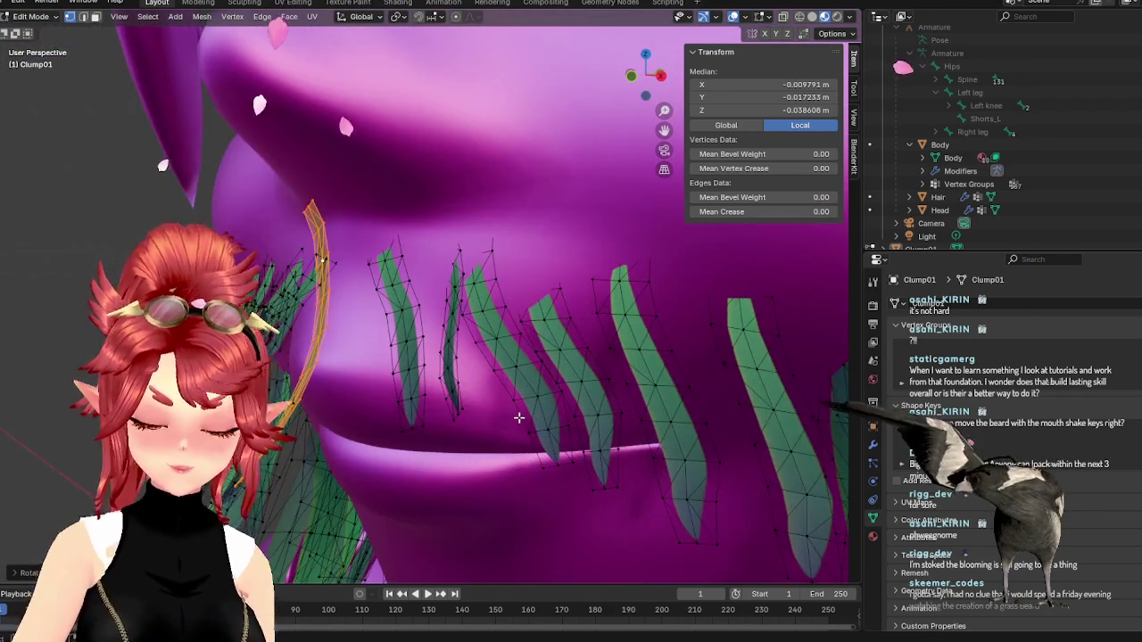
{"action": "key", "text": "KP_3"}
{"action": "key", "text": "g"}
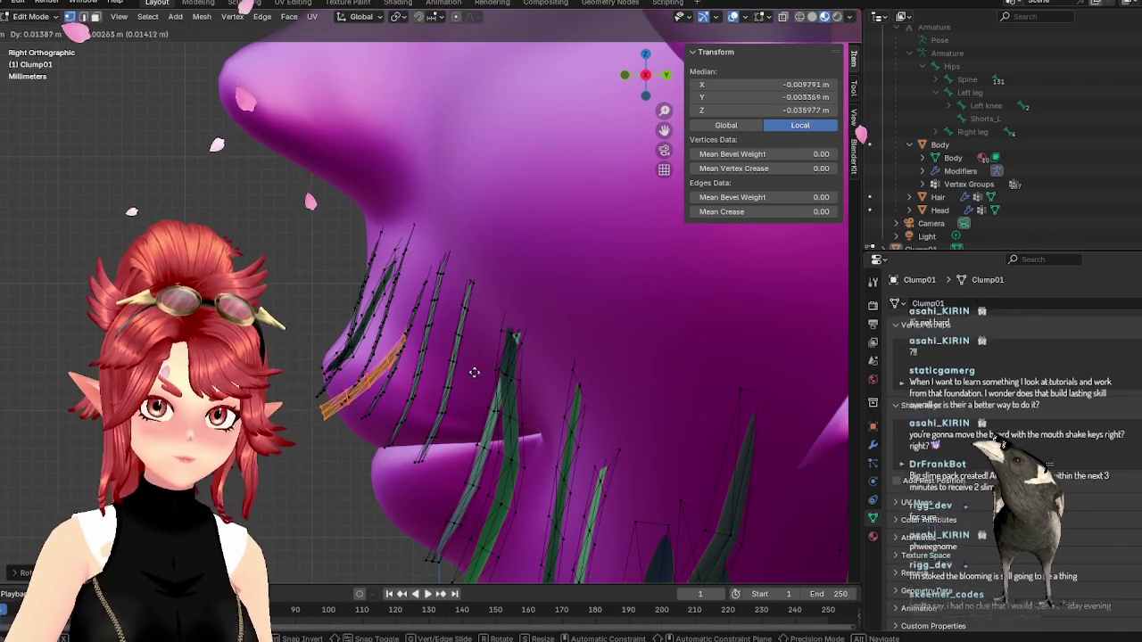
{"action": "left_click", "coordinate": [457, 345]}
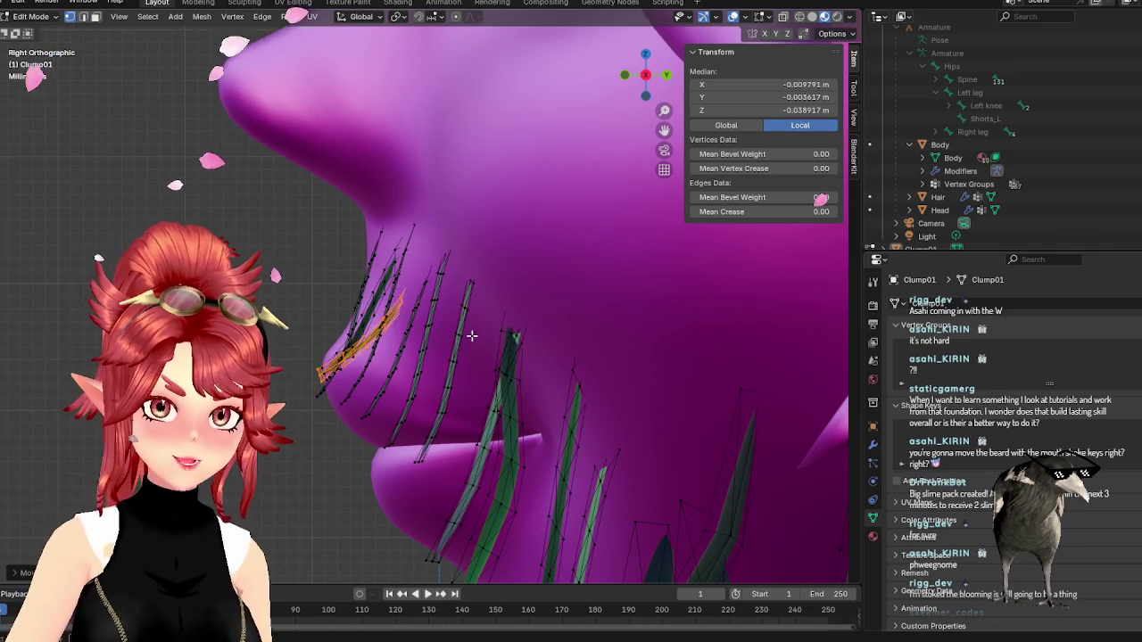
{"action": "key", "text": "KP_1"}
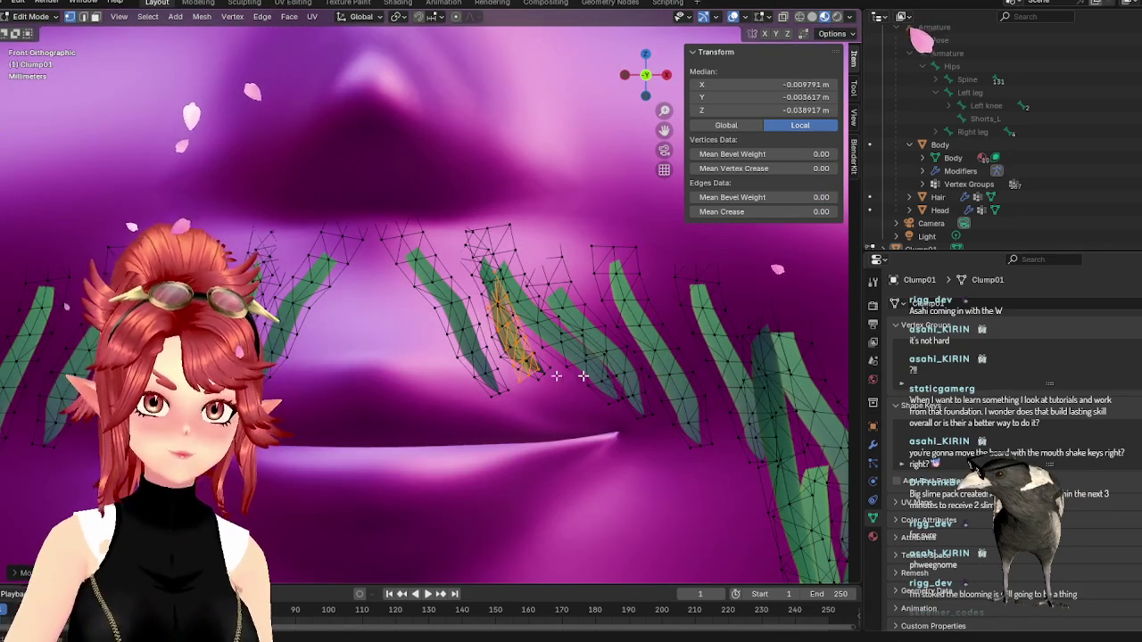
{"action": "key", "text": "g"}
{"action": "left_click", "coordinate": [598, 382]}
{"action": "key", "text": "Tab"}
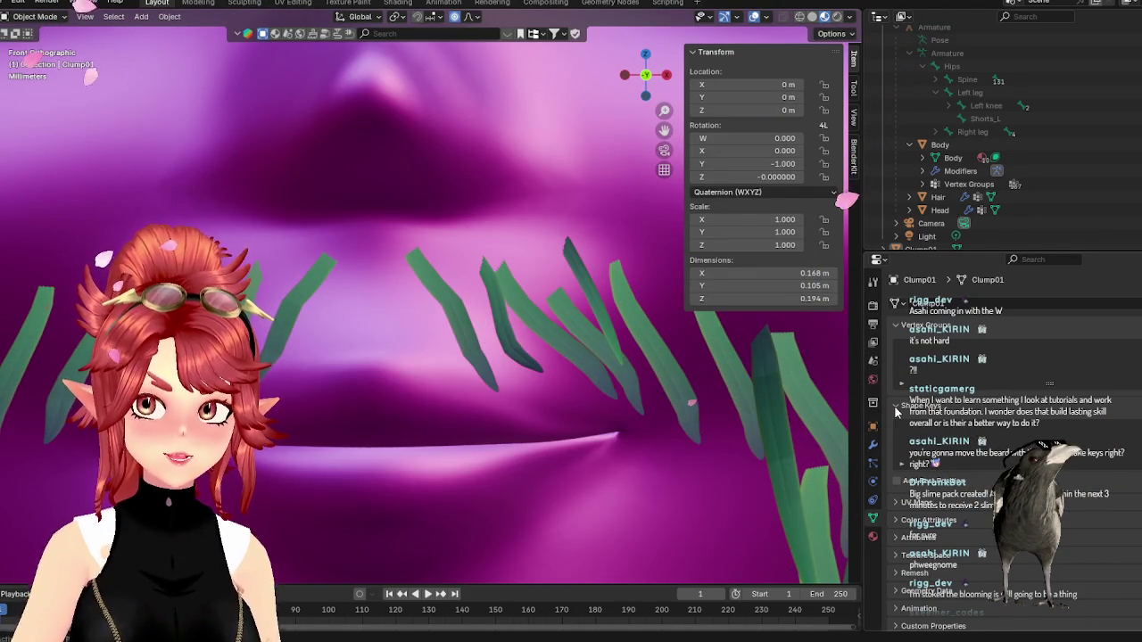
{"action": "left_click", "coordinate": [965, 132]}
{"action": "left_click", "coordinate": [940, 131]}
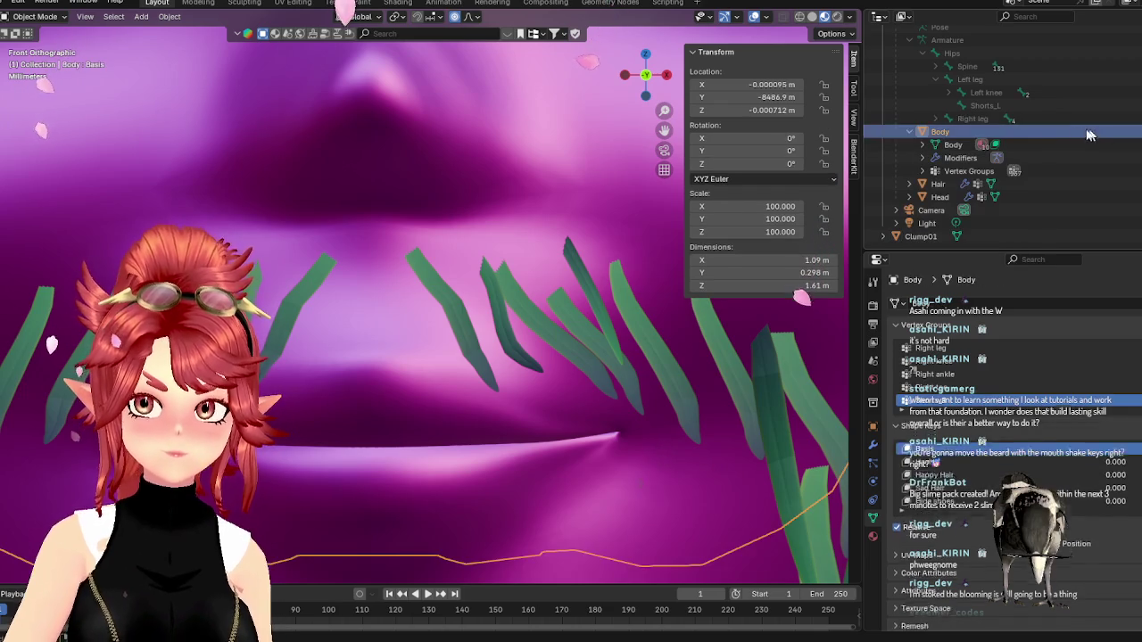
{"action": "left_click", "coordinate": [939, 196]}
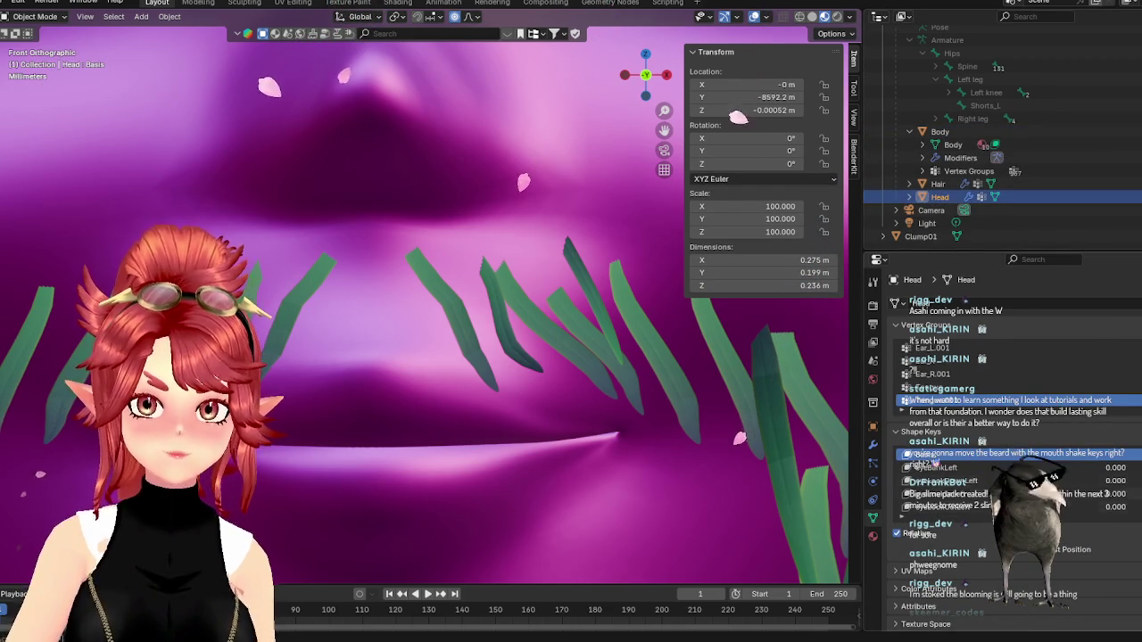
{"action": "scroll", "coordinate": [999, 428], "scroll_direction": "down", "scroll_amount": 1}
{"action": "left_click_drag", "start_coordinate": [1016, 493], "coordinate": [1017, 611]}
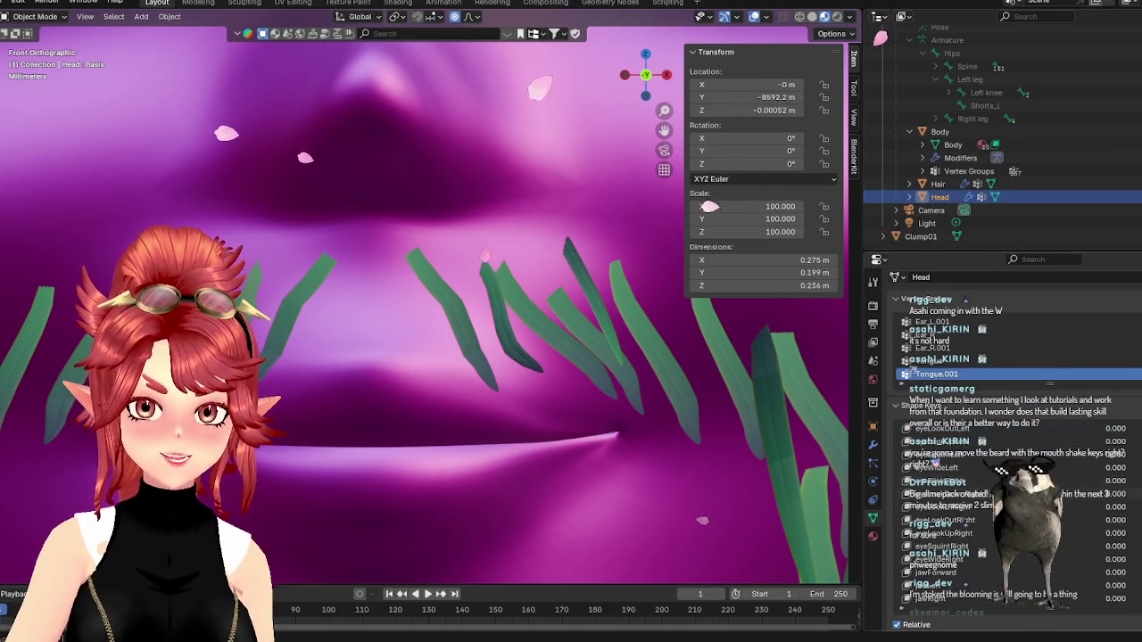
{"action": "left_click_drag", "start_coordinate": [1110, 522], "coordinate": [1137, 522]}
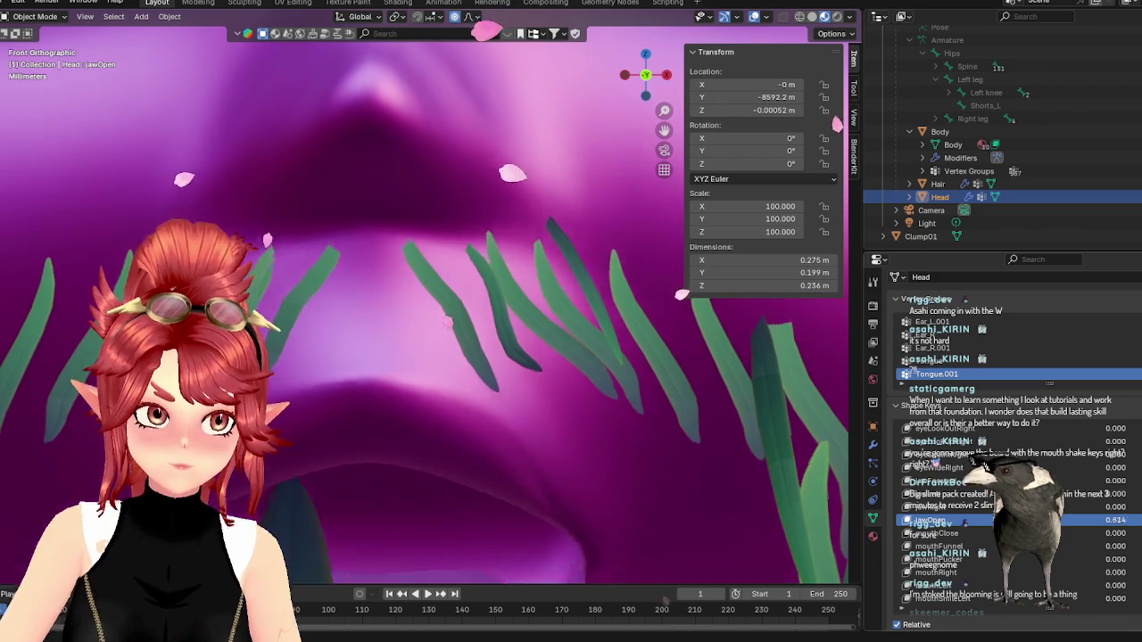
{"action": "scroll", "coordinate": [534, 395], "scroll_direction": "down", "scroll_amount": 5}
{"action": "scroll", "coordinate": [534, 395], "scroll_direction": "up", "scroll_amount": 2}
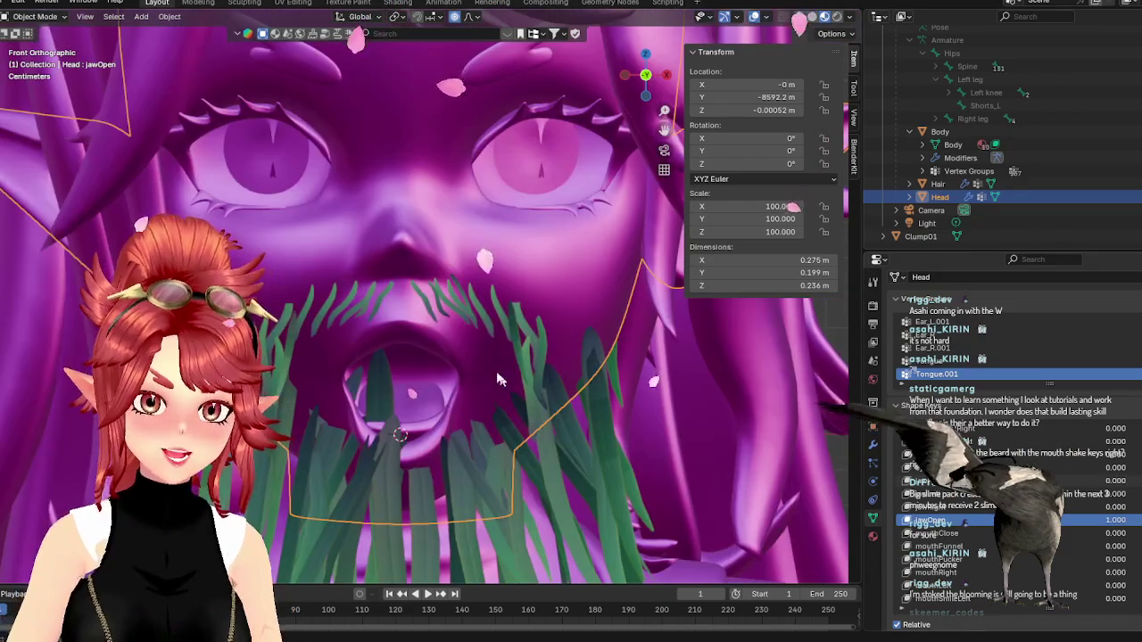
{"action": "left_click", "coordinate": [924, 236]}
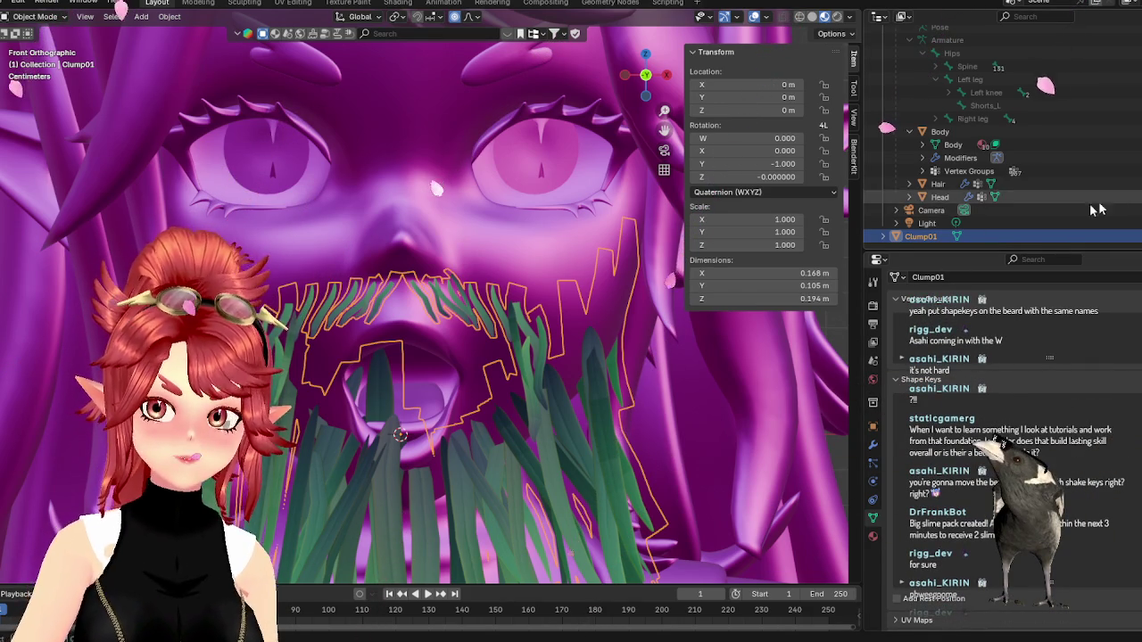
{"action": "left_click", "coordinate": [1023, 198]}
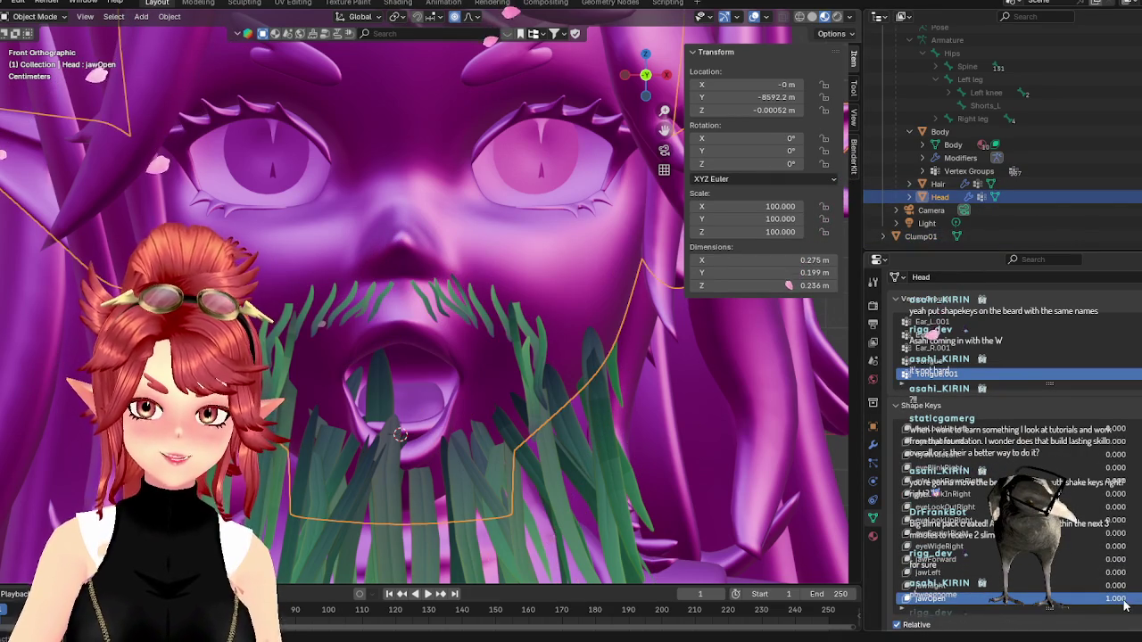
{"action": "key", "text": "BackSpace"}
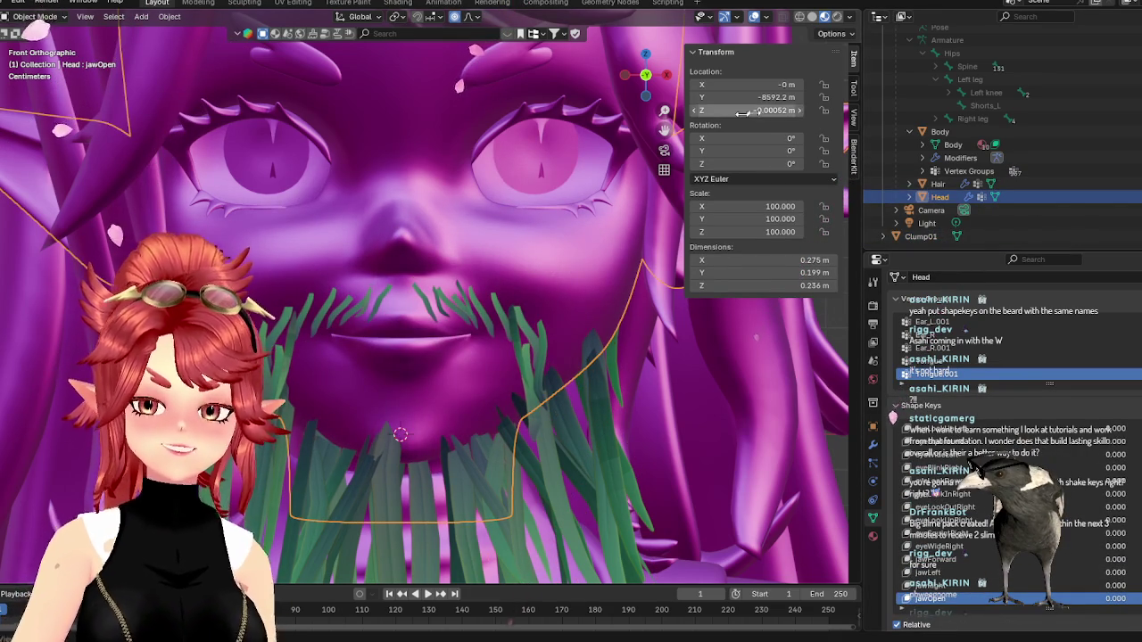
{"action": "left_click", "coordinate": [620, 298]}
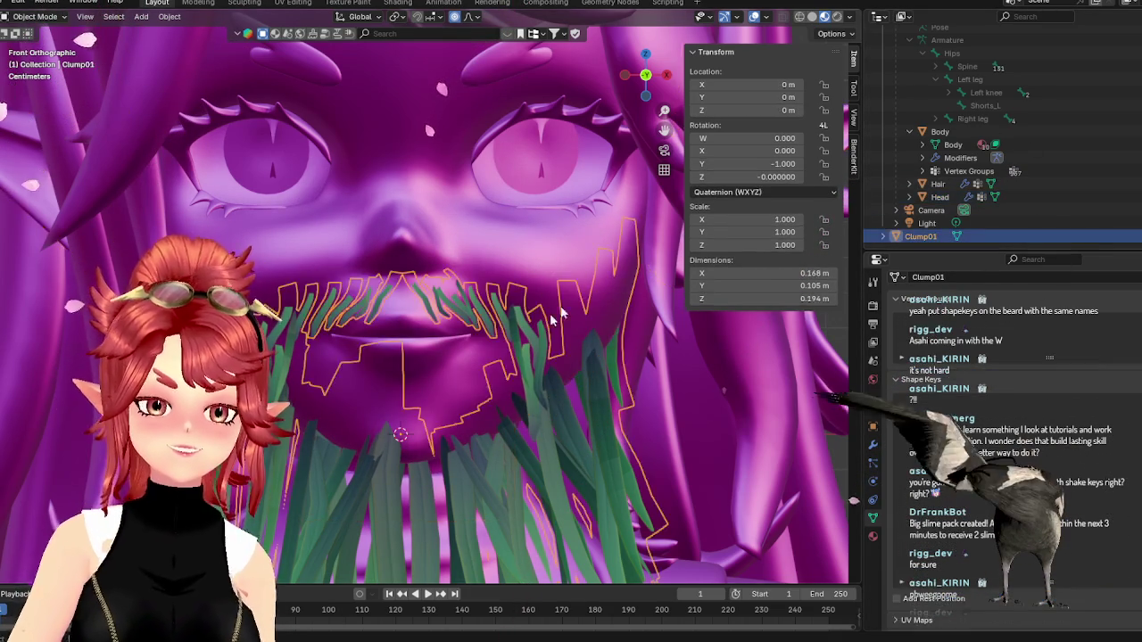
- Orbit around the beard from inside the head, then bring up Warudo's Motion Capture list
{"action": "middle_click_drag", "start_coordinate": [620, 299], "coordinate": [451, 342]}
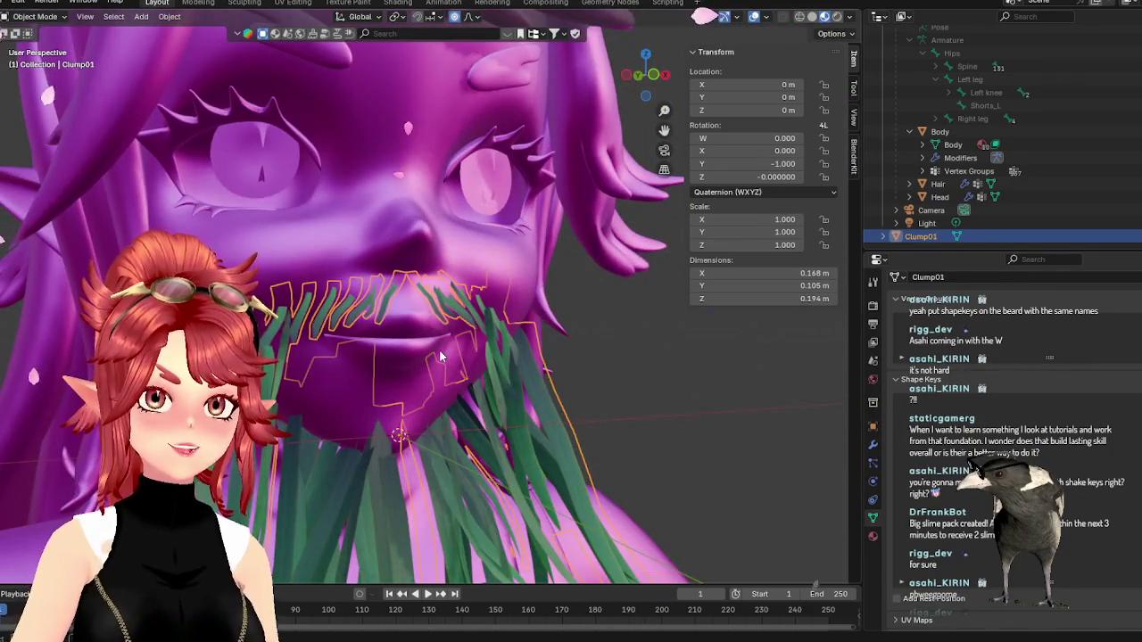
{"action": "scroll", "coordinate": [439, 356], "scroll_direction": "up", "scroll_amount": 3}
{"action": "scroll", "coordinate": [376, 449], "scroll_direction": "up", "scroll_amount": 3}
{"action": "scroll", "coordinate": [386, 458], "scroll_direction": "up", "scroll_amount": 3}
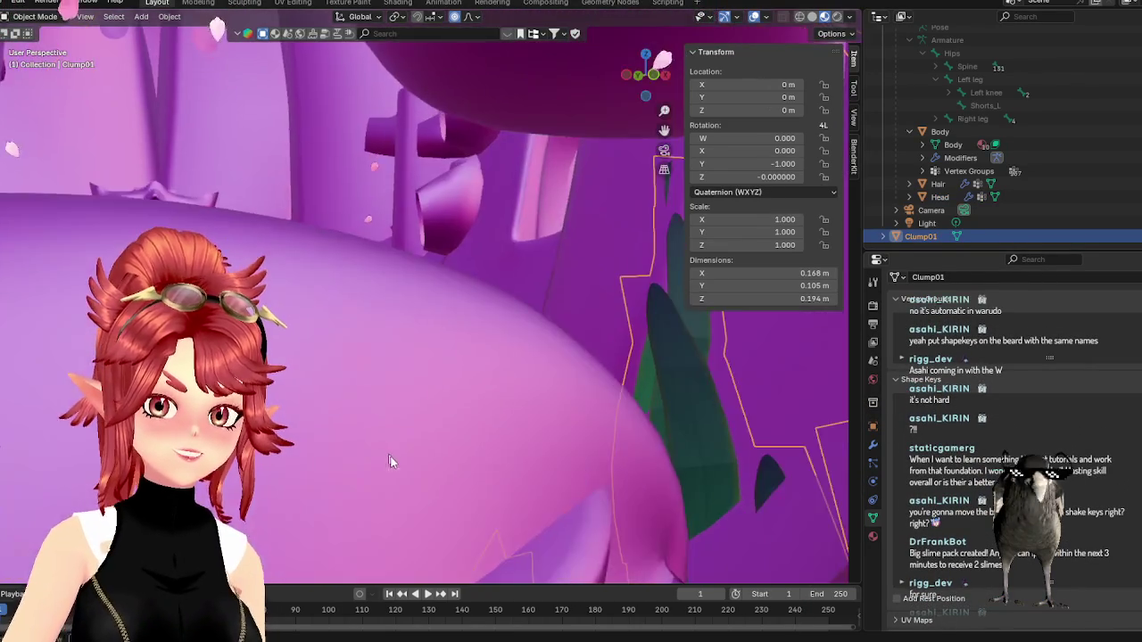
{"action": "middle_click_drag", "start_coordinate": [387, 457], "coordinate": [453, 445]}
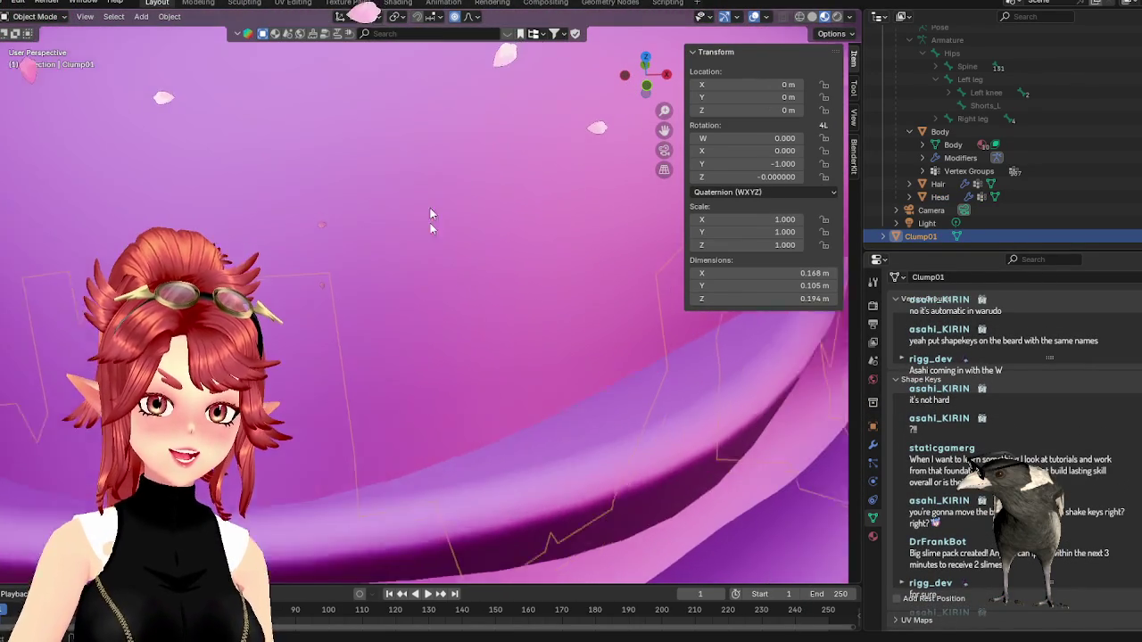
{"action": "mouse_move", "coordinate": [430, 223]}
{"action": "middle_mouse_down"}
{"action": "mouse_move", "coordinate": [702, 517]}
{"action": "mouse_move", "coordinate": [439, 252]}
{"action": "mouse_move", "coordinate": [440, 207]}
{"action": "mouse_move", "coordinate": [403, 177]}
{"action": "mouse_move", "coordinate": [215, 165]}
{"action": "mouse_move", "coordinate": [270, 192]}
{"action": "middle_mouse_up"}
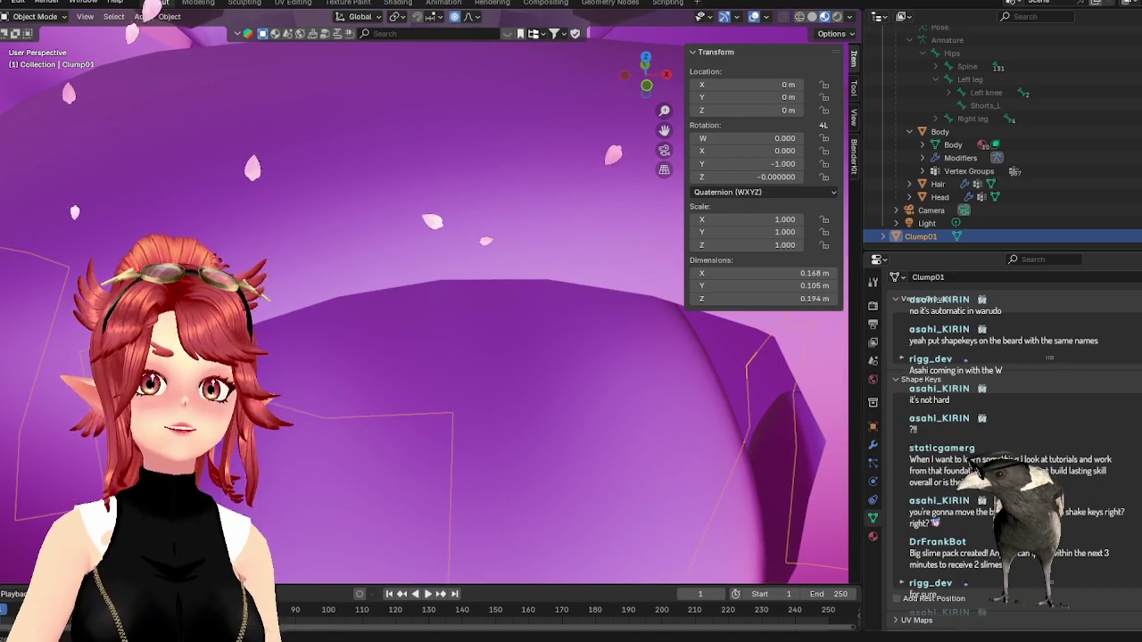
{"action": "key", "text": "alt+Tab"}
{"action": "scroll", "coordinate": [239, 218], "scroll_direction": "down", "scroll_amount": 5}
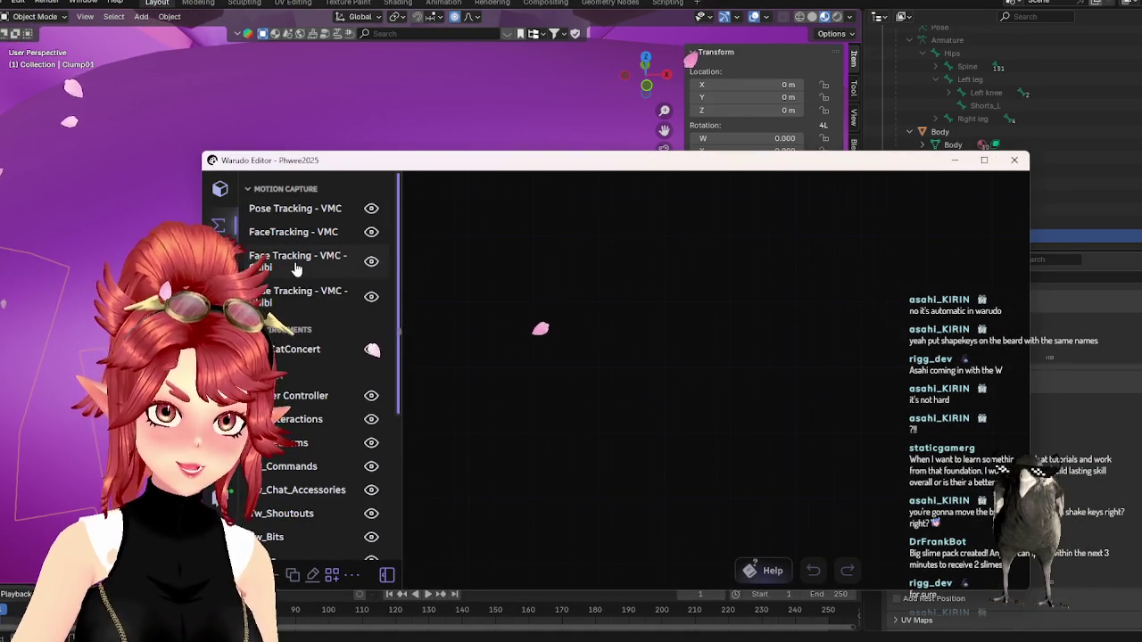
- Open the FaceTracking - VMC graph and center the Set Character Tracking BlendShapes node
{"action": "left_click", "coordinate": [287, 231]}
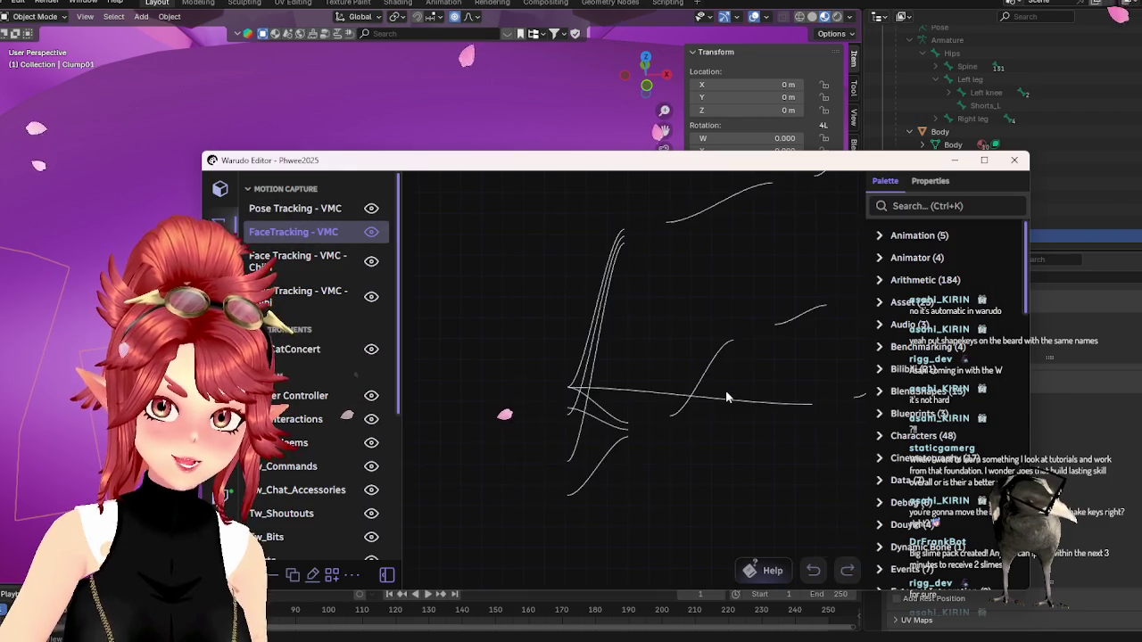
{"action": "mouse_move", "coordinate": [750, 476]}
{"action": "left_mouse_down"}
{"action": "mouse_move", "coordinate": [588, 388]}
{"action": "mouse_move", "coordinate": [821, 329]}
{"action": "mouse_move", "coordinate": [581, 309]}
{"action": "left_mouse_up"}
{"action": "mouse_move", "coordinate": [754, 331]}
{"action": "left_mouse_down"}
{"action": "mouse_move", "coordinate": [593, 292]}
{"action": "mouse_move", "coordinate": [586, 445]}
{"action": "mouse_move", "coordinate": [740, 435]}
{"action": "mouse_move", "coordinate": [694, 506]}
{"action": "mouse_move", "coordinate": [745, 431]}
{"action": "mouse_move", "coordinate": [741, 452]}
{"action": "left_mouse_up"}
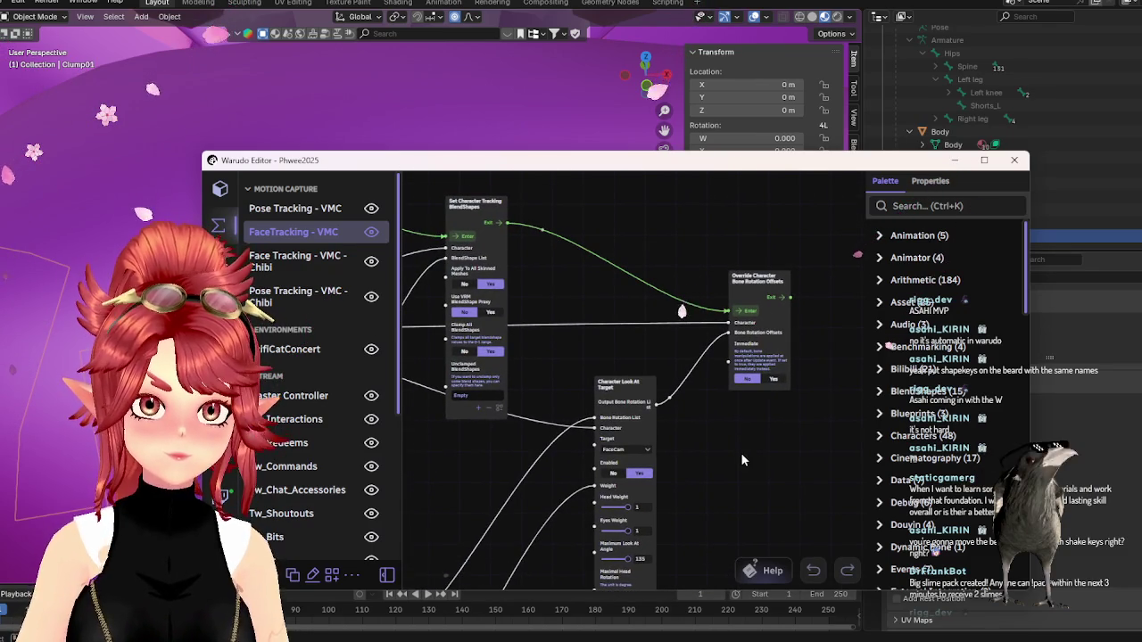
{"action": "mouse_move", "coordinate": [429, 178]}
{"action": "left_mouse_down"}
{"action": "mouse_move", "coordinate": [661, 285]}
{"action": "mouse_move", "coordinate": [715, 325]}
{"action": "left_mouse_up"}
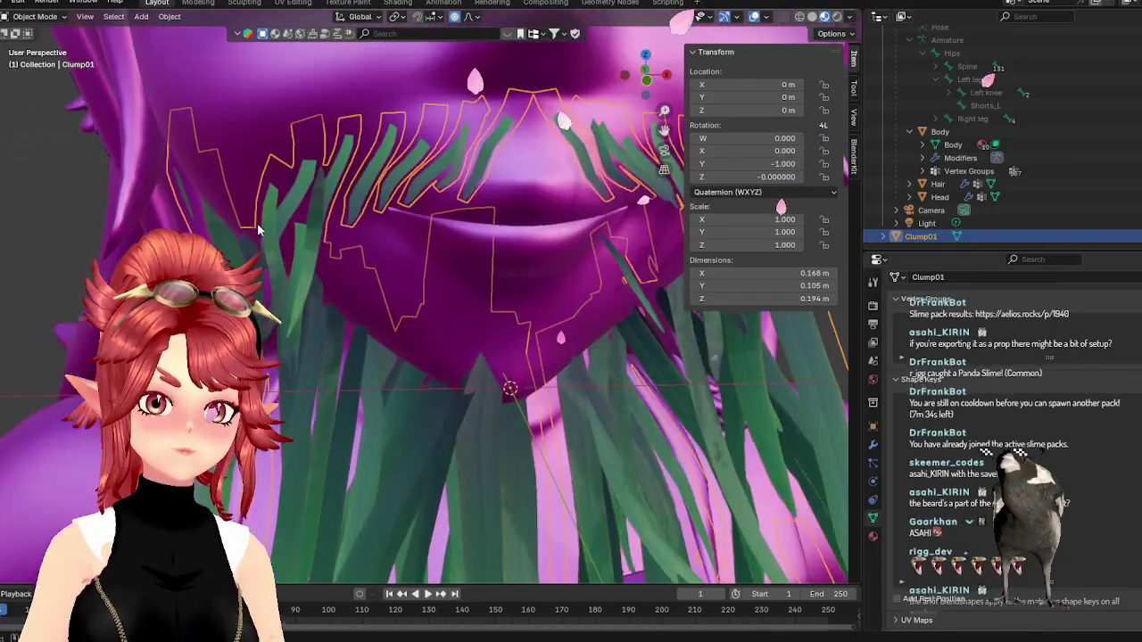
- Orbit and zoom around the grass beard, then enter Edit Mode on Clump01
{"action": "middle_click_drag", "start_coordinate": [257, 230], "coordinate": [371, 246]}
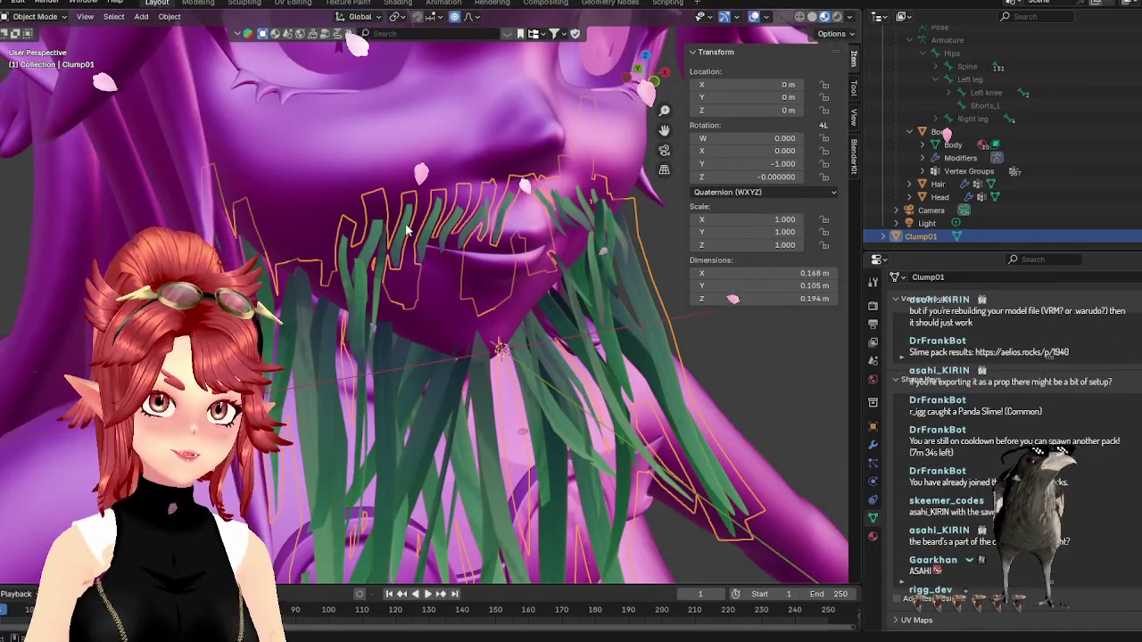
{"action": "mouse_move", "coordinate": [383, 209]}
{"action": "middle_mouse_down"}
{"action": "mouse_move", "coordinate": [297, 353]}
{"action": "mouse_move", "coordinate": [298, 275]}
{"action": "mouse_move", "coordinate": [336, 358]}
{"action": "middle_mouse_up"}
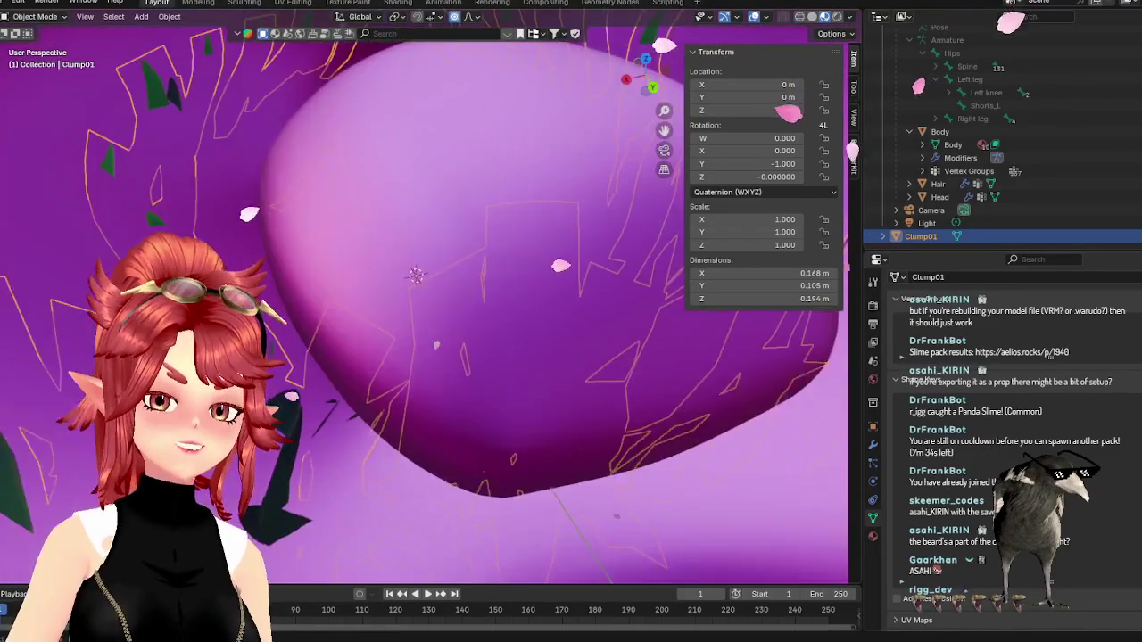
{"action": "key", "text": "Tab"}
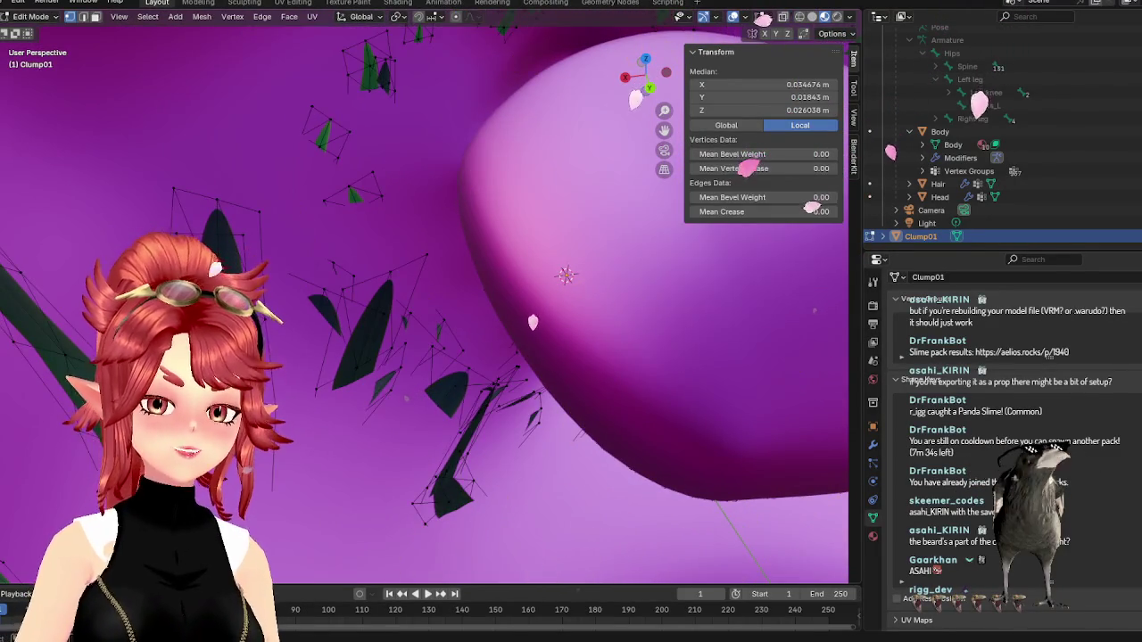
- Shift the first two beard blades vertically along Z to refit them
{"action": "left_click", "coordinate": [230, 229]}
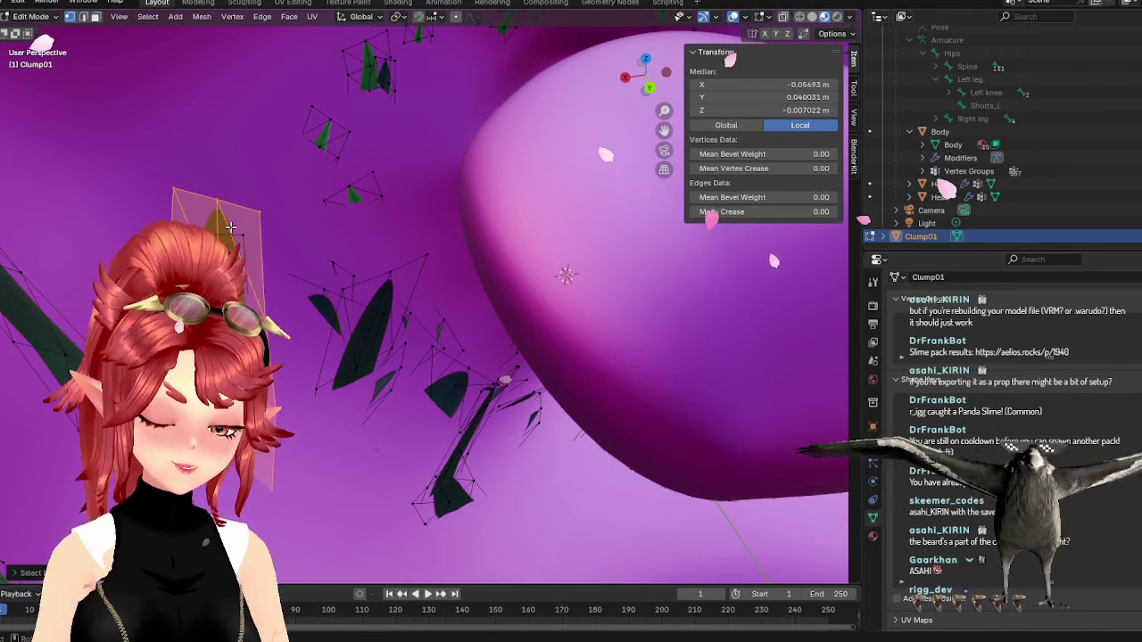
{"action": "key", "text": "g"}
{"action": "key", "text": "z"}
{"action": "key", "text": "Return"}
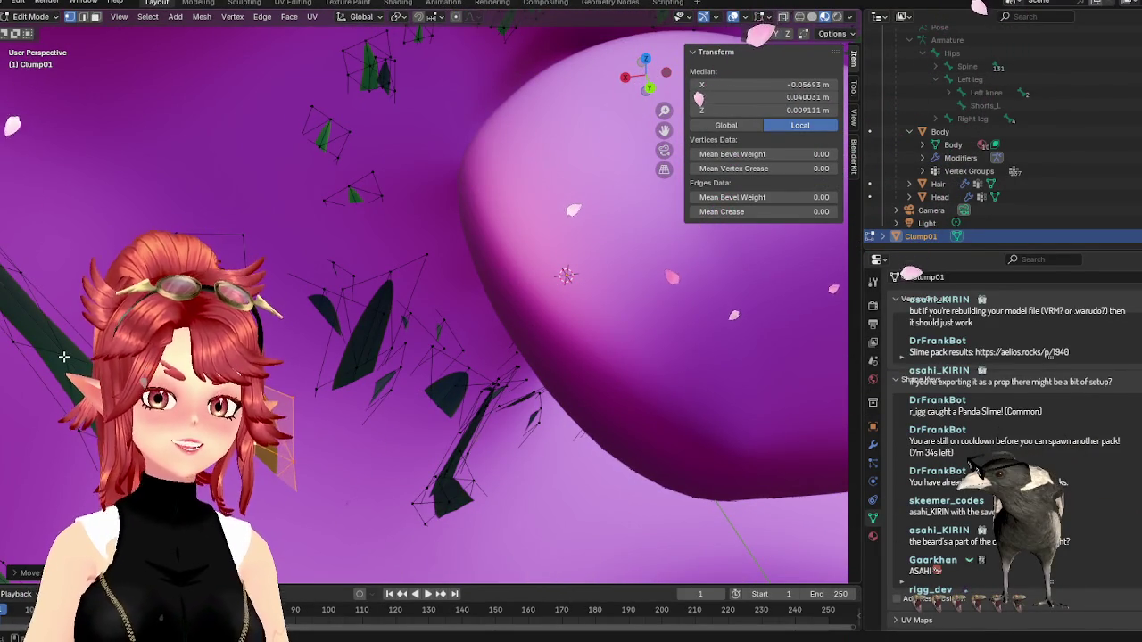
{"action": "left_click", "coordinate": [64, 356]}
{"action": "key", "text": "ctrl+l"}
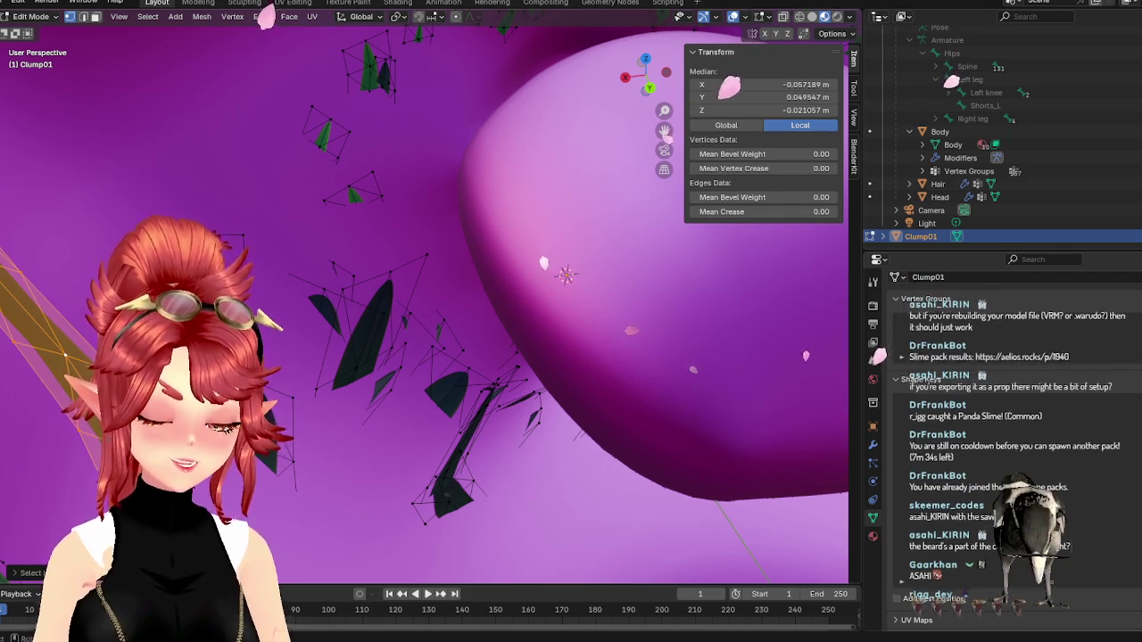
{"action": "key", "text": "g"}
{"action": "key", "text": "z"}
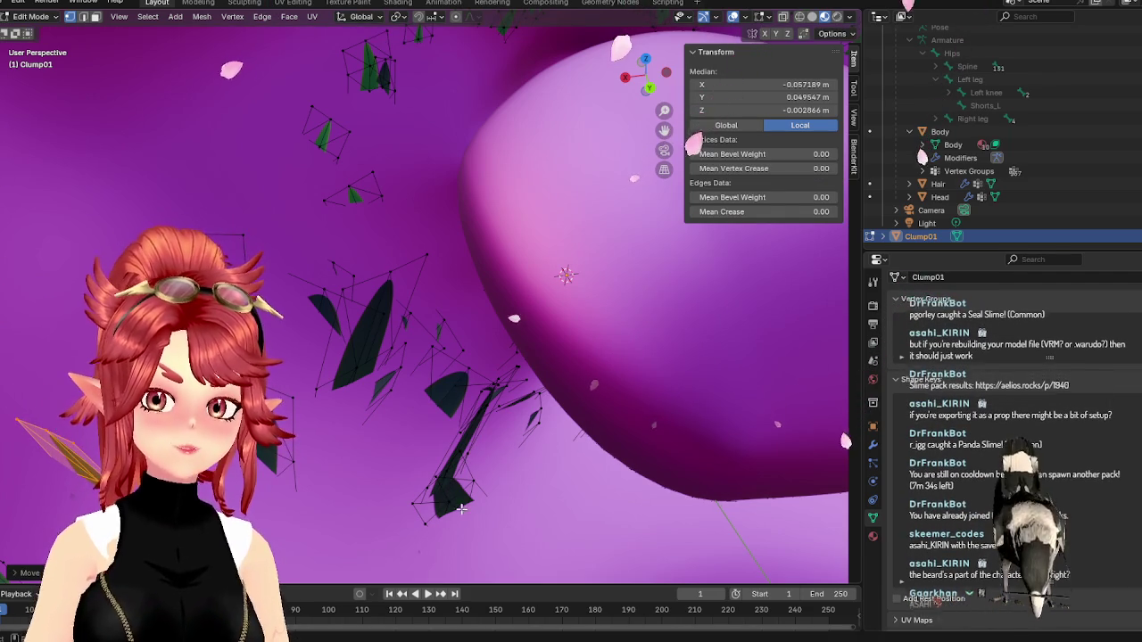
{"action": "left_click", "coordinate": [453, 484]}
{"action": "middle_click_drag", "start_coordinate": [453, 484], "coordinate": [372, 389]}
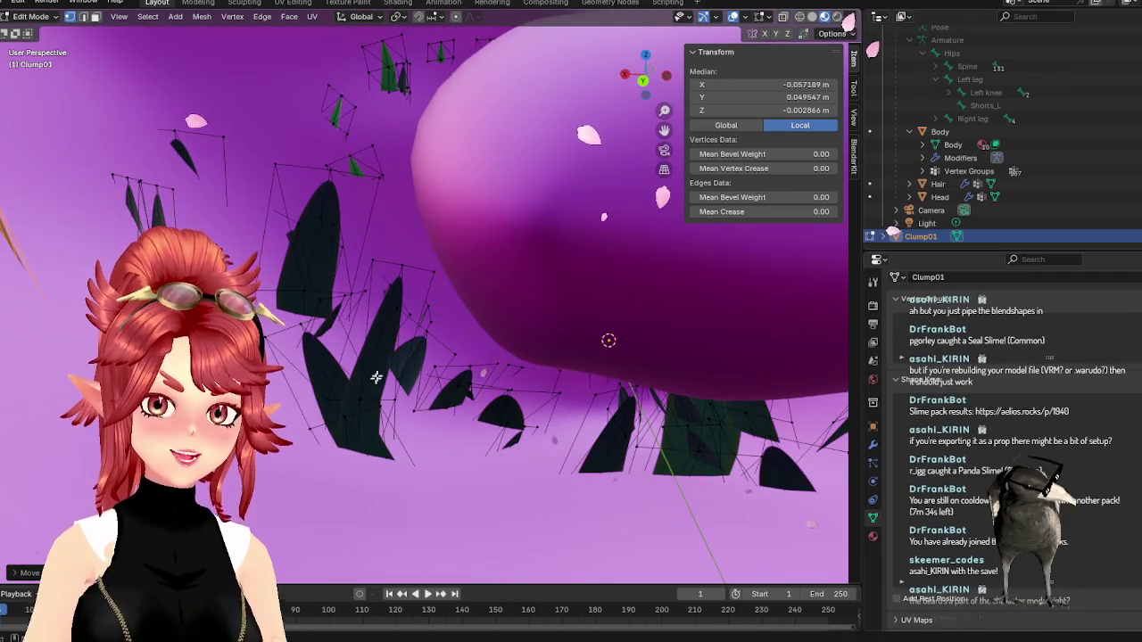
- Reposition three more linked beard blades, moving two strictly along Z
{"action": "left_click", "coordinate": [403, 269]}
{"action": "key", "text": "l"}
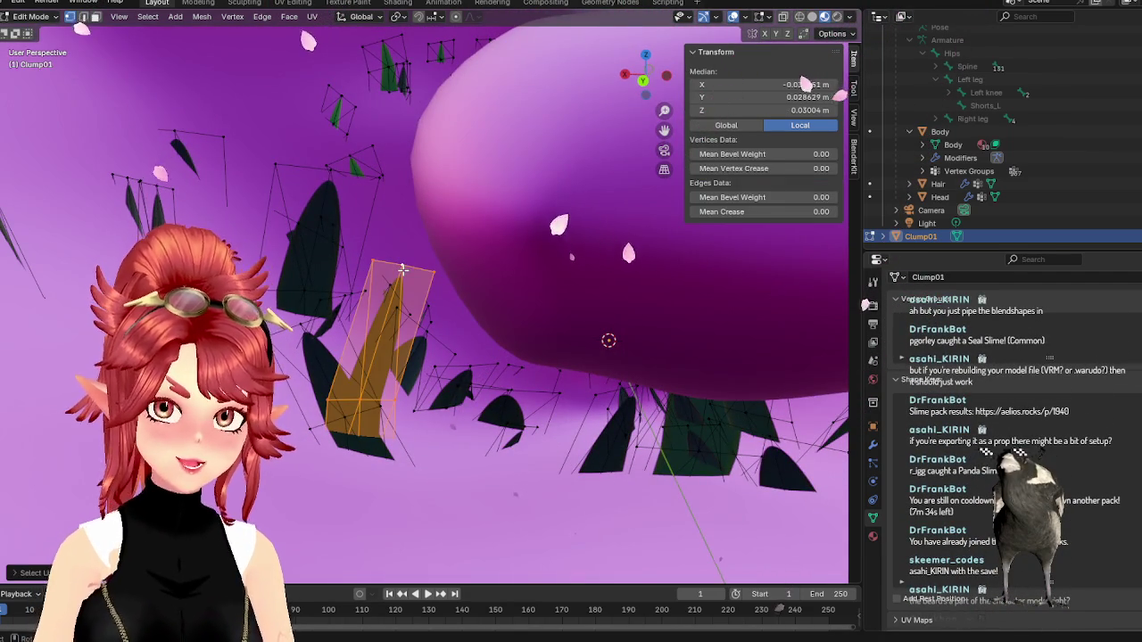
{"action": "key", "text": "g"}
{"action": "left_click", "coordinate": [344, 407]}
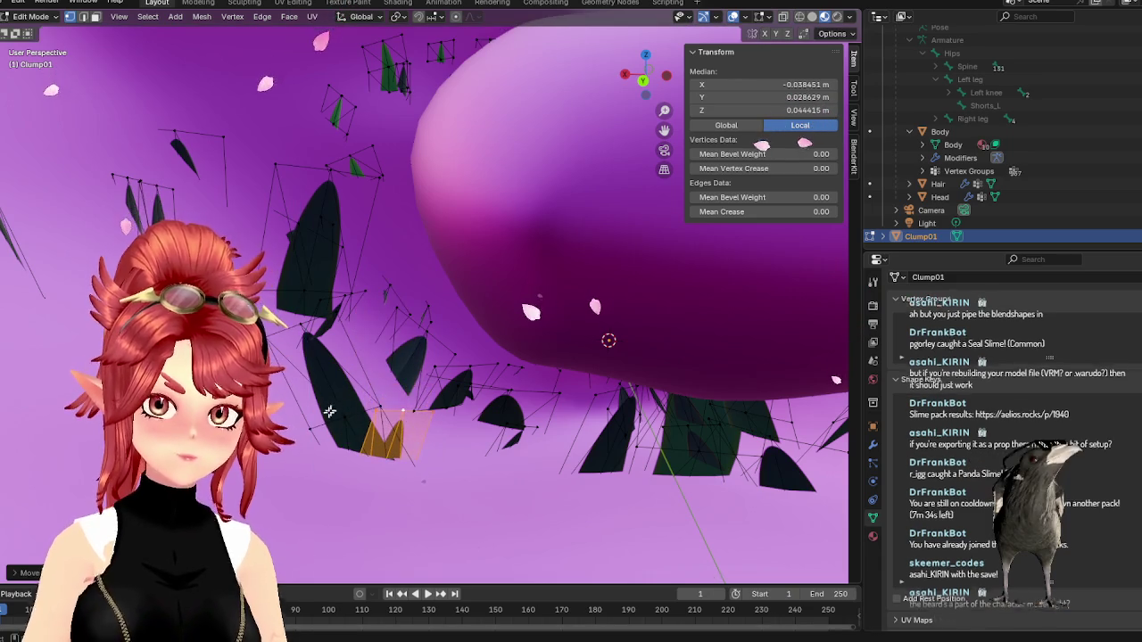
{"action": "left_click", "coordinate": [341, 419]}
{"action": "key", "text": "l"}
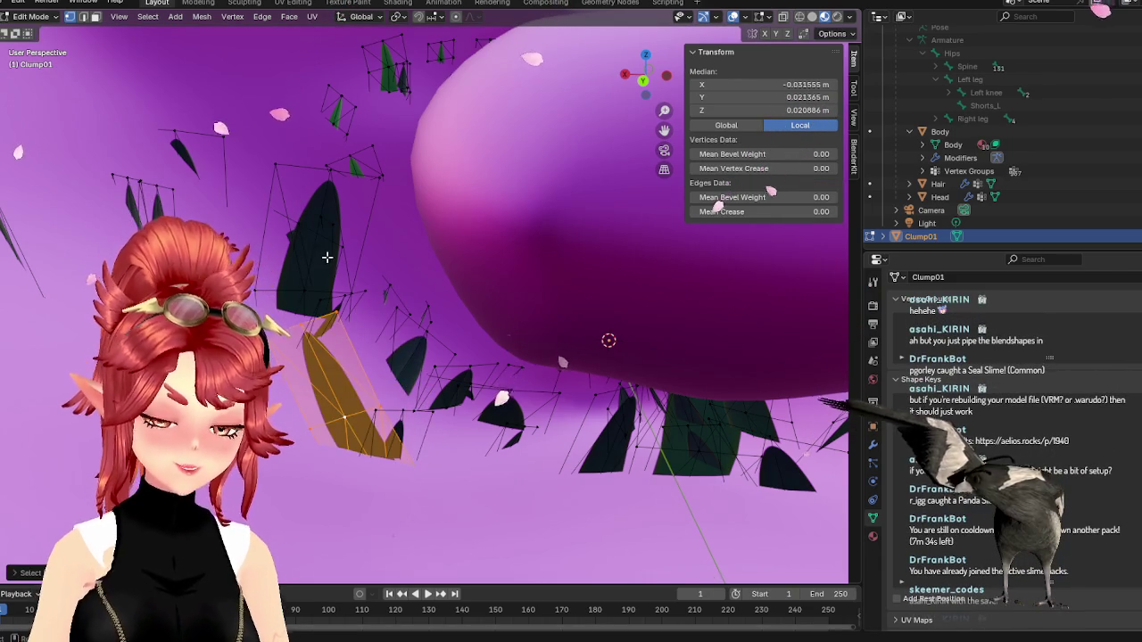
{"action": "key", "text": "g"}
{"action": "key", "text": "z"}
{"action": "left_click", "coordinate": [339, 318]}
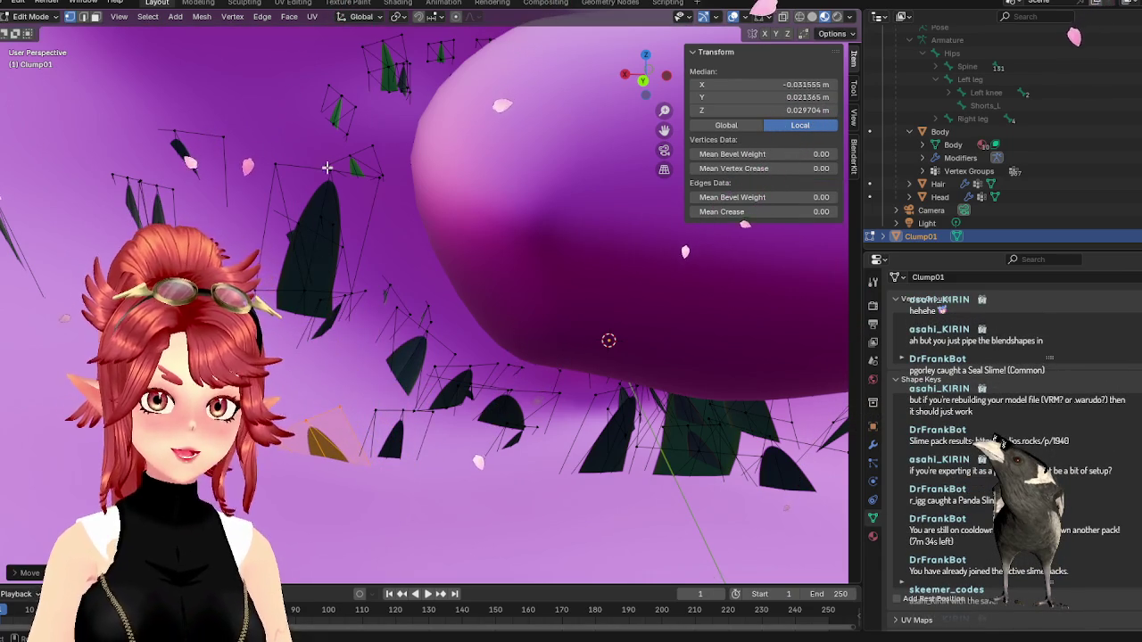
{"action": "left_click", "coordinate": [275, 166]}
{"action": "key", "text": "l"}
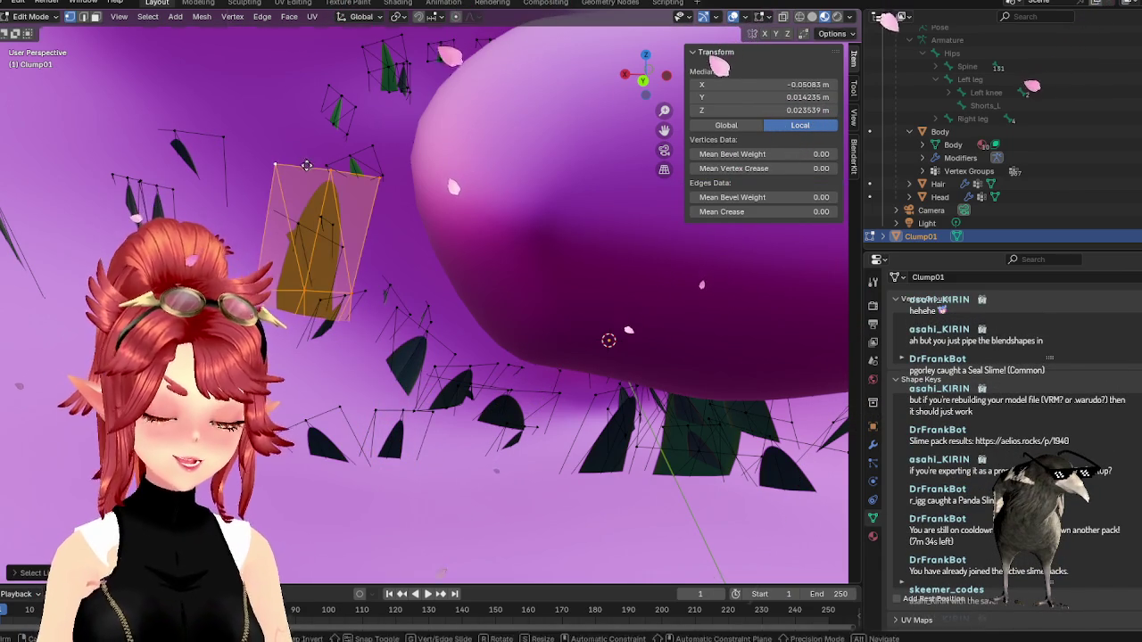
{"action": "key", "text": "g"}
{"action": "key", "text": "z"}
{"action": "left_click", "coordinate": [317, 272]}
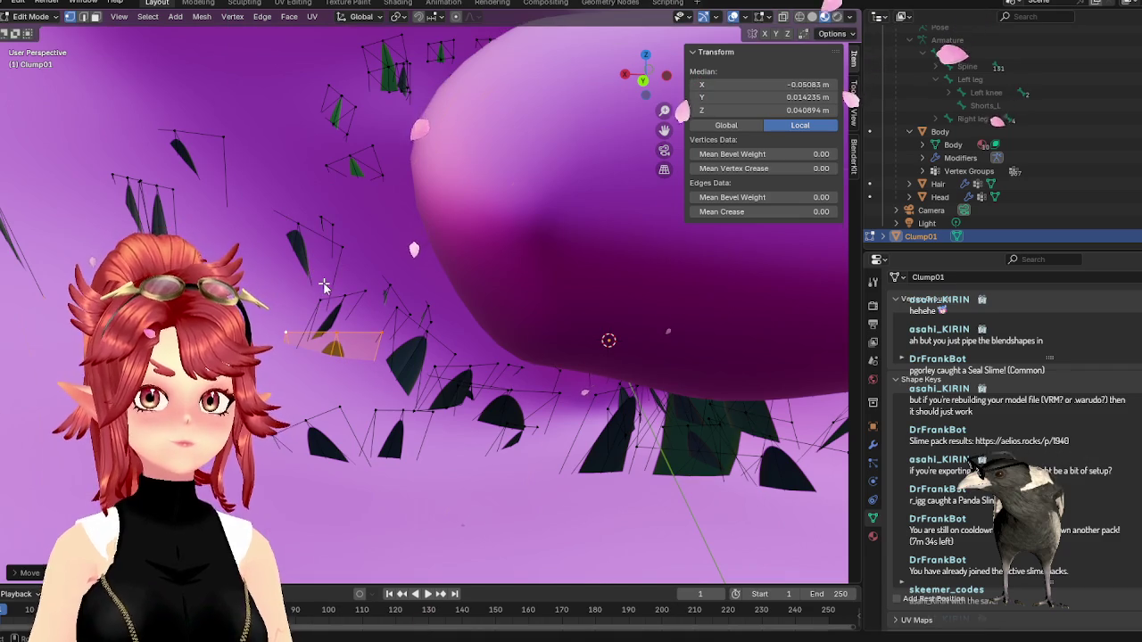
- From a new angle, adjust the central blade piece's height along Z
{"action": "key", "text": "Tab"}
{"action": "mouse_move", "coordinate": [323, 283]}
{"action": "middle_mouse_down"}
{"action": "mouse_move", "coordinate": [571, 413]}
{"action": "mouse_move", "coordinate": [496, 380]}
{"action": "middle_mouse_up"}
{"action": "key", "text": "Tab"}
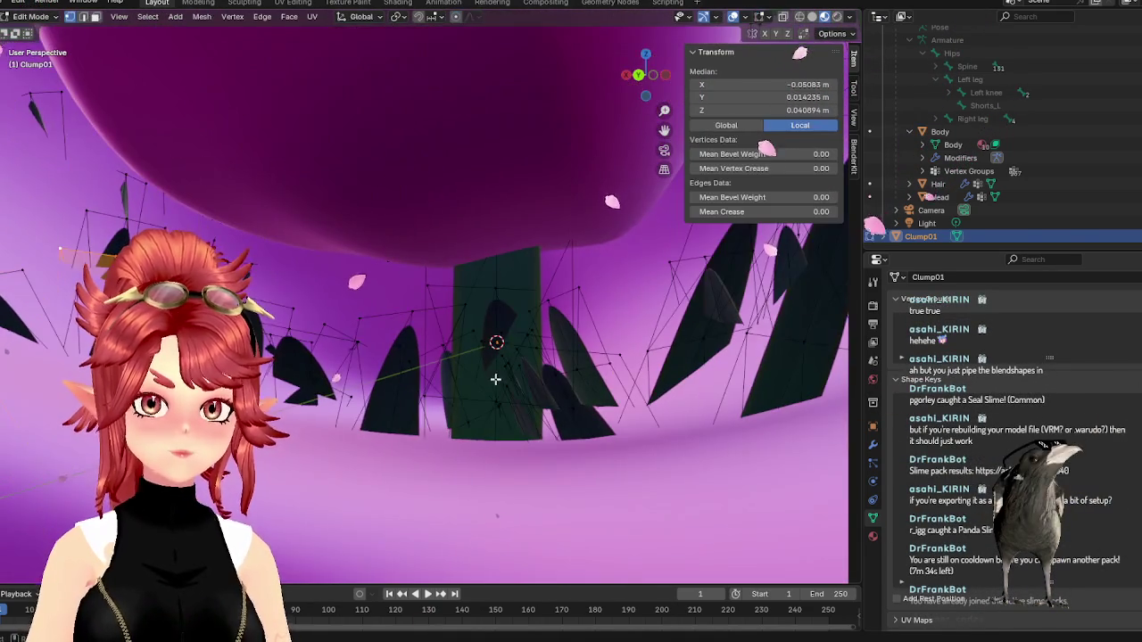
{"action": "left_click", "coordinate": [426, 287]}
{"action": "middle_click_drag", "start_coordinate": [427, 286], "coordinate": [496, 300]}
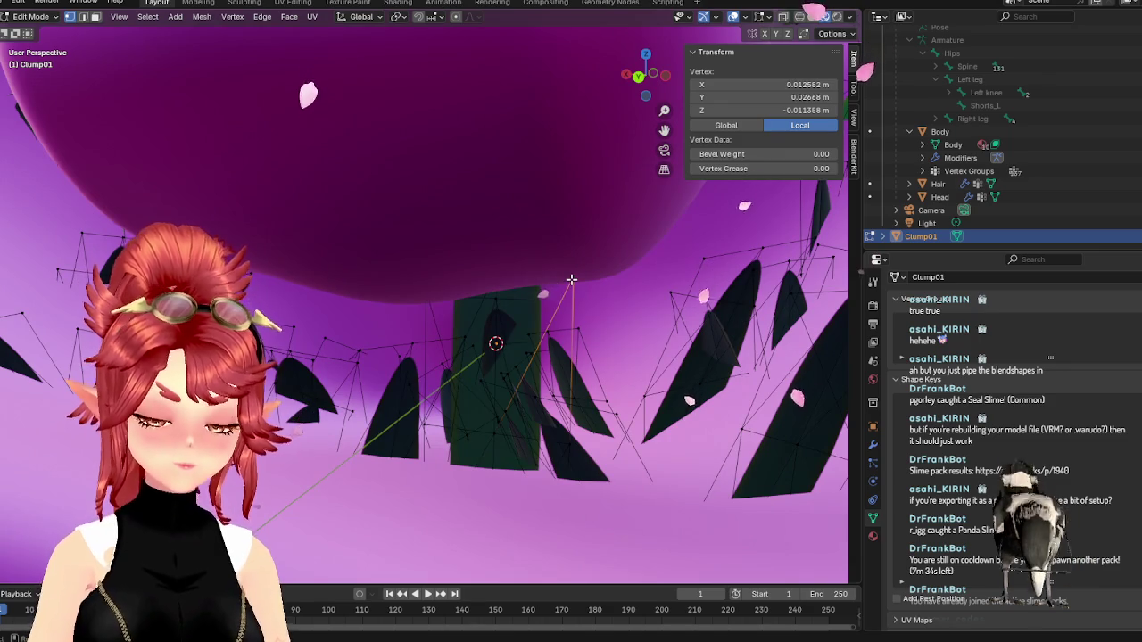
{"action": "key", "text": "ctrl+l"}
{"action": "key", "text": "g"}
{"action": "key", "text": "z"}
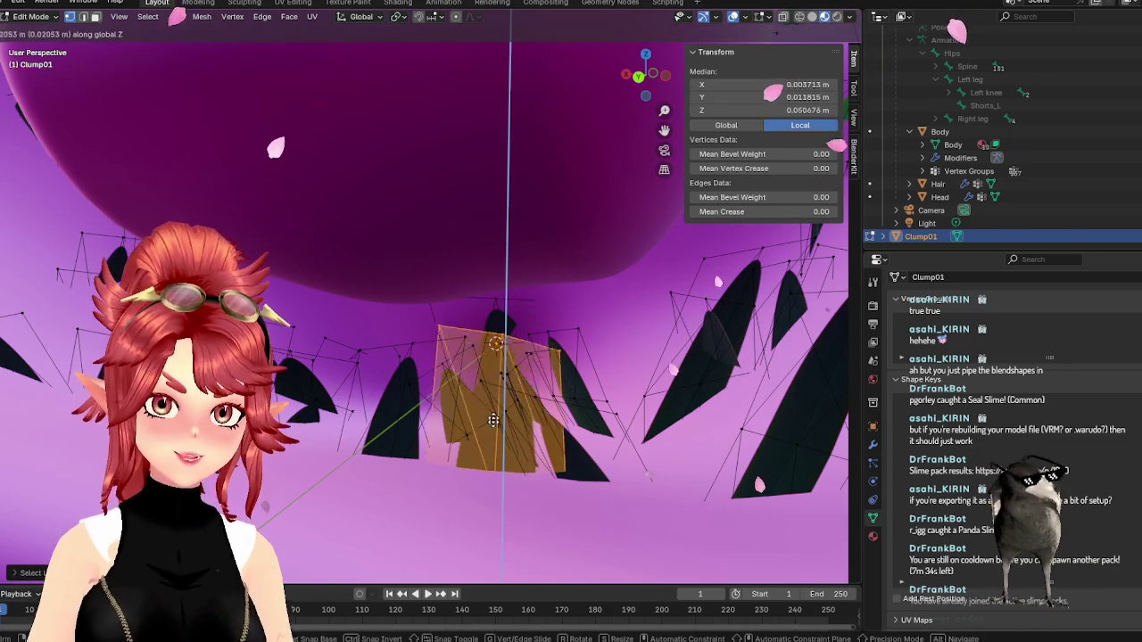
{"action": "left_click", "coordinate": [486, 482]}
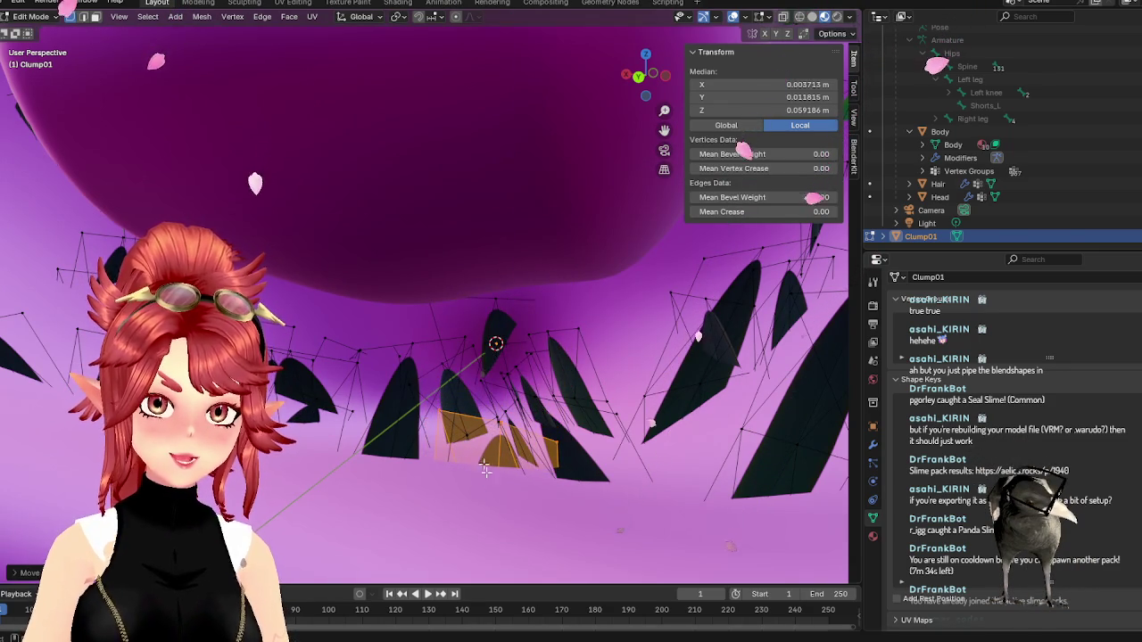
- Raise a leaf blade along Z and lower another blade piece along Z
{"action": "left_click", "coordinate": [411, 343]}
{"action": "key", "text": "ctrl+l"}
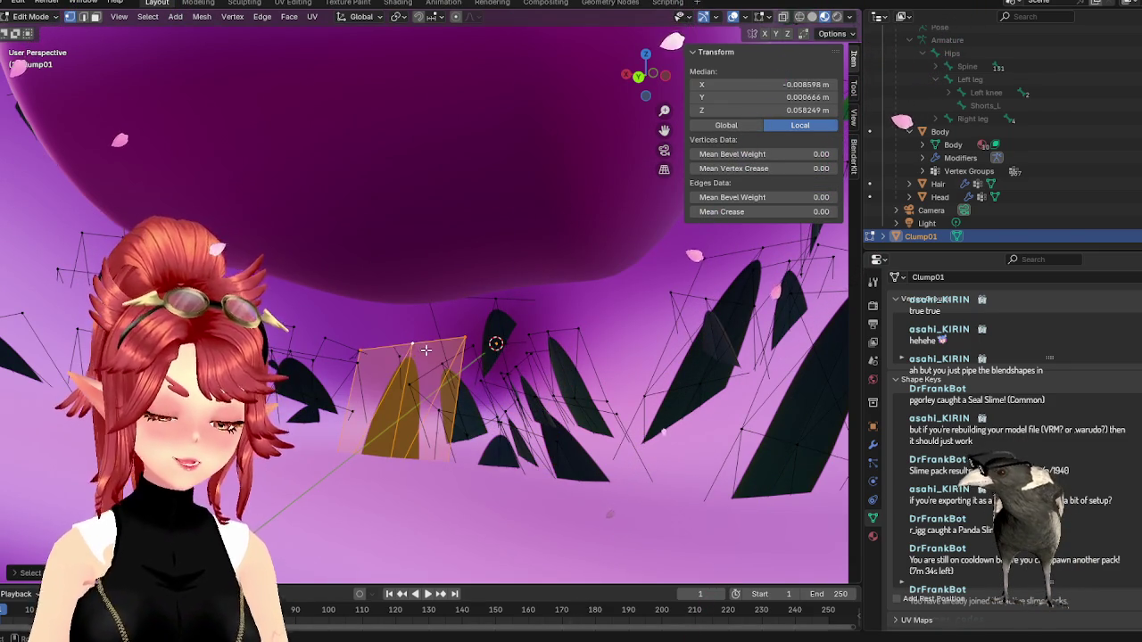
{"action": "key", "text": "g"}
{"action": "key", "text": "z"}
{"action": "left_click", "coordinate": [435, 384]}
{"action": "middle_click_drag", "start_coordinate": [435, 384], "coordinate": [571, 420]}
{"action": "left_click", "coordinate": [602, 435]}
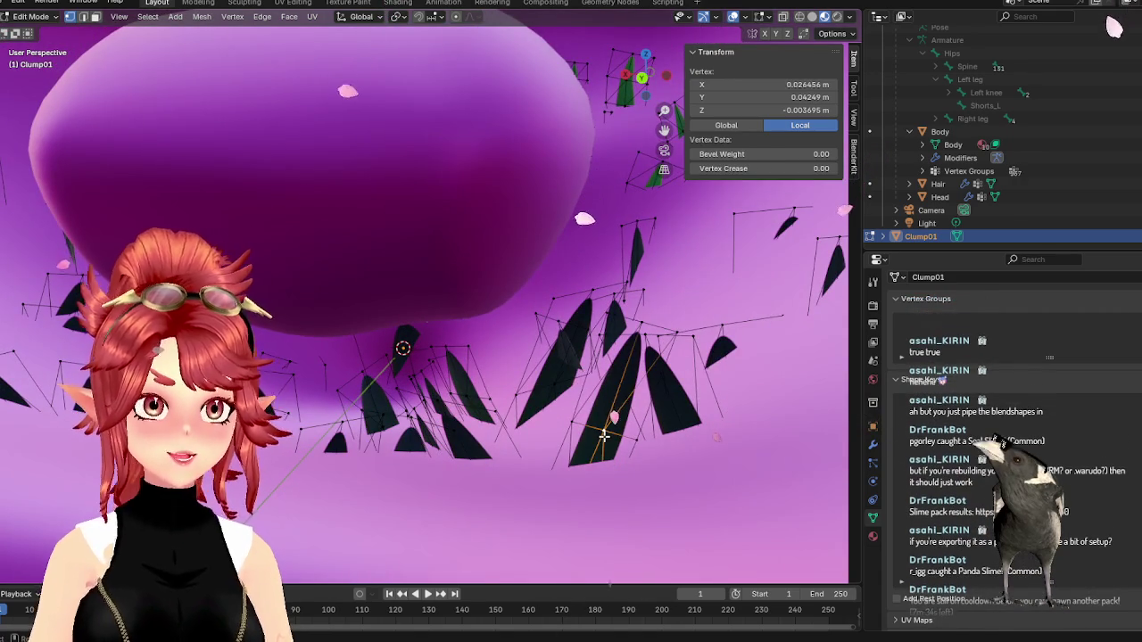
{"action": "key", "text": "ctrl+l"}
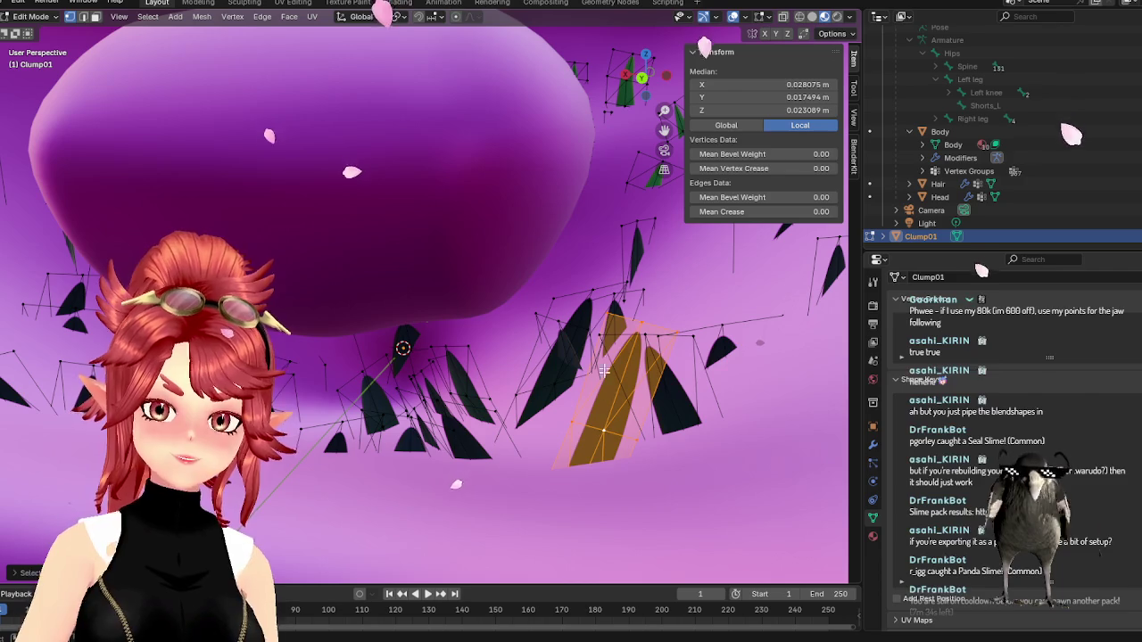
{"action": "key", "text": "g"}
{"action": "key", "text": "shift+x"}
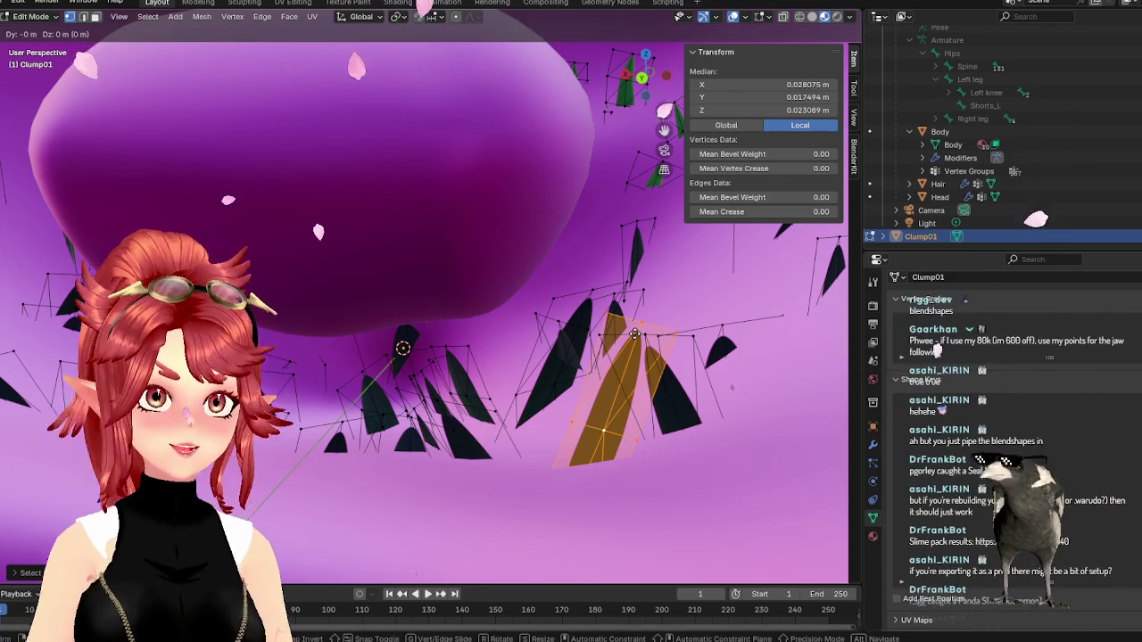
{"action": "key", "text": "z"}
{"action": "left_click", "coordinate": [632, 406]}
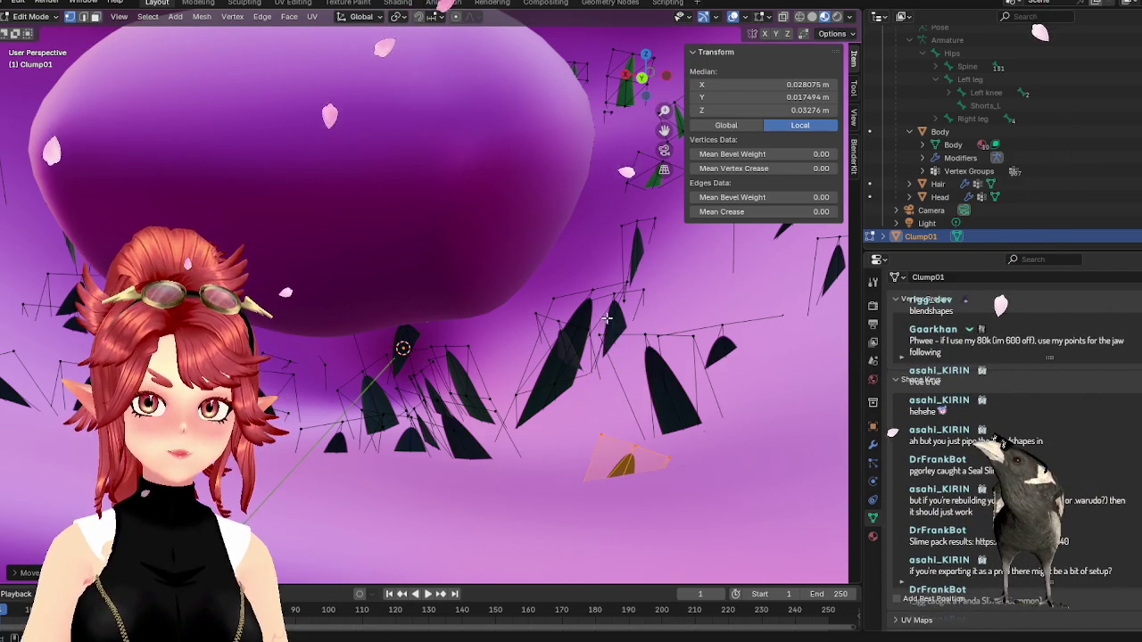
- Move the next blade and the blade to its right along Z
{"action": "left_click", "coordinate": [590, 293]}
{"action": "key", "text": "ctrl+l"}
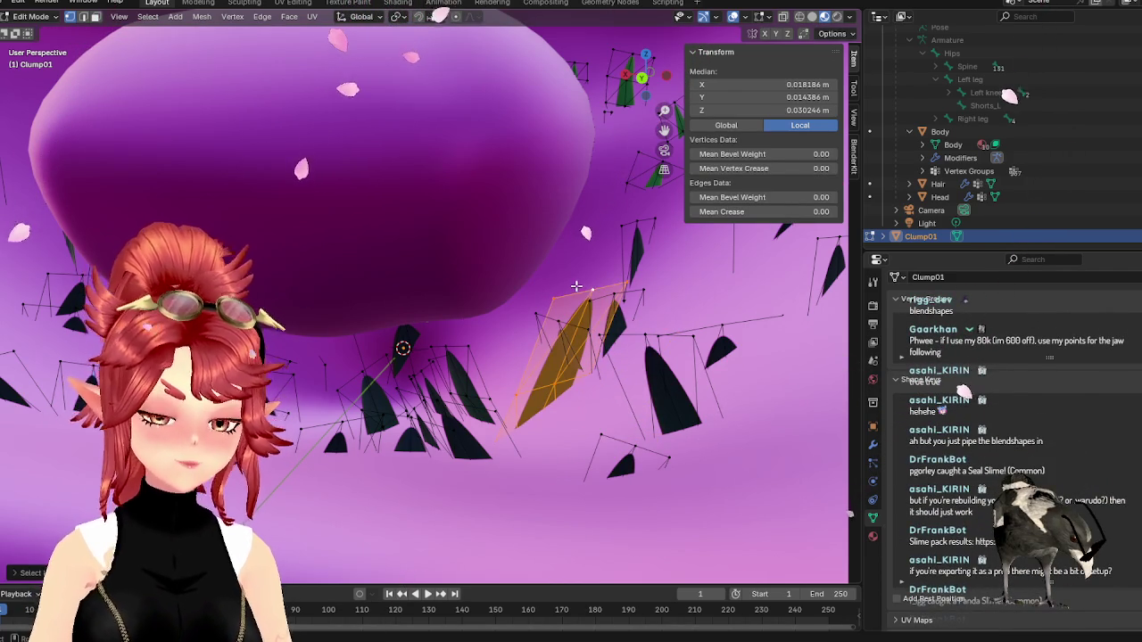
{"action": "key", "text": "g"}
{"action": "key", "text": "z"}
{"action": "left_click", "coordinate": [655, 361]}
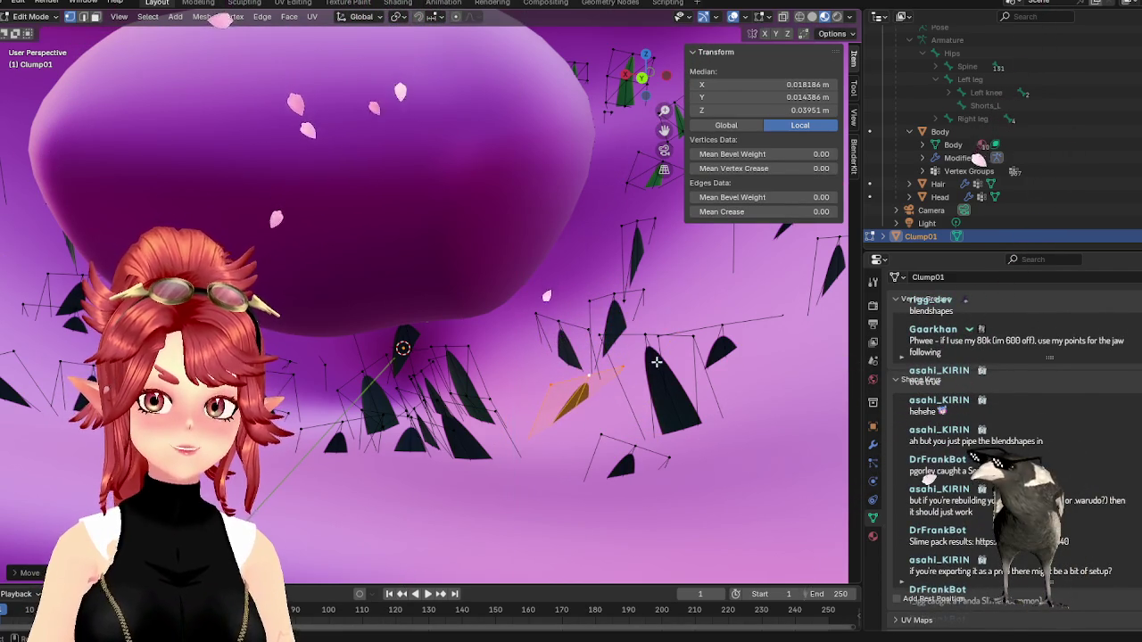
{"action": "left_click", "coordinate": [644, 340]}
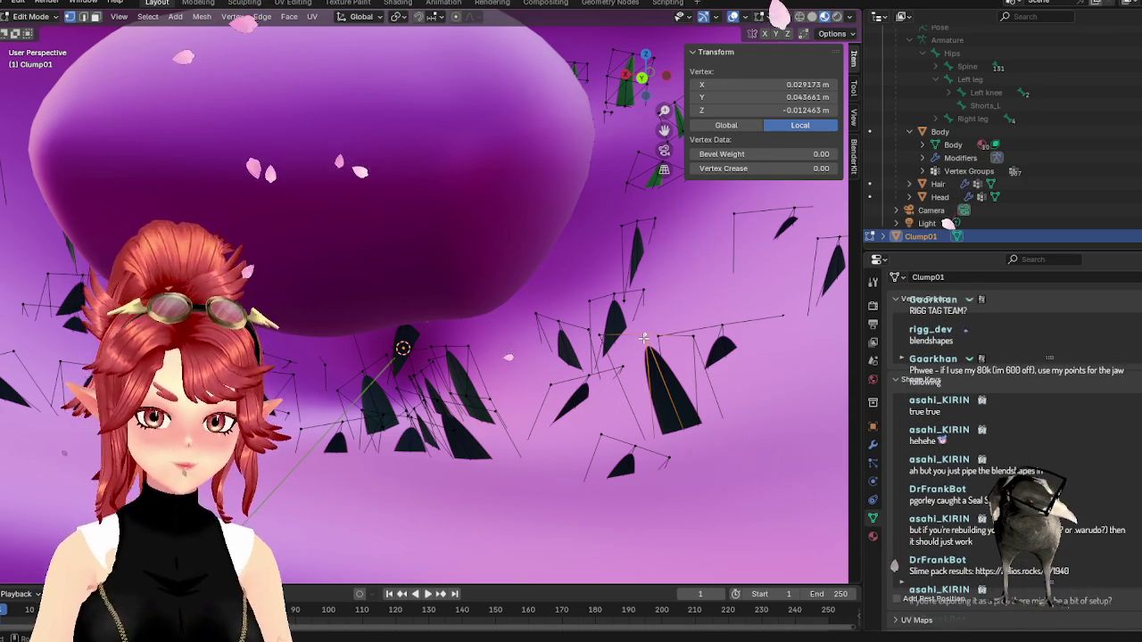
{"action": "key", "text": "ctrl+l"}
{"action": "key", "text": "g"}
{"action": "key", "text": "z"}
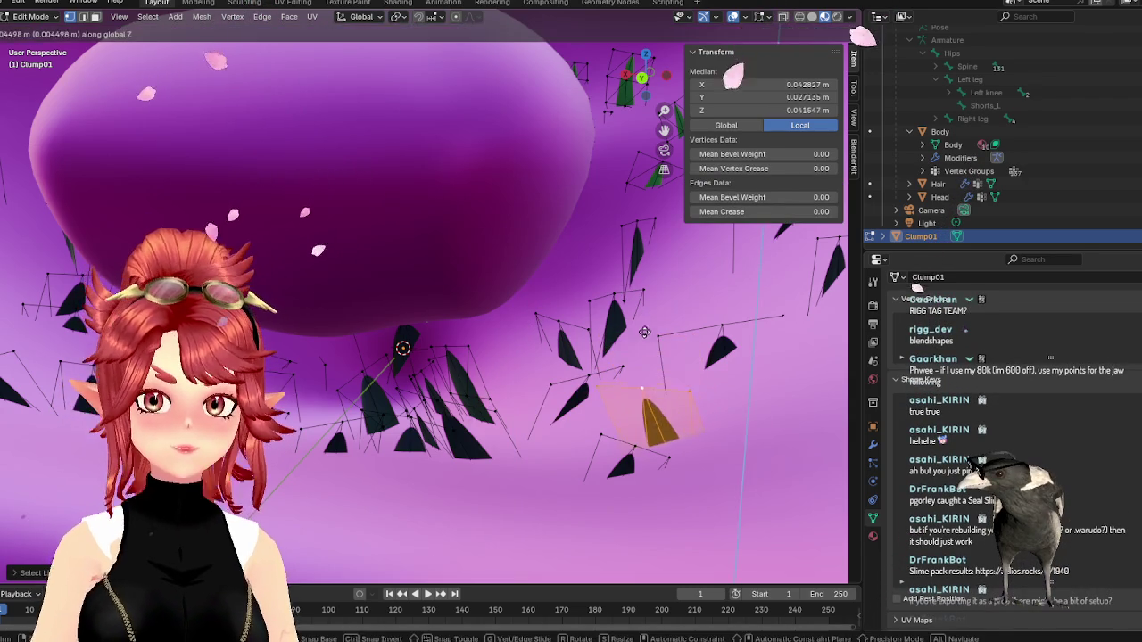
{"action": "left_click", "coordinate": [589, 361]}
- Shift one more linked grass blade along Z
{"action": "mouse_move", "coordinate": [354, 330]}
{"action": "middle_mouse_down"}
{"action": "mouse_move", "coordinate": [459, 380]}
{"action": "mouse_move", "coordinate": [492, 377]}
{"action": "mouse_move", "coordinate": [375, 378]}
{"action": "mouse_move", "coordinate": [367, 389]}
{"action": "mouse_move", "coordinate": [258, 344]}
{"action": "middle_mouse_up"}
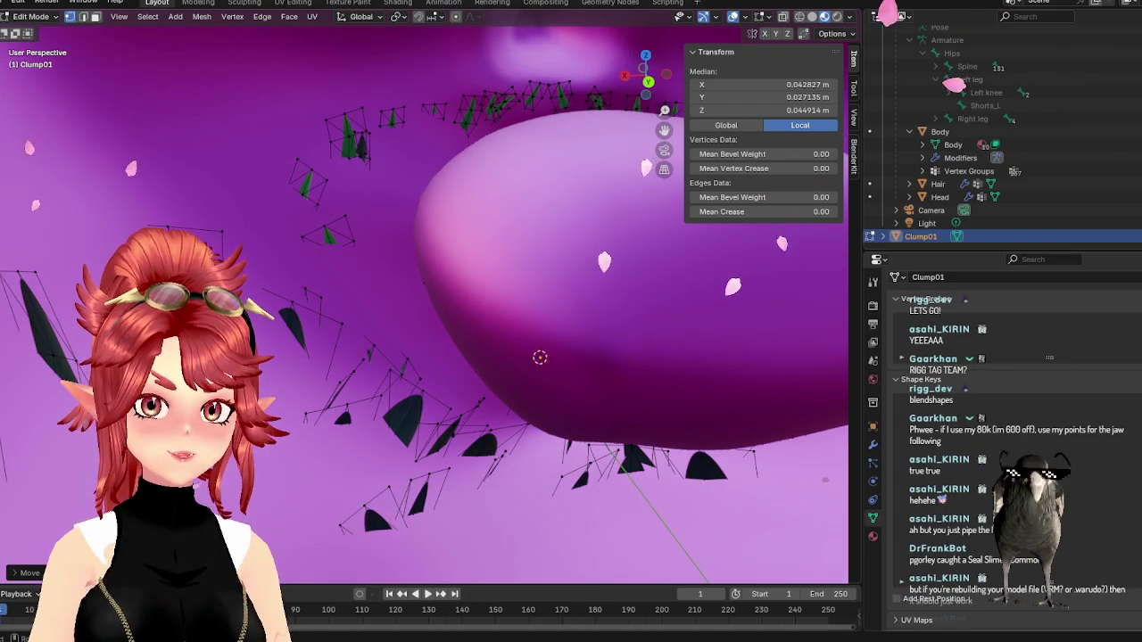
{"action": "key", "text": "l"}
{"action": "key", "text": "g"}
{"action": "key", "text": "z"}
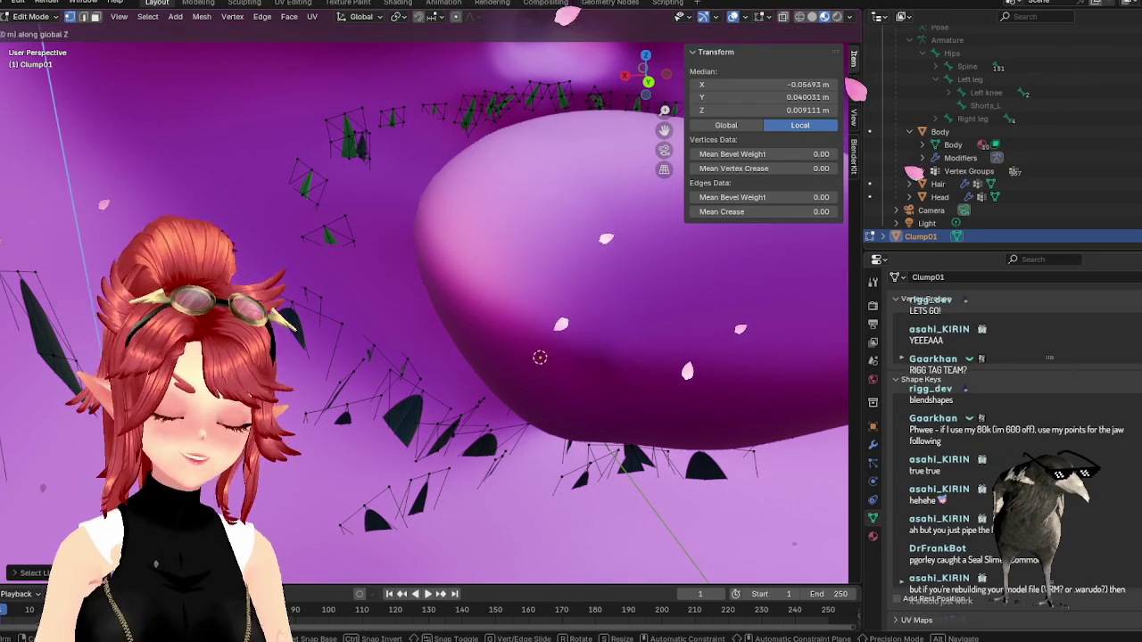
{"action": "key", "text": "Return"}
- Adjust the height of a single blade edge along global Z
{"action": "middle_click_drag", "start_coordinate": [357, 357], "coordinate": [232, 330]}
{"action": "middle_click_drag", "start_coordinate": [446, 357], "coordinate": [339, 339]}
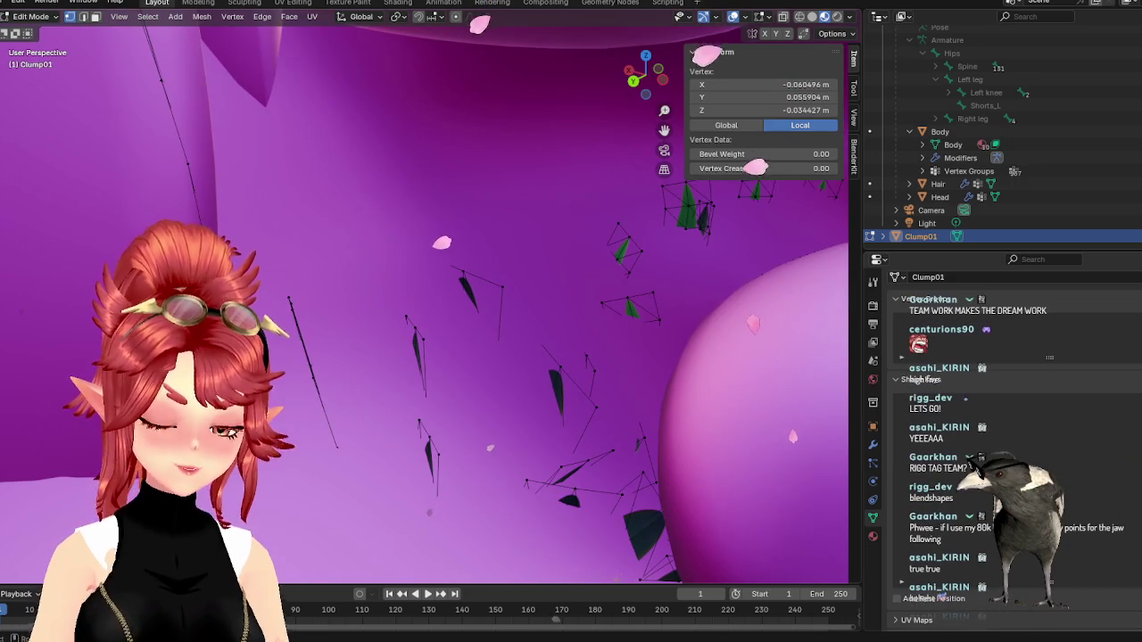
{"action": "left_click", "coordinate": [241, 267], "text": "shift"}
{"action": "middle_click_drag", "start_coordinate": [240, 267], "coordinate": [275, 216]}
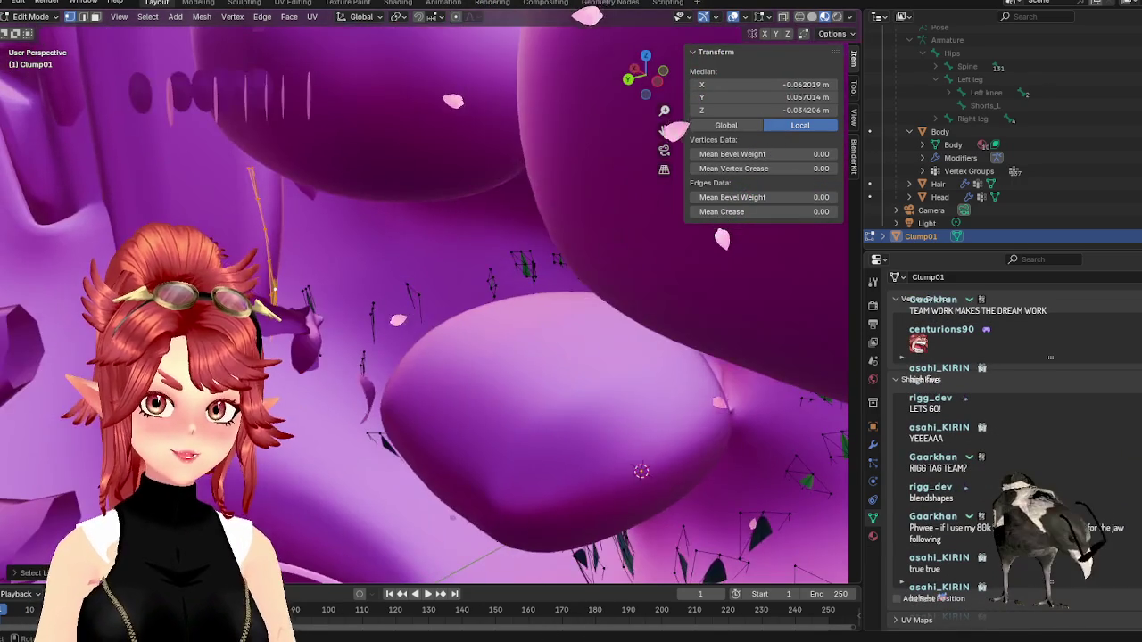
{"action": "key", "text": "g"}
{"action": "key", "text": "z"}
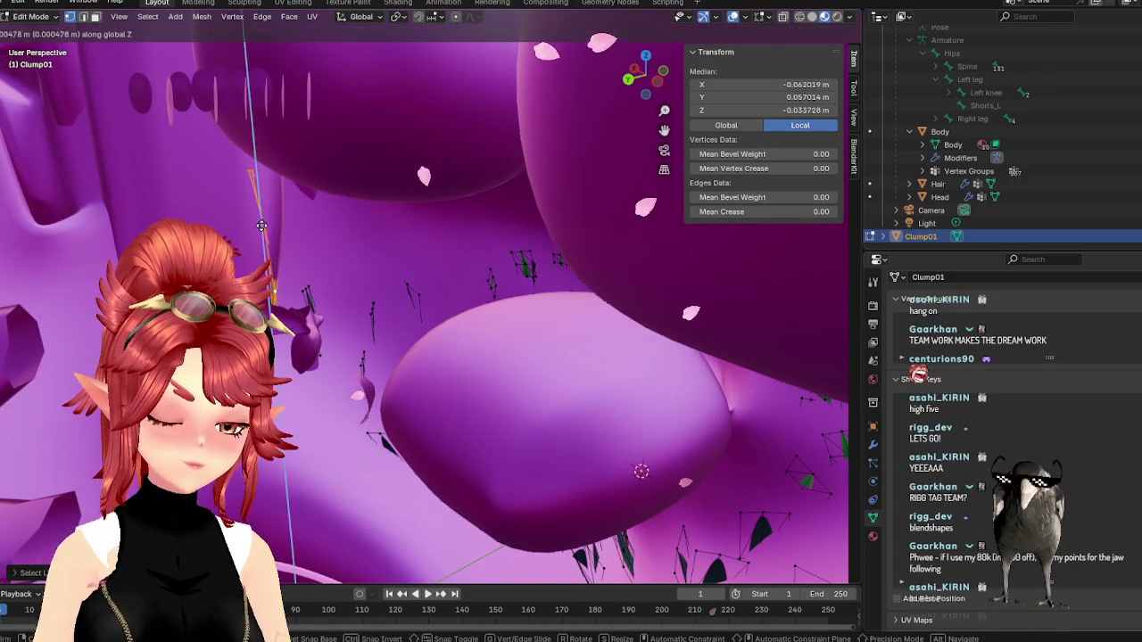
{"action": "key", "text": "Return"}
- Return to Object Mode and orbit to face the beard from the front
{"action": "middle_click_drag", "start_coordinate": [536, 312], "coordinate": [562, 269]}
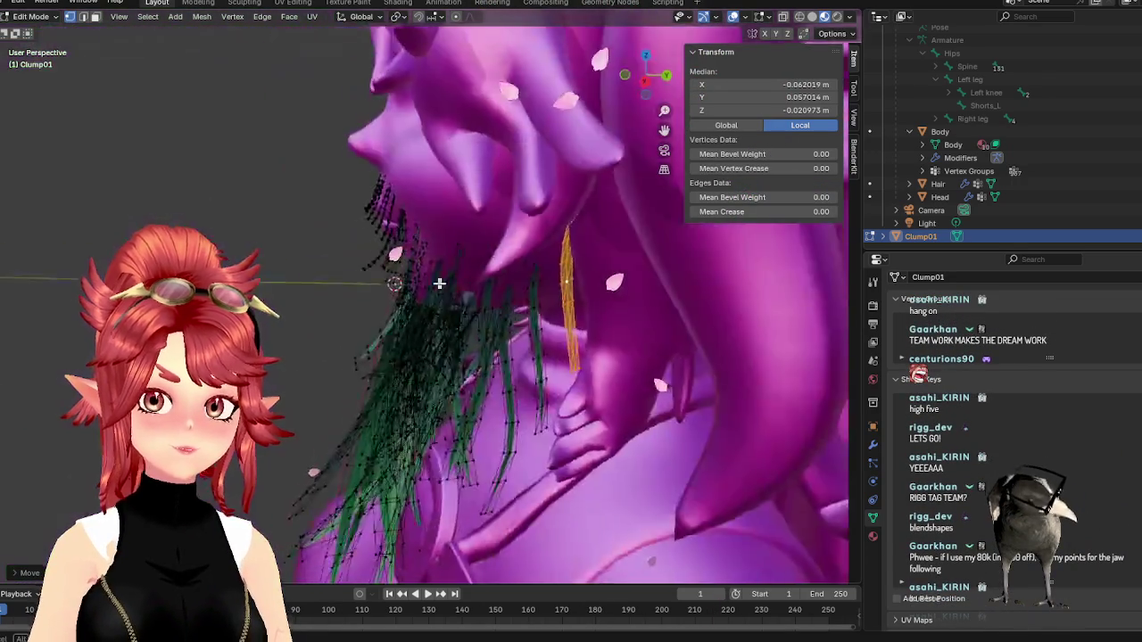
{"action": "key", "text": "Tab"}
{"action": "scroll", "coordinate": [489, 311], "scroll_direction": "down", "scroll_amount": 3}
{"action": "mouse_move", "coordinate": [489, 311]}
{"action": "middle_mouse_down"}
{"action": "mouse_move", "coordinate": [463, 368]}
{"action": "mouse_move", "coordinate": [525, 318]}
{"action": "middle_mouse_up"}
{"action": "scroll", "coordinate": [441, 288], "scroll_direction": "up", "scroll_amount": 1}
{"action": "scroll", "coordinate": [441, 283], "scroll_direction": "up", "scroll_amount": 2}
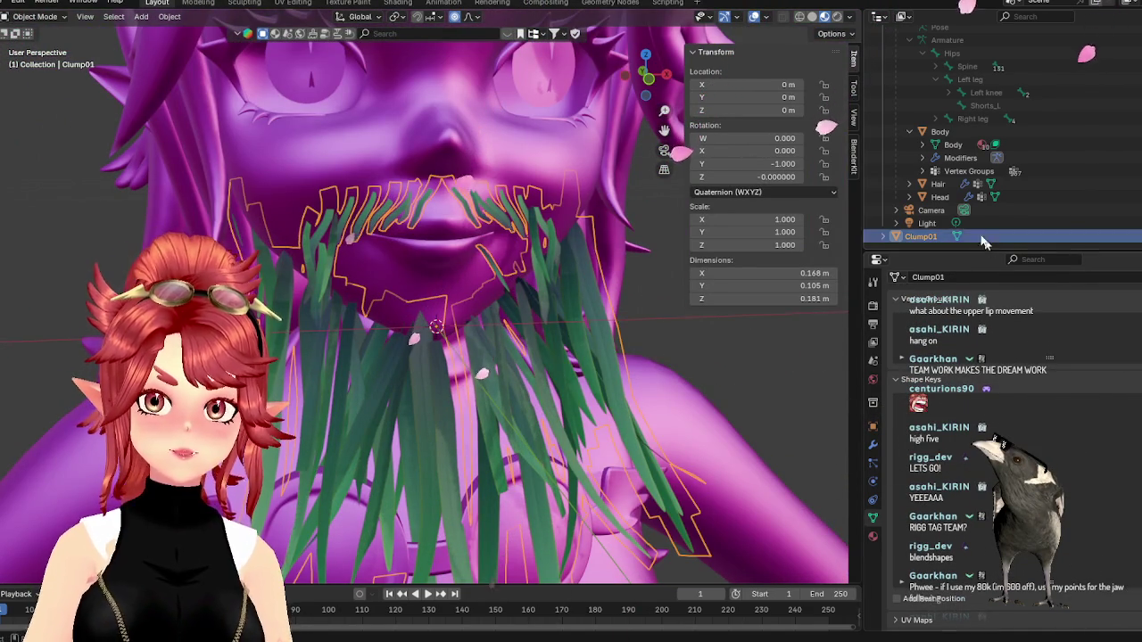
- Select the Head object and scroll through its Shape Keys list
{"action": "left_click", "coordinate": [939, 196]}
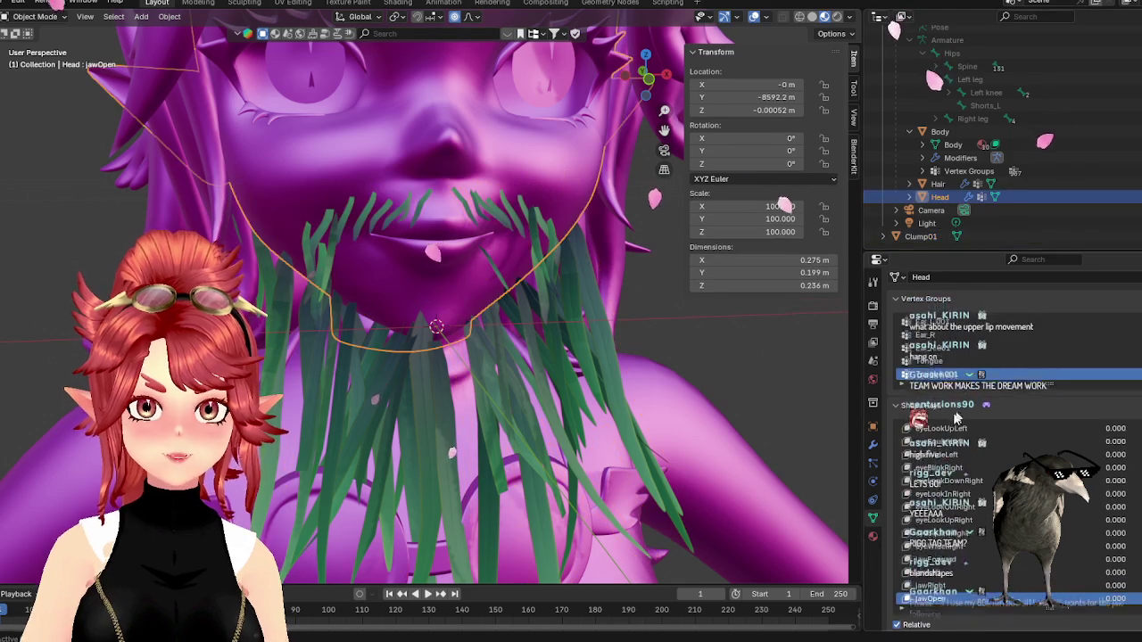
{"action": "scroll", "coordinate": [947, 548], "scroll_direction": "down", "scroll_amount": 4}
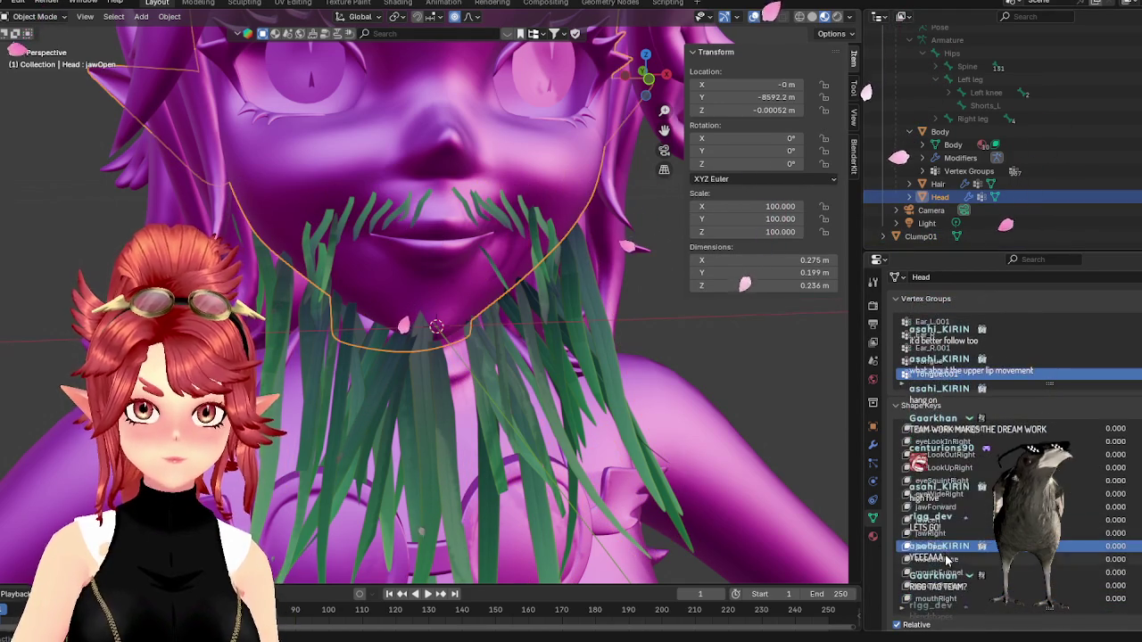
{"action": "scroll", "coordinate": [947, 557], "scroll_direction": "down", "scroll_amount": 3}
{"action": "scroll", "coordinate": [970, 533], "scroll_direction": "down", "scroll_amount": 10}
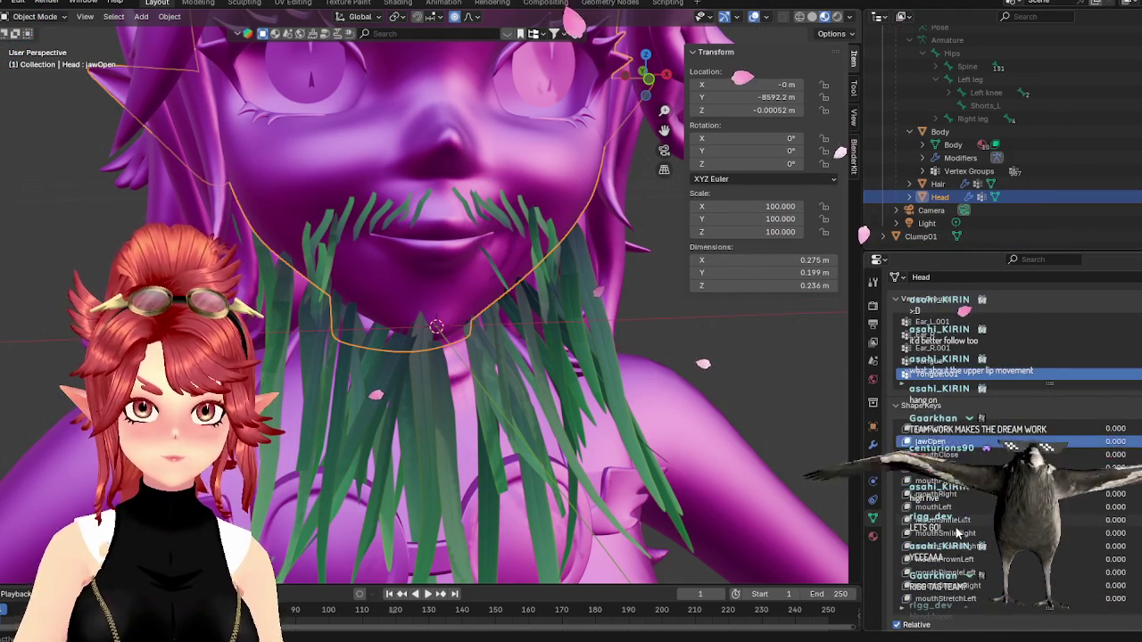
{"action": "scroll", "coordinate": [960, 547], "scroll_direction": "down", "scroll_amount": 10}
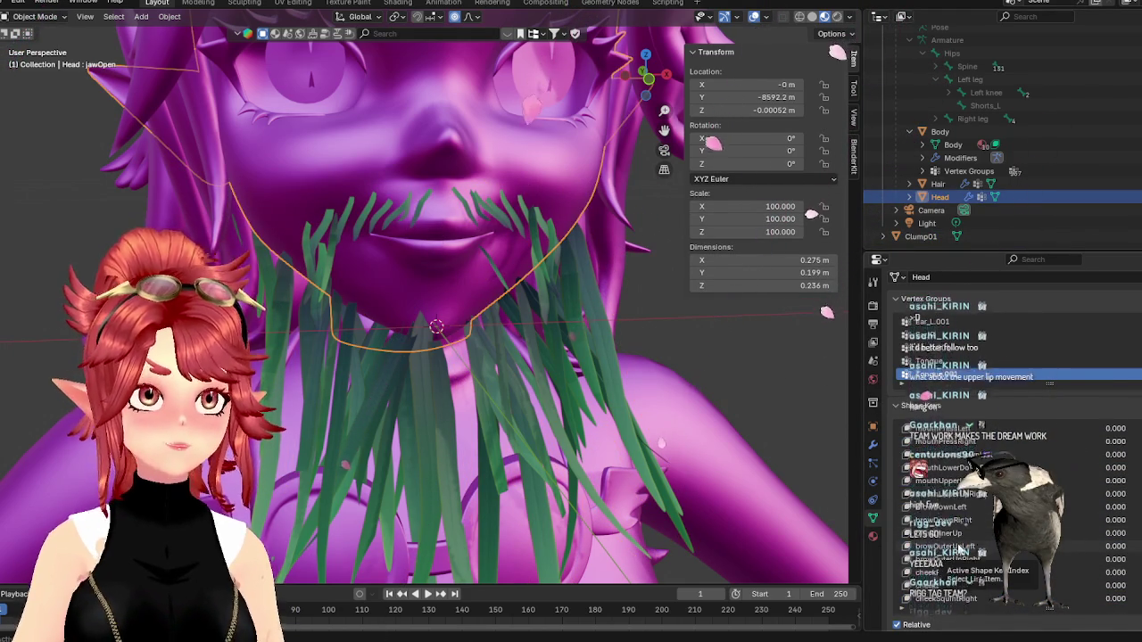
{"action": "scroll", "coordinate": [960, 549], "scroll_direction": "down", "scroll_amount": 7}
{"action": "scroll", "coordinate": [959, 548], "scroll_direction": "down", "scroll_amount": 10}
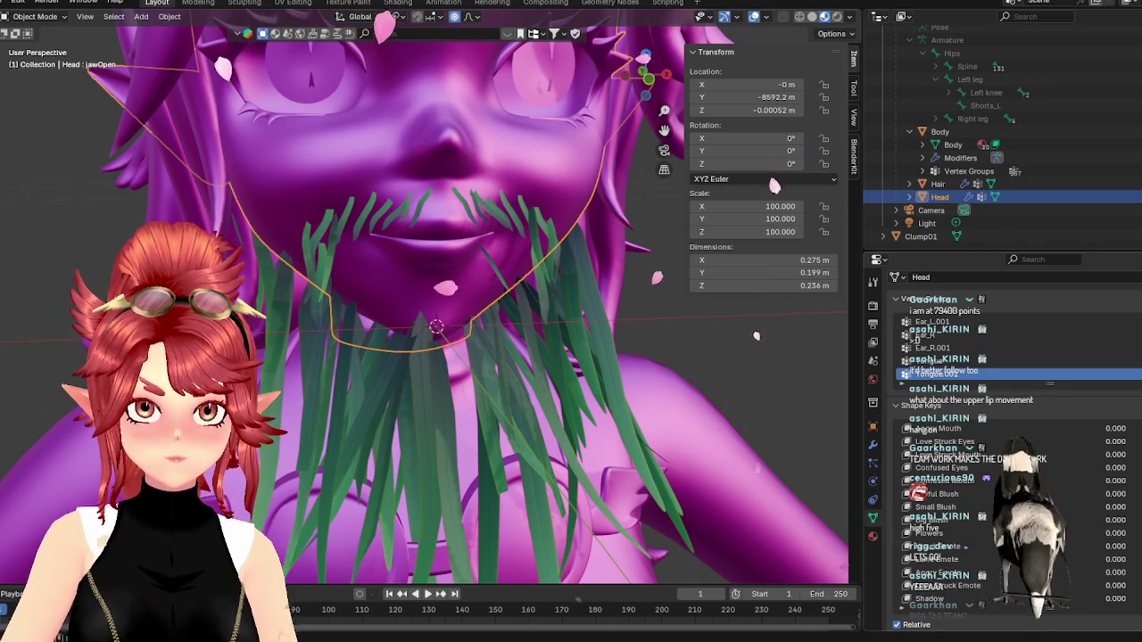
{"action": "scroll", "coordinate": [960, 548], "scroll_direction": "up", "scroll_amount": 10}
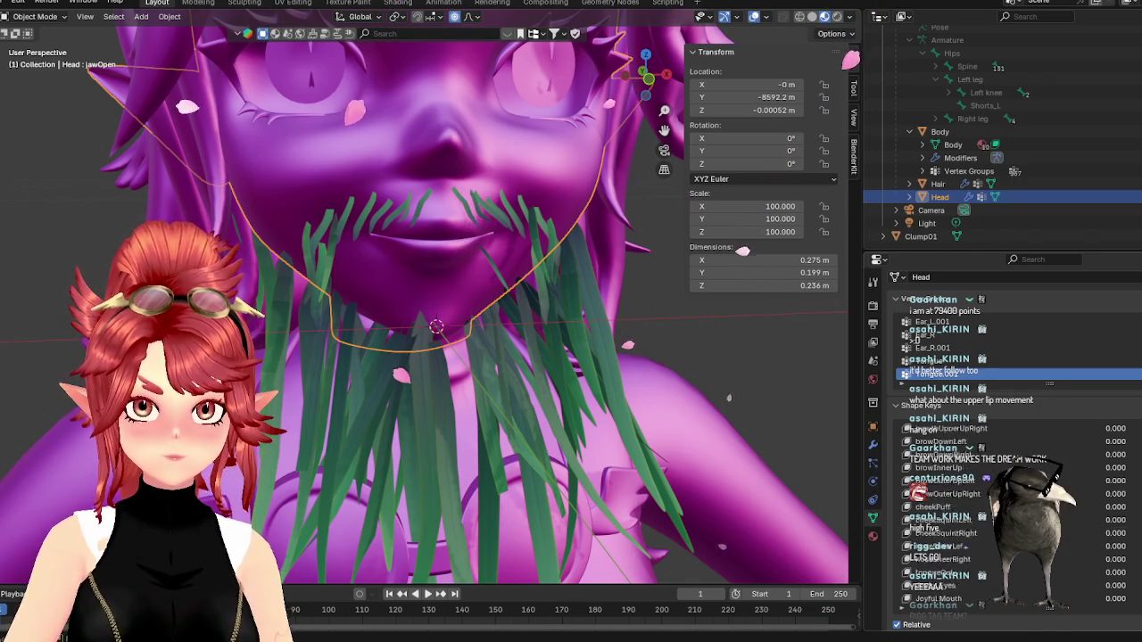
{"action": "scroll", "coordinate": [960, 548], "scroll_direction": "up", "scroll_amount": 9}
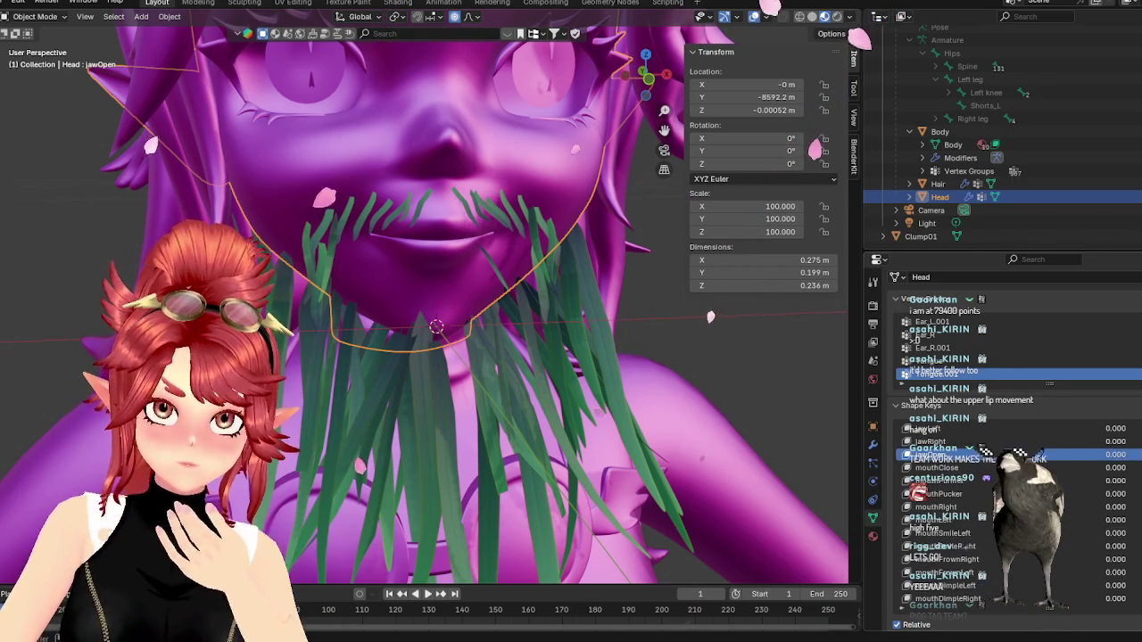
{"action": "scroll", "coordinate": [981, 459], "scroll_direction": "up", "scroll_amount": 8}
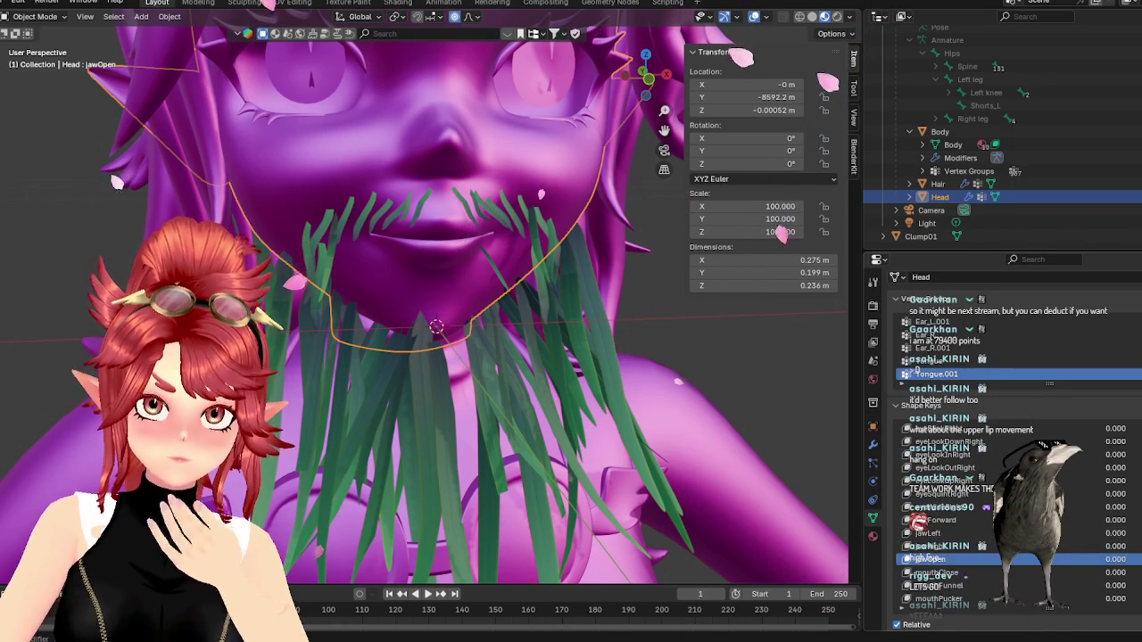
{"action": "scroll", "coordinate": [981, 518], "scroll_direction": "down", "scroll_amount": 3}
{"action": "scroll", "coordinate": [981, 517], "scroll_direction": "down", "scroll_amount": 3}
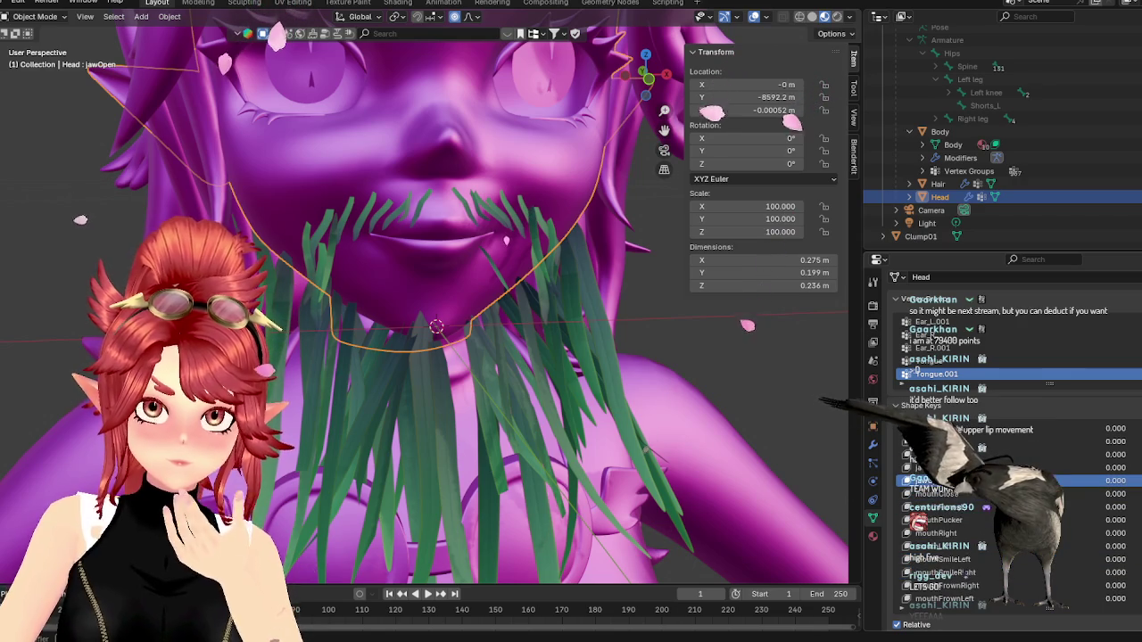
- Set the mouthPucker shape key to 1.000 to test the beard
{"action": "left_click", "coordinate": [946, 519]}
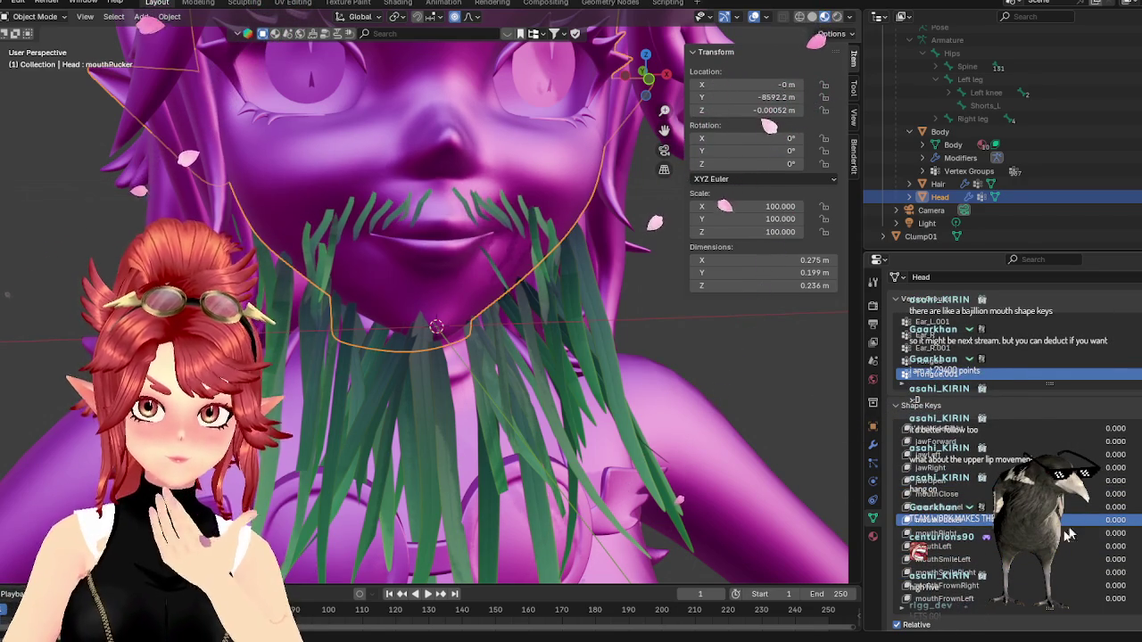
{"action": "left_click_drag", "start_coordinate": [1121, 534], "coordinate": [1125, 534]}
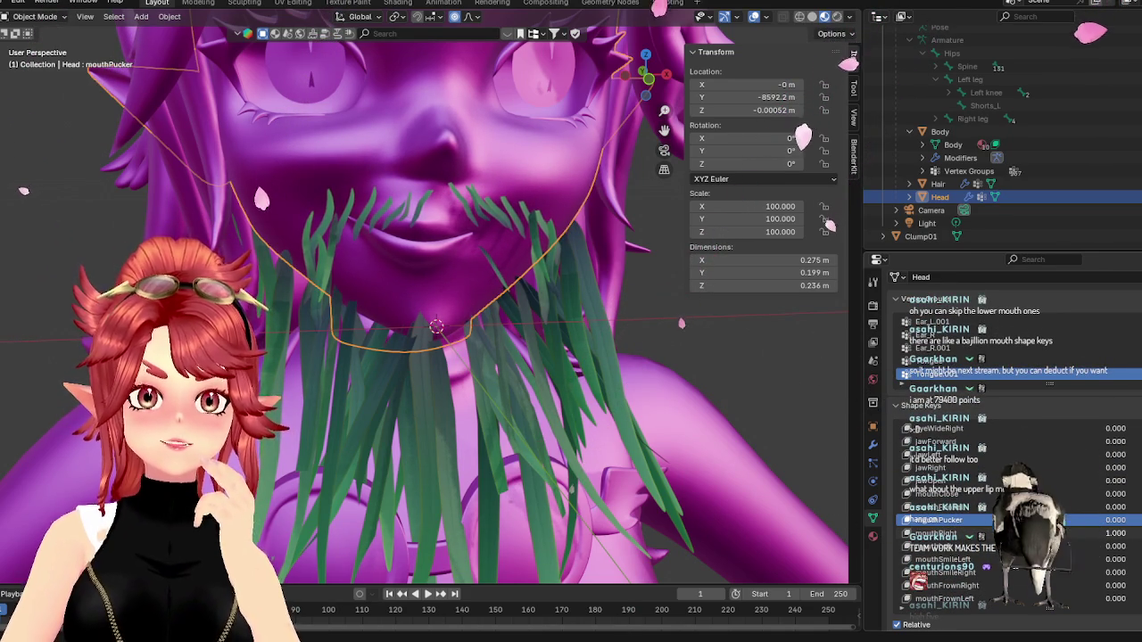
{"action": "left_click_drag", "start_coordinate": [1115, 533], "coordinate": [1126, 533]}
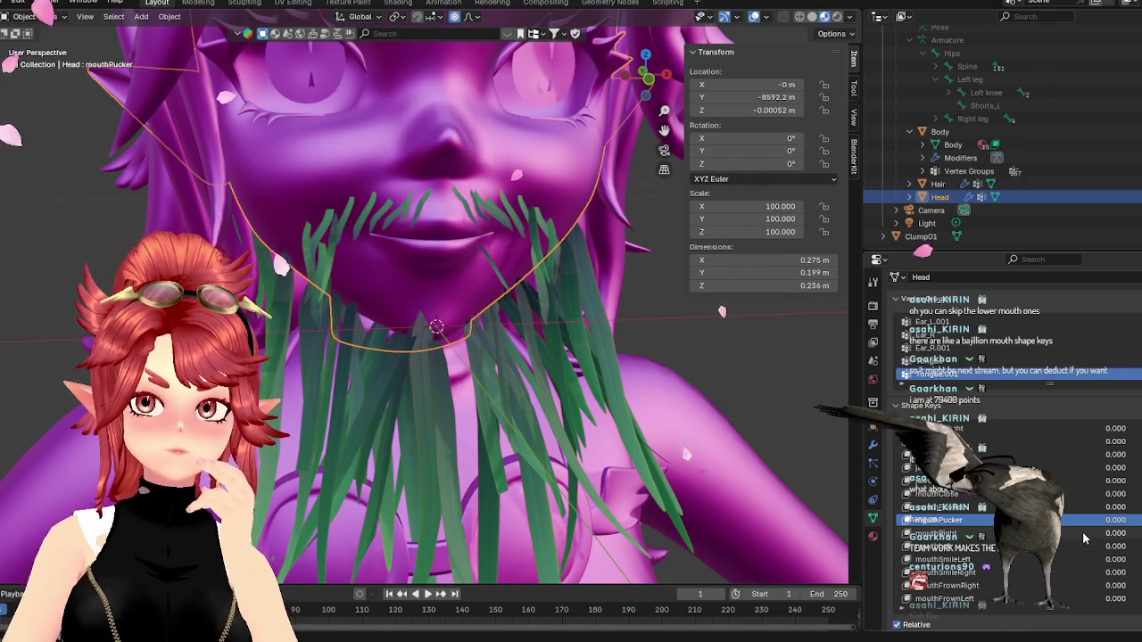
{"action": "mouse_move", "coordinate": [1115, 526]}
{"action": "left_mouse_down"}
{"action": "mouse_move", "coordinate": [1139, 527]}
{"action": "mouse_move", "coordinate": [1090, 531]}
{"action": "mouse_move", "coordinate": [1104, 563]}
{"action": "left_mouse_up"}
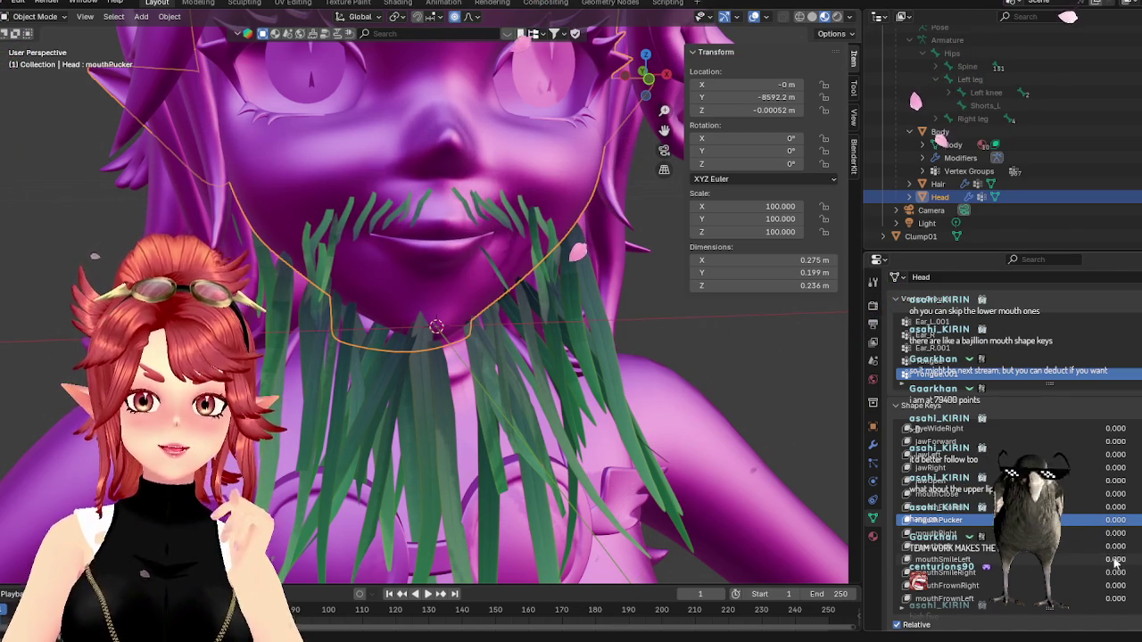
- Raise two other mouth shape keys to full strength, 1.000
{"action": "scroll", "coordinate": [1113, 557], "scroll_direction": "down", "scroll_amount": 1}
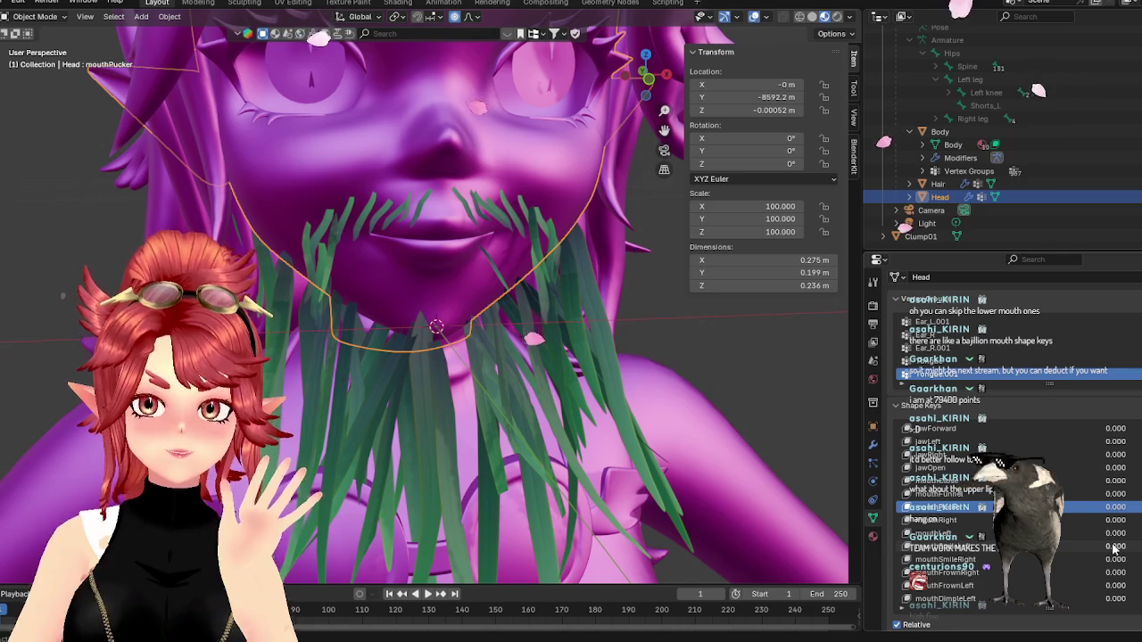
{"action": "left_click_drag", "start_coordinate": [1113, 546], "coordinate": [1133, 546]}
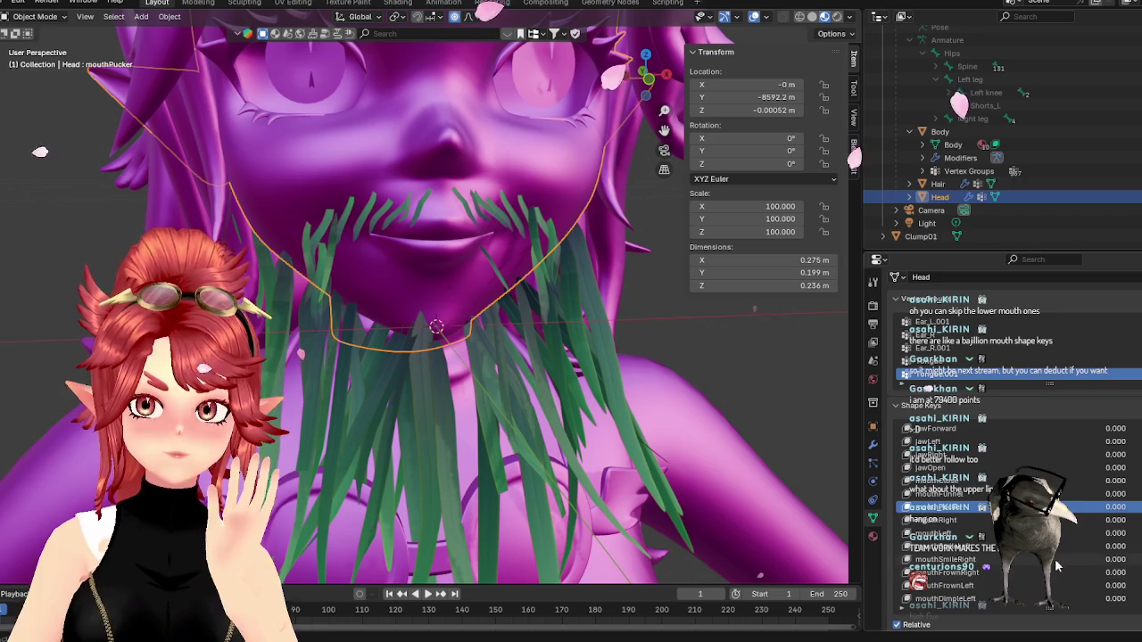
{"action": "scroll", "coordinate": [1117, 589], "scroll_direction": "down", "scroll_amount": 1}
{"action": "scroll", "coordinate": [1117, 579], "scroll_direction": "down", "scroll_amount": 1}
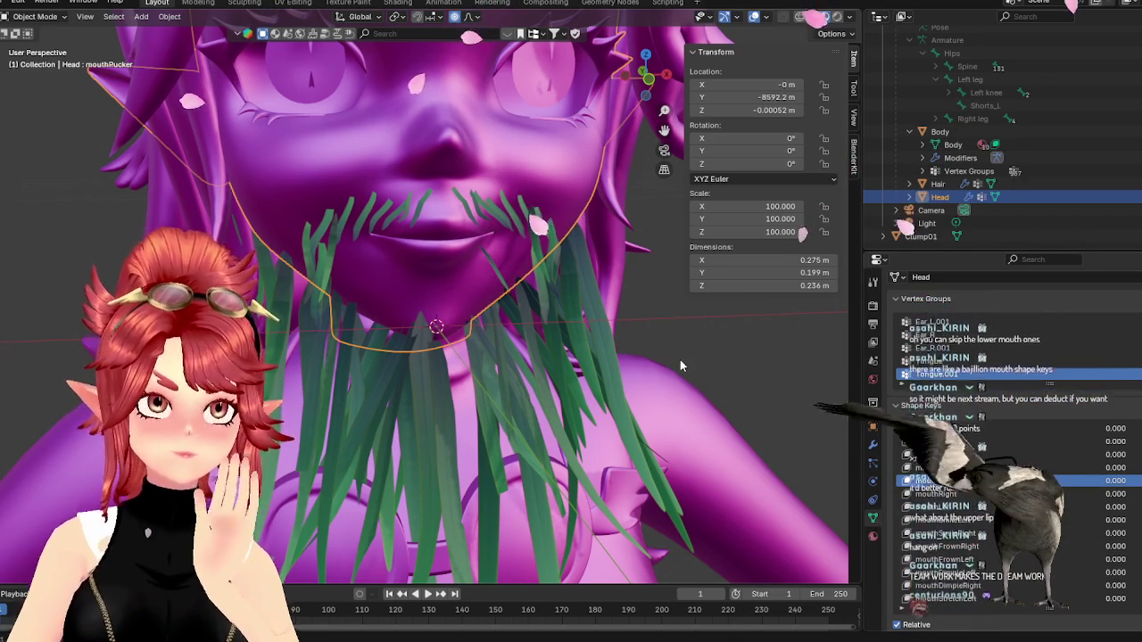
{"action": "scroll", "coordinate": [973, 465], "scroll_direction": "down", "scroll_amount": 1}
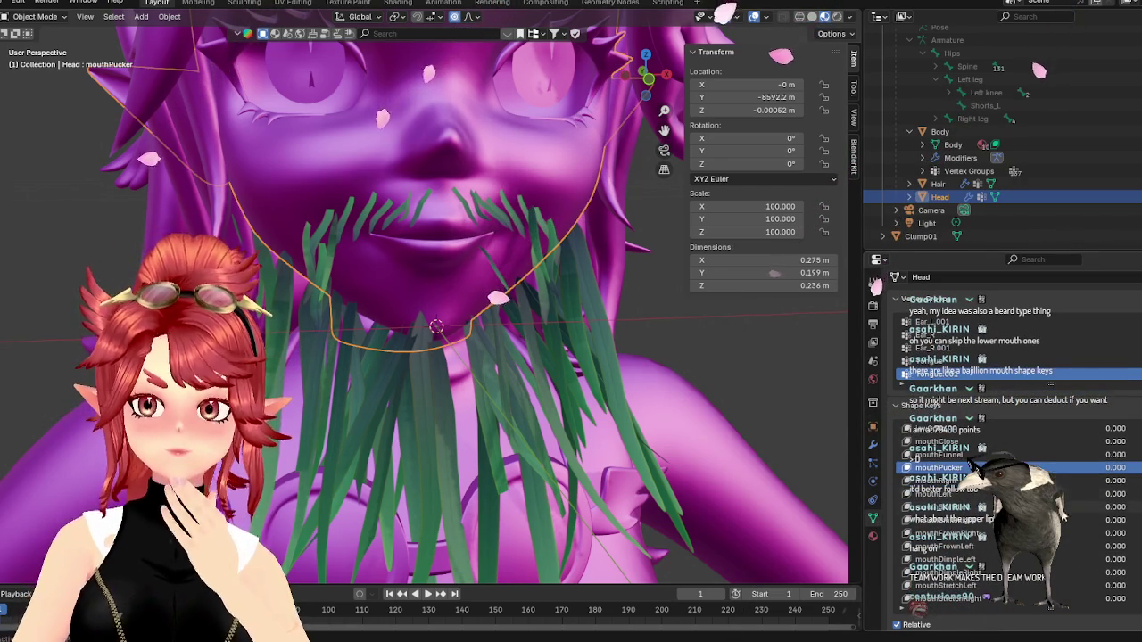
{"action": "left_click_drag", "start_coordinate": [1102, 533], "coordinate": [1137, 532]}
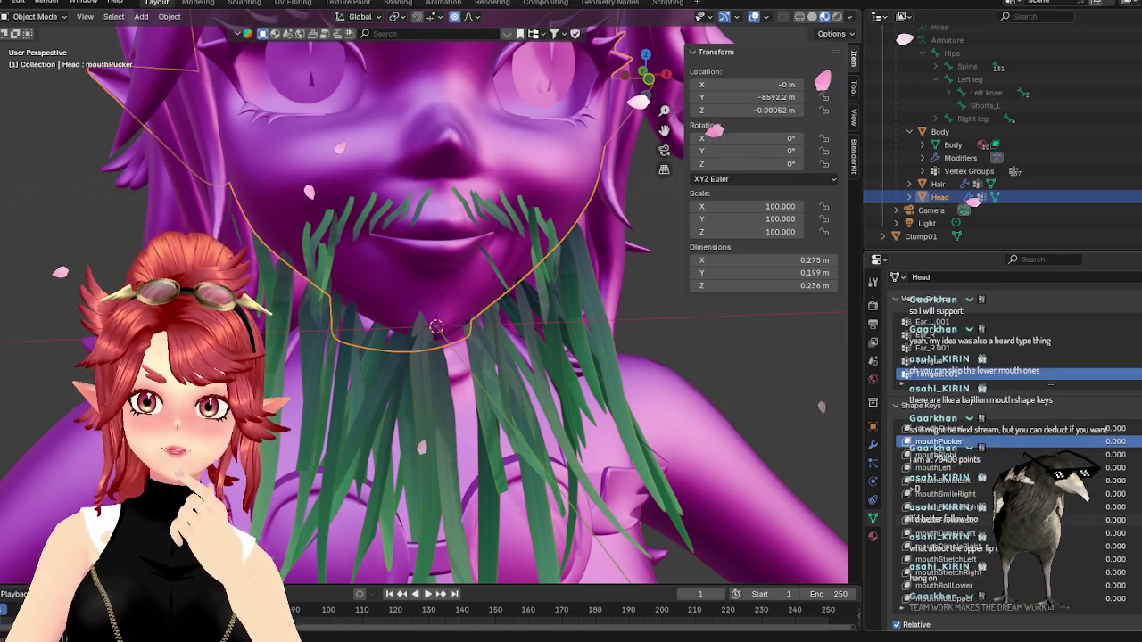
{"action": "scroll", "coordinate": [974, 465], "scroll_direction": "down", "scroll_amount": 1}
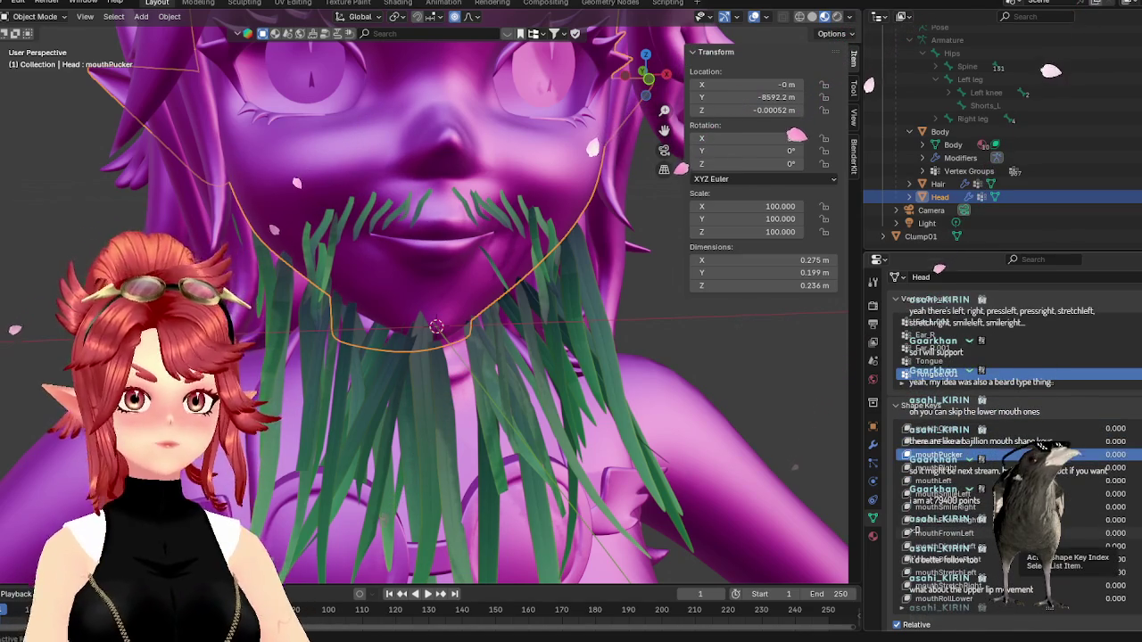
{"action": "scroll", "coordinate": [974, 466], "scroll_direction": "down", "scroll_amount": 5}
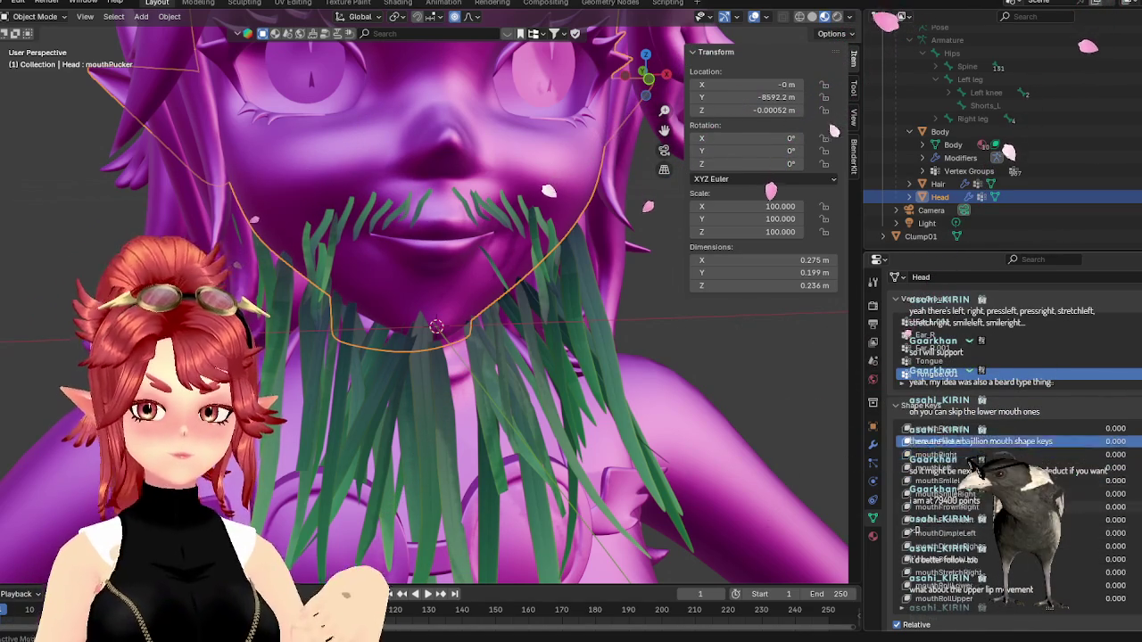
{"action": "scroll", "coordinate": [974, 466], "scroll_direction": "down", "scroll_amount": 2}
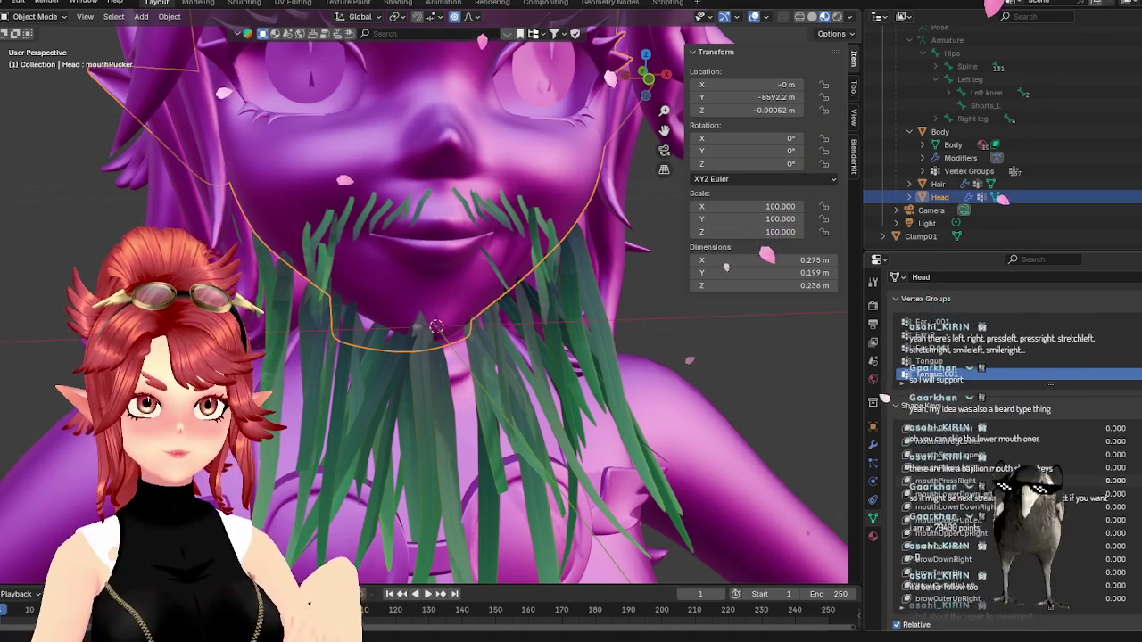
- Preview mouthPucker, reset it to 0, and check the beard in profile
{"action": "left_click_drag", "start_coordinate": [1115, 455], "coordinate": [843, 479]}
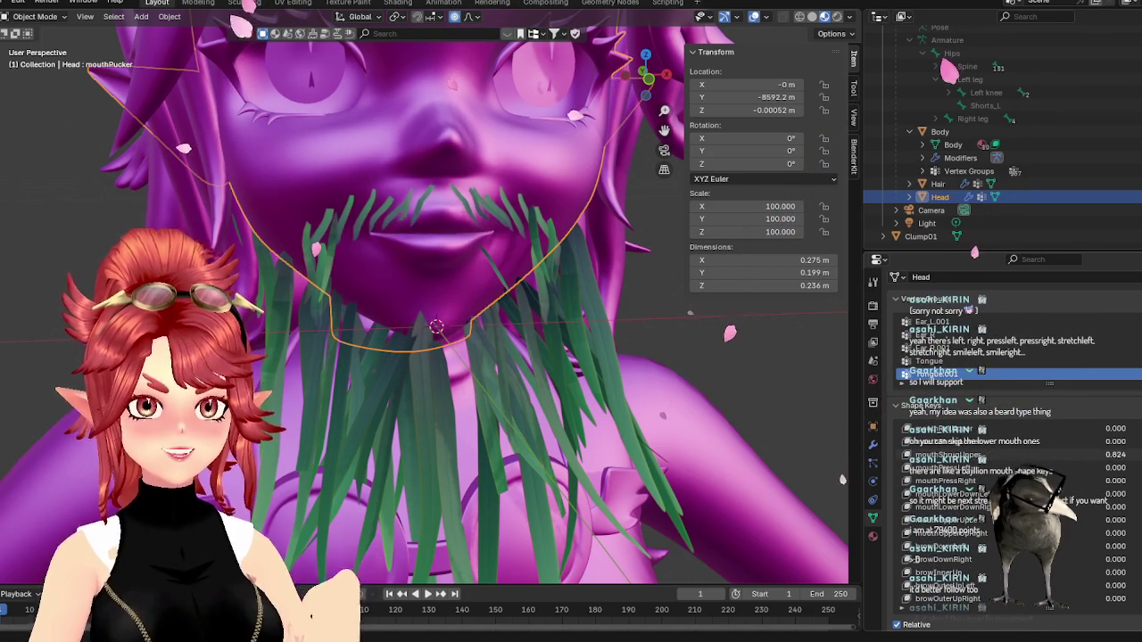
{"action": "left_click_drag", "start_coordinate": [1114, 454], "coordinate": [981, 454]}
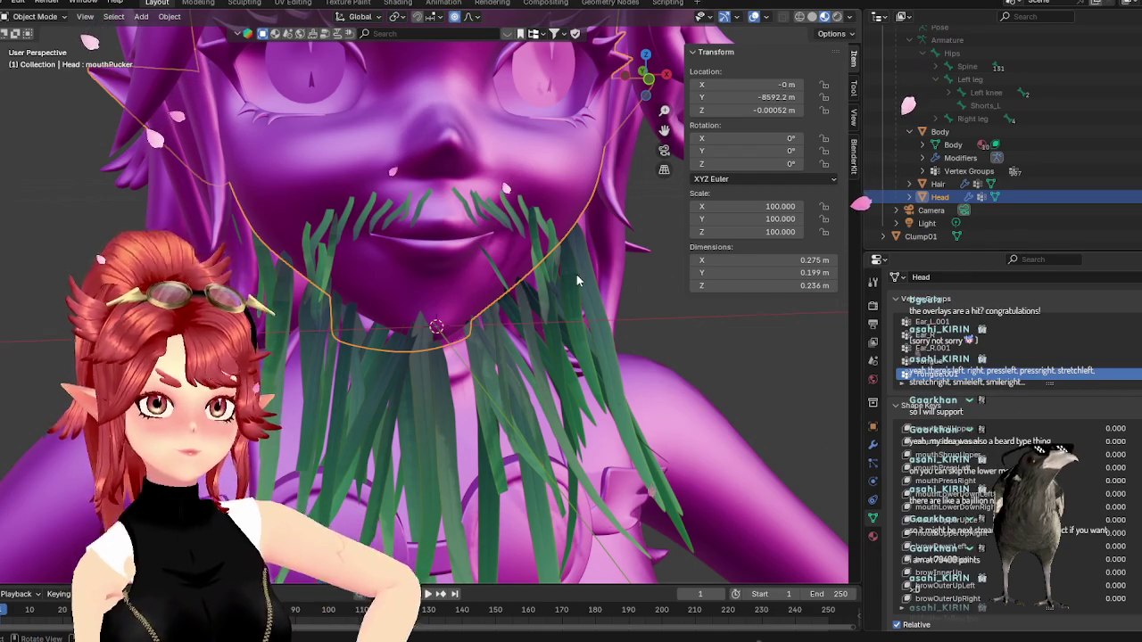
{"action": "mouse_move", "coordinate": [489, 300]}
{"action": "middle_mouse_down"}
{"action": "mouse_move", "coordinate": [422, 277]}
{"action": "mouse_move", "coordinate": [504, 294]}
{"action": "mouse_move", "coordinate": [558, 278]}
{"action": "middle_mouse_up"}
{"action": "key", "text": "Tab"}
{"action": "key", "text": "Tab"}
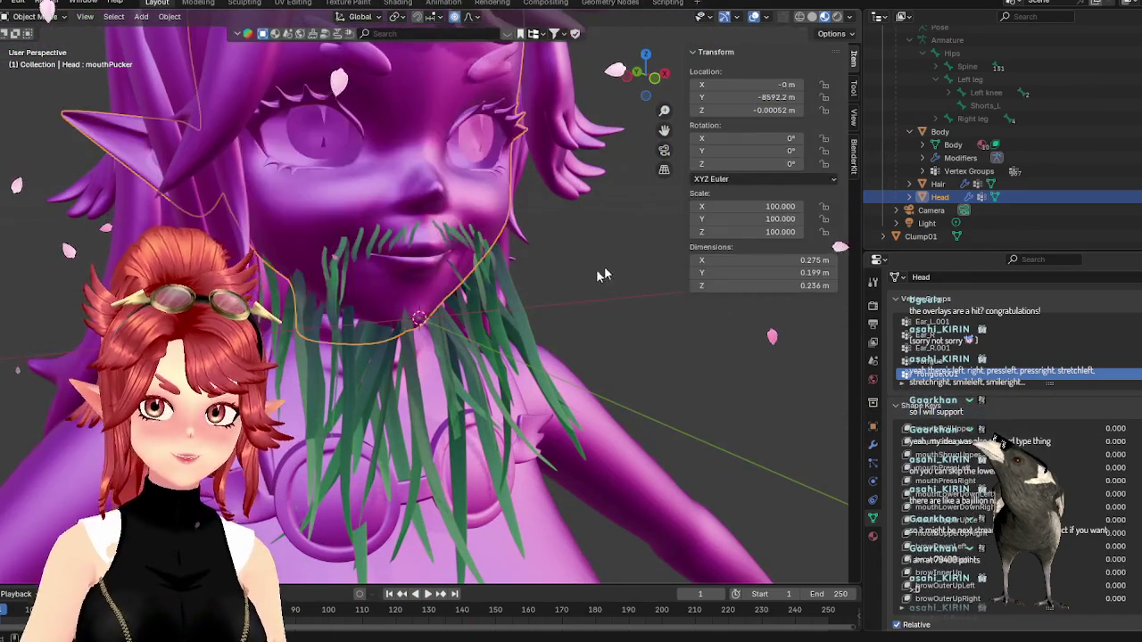
{"action": "scroll", "coordinate": [557, 278], "scroll_direction": "up", "scroll_amount": 2}
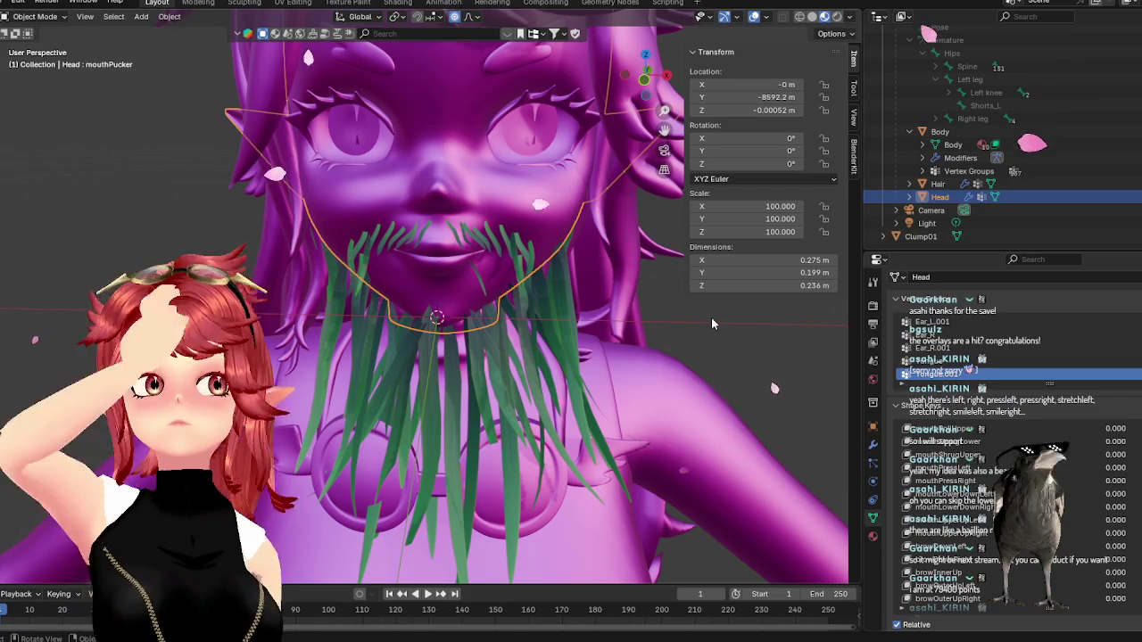
- Switch to front view and select the Clump01 beard object
{"action": "key", "text": "KP_1"}
{"action": "scroll", "coordinate": [688, 363], "scroll_direction": "down", "scroll_amount": 1}
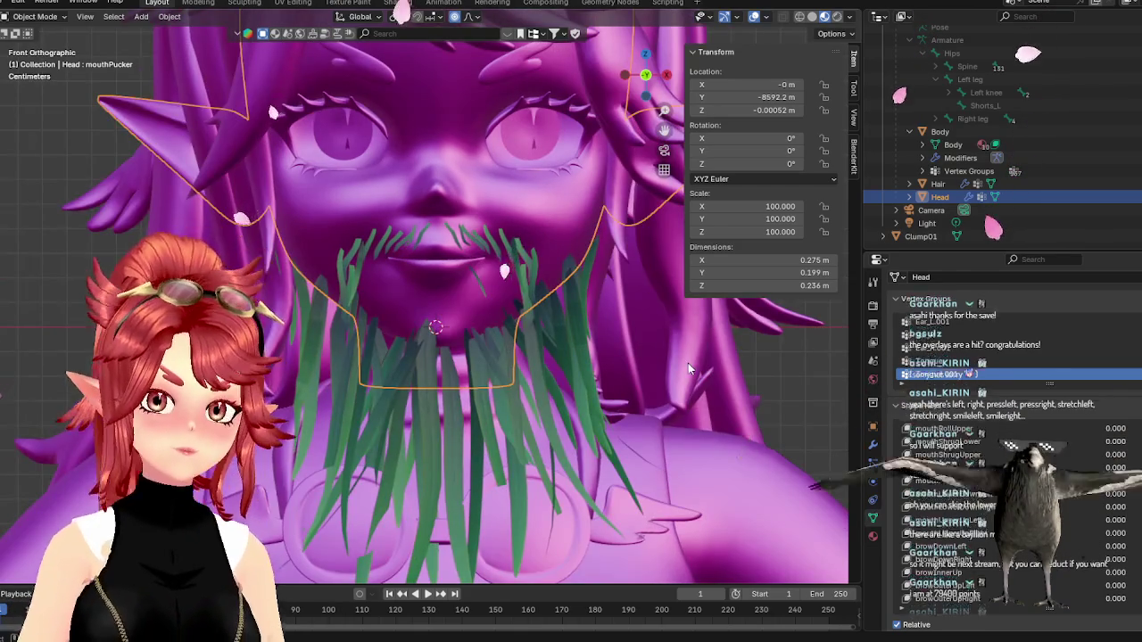
{"action": "scroll", "coordinate": [688, 363], "scroll_direction": "down", "scroll_amount": 3}
{"action": "scroll", "coordinate": [535, 347], "scroll_direction": "up", "scroll_amount": 3}
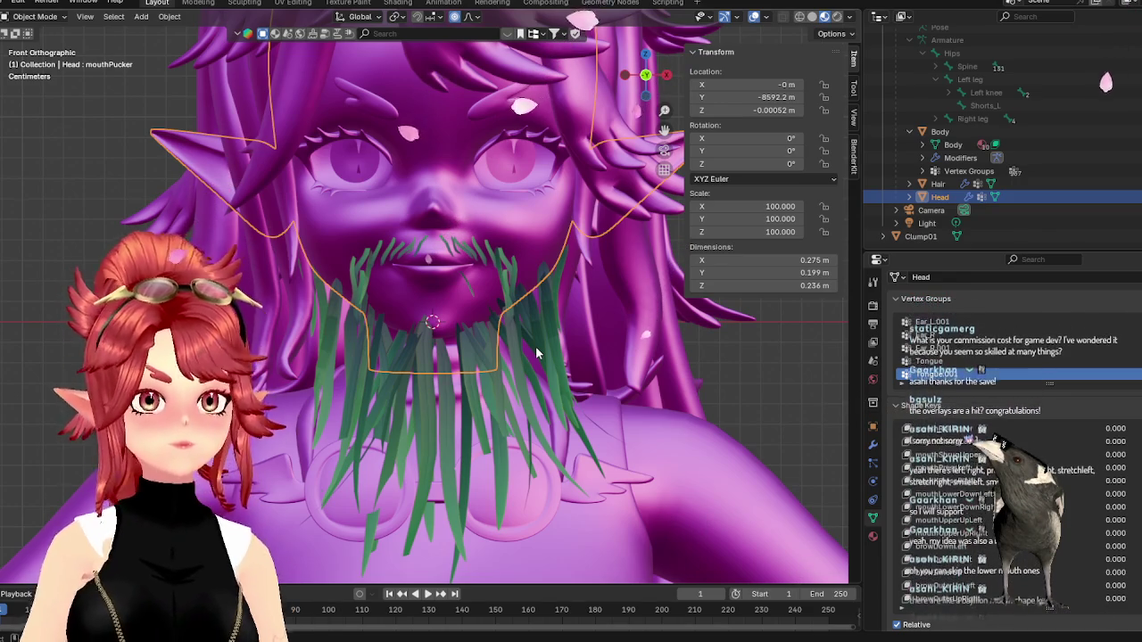
{"action": "scroll", "coordinate": [504, 290], "scroll_direction": "up", "scroll_amount": 3}
{"action": "left_click", "coordinate": [503, 291]}
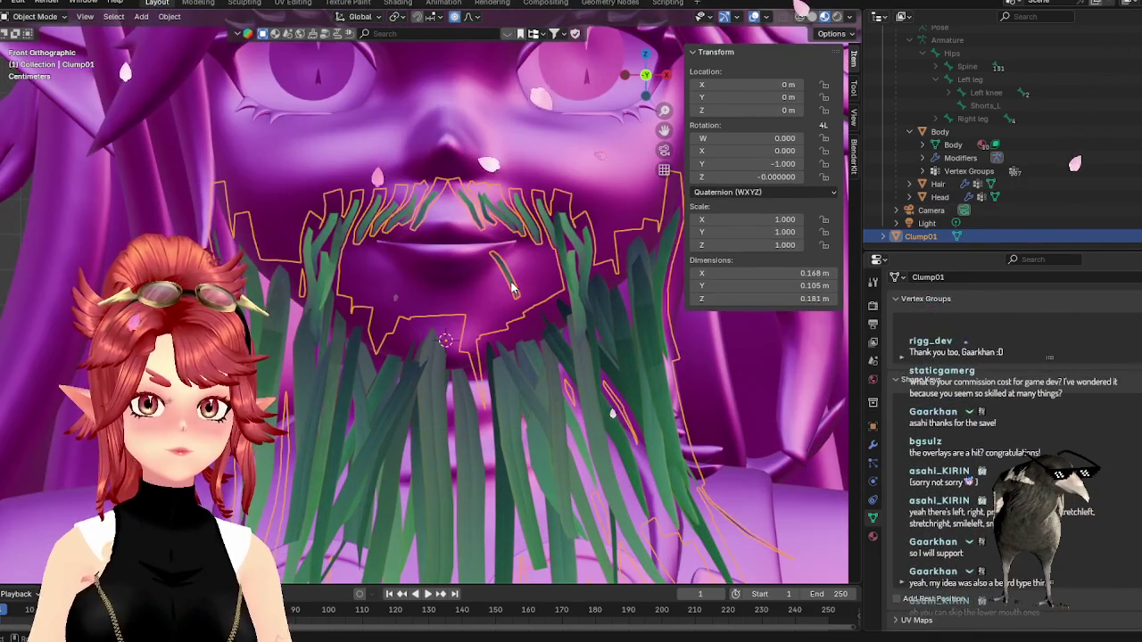
- Move the lone chin grass blade up onto the left upper lip
{"action": "key", "text": "Tab"}
{"action": "left_click", "coordinate": [510, 282]}
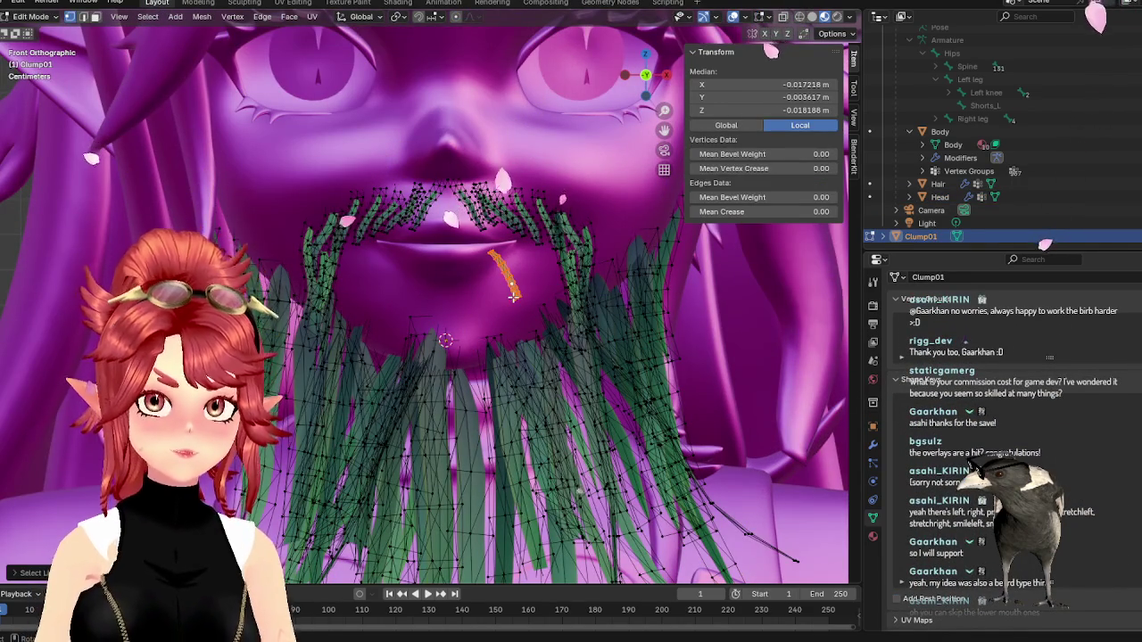
{"action": "key", "text": "g"}
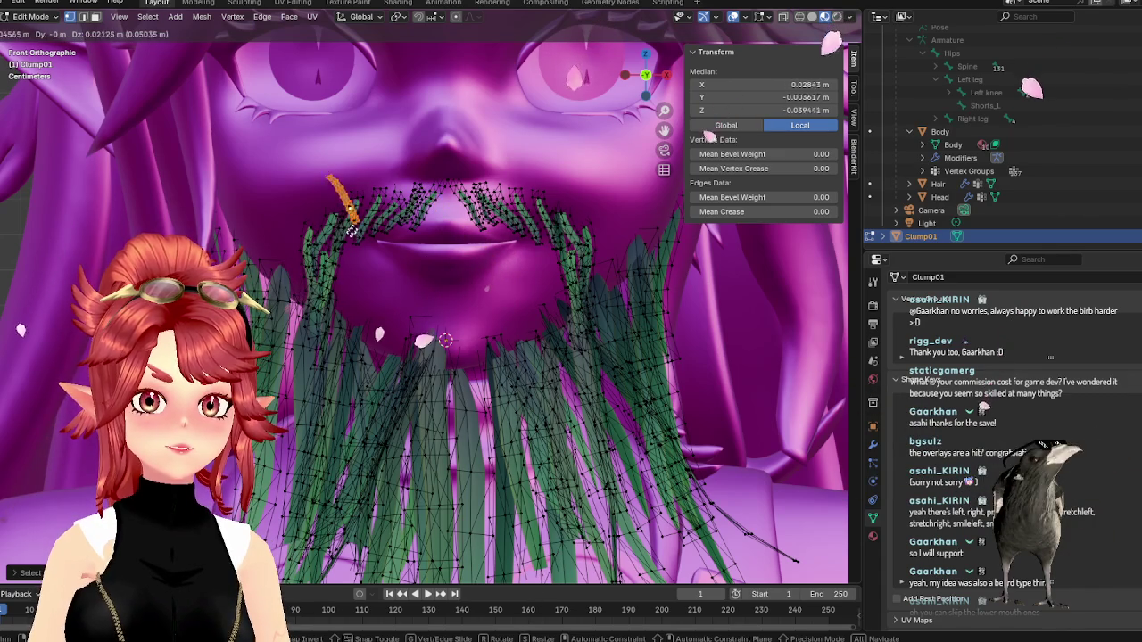
{"action": "left_click", "coordinate": [409, 237]}
{"action": "scroll", "coordinate": [406, 254], "scroll_direction": "up", "scroll_amount": 3}
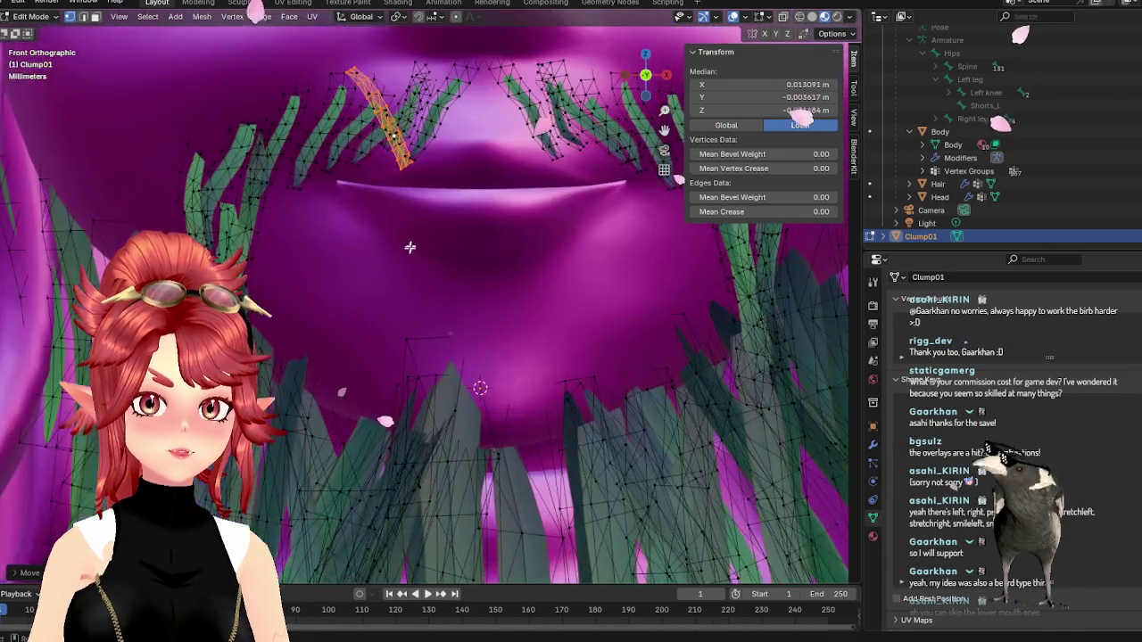
{"action": "mouse_move", "coordinate": [425, 224]}
{"action": "middle_mouse_down", "text": "shift"}
{"action": "mouse_move", "coordinate": [445, 361]}
{"action": "mouse_move", "coordinate": [419, 414]}
{"action": "mouse_move", "coordinate": [433, 408]}
{"action": "middle_mouse_up", "text": "shift"}
{"action": "key", "text": "g"}
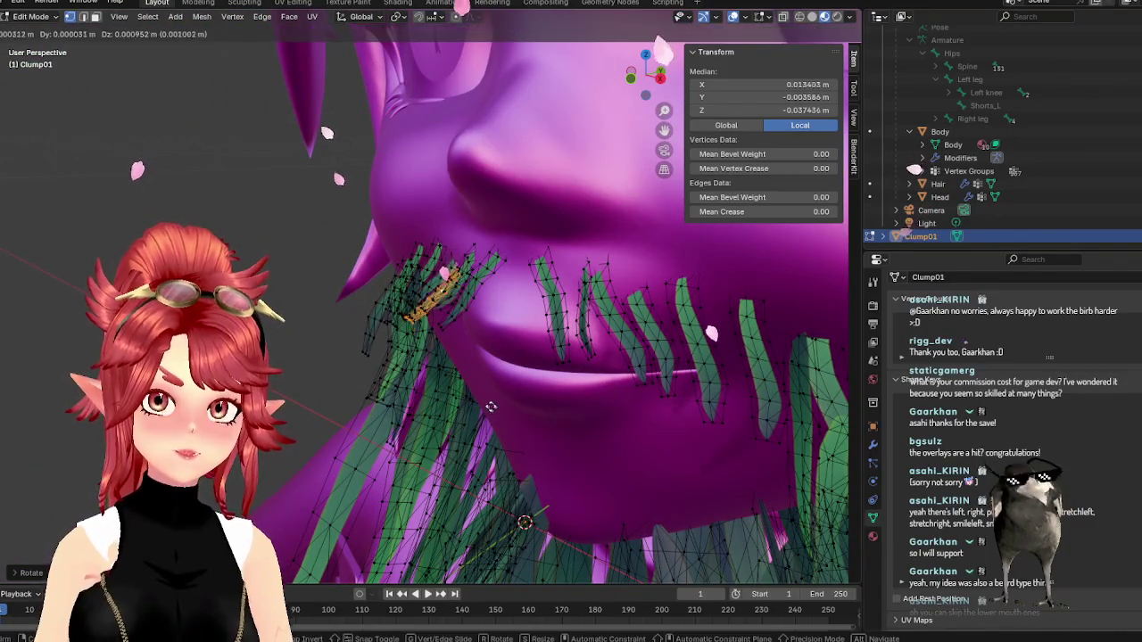
{"action": "left_click", "coordinate": [482, 392]}
- Tilt the blade around X, scale it to about 0.887, nudge it along Z
{"action": "key", "text": "r"}
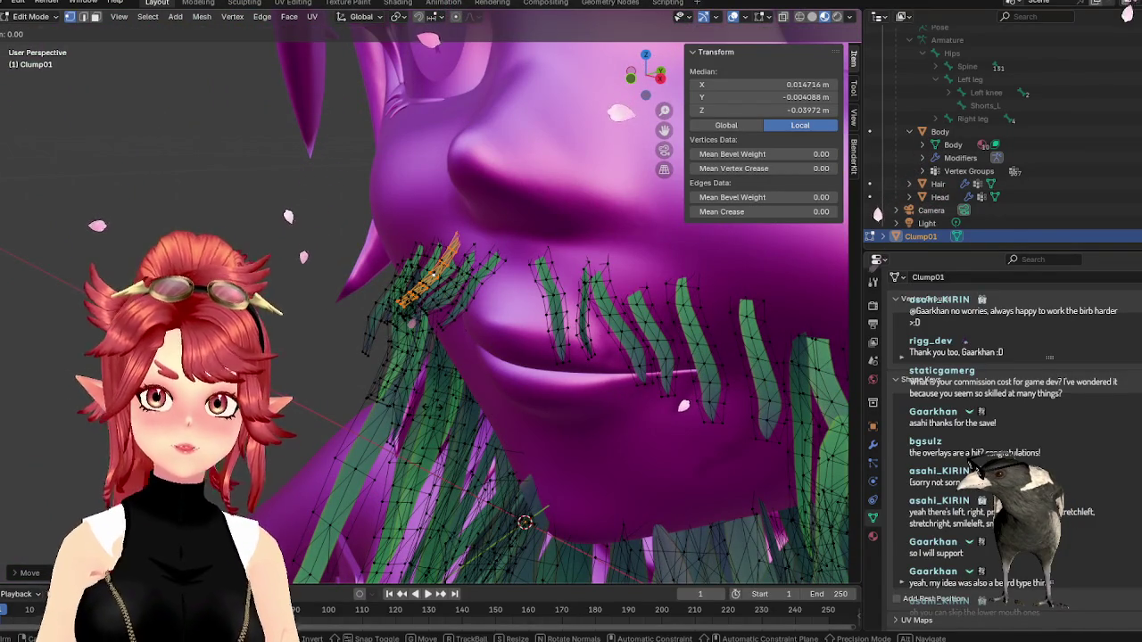
{"action": "key", "text": "x"}
{"action": "left_click", "coordinate": [473, 388]}
{"action": "middle_click_drag", "start_coordinate": [473, 388], "coordinate": [503, 385]}
{"action": "key", "text": "s"}
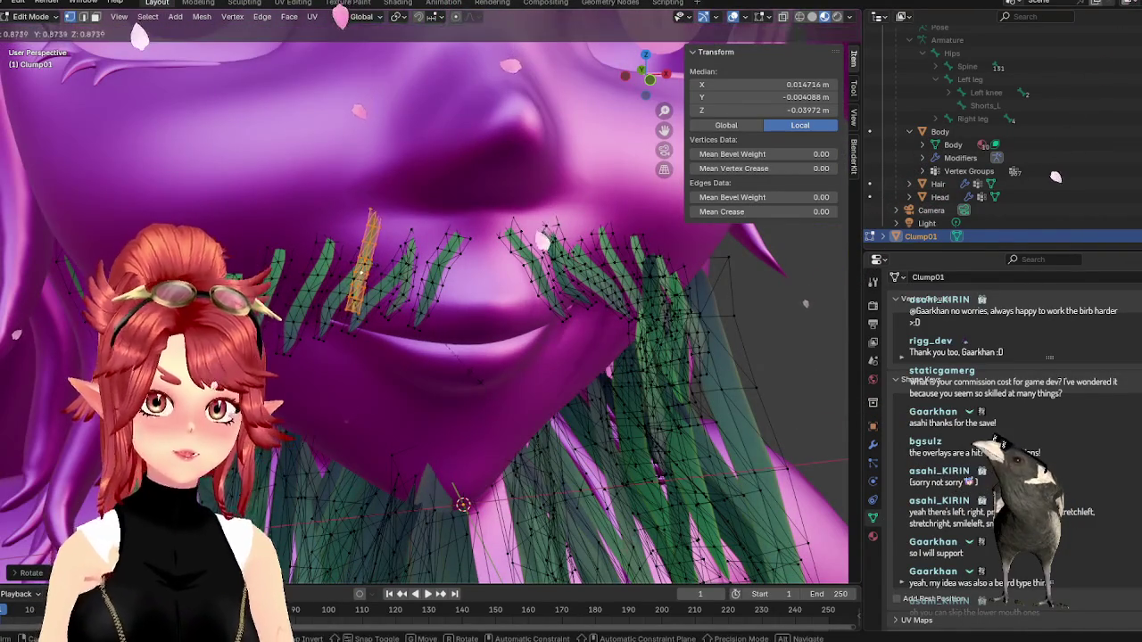
{"action": "left_click", "coordinate": [476, 366]}
{"action": "key", "text": "KP_1"}
{"action": "key", "text": "g"}
{"action": "key", "text": "z"}
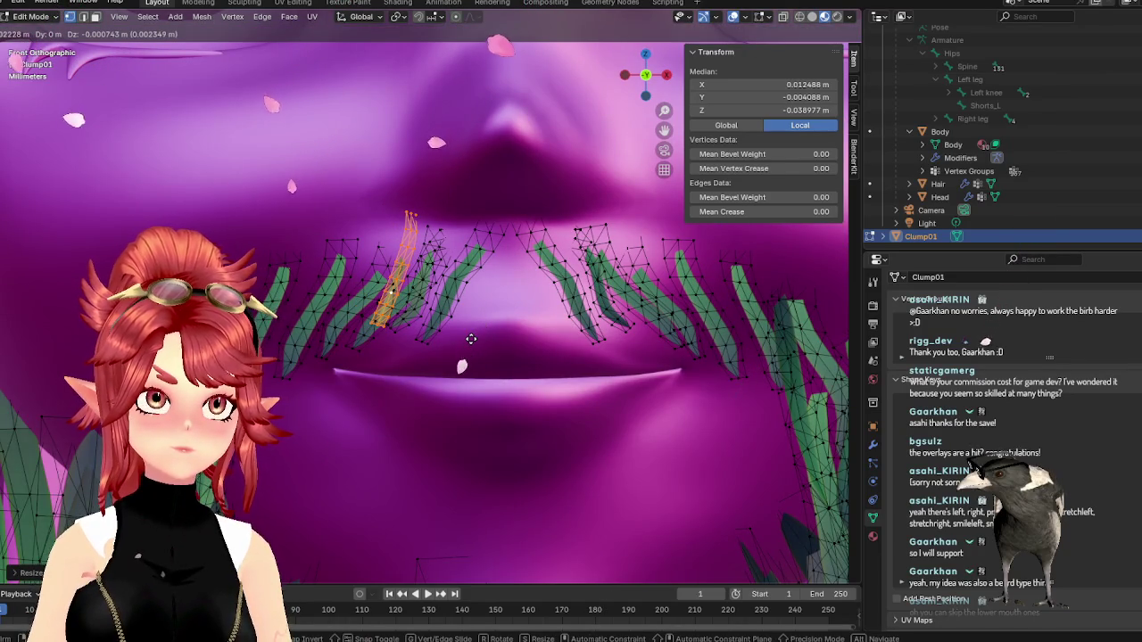
{"action": "left_click", "coordinate": [471, 339]}
{"action": "scroll", "coordinate": [471, 339], "scroll_direction": "down", "scroll_amount": 2}
{"action": "key", "text": "Tab"}
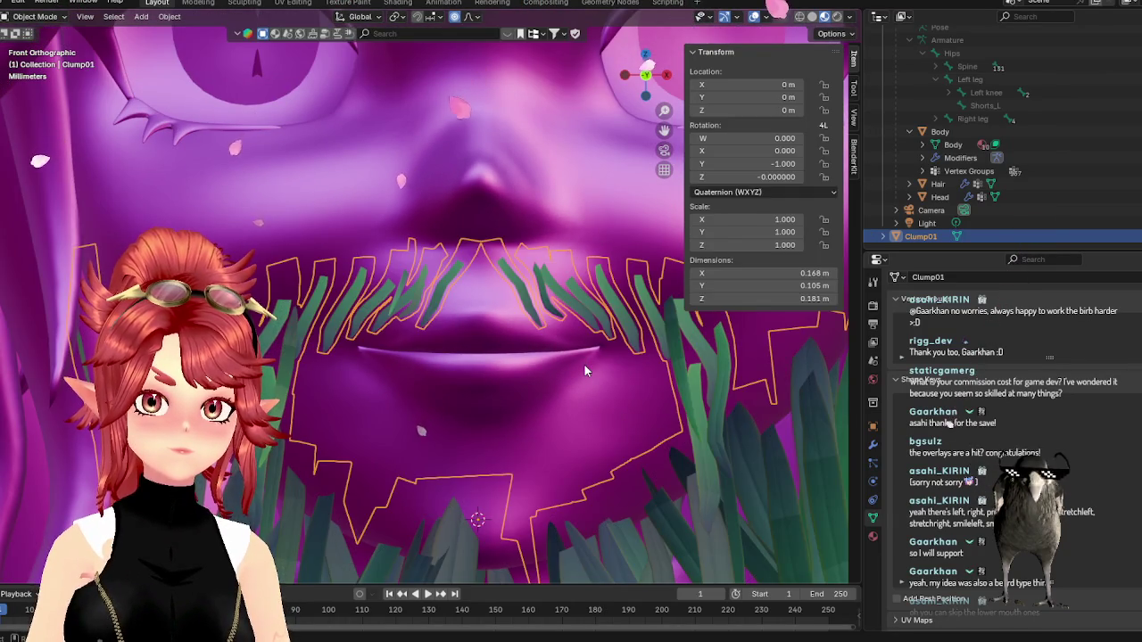
{"action": "key", "text": "Tab"}
{"action": "key", "text": "Tab"}
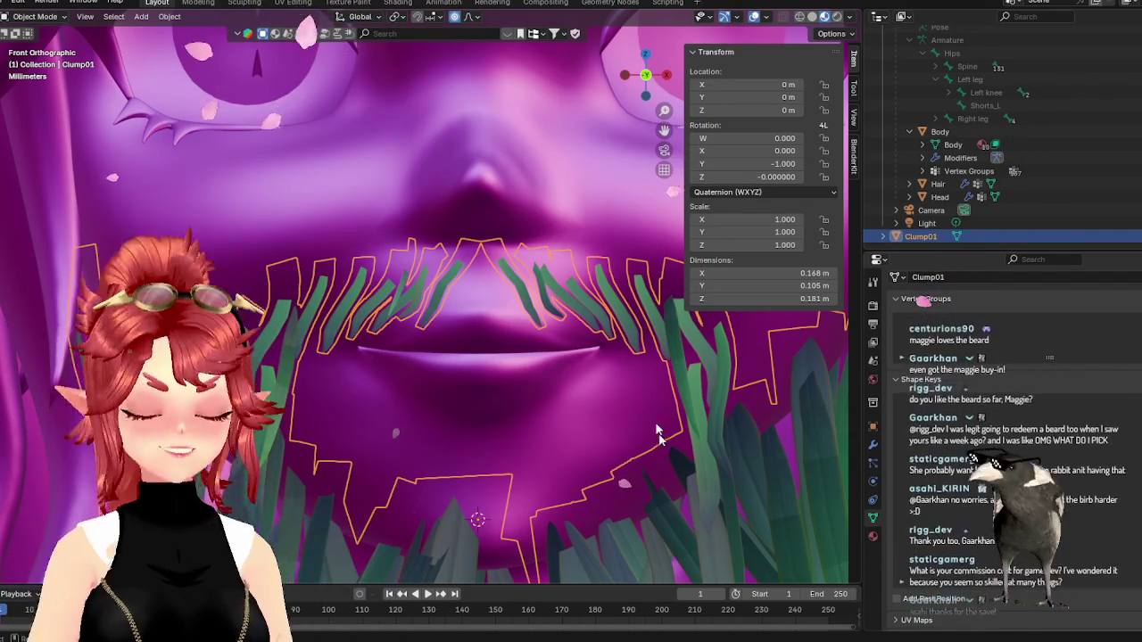
{"action": "scroll", "coordinate": [636, 397], "scroll_direction": "down", "scroll_amount": 8}
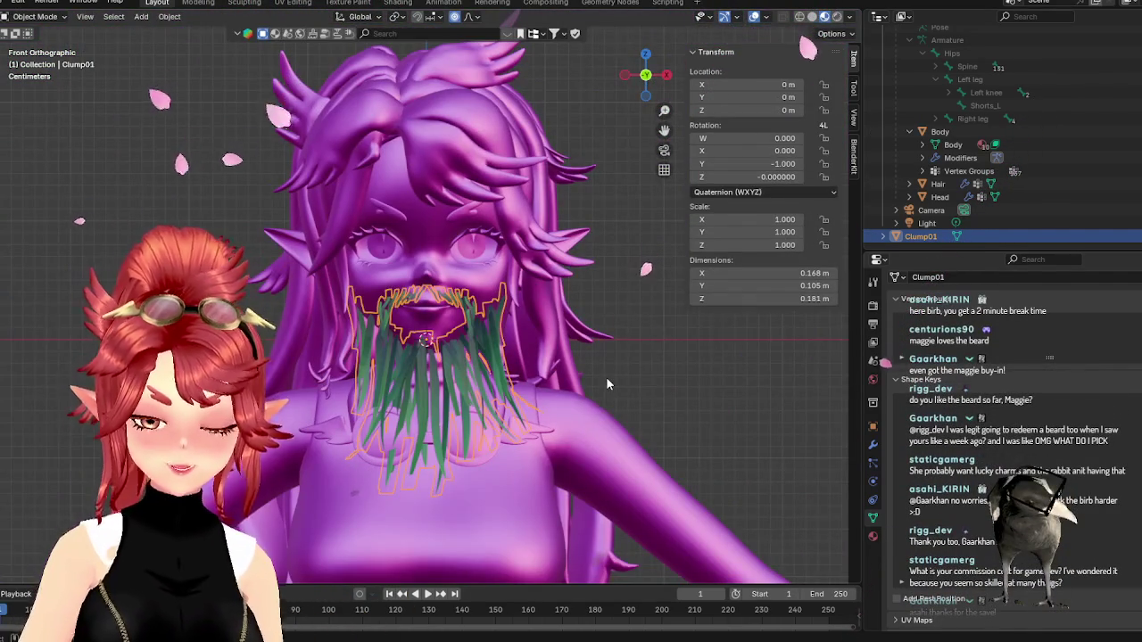
- Re-enter Edit Mode on Clump01, select the connected left beard clump and check it from the front
{"action": "left_click", "coordinate": [658, 371]}
{"action": "scroll", "coordinate": [539, 409], "scroll_direction": "up", "scroll_amount": 3}
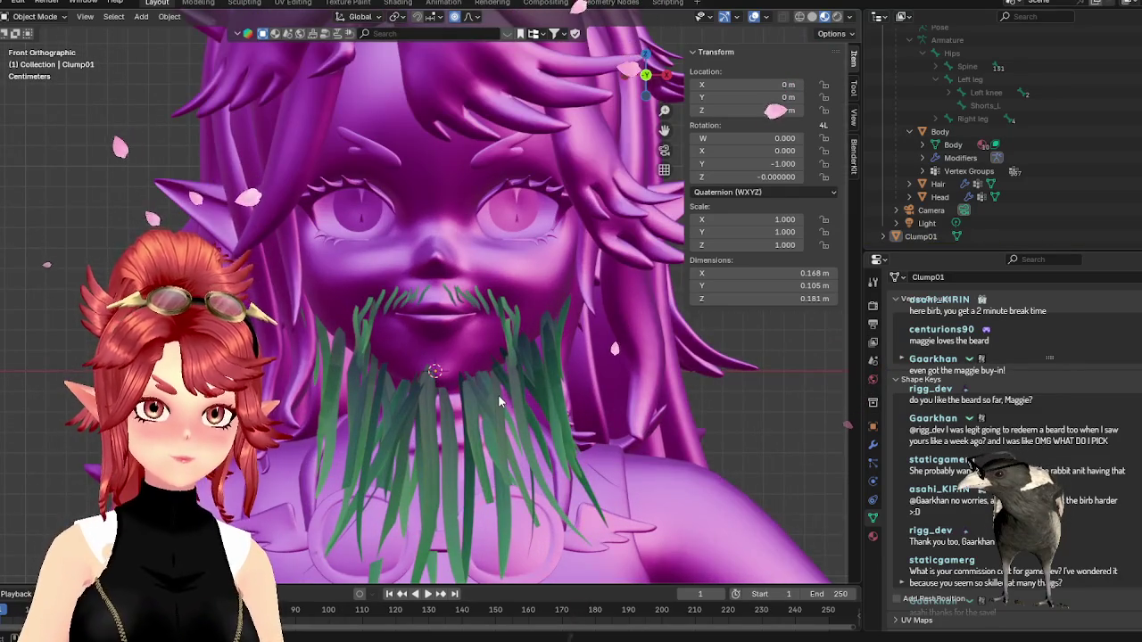
{"action": "scroll", "coordinate": [461, 403], "scroll_direction": "up", "scroll_amount": 2}
{"action": "key", "text": "Tab"}
{"action": "middle_click_drag", "start_coordinate": [314, 359], "coordinate": [429, 383]}
{"action": "left_click", "coordinate": [373, 305]}
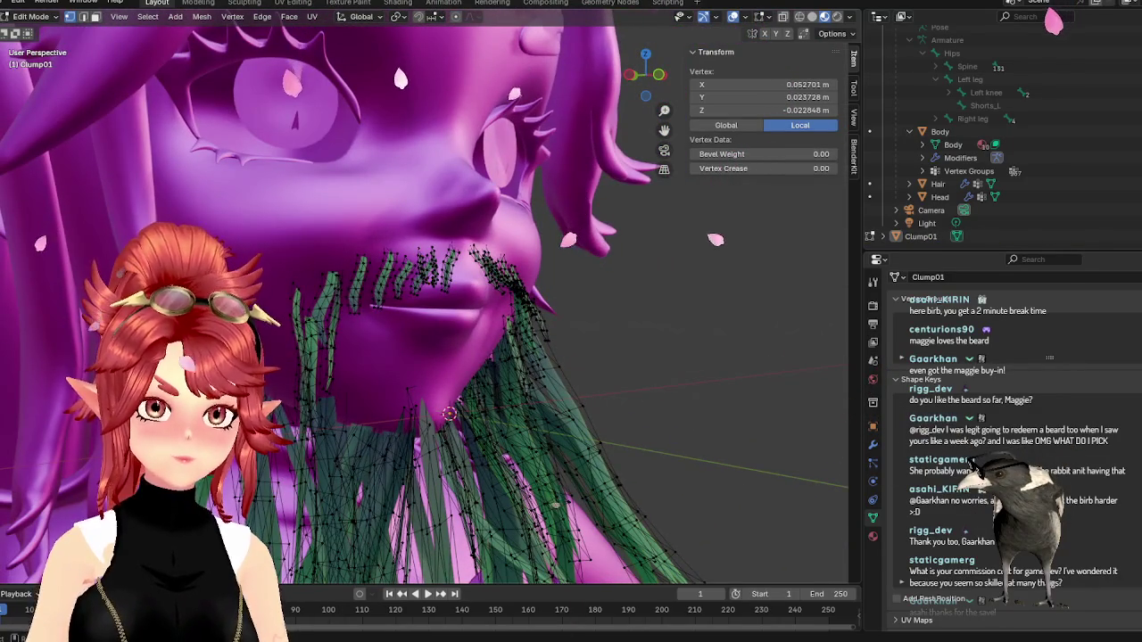
{"action": "key", "text": "l"}
{"action": "key", "text": "KP_1"}
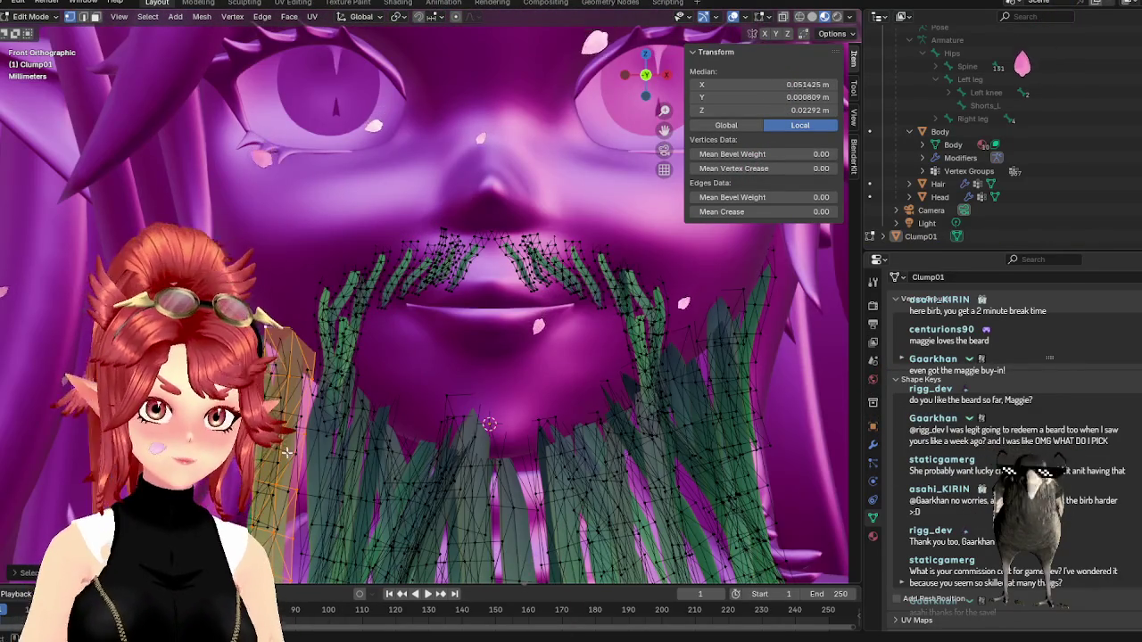
{"action": "middle_click_drag", "start_coordinate": [294, 458], "coordinate": [485, 433]}
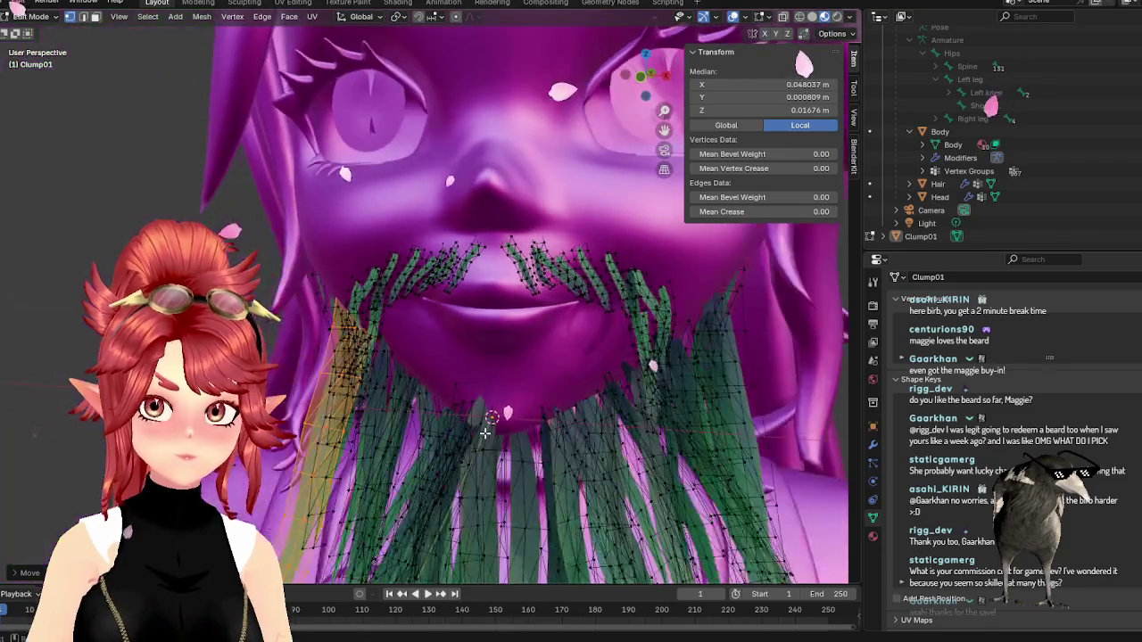
{"action": "key", "text": "KP_1"}
{"action": "scroll", "coordinate": [504, 301], "scroll_direction": "up", "scroll_amount": 4}
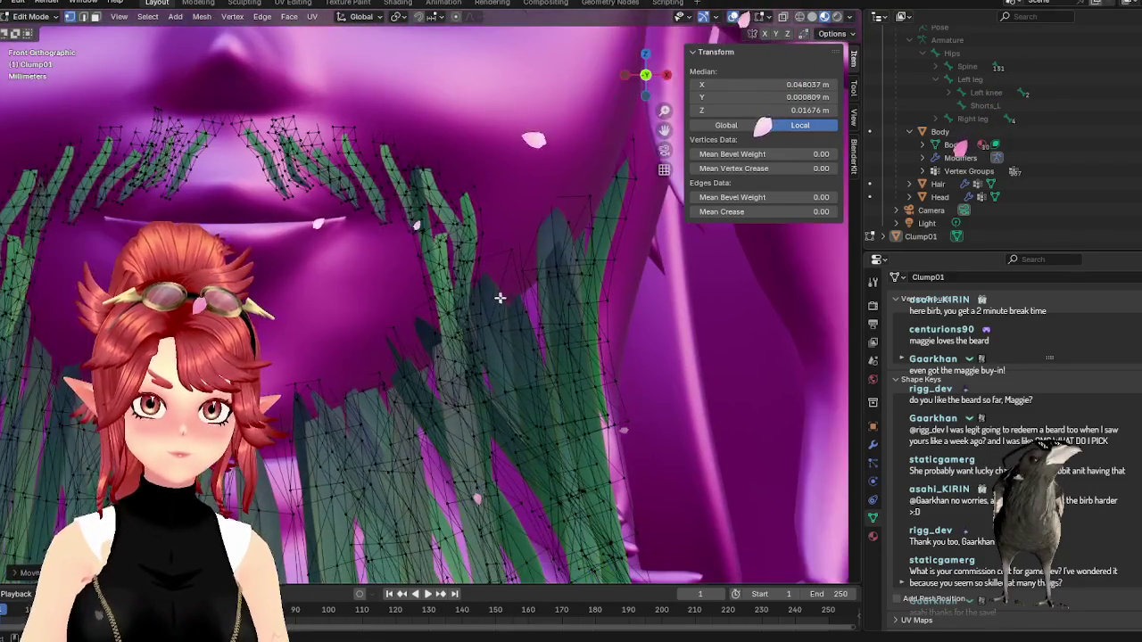
{"action": "scroll", "coordinate": [467, 331], "scroll_direction": "down", "scroll_amount": 5}
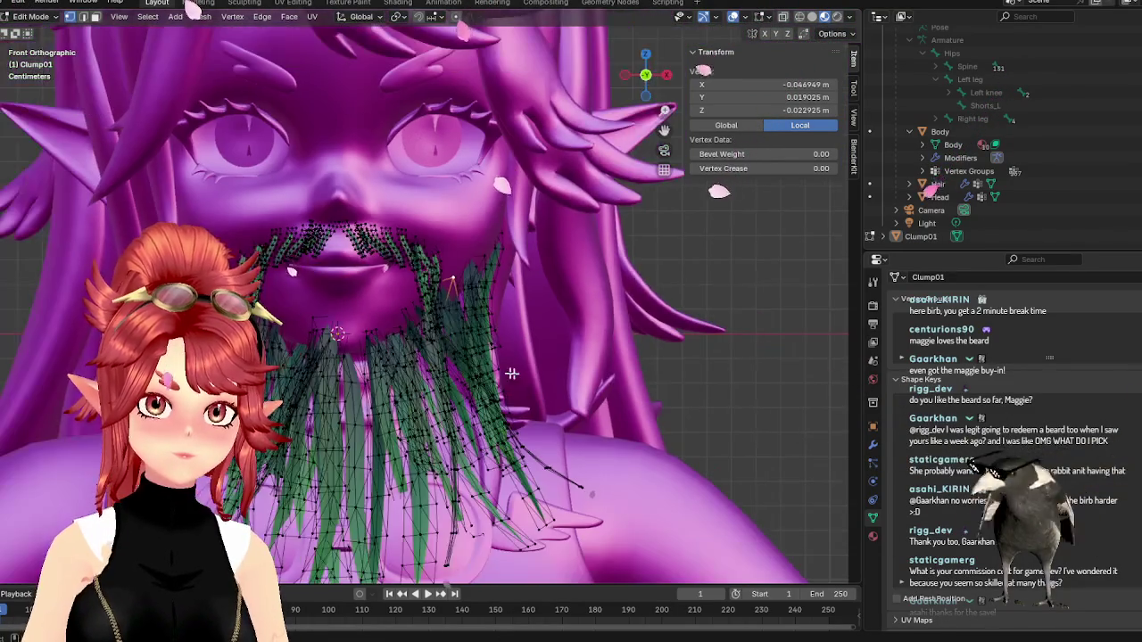
{"action": "scroll", "coordinate": [558, 385], "scroll_direction": "up", "scroll_amount": 2}
- Toggle Edit Mode off and on, then L-select the left-side mustache blades
{"action": "key", "text": "Tab"}
{"action": "scroll", "coordinate": [557, 385], "scroll_direction": "down", "scroll_amount": 4}
{"action": "scroll", "coordinate": [362, 312], "scroll_direction": "up", "scroll_amount": 5}
{"action": "key", "text": "Tab"}
{"action": "scroll", "coordinate": [374, 245], "scroll_direction": "up", "scroll_amount": 1}
{"action": "scroll", "coordinate": [428, 255], "scroll_direction": "up", "scroll_amount": 1}
{"action": "scroll", "coordinate": [482, 263], "scroll_direction": "up", "scroll_amount": 1}
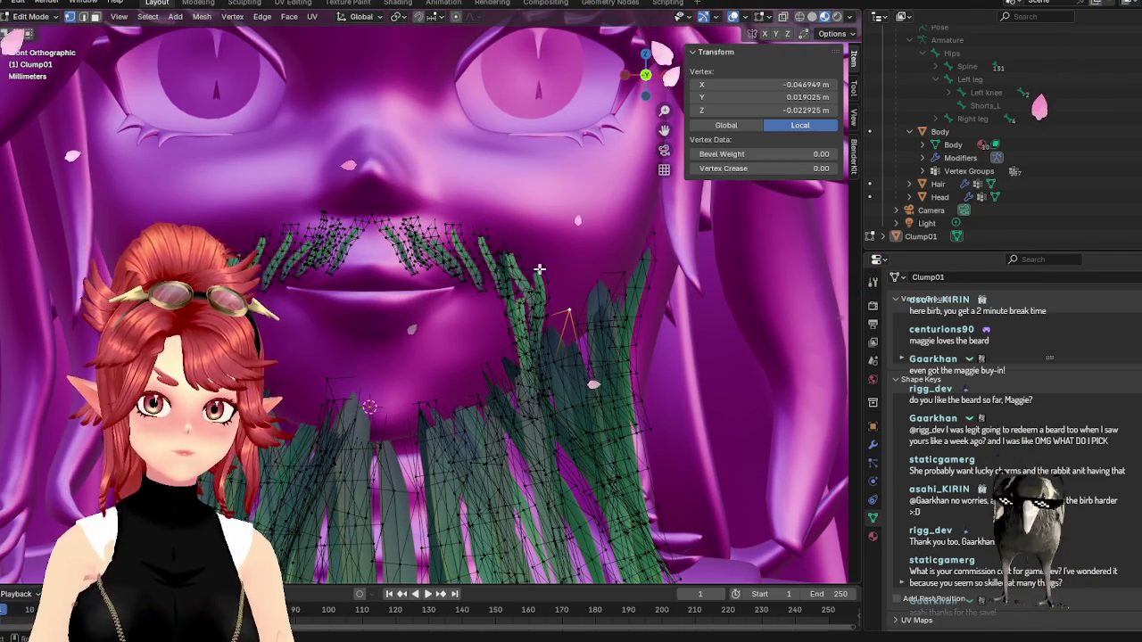
{"action": "key", "text": "l"}
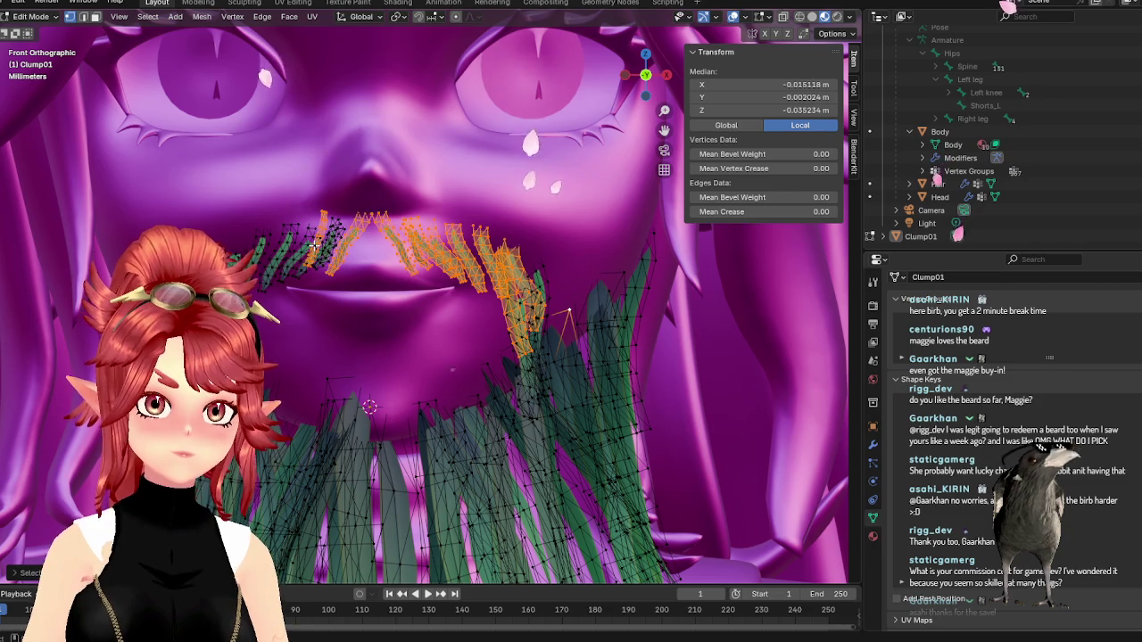
{"action": "key", "text": "l"}
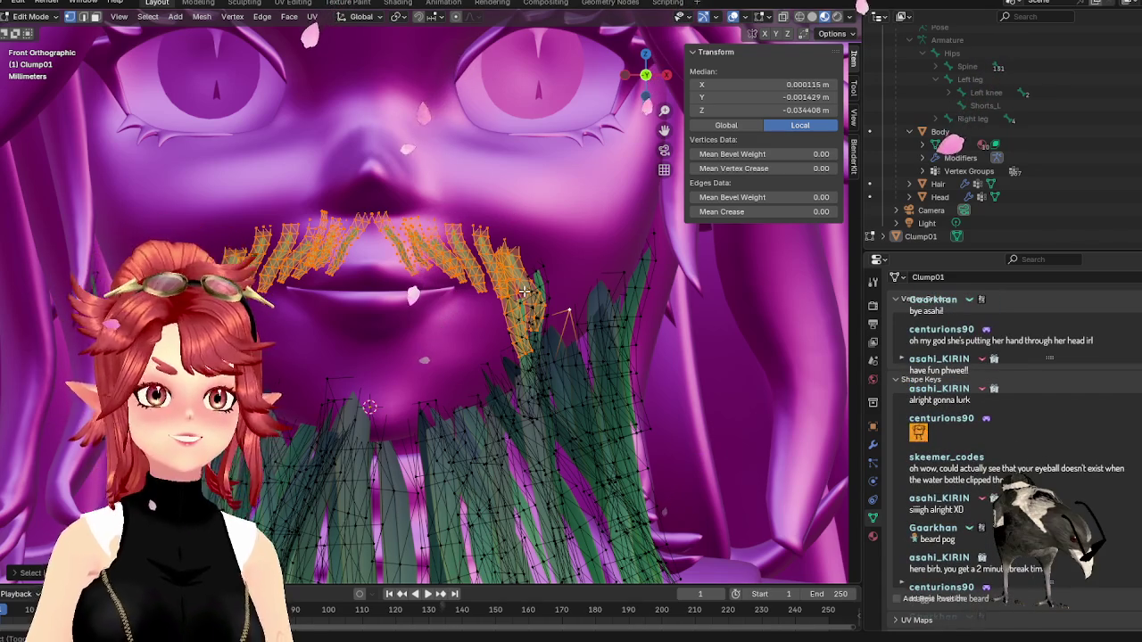
- Shift the selected mustache blades in depth from the right side view (numpad 3)
{"action": "key", "text": "g"}
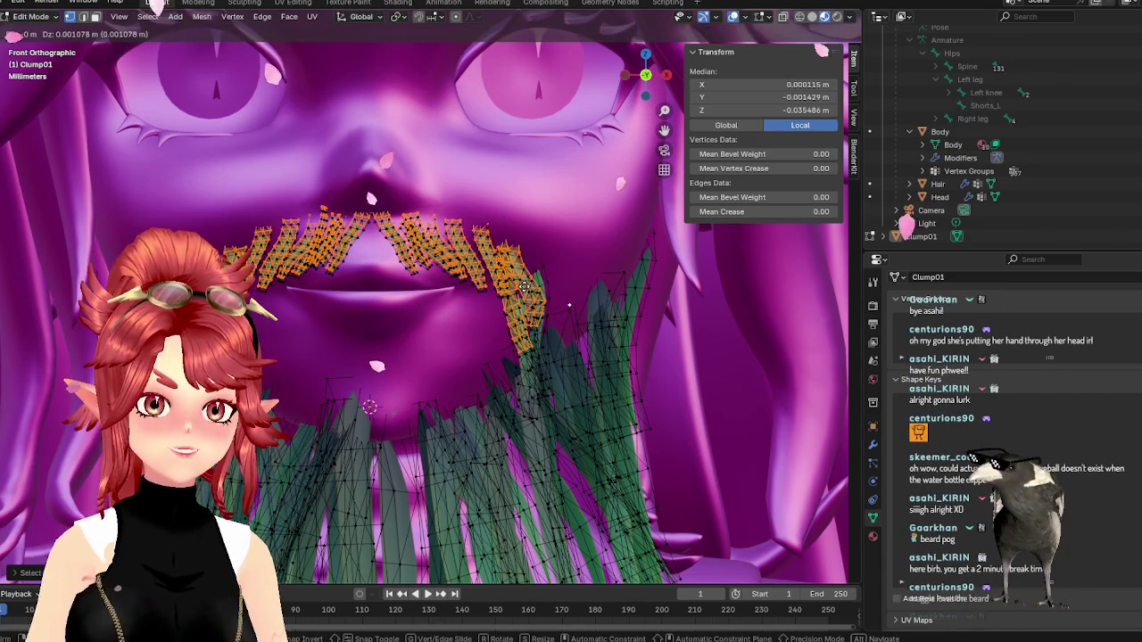
{"action": "key", "text": "Escape"}
{"action": "key", "text": "KP_3"}
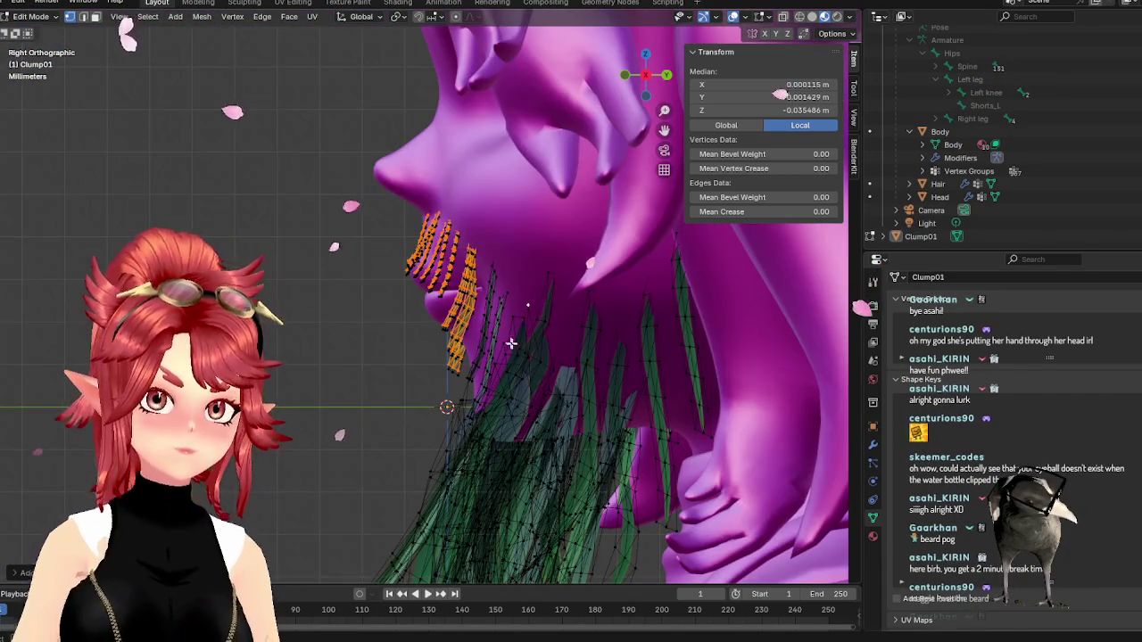
{"action": "key", "text": "g"}
{"action": "left_click", "coordinate": [425, 355]}
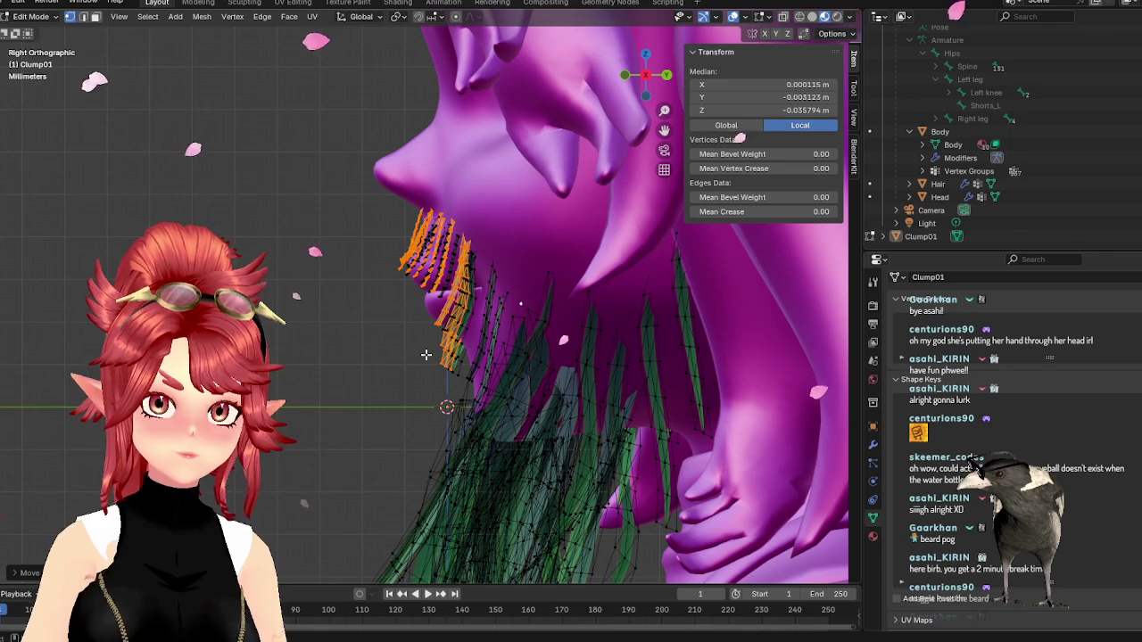
{"action": "key", "text": "KP_1"}
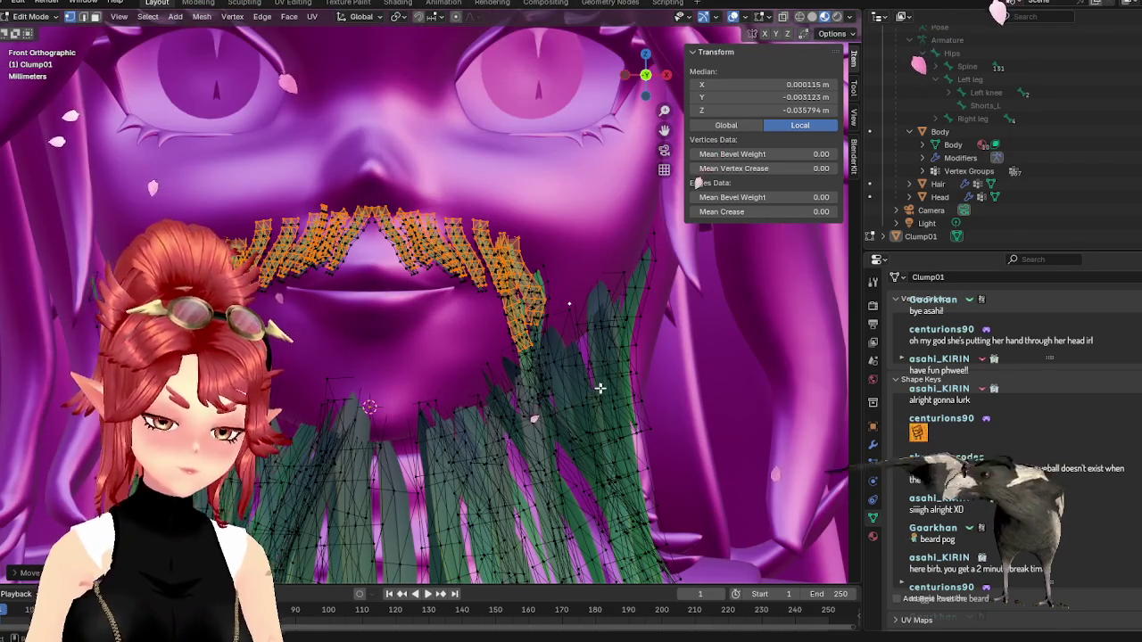
- From the front, move the mustache blades along X, then nudge them slightly
{"action": "key", "text": "g"}
{"action": "key", "text": "x"}
{"action": "key", "text": "x"}
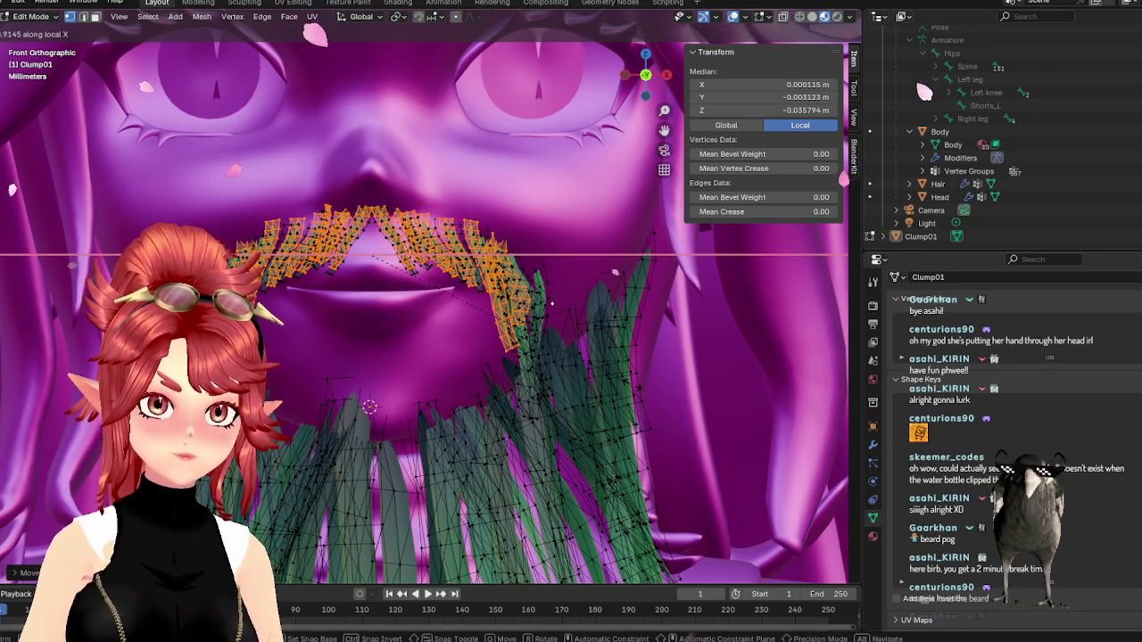
{"action": "left_click", "coordinate": [627, 399]}
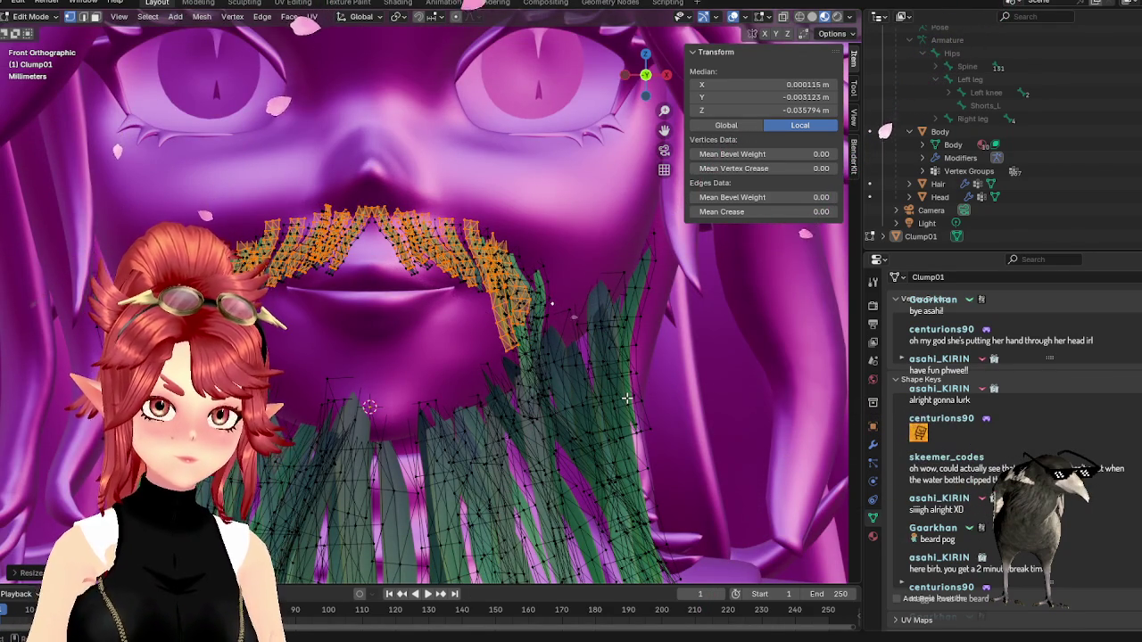
{"action": "key", "text": "g"}
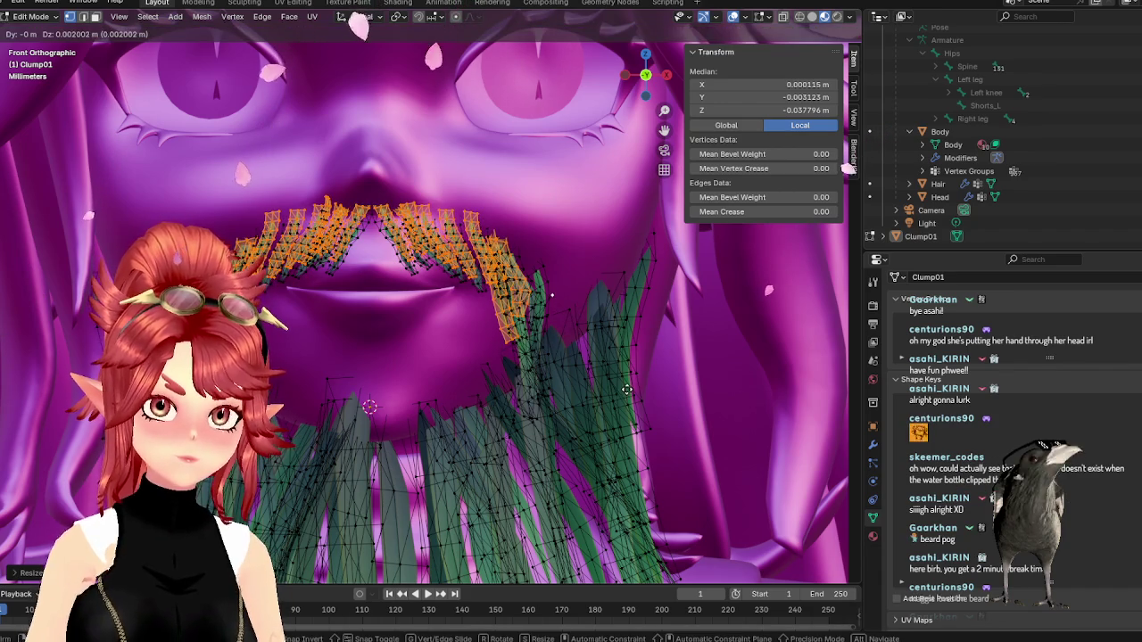
{"action": "left_click", "coordinate": [626, 389]}
- Preview the beard in Object Mode, then move the mustache strands closer to the face from the side
{"action": "key", "text": "Tab"}
{"action": "scroll", "coordinate": [626, 388], "scroll_direction": "down", "scroll_amount": 4}
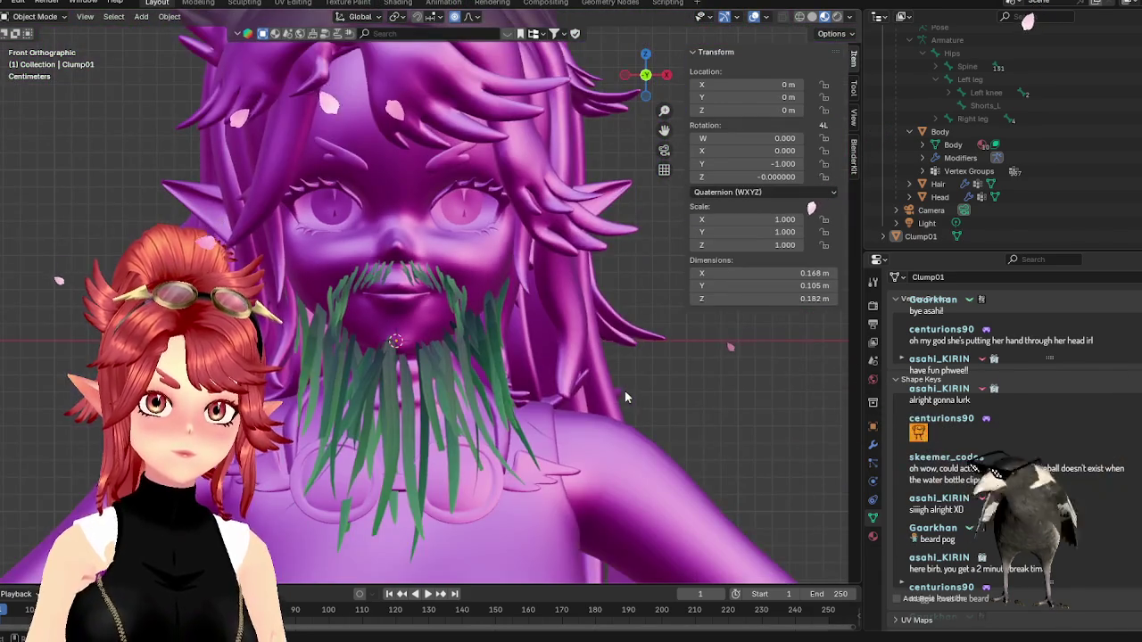
{"action": "scroll", "coordinate": [624, 393], "scroll_direction": "up", "scroll_amount": 3}
{"action": "scroll", "coordinate": [622, 395], "scroll_direction": "up", "scroll_amount": 3}
{"action": "key", "text": "Tab"}
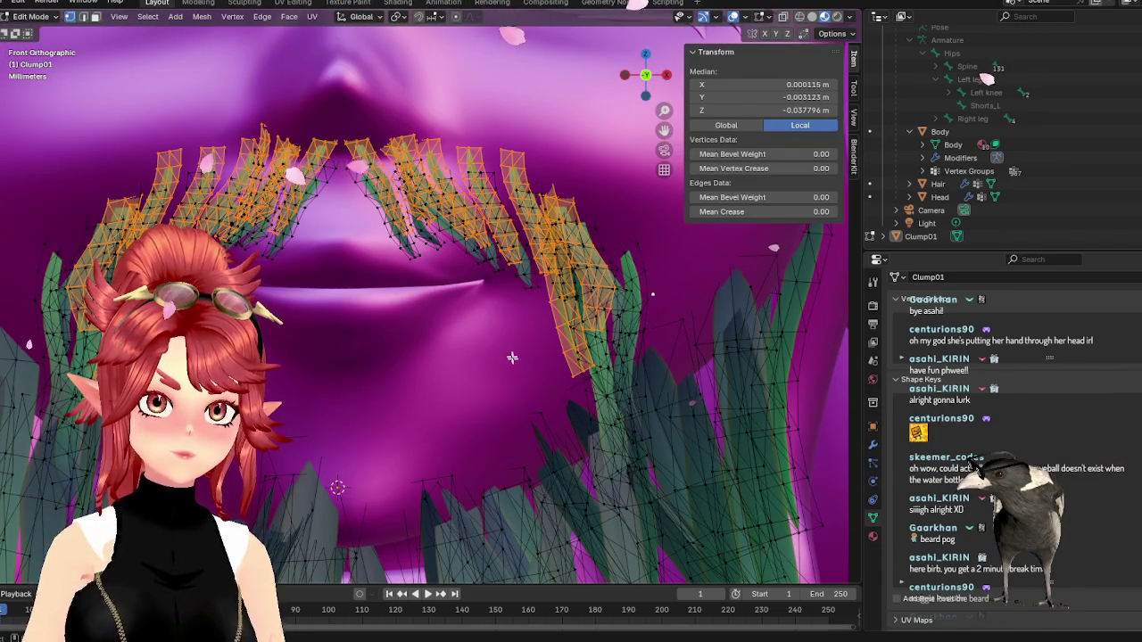
{"action": "key", "text": "KP_3"}
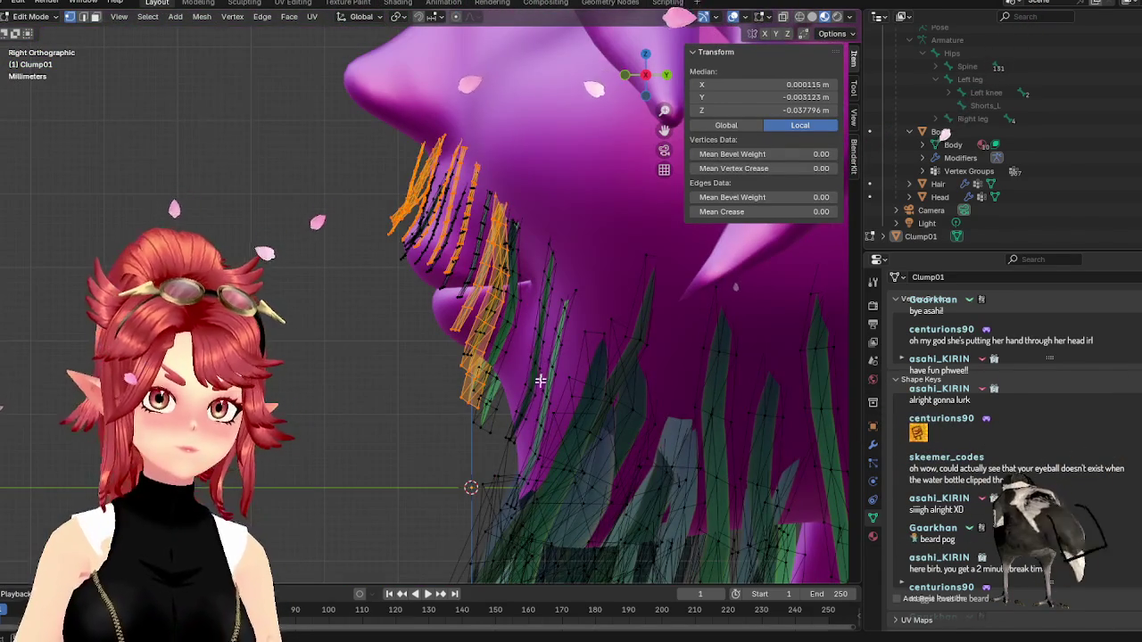
{"action": "key", "text": "g"}
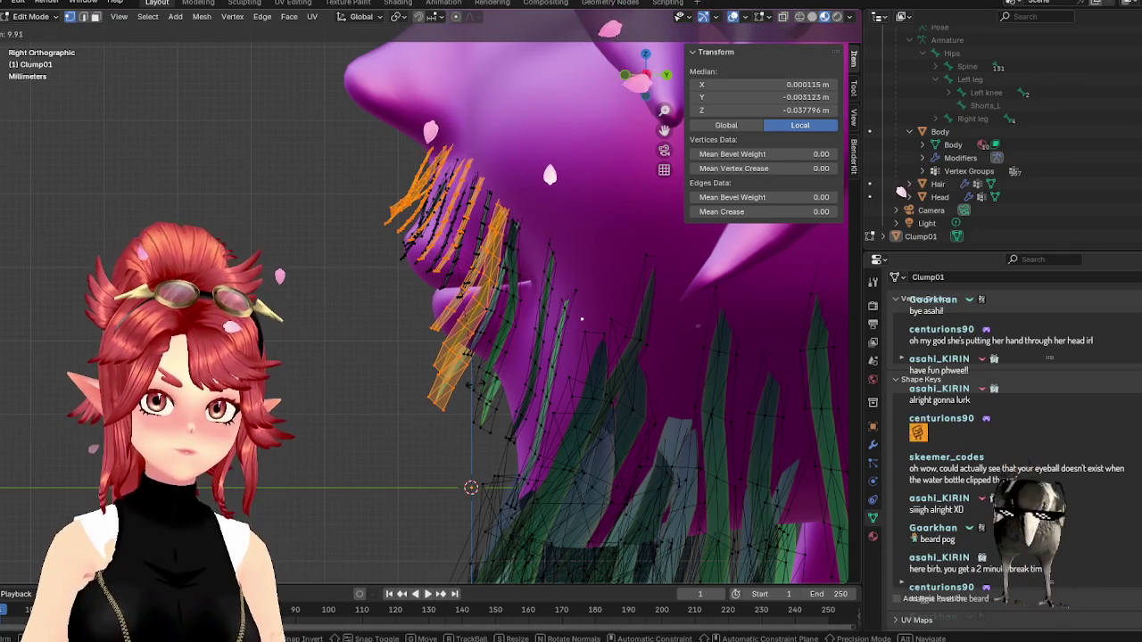
{"action": "left_click", "coordinate": [478, 389]}
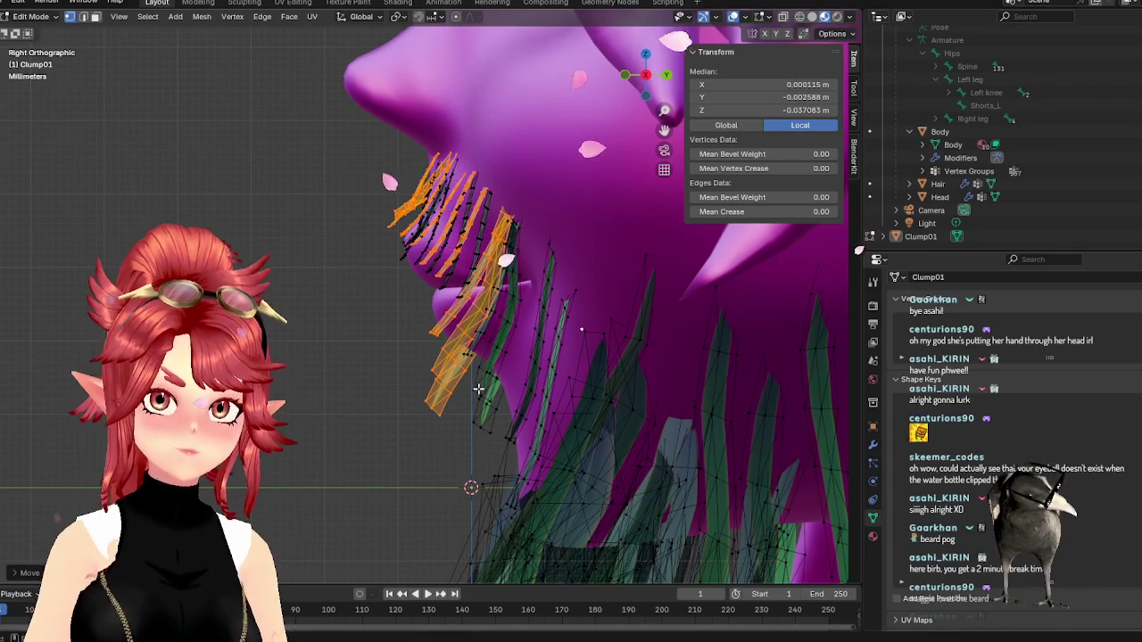
{"action": "key", "text": "KP_1"}
- Preview the whole beard again, return to Edit Mode and undo to clear the strand selection
{"action": "key", "text": "Tab"}
{"action": "scroll", "coordinate": [400, 393], "scroll_direction": "down", "scroll_amount": 3}
{"action": "scroll", "coordinate": [400, 393], "scroll_direction": "up", "scroll_amount": 2}
{"action": "scroll", "coordinate": [395, 397], "scroll_direction": "up", "scroll_amount": 4}
{"action": "key", "text": "Tab"}
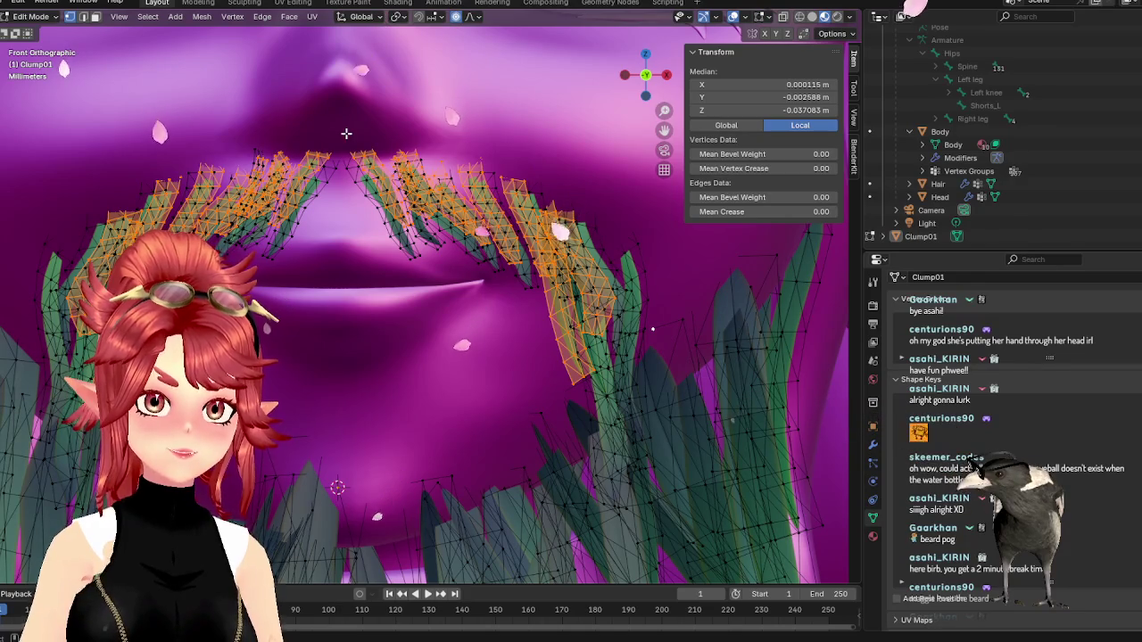
{"action": "key", "text": "ctrl+z"}
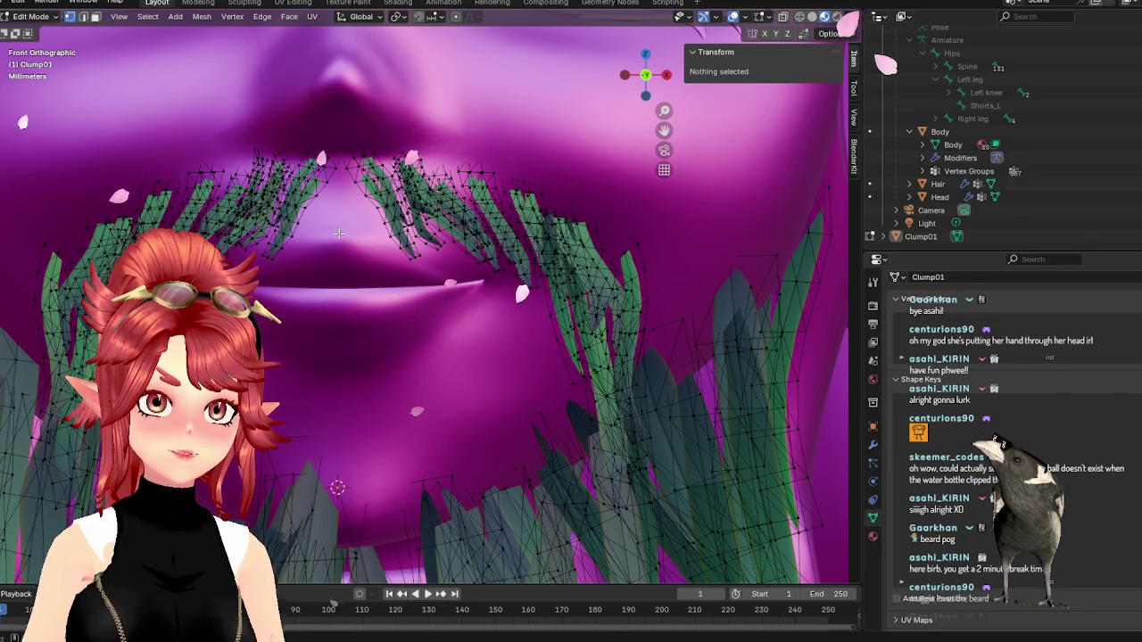
- Move one mustache blade further left and down, then clear the selection
{"action": "key", "text": "l"}
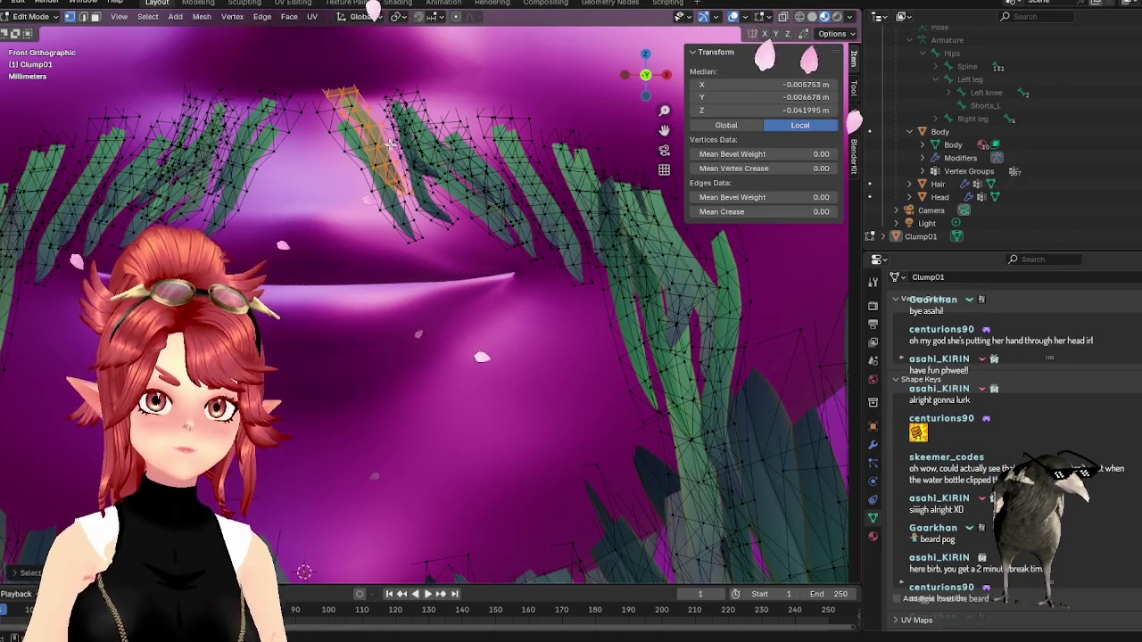
{"action": "key", "text": "g"}
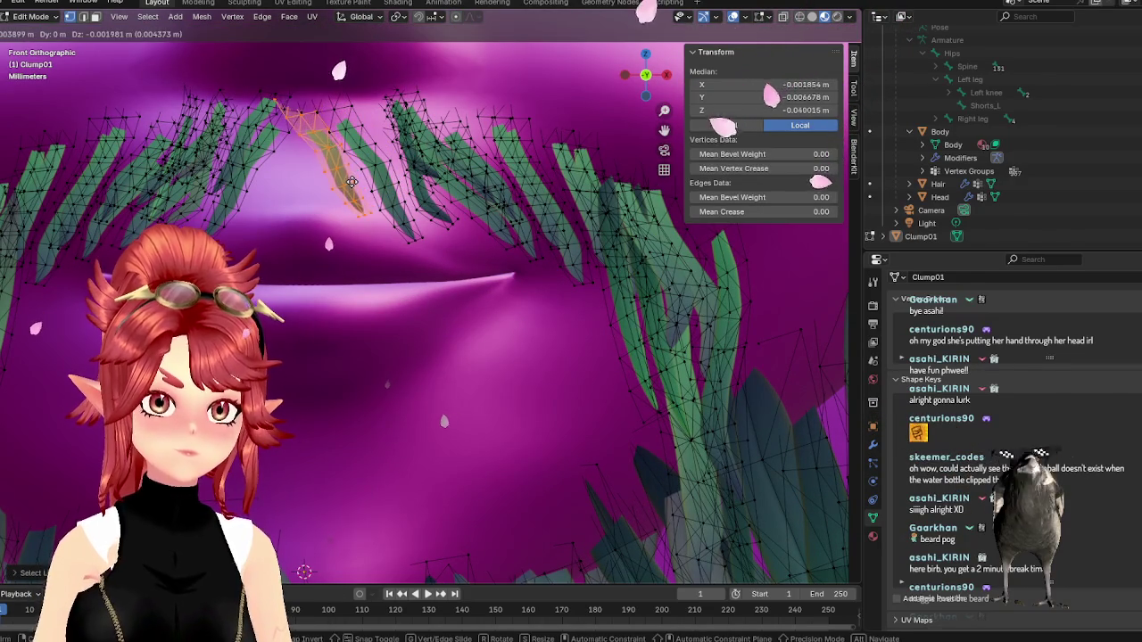
{"action": "left_click", "coordinate": [352, 183]}
{"action": "key", "text": "l"}
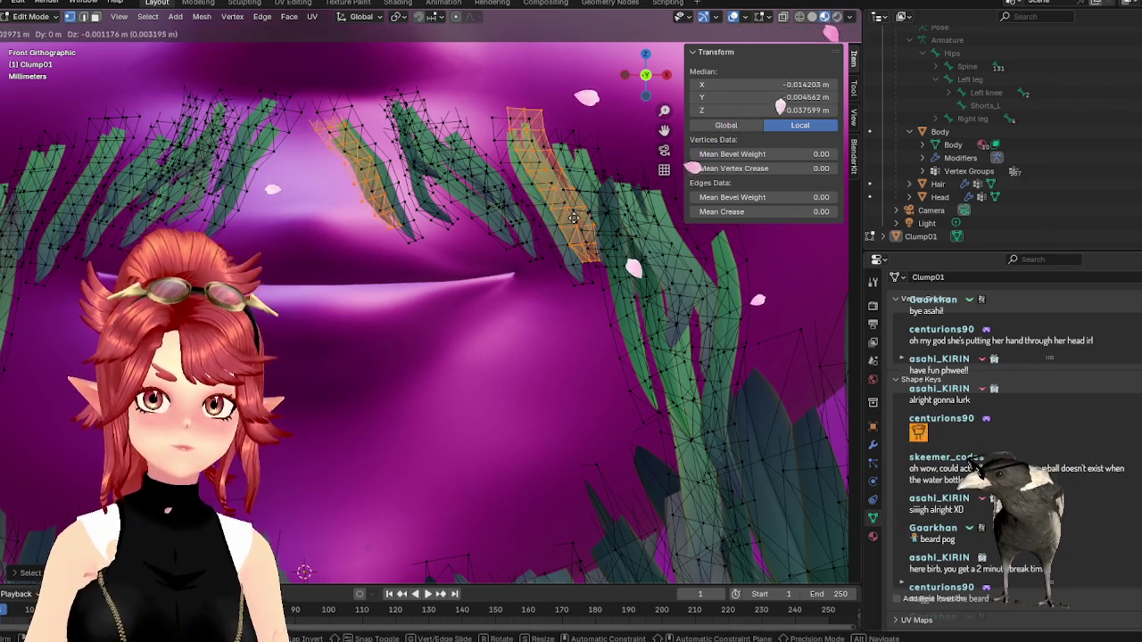
{"action": "left_click", "coordinate": [481, 143]}
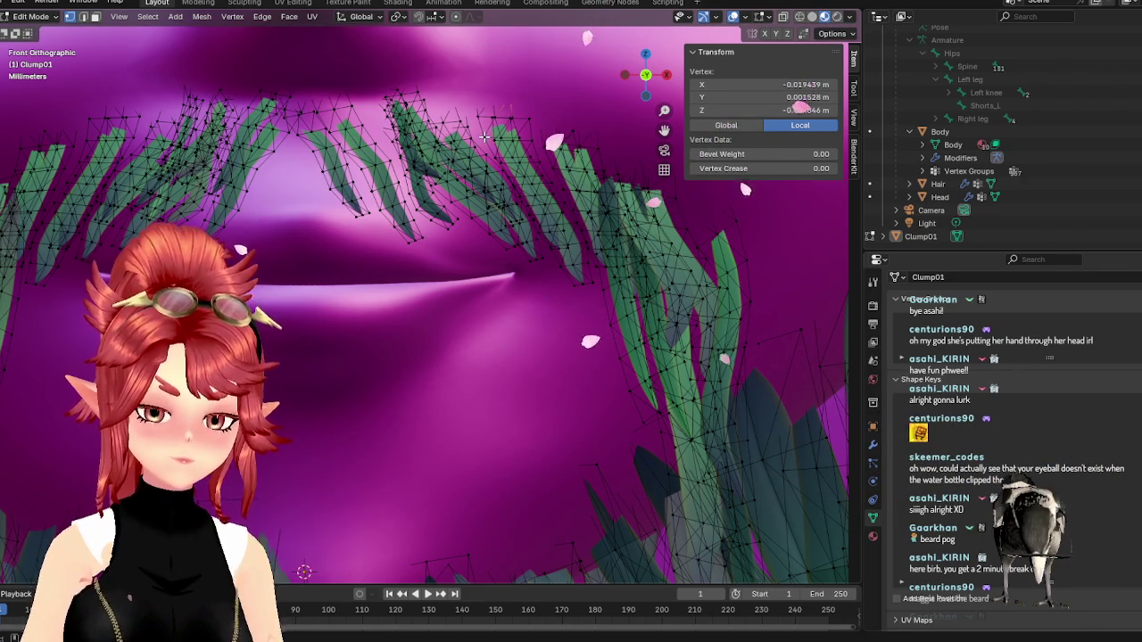
- Move the blade at the mouth corner down-right and enlarge it, checking from an angle
{"action": "key", "text": "l"}
{"action": "key", "text": "g"}
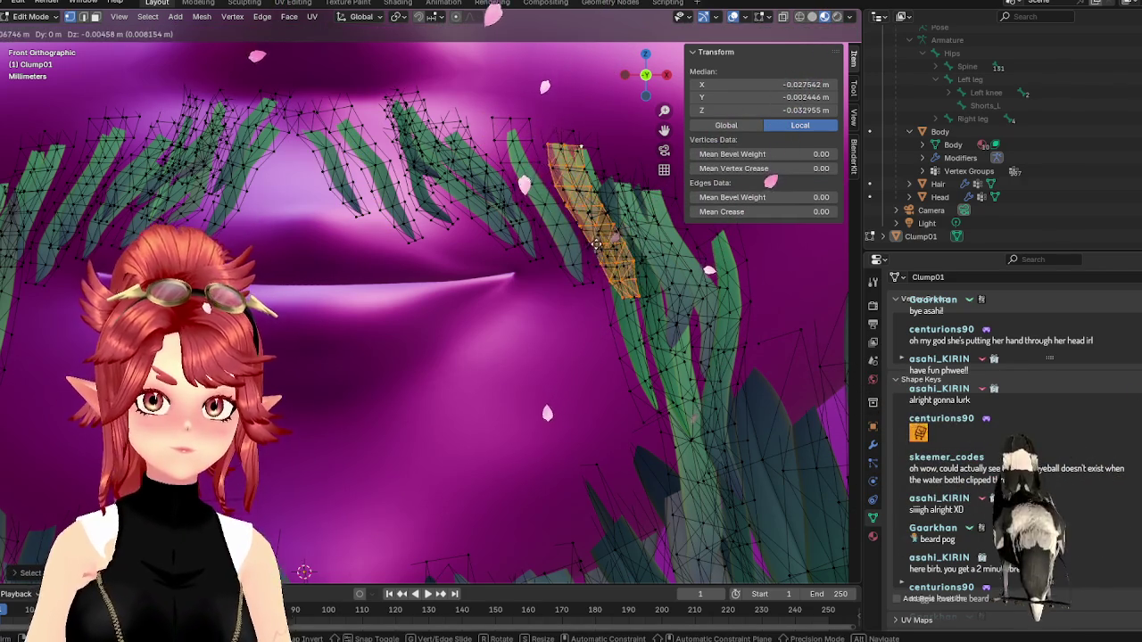
{"action": "left_click", "coordinate": [596, 245]}
{"action": "key", "text": "s"}
{"action": "left_click", "coordinate": [630, 305]}
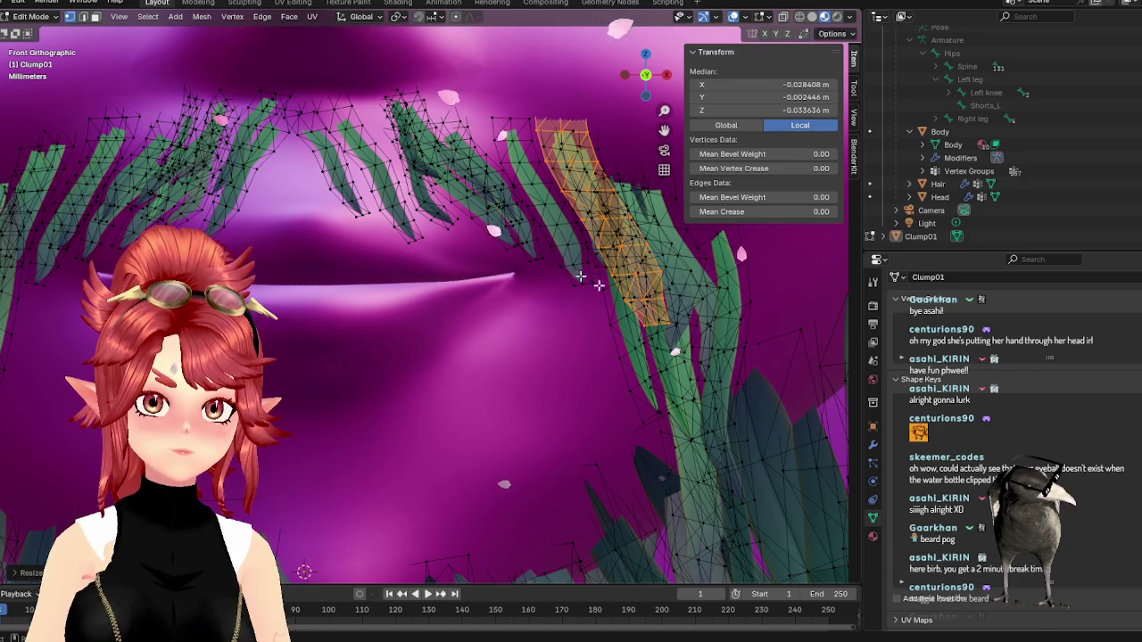
{"action": "middle_click_drag", "start_coordinate": [471, 225], "coordinate": [504, 216]}
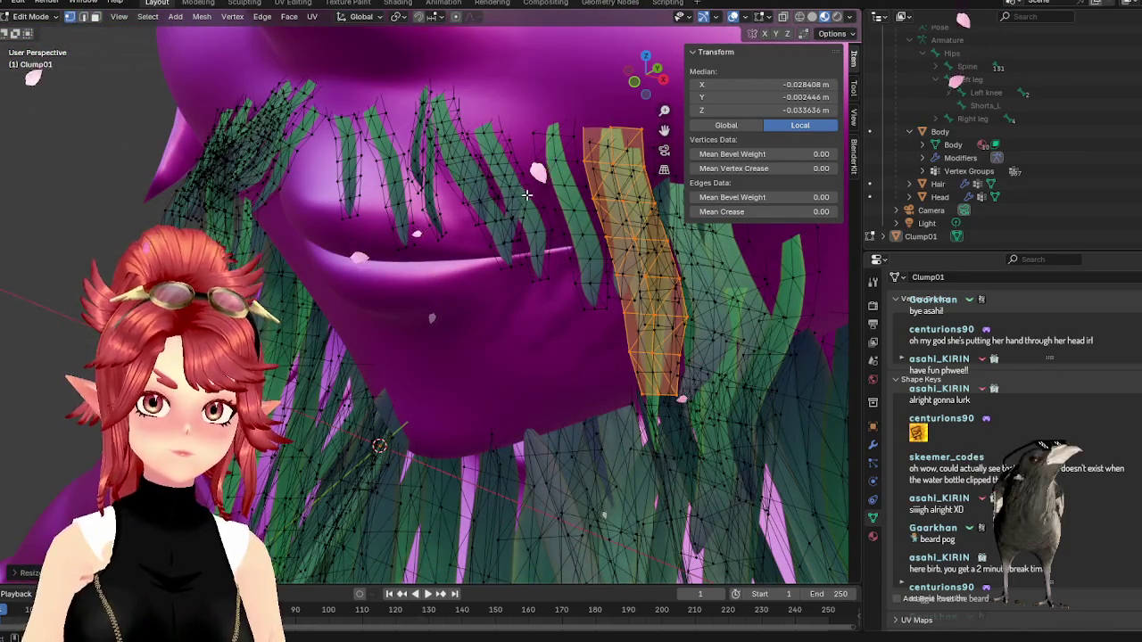
{"action": "key", "text": "l"}
{"action": "key", "text": "KP_1"}
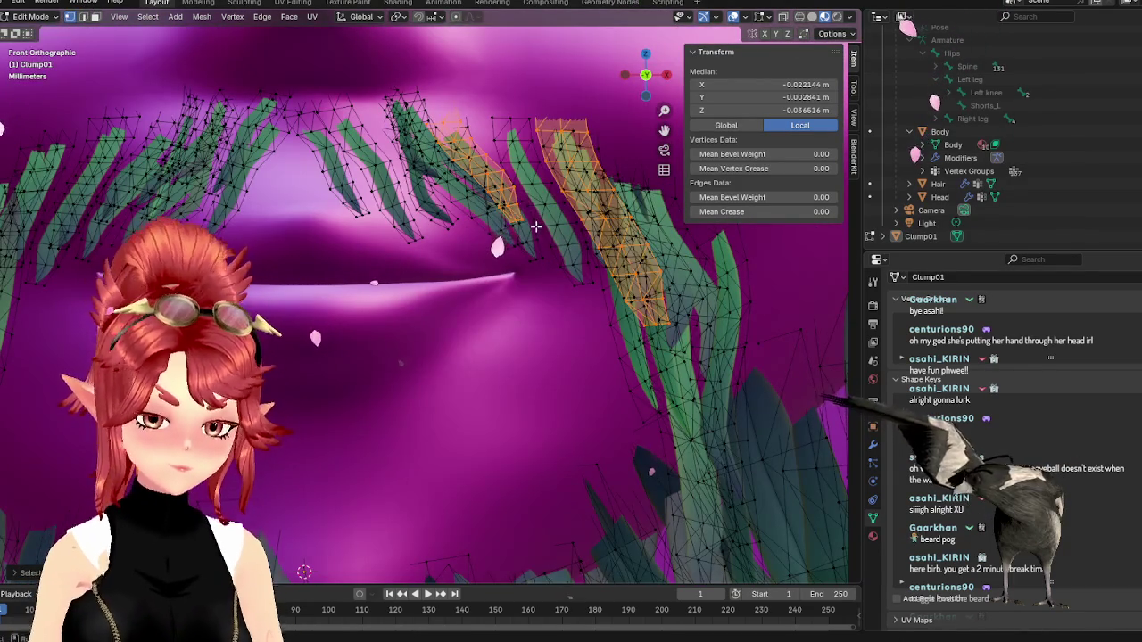
{"action": "left_click", "coordinate": [496, 184]}
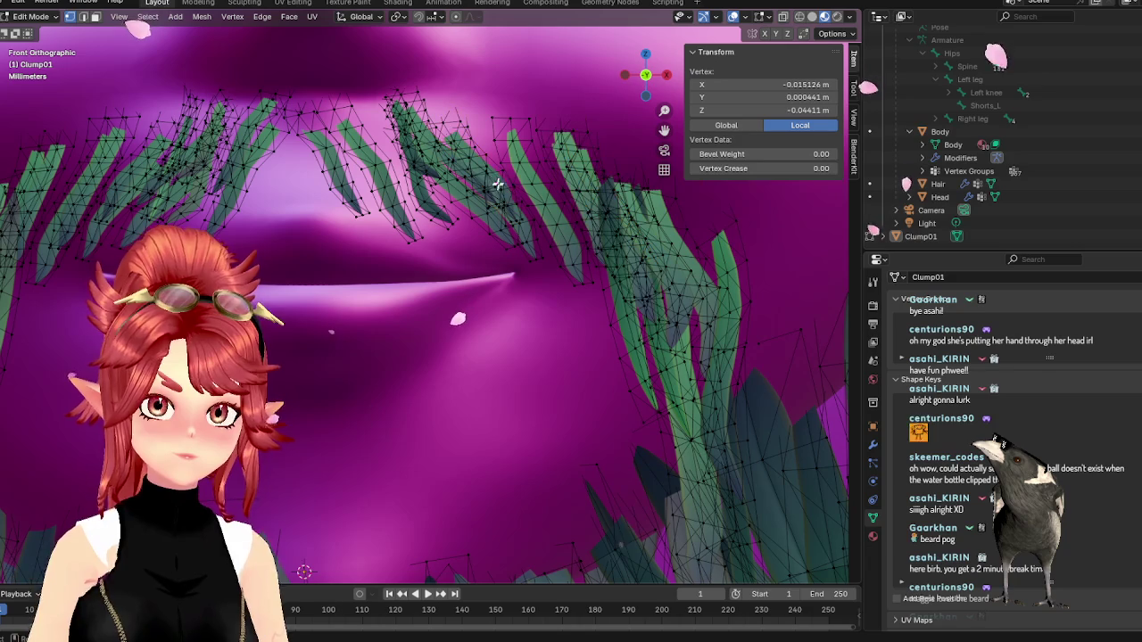
- Rotate another mustache blade to near-vertical and shift it to the right
{"action": "key", "text": "l"}
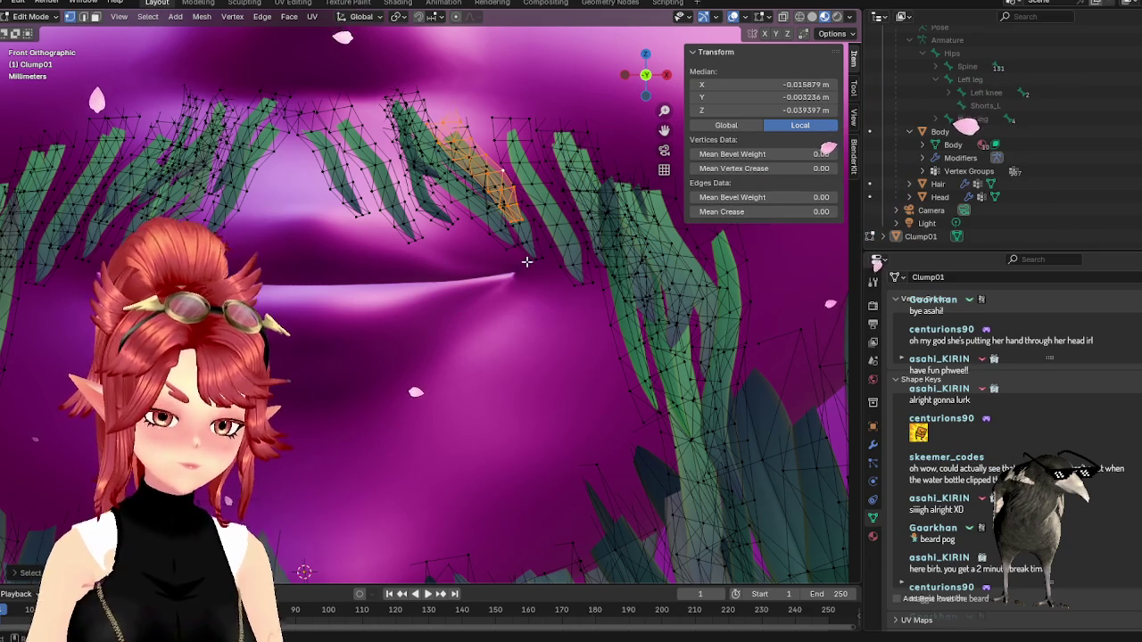
{"action": "key", "text": "r"}
{"action": "left_click", "coordinate": [535, 267]}
{"action": "key", "text": "g"}
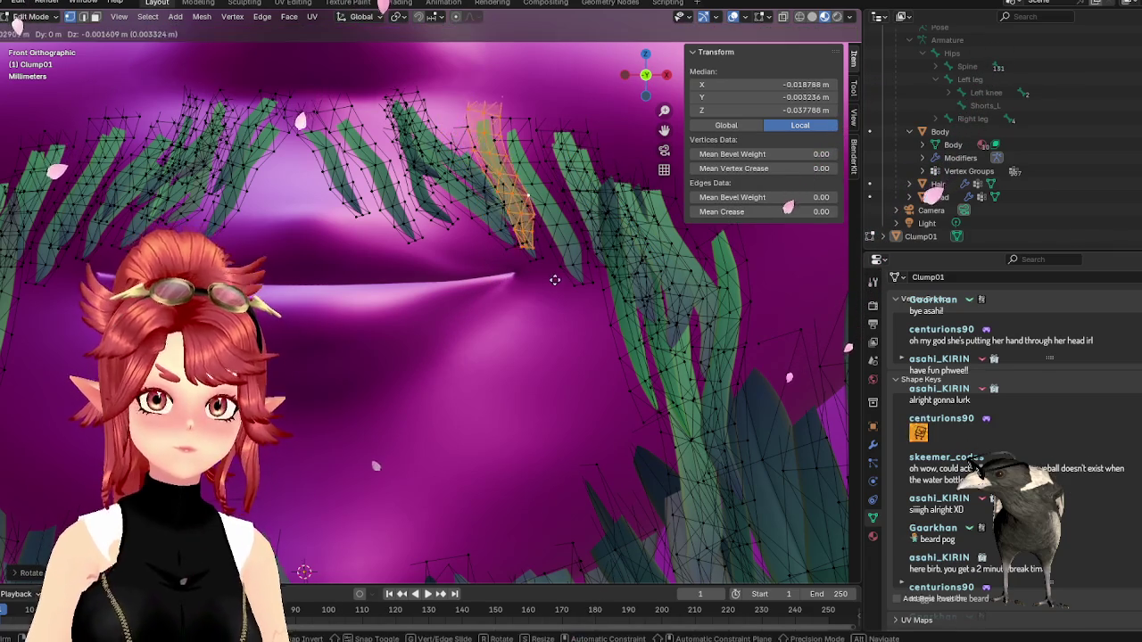
{"action": "left_click", "coordinate": [554, 280]}
{"action": "mouse_move", "coordinate": [553, 280]}
{"action": "middle_mouse_down"}
{"action": "mouse_move", "coordinate": [443, 295]}
{"action": "mouse_move", "coordinate": [446, 125]}
{"action": "mouse_move", "coordinate": [407, 232]}
{"action": "middle_mouse_up"}
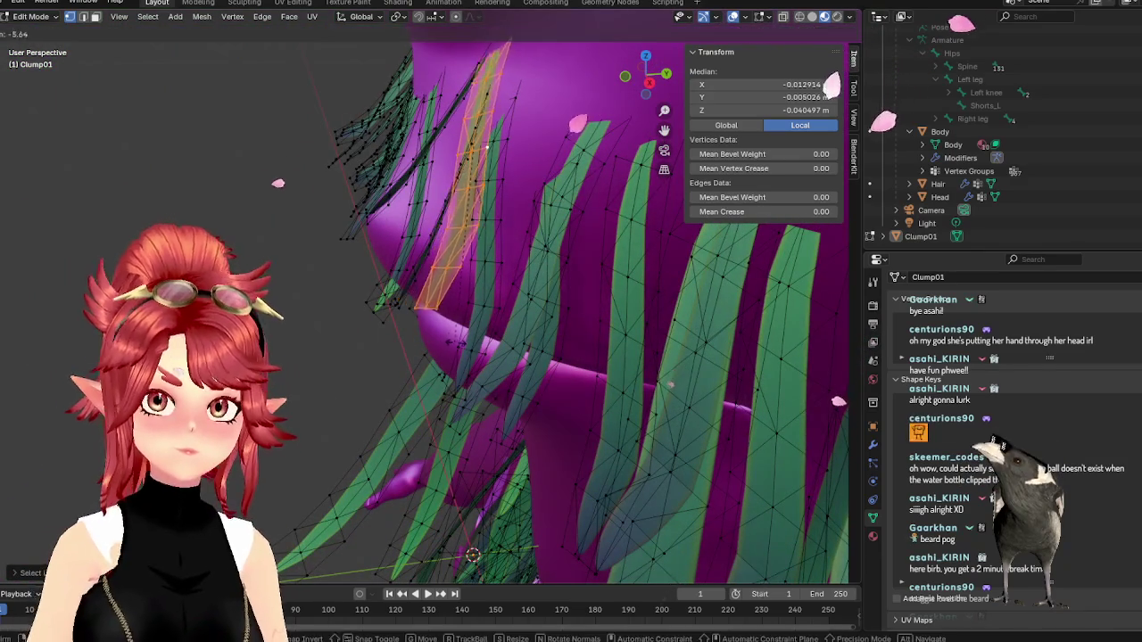
{"action": "middle_click_drag", "start_coordinate": [437, 331], "coordinate": [535, 324]}
- Raise that blade higher and shorten it, orbiting to check the fit
{"action": "key", "text": "g"}
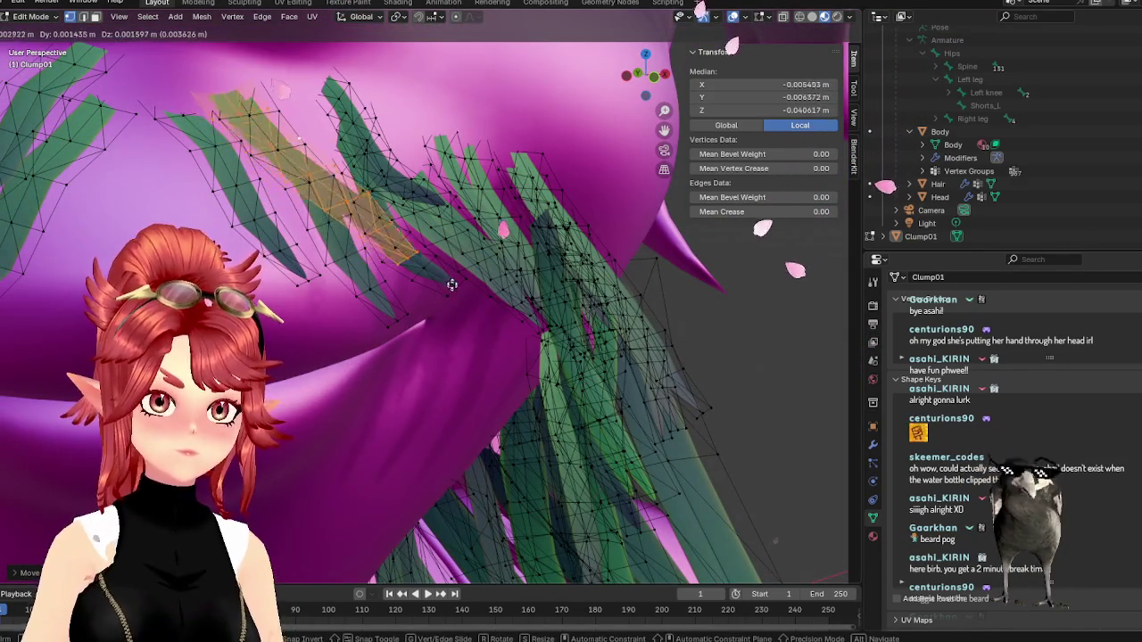
{"action": "left_click", "coordinate": [445, 277]}
{"action": "key", "text": "g"}
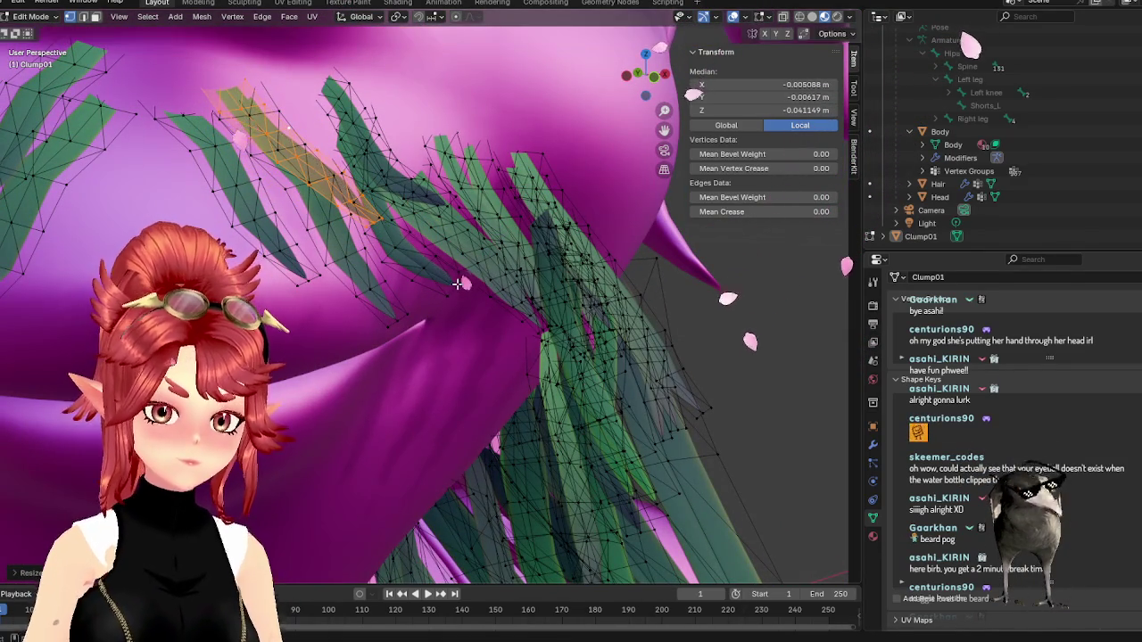
{"action": "left_click", "coordinate": [445, 282]}
{"action": "mouse_move", "coordinate": [446, 282]}
{"action": "middle_mouse_down"}
{"action": "mouse_move", "coordinate": [464, 294]}
{"action": "mouse_move", "coordinate": [530, 261]}
{"action": "middle_mouse_up"}
{"action": "mouse_move", "coordinate": [523, 301]}
{"action": "middle_mouse_down"}
{"action": "mouse_move", "coordinate": [418, 315]}
{"action": "mouse_move", "coordinate": [504, 315]}
{"action": "mouse_move", "coordinate": [489, 362]}
{"action": "mouse_move", "coordinate": [357, 364]}
{"action": "mouse_move", "coordinate": [406, 367]}
{"action": "mouse_move", "coordinate": [466, 344]}
{"action": "mouse_move", "coordinate": [474, 353]}
{"action": "mouse_move", "coordinate": [371, 343]}
{"action": "mouse_move", "coordinate": [553, 355]}
{"action": "middle_mouse_up"}
- Attempt a further move on the blade, then return to Object Mode to view the beard
{"action": "key", "text": "g"}
{"action": "left_click", "coordinate": [437, 315]}
{"action": "key", "text": "g"}
{"action": "left_click", "coordinate": [413, 368]}
{"action": "scroll", "coordinate": [371, 343], "scroll_direction": "down", "scroll_amount": 2}
{"action": "key", "text": "Tab"}
{"action": "scroll", "coordinate": [371, 340], "scroll_direction": "up", "scroll_amount": 5}
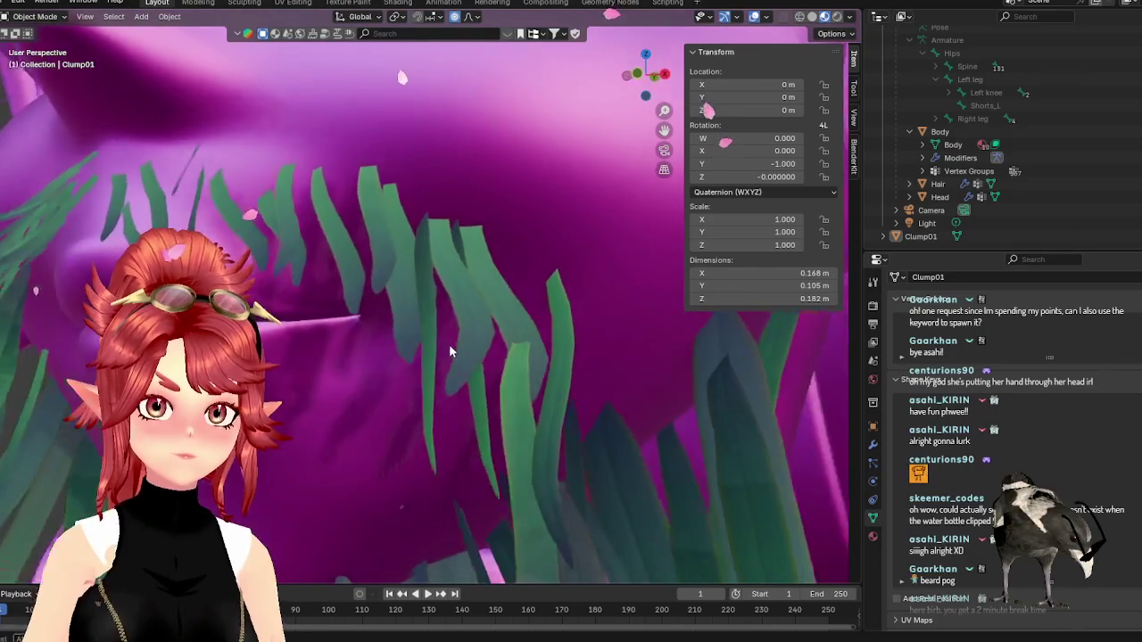
{"action": "middle_click_drag", "start_coordinate": [390, 345], "coordinate": [437, 349]}
{"action": "key", "text": "Tab"}
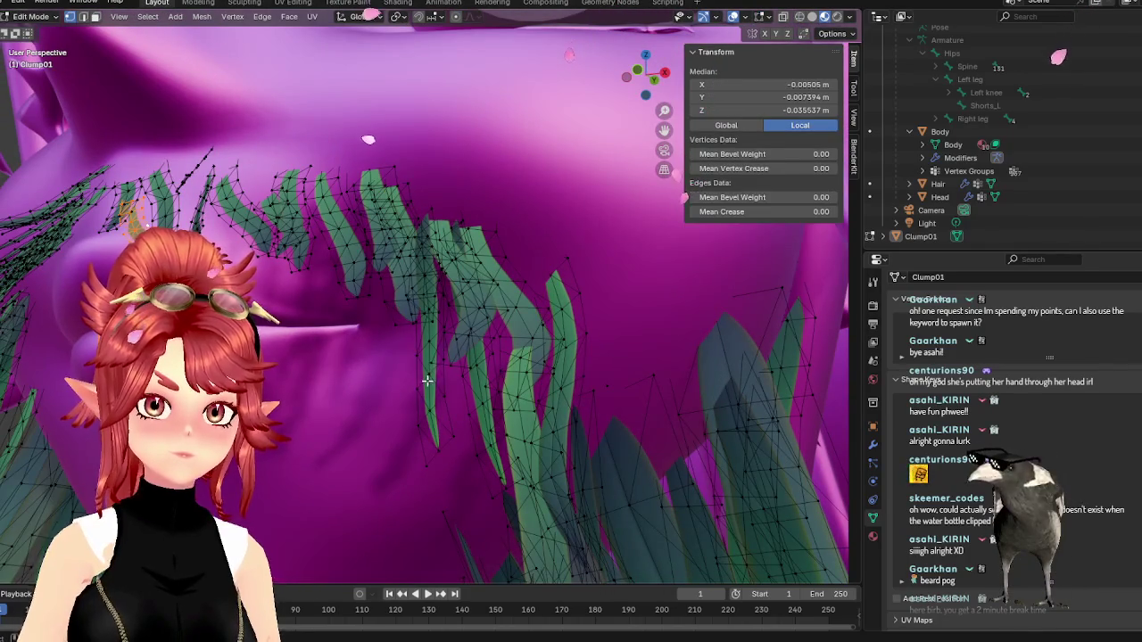
{"action": "key", "text": "l"}
{"action": "middle_click_drag", "start_coordinate": [426, 379], "coordinate": [509, 419]}
{"action": "key", "text": "g"}
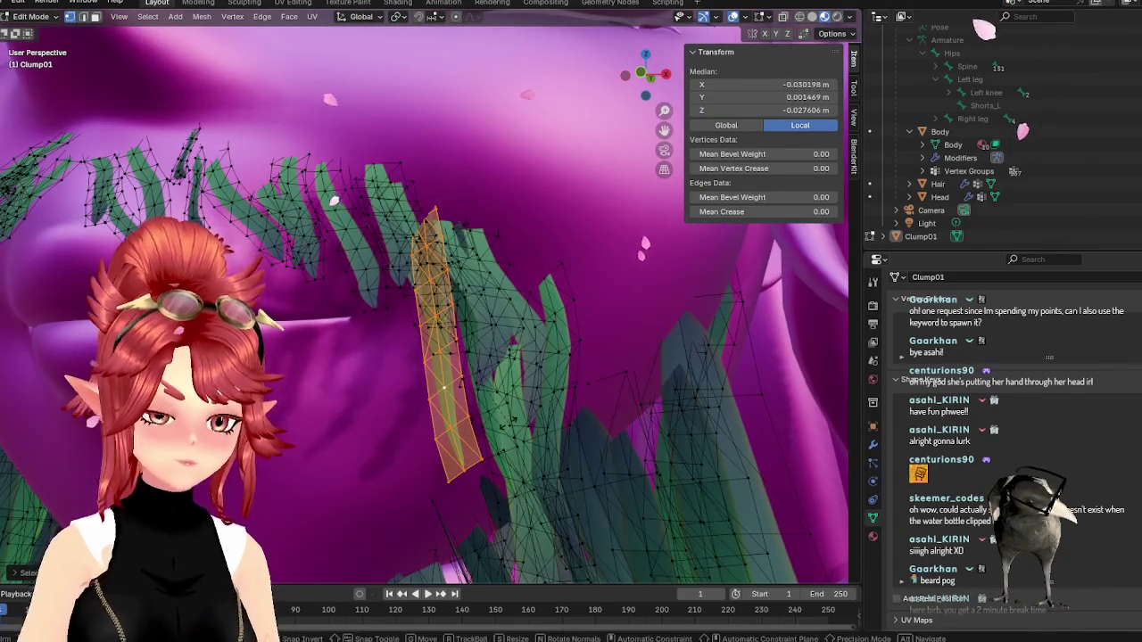
{"action": "key", "text": "z"}
{"action": "key", "text": "Escape"}
{"action": "middle_click_drag", "start_coordinate": [395, 400], "coordinate": [523, 365]}
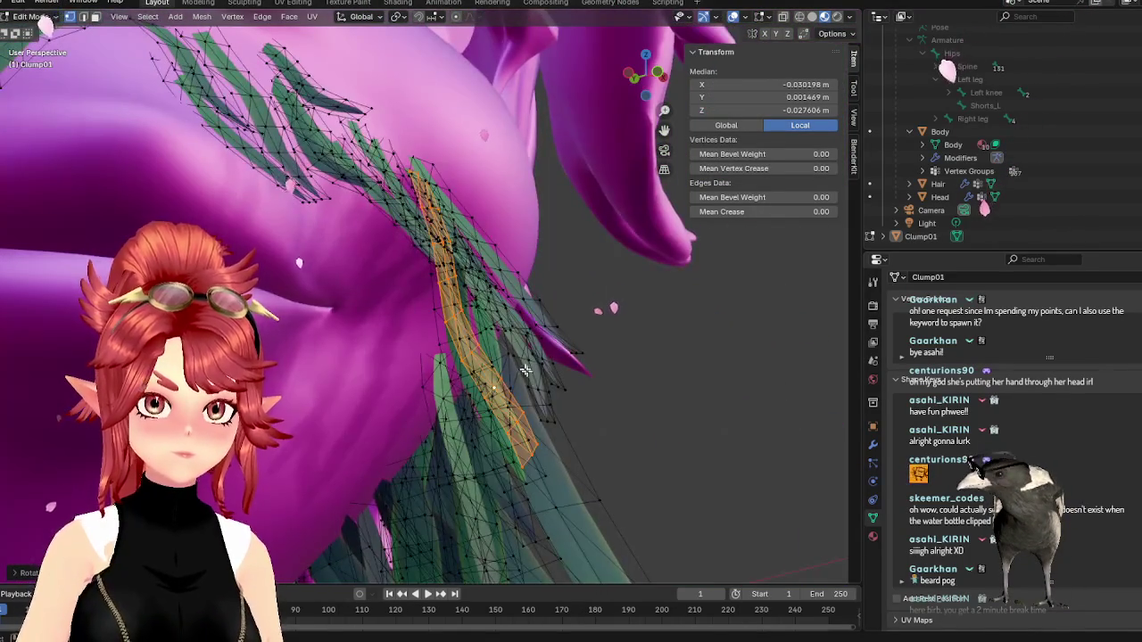
{"action": "key", "text": "g"}
{"action": "left_click", "coordinate": [504, 383]}
{"action": "mouse_move", "coordinate": [504, 384]}
{"action": "middle_mouse_down"}
{"action": "mouse_move", "coordinate": [398, 428]}
{"action": "mouse_move", "coordinate": [452, 335]}
{"action": "middle_mouse_up"}
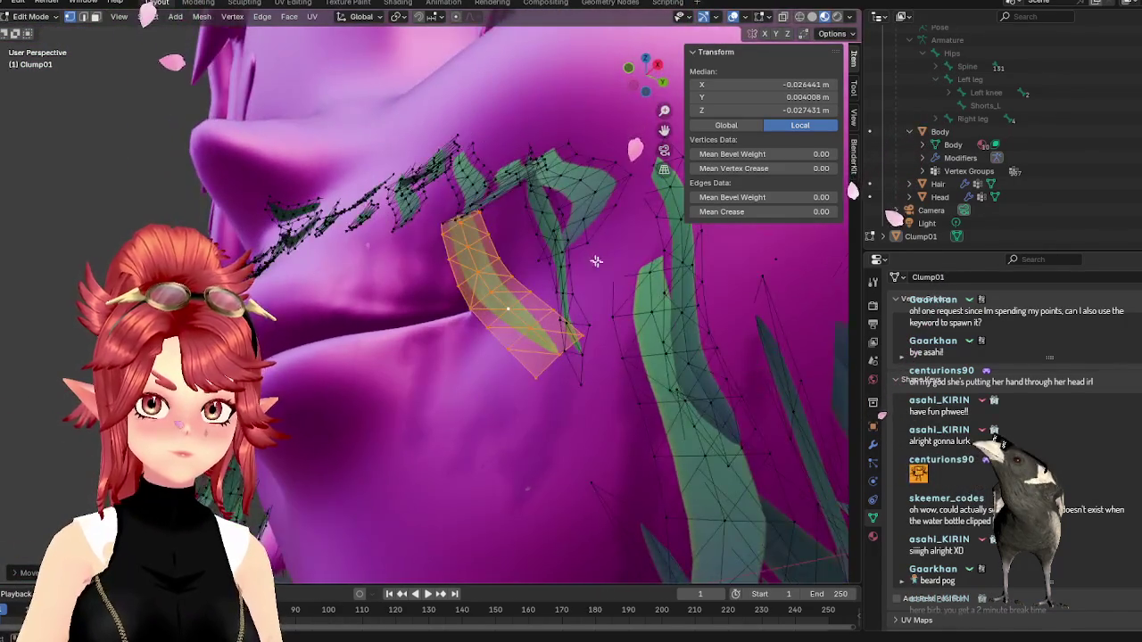
{"action": "middle_click_drag", "start_coordinate": [451, 334], "coordinate": [588, 305]}
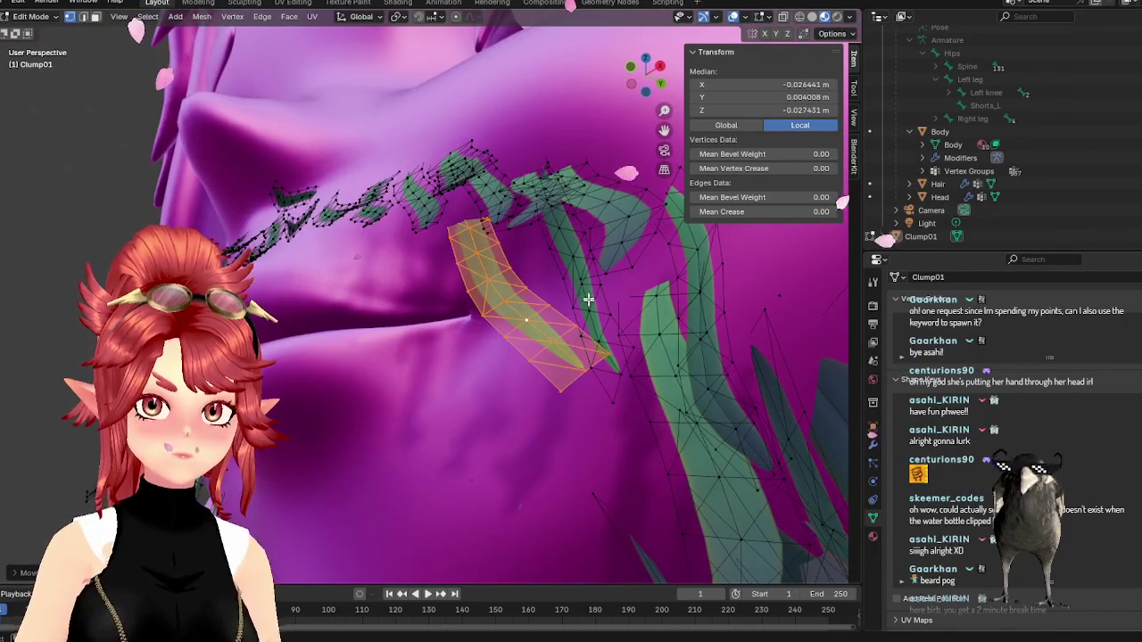
{"action": "left_click", "coordinate": [588, 304]}
{"action": "key", "text": "ctrl+l"}
{"action": "key", "text": "r"}
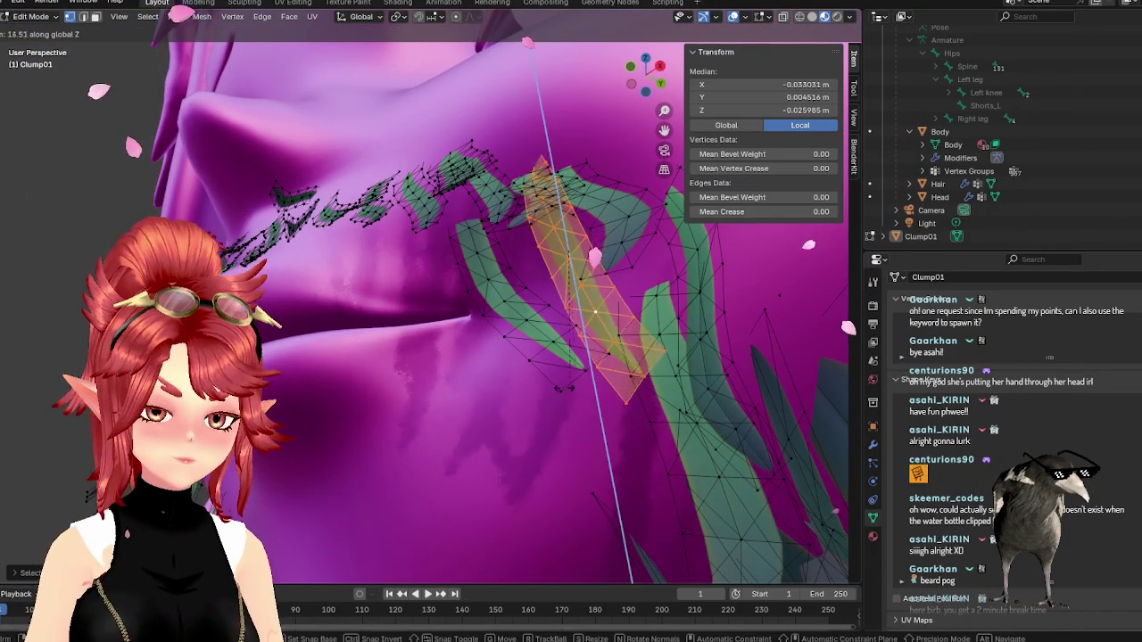
{"action": "left_click", "coordinate": [539, 379]}
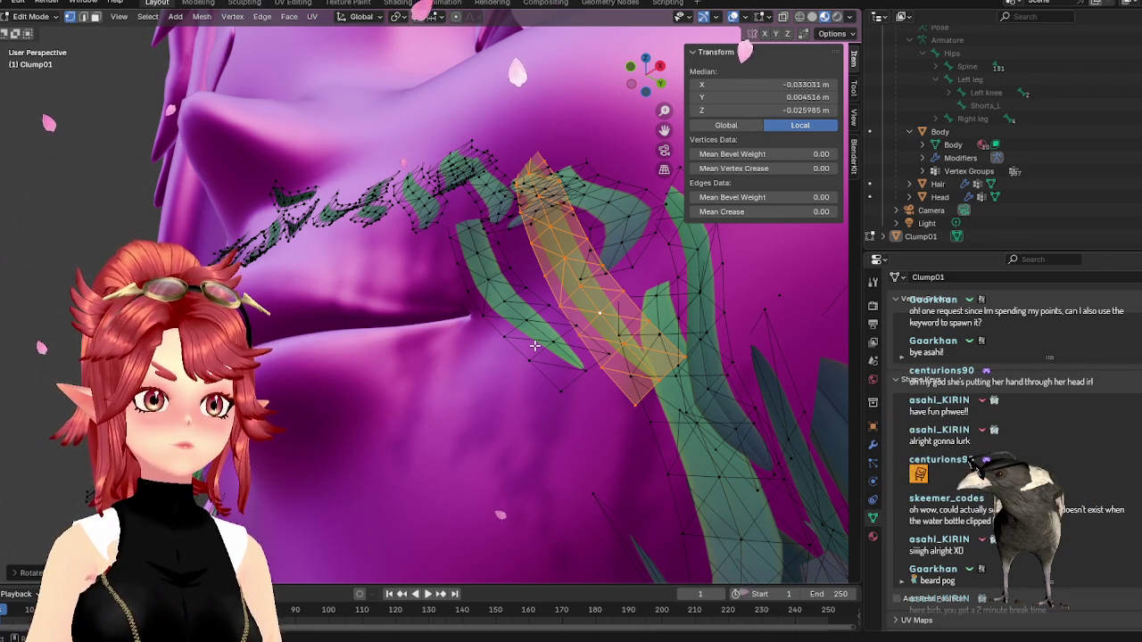
{"action": "mouse_move", "coordinate": [538, 342]}
{"action": "middle_mouse_down", "text": "alt"}
{"action": "mouse_move", "coordinate": [574, 395]}
{"action": "mouse_move", "coordinate": [596, 401]}
{"action": "mouse_move", "coordinate": [630, 371]}
{"action": "mouse_move", "coordinate": [528, 384]}
{"action": "middle_mouse_up", "text": "alt"}
{"action": "key", "text": "g"}
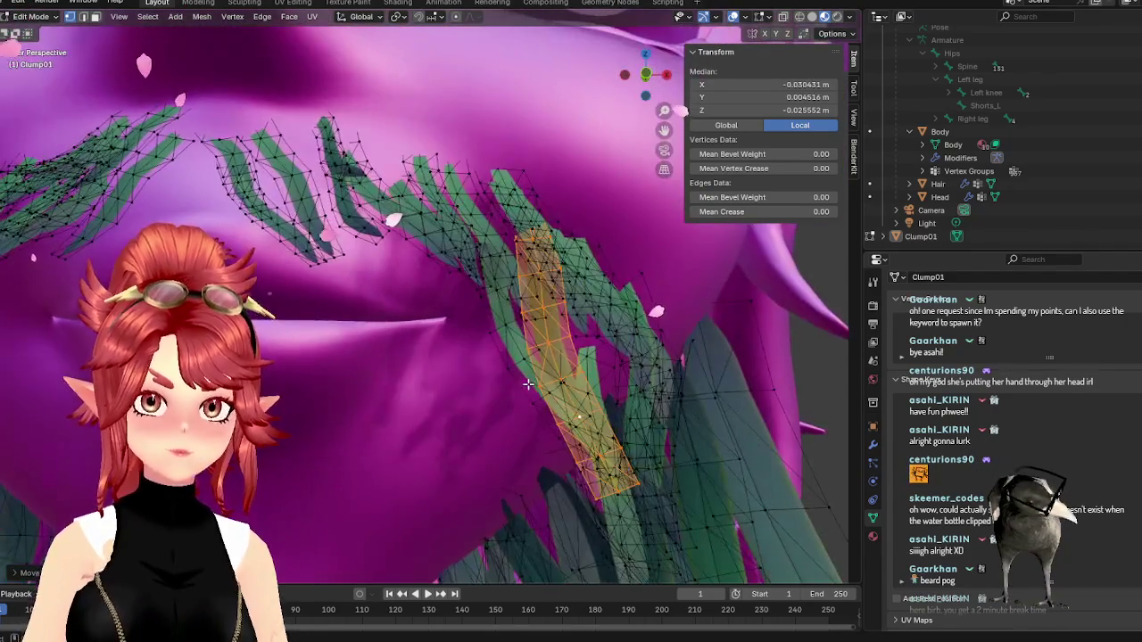
{"action": "right_click", "coordinate": [528, 384]}
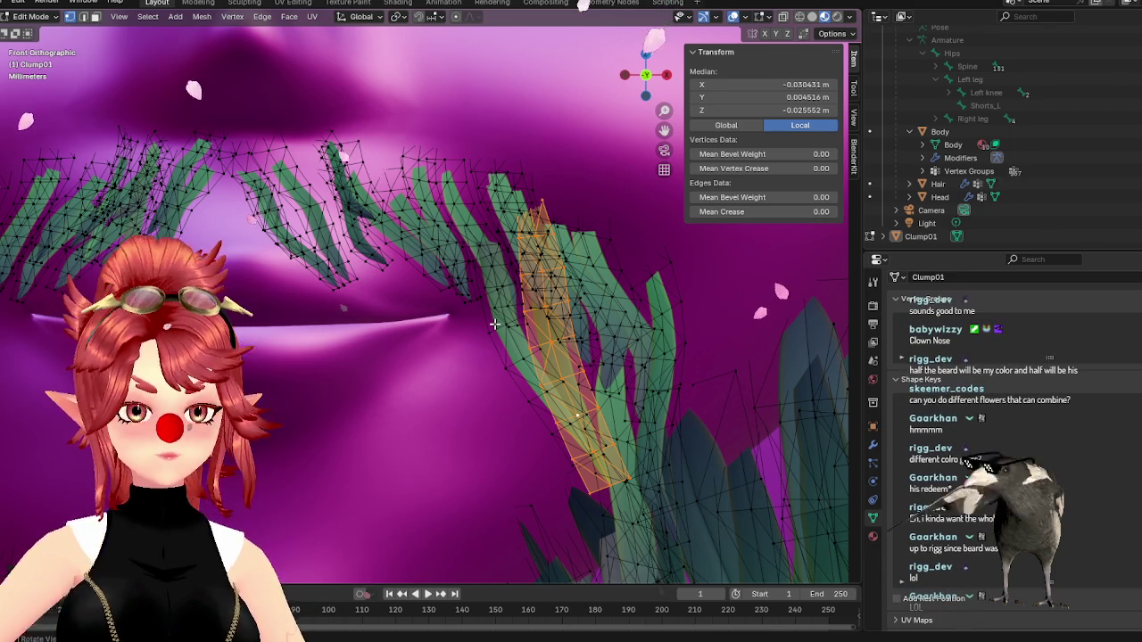
- In front view, select one mustache blade, tilt it and move it further right
{"action": "mouse_move", "coordinate": [493, 325]}
{"action": "middle_mouse_down"}
{"action": "mouse_move", "coordinate": [482, 367]}
{"action": "mouse_move", "coordinate": [389, 387]}
{"action": "mouse_move", "coordinate": [466, 382]}
{"action": "mouse_move", "coordinate": [420, 312]}
{"action": "middle_mouse_up"}
{"action": "key", "text": "KP_1"}
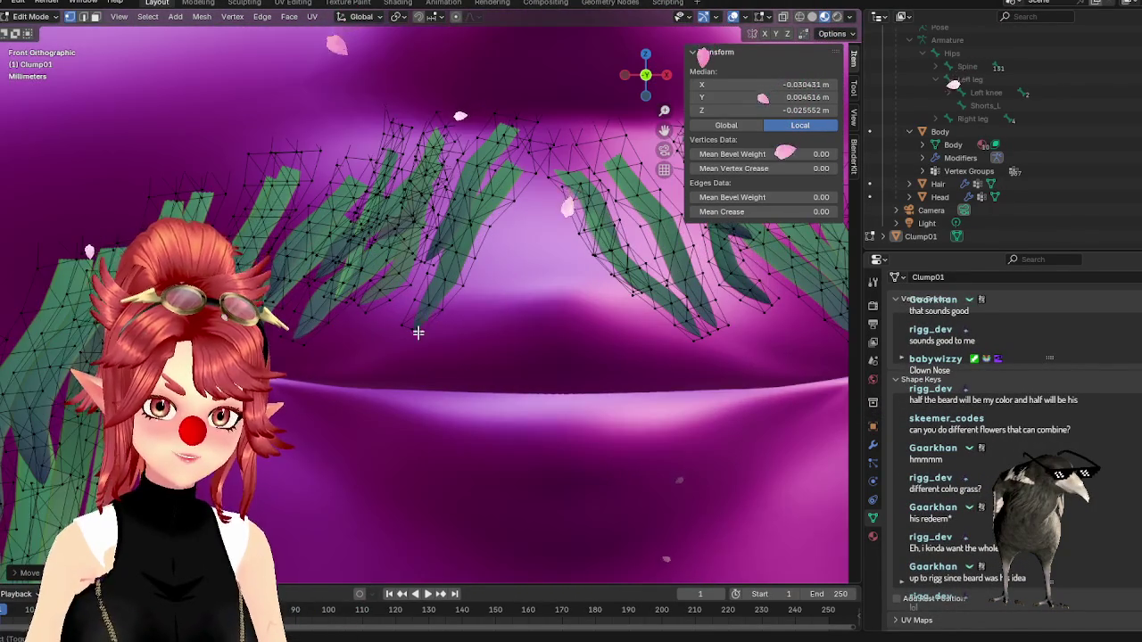
{"action": "scroll", "coordinate": [419, 326], "scroll_direction": "up", "scroll_amount": 3}
{"action": "middle_click_drag", "start_coordinate": [458, 247], "coordinate": [478, 286], "text": "shift"}
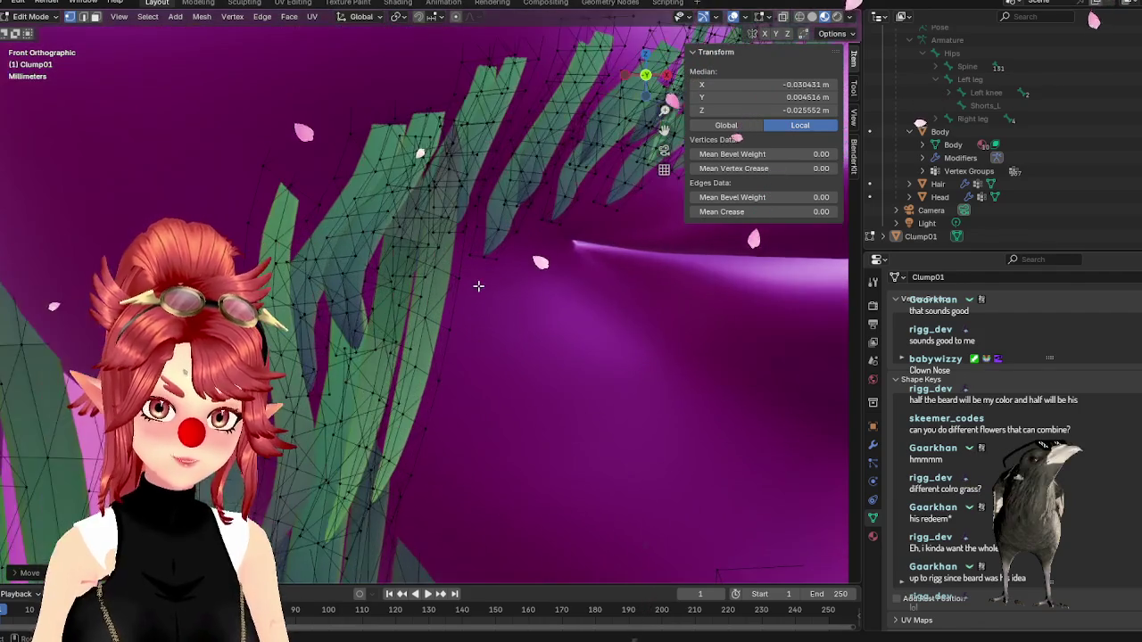
{"action": "middle_click_drag", "start_coordinate": [527, 251], "coordinate": [408, 306], "text": "shift"}
{"action": "left_click", "coordinate": [407, 186]}
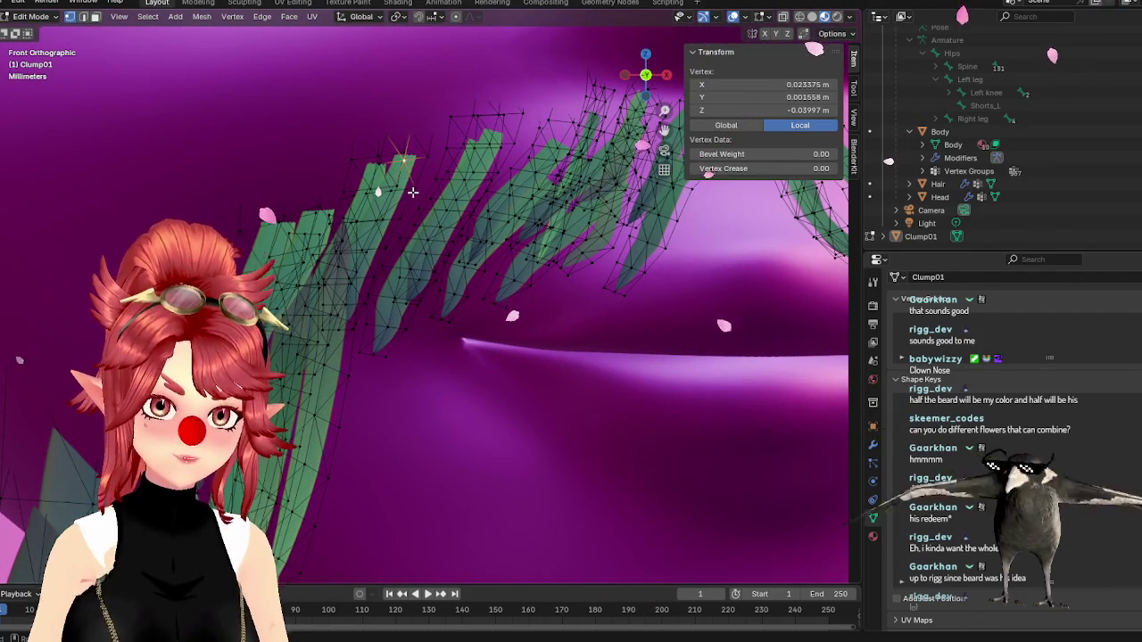
{"action": "key", "text": "ctrl+l"}
{"action": "key", "text": "r"}
{"action": "left_click", "coordinate": [395, 356]}
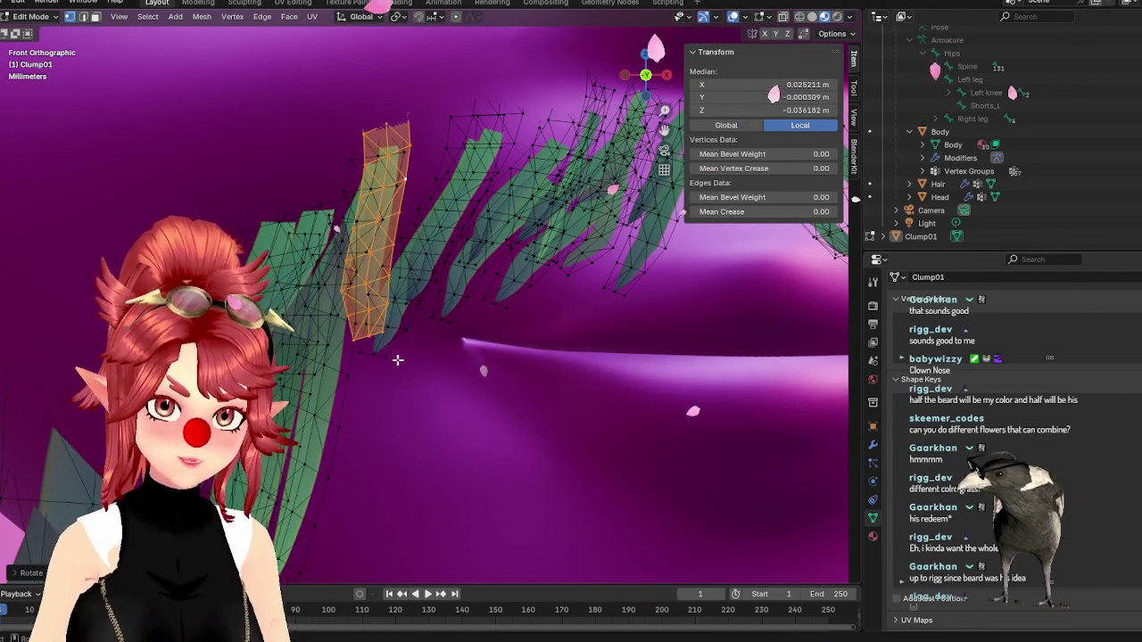
{"action": "key", "text": "g"}
{"action": "left_click", "coordinate": [434, 340]}
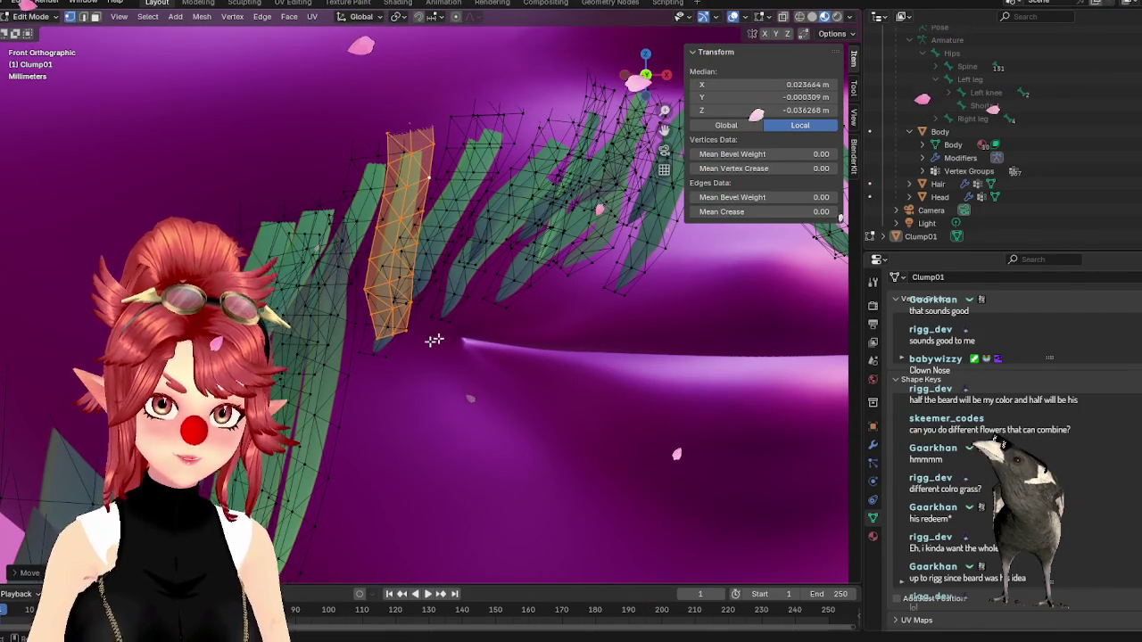
- Tilt and reposition the neighbouring mustache blade, then switch to Object Mode to preview
{"action": "left_click", "coordinate": [511, 143]}
{"action": "key", "text": "ctrl+l"}
{"action": "key", "text": "r"}
{"action": "left_click", "coordinate": [468, 319]}
{"action": "key", "text": "g"}
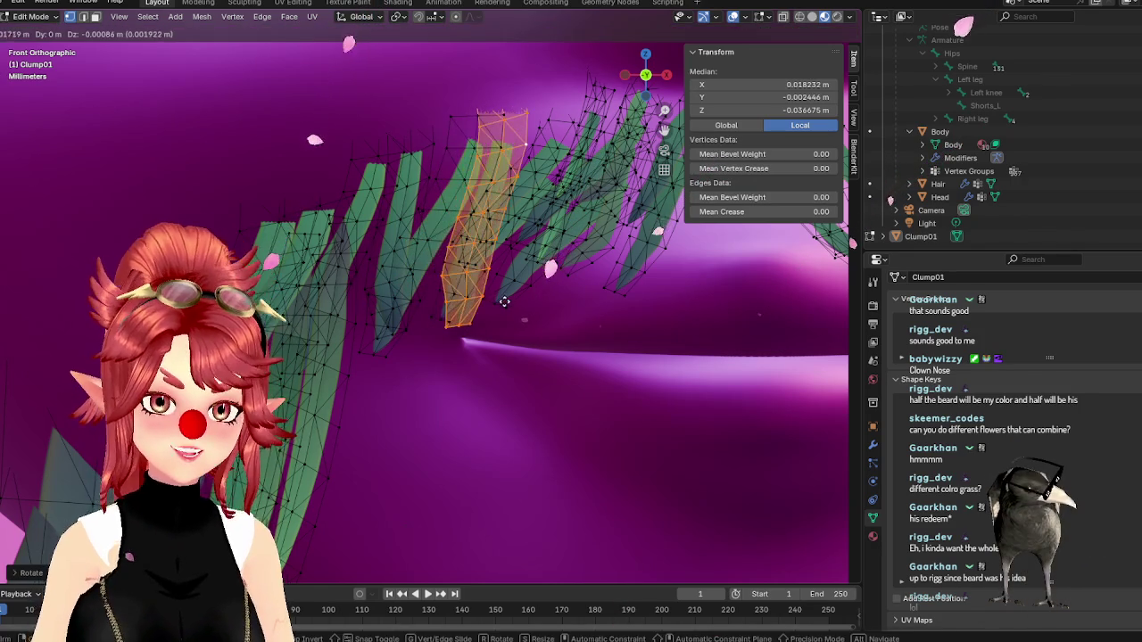
{"action": "left_click", "coordinate": [526, 308]}
{"action": "scroll", "coordinate": [565, 334], "scroll_direction": "down", "scroll_amount": 1}
{"action": "key", "text": "Tab"}
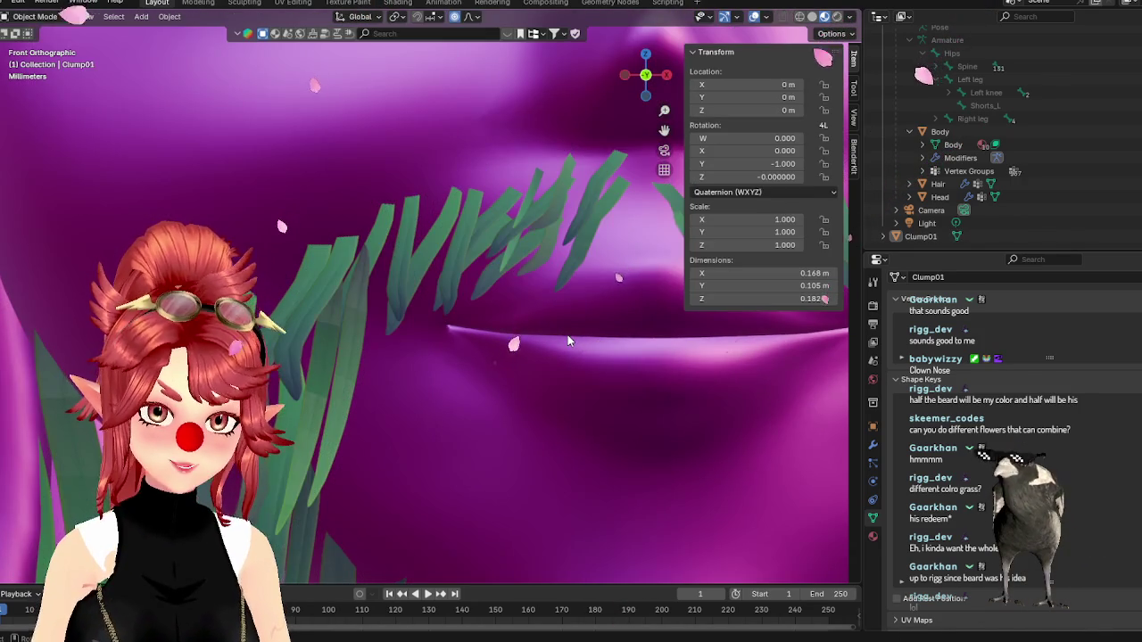
- Select a beard blade beside the chin and rotate it toward the face
{"action": "key", "text": "Tab"}
{"action": "key", "text": "Tab"}
{"action": "mouse_move", "coordinate": [480, 258]}
{"action": "middle_mouse_down"}
{"action": "mouse_move", "coordinate": [498, 370]}
{"action": "mouse_move", "coordinate": [441, 381]}
{"action": "middle_mouse_up"}
{"action": "key", "text": "Tab"}
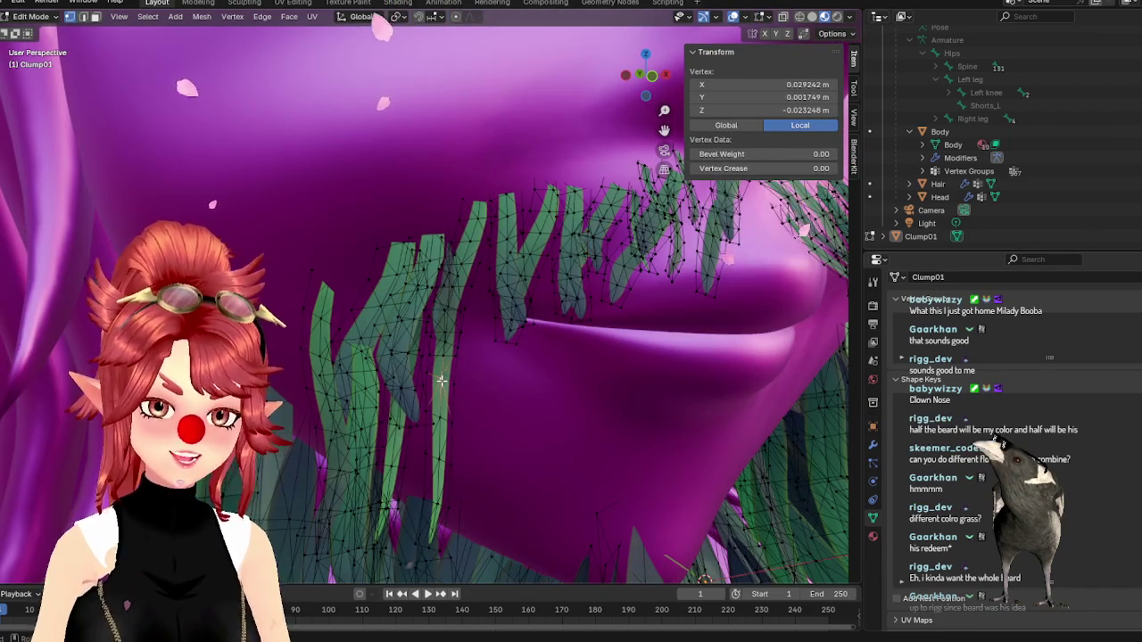
{"action": "left_click", "coordinate": [440, 381]}
{"action": "key", "text": "ctrl+l"}
{"action": "key", "text": "KP_1"}
{"action": "mouse_move", "coordinate": [414, 386]}
{"action": "middle_mouse_down"}
{"action": "mouse_move", "coordinate": [512, 374]}
{"action": "mouse_move", "coordinate": [527, 398]}
{"action": "middle_mouse_up"}
{"action": "key", "text": "g"}
{"action": "key", "text": "z"}
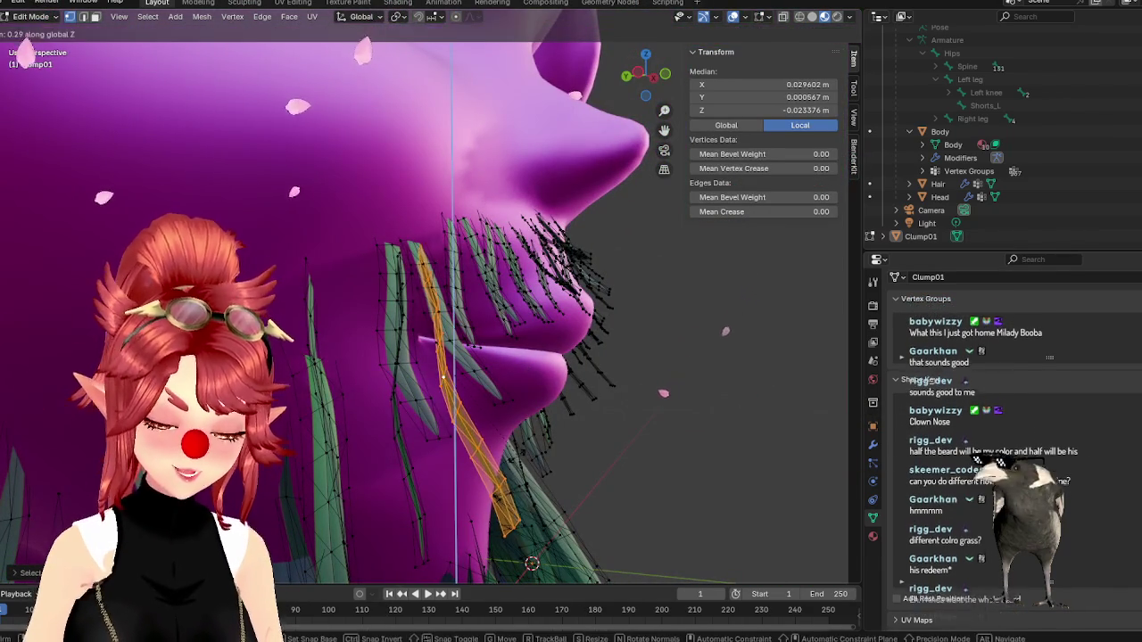
{"action": "key", "text": "r"}
{"action": "left_click", "coordinate": [538, 439]}
- Tilt the chin blade further and move it twice so it hugs the face
{"action": "mouse_move", "coordinate": [538, 439]}
{"action": "middle_mouse_down"}
{"action": "mouse_move", "coordinate": [499, 428]}
{"action": "mouse_move", "coordinate": [454, 438]}
{"action": "middle_mouse_up"}
{"action": "key", "text": "r"}
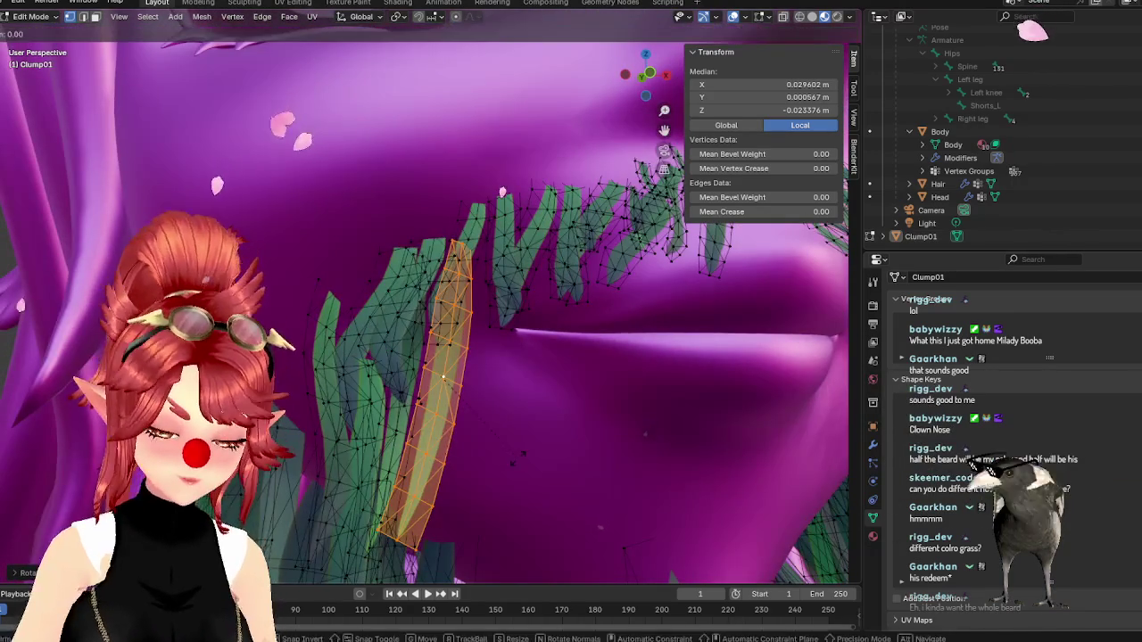
{"action": "left_click", "coordinate": [526, 438]}
{"action": "mouse_move", "coordinate": [526, 438]}
{"action": "middle_mouse_down"}
{"action": "mouse_move", "coordinate": [548, 451]}
{"action": "mouse_move", "coordinate": [509, 479]}
{"action": "mouse_move", "coordinate": [527, 459]}
{"action": "middle_mouse_up"}
{"action": "key", "text": "g"}
{"action": "left_click", "coordinate": [564, 468]}
{"action": "key", "text": "g"}
{"action": "left_click", "coordinate": [527, 455]}
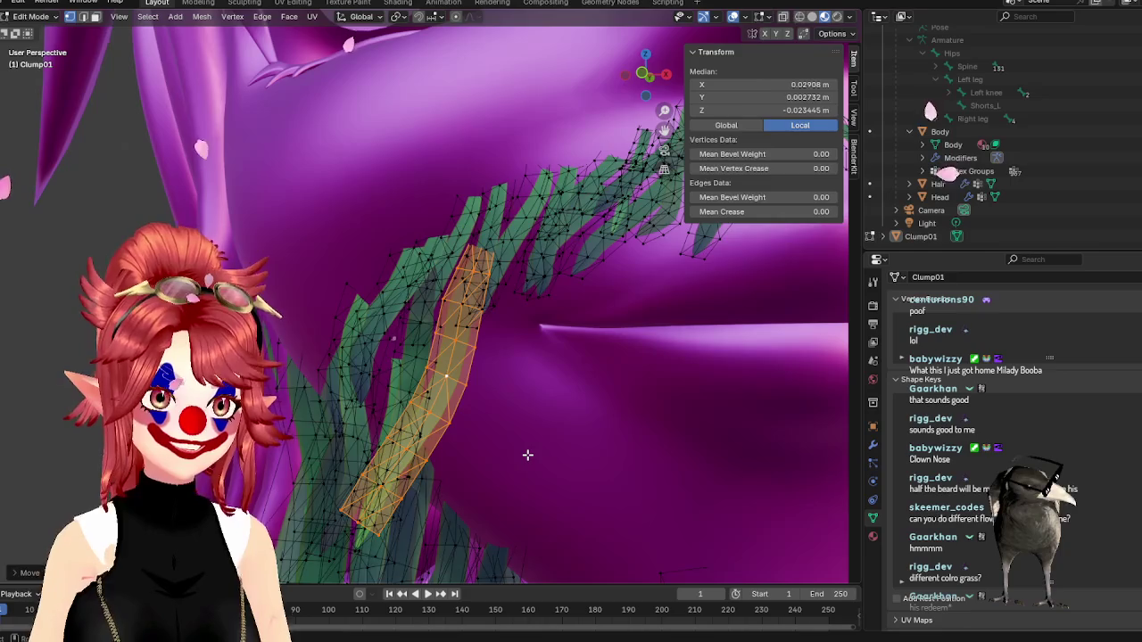
- Preview the beard, select another chin blade, then view the face from the front in Object Mode
{"action": "key", "text": "Tab"}
{"action": "scroll", "coordinate": [526, 453], "scroll_direction": "down", "scroll_amount": 3}
{"action": "mouse_move", "coordinate": [444, 434]}
{"action": "middle_mouse_down"}
{"action": "mouse_move", "coordinate": [440, 406]}
{"action": "mouse_move", "coordinate": [393, 348]}
{"action": "mouse_move", "coordinate": [407, 441]}
{"action": "mouse_move", "coordinate": [499, 464]}
{"action": "middle_mouse_up"}
{"action": "key", "text": "Tab"}
{"action": "key", "text": "l"}
{"action": "key", "text": "Tab"}
{"action": "key", "text": "KP_1"}
{"action": "scroll", "coordinate": [486, 404], "scroll_direction": "down", "scroll_amount": 2}
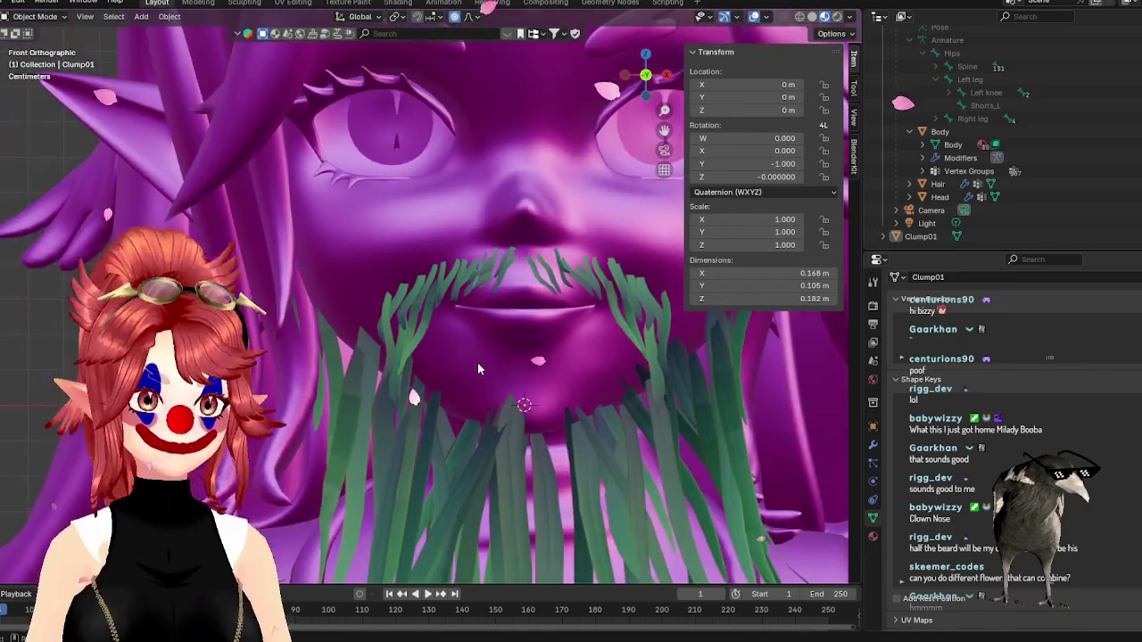
- Zoom out, orbit to a side view, frame beard and chest from the front, then re-enter Edit Mode on Clump01
{"action": "scroll", "coordinate": [491, 392], "scroll_direction": "down", "scroll_amount": 2}
{"action": "scroll", "coordinate": [496, 379], "scroll_direction": "down", "scroll_amount": 2}
{"action": "scroll", "coordinate": [553, 370], "scroll_direction": "down", "scroll_amount": 3}
{"action": "scroll", "coordinate": [548, 381], "scroll_direction": "up", "scroll_amount": 3}
{"action": "scroll", "coordinate": [545, 384], "scroll_direction": "down", "scroll_amount": 3}
{"action": "mouse_move", "coordinate": [545, 384]}
{"action": "middle_mouse_down"}
{"action": "mouse_move", "coordinate": [601, 393]}
{"action": "mouse_move", "coordinate": [464, 403]}
{"action": "middle_mouse_up"}
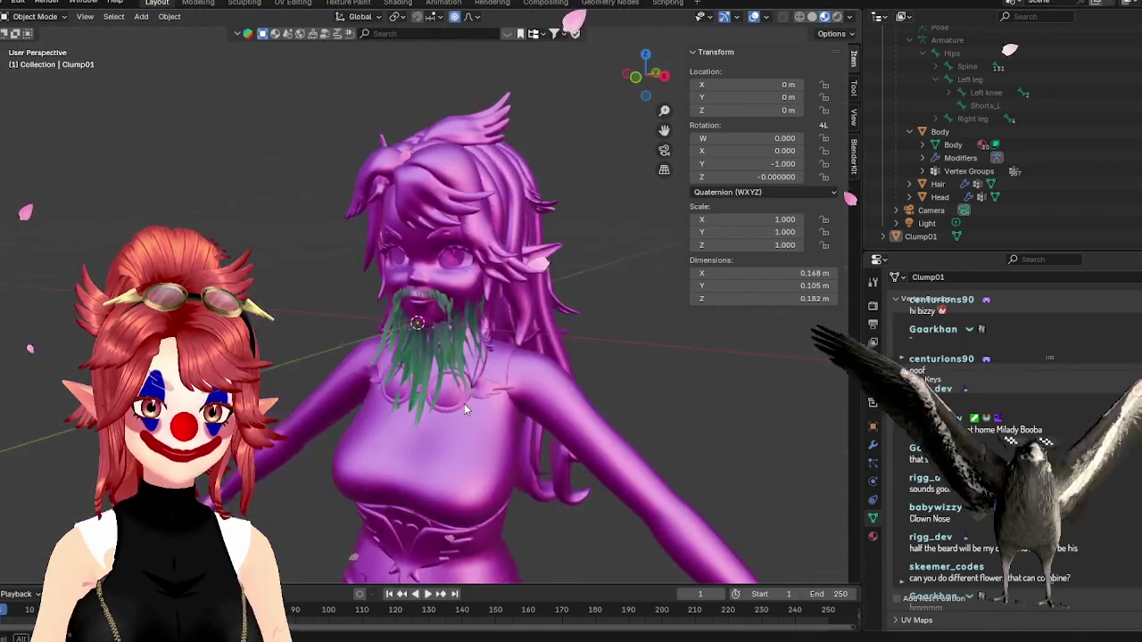
{"action": "key", "text": "KP_1"}
{"action": "scroll", "coordinate": [476, 388], "scroll_direction": "up", "scroll_amount": 5}
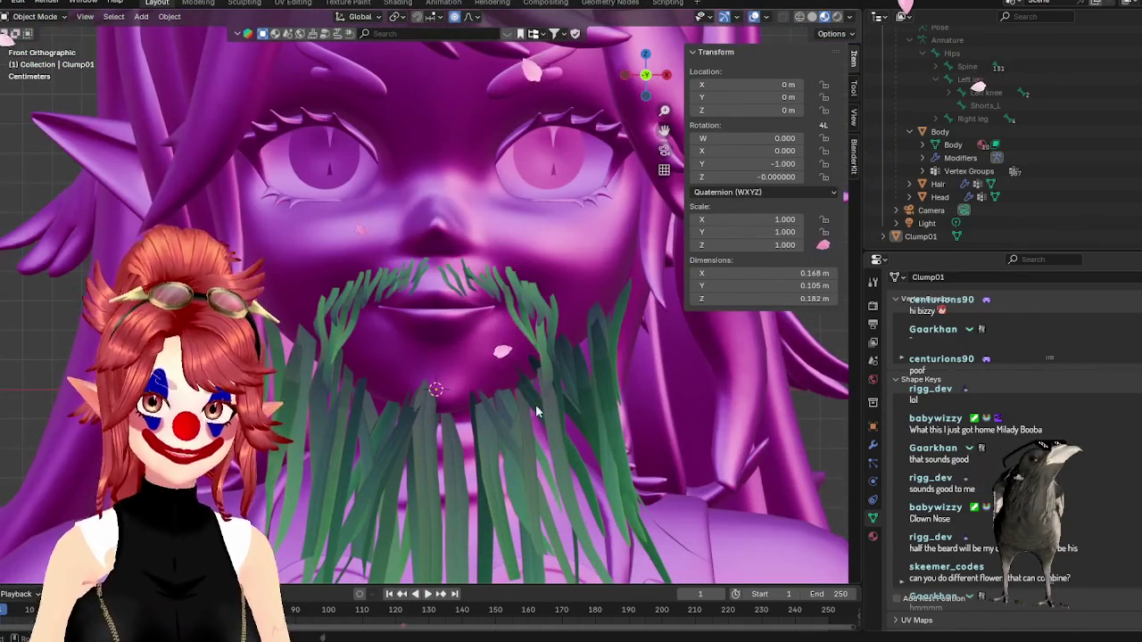
{"action": "scroll", "coordinate": [536, 411], "scroll_direction": "down", "scroll_amount": 1}
{"action": "middle_click_drag", "start_coordinate": [536, 411], "coordinate": [573, 282], "text": "shift"}
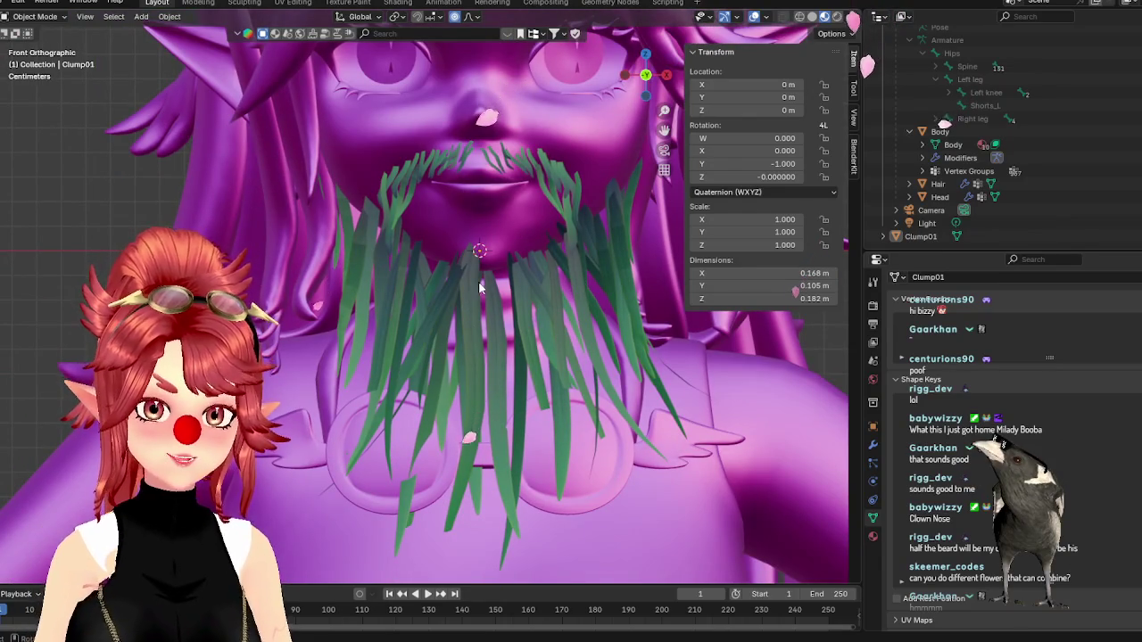
{"action": "middle_click_drag", "start_coordinate": [483, 309], "coordinate": [470, 314]}
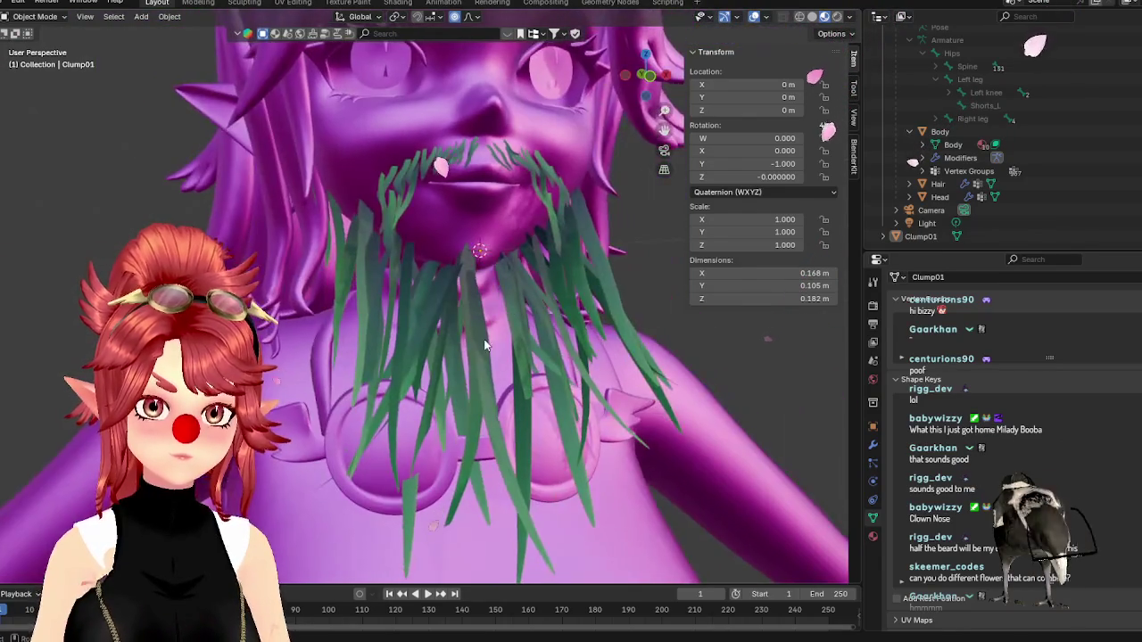
{"action": "key", "text": "Tab"}
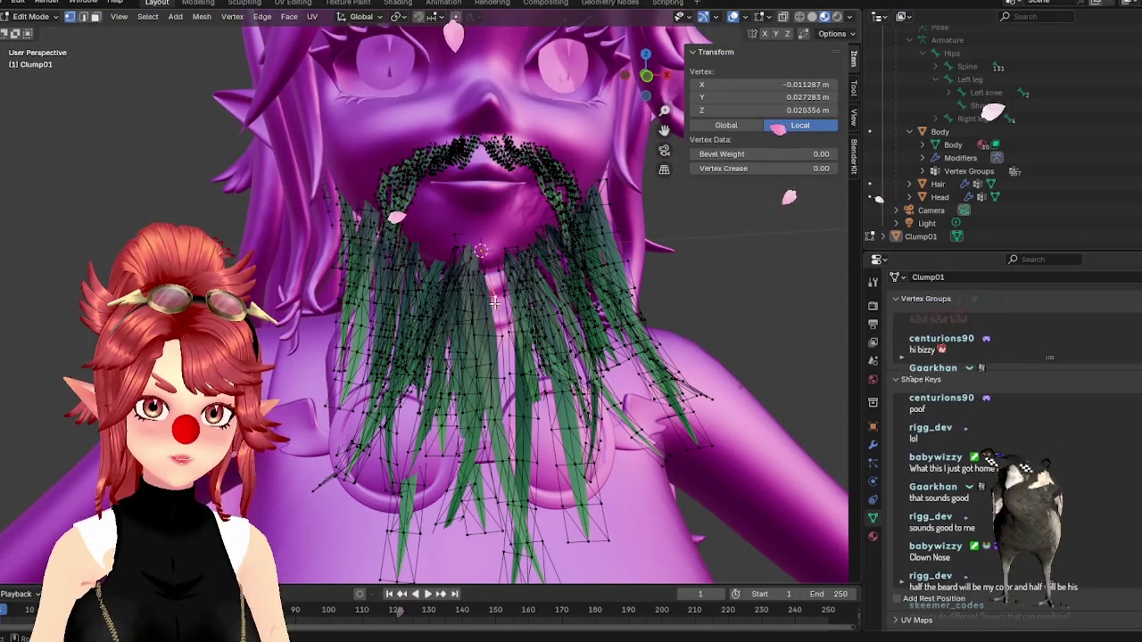
- Select one whole beard blade, place it beside the original and shrink it
{"action": "mouse_move", "coordinate": [531, 316]}
{"action": "middle_mouse_down"}
{"action": "mouse_move", "coordinate": [575, 313]}
{"action": "mouse_move", "coordinate": [477, 303]}
{"action": "mouse_move", "coordinate": [517, 294]}
{"action": "mouse_move", "coordinate": [586, 332]}
{"action": "middle_mouse_up"}
{"action": "key", "text": "l"}
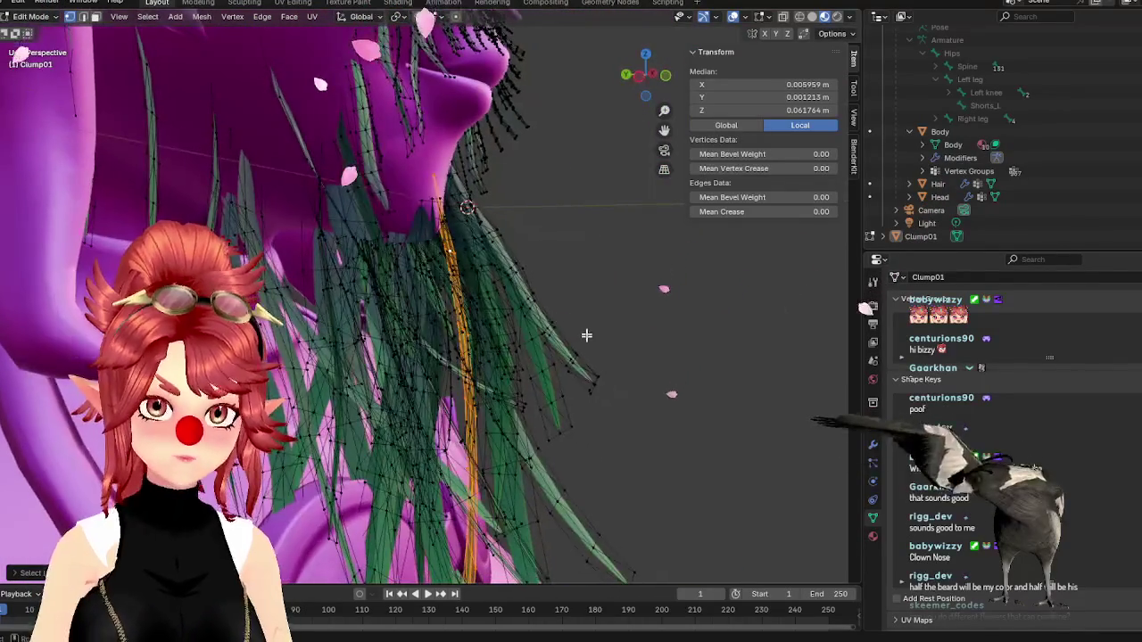
{"action": "key", "text": "g"}
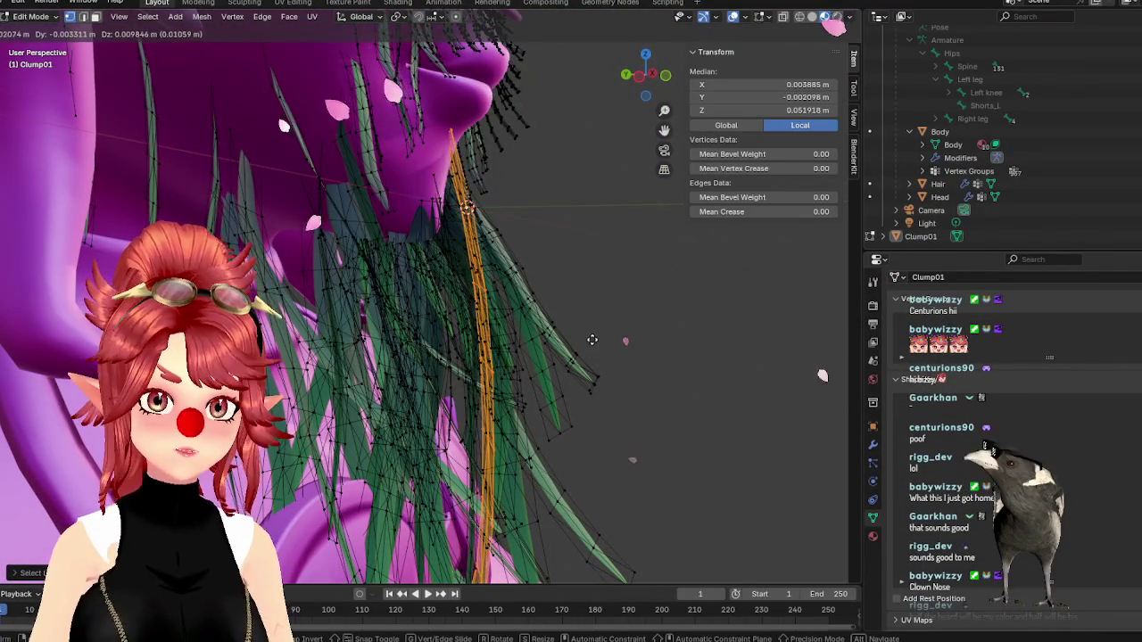
{"action": "left_click", "coordinate": [592, 340]}
{"action": "key", "text": "KP_1"}
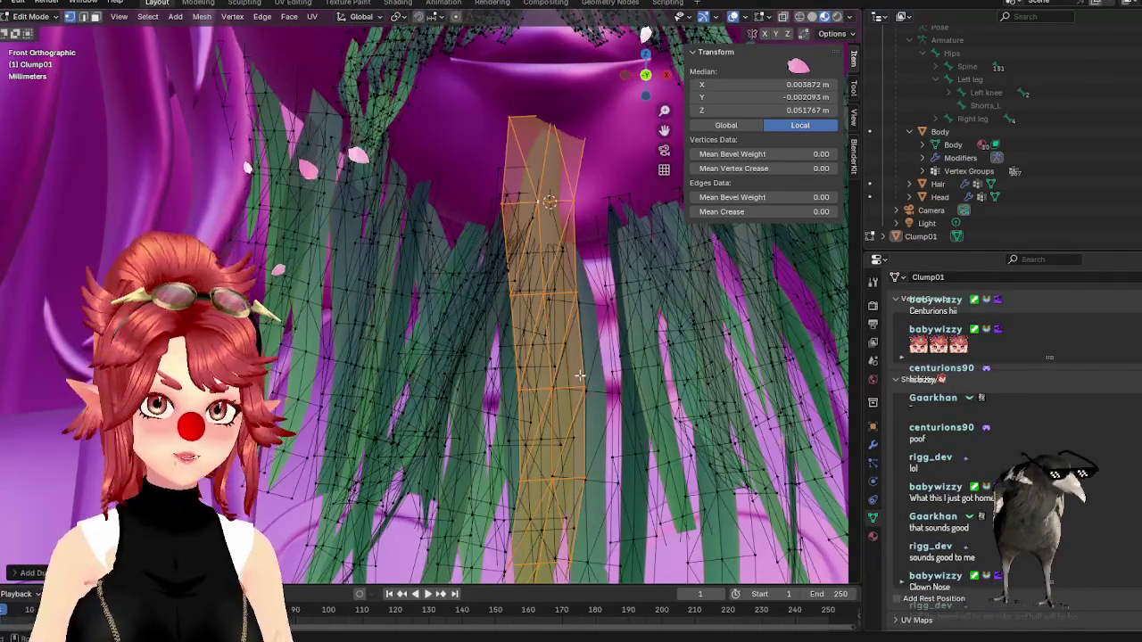
{"action": "key", "text": "s"}
{"action": "left_click", "coordinate": [564, 453]}
- Raise the smaller blade under the lip and scale it thinner, checking from the side
{"action": "key", "text": "g"}
{"action": "left_click", "coordinate": [557, 312]}
{"action": "key", "text": "s"}
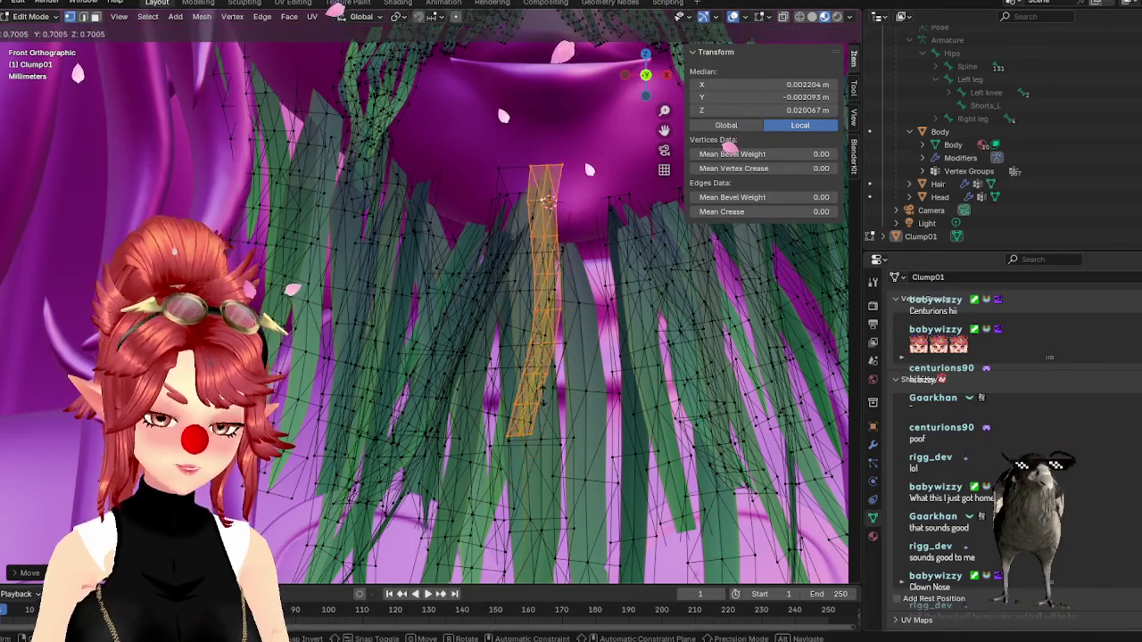
{"action": "left_click", "coordinate": [548, 352]}
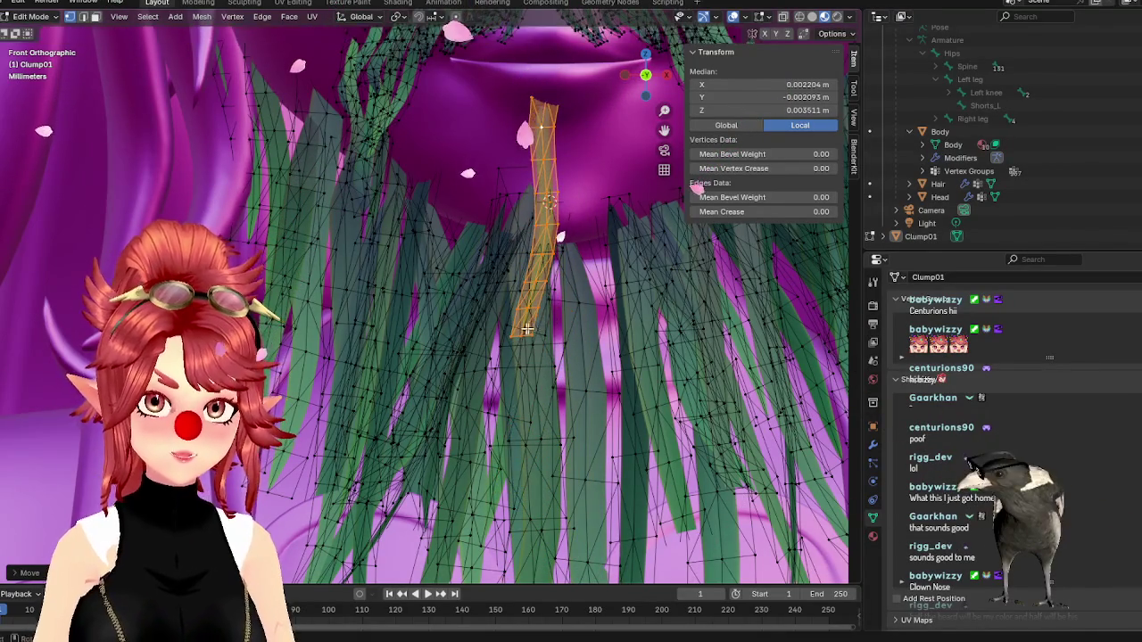
{"action": "middle_click_drag", "start_coordinate": [549, 352], "coordinate": [615, 353]}
{"action": "key", "text": "g"}
{"action": "scroll", "coordinate": [598, 268], "scroll_direction": "up", "scroll_amount": 2}
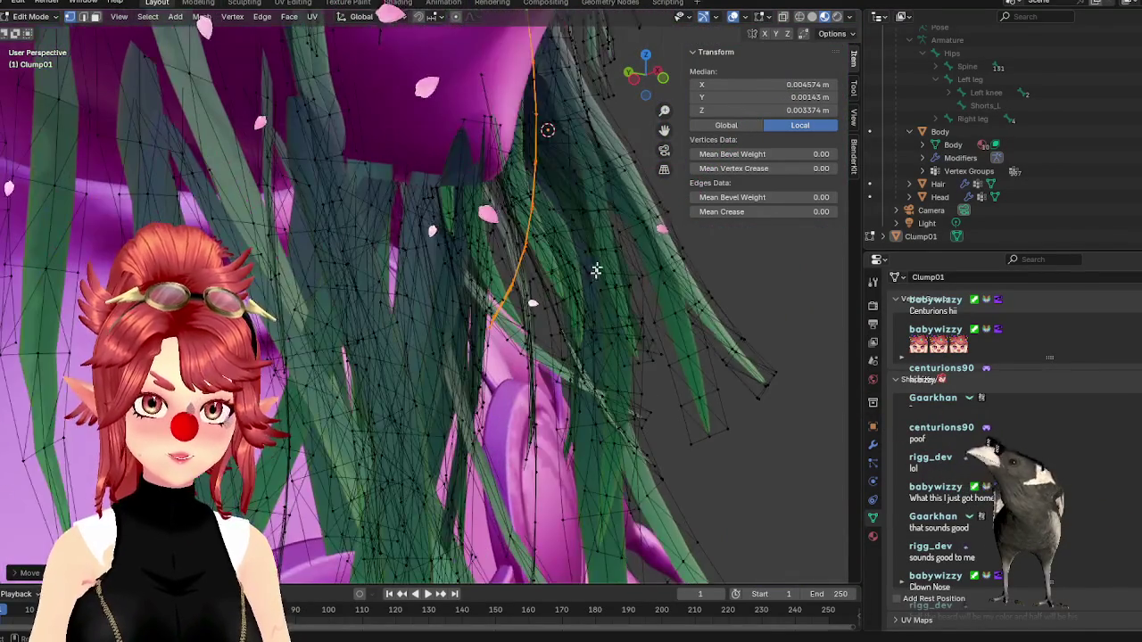
{"action": "left_click", "coordinate": [592, 254]}
{"action": "mouse_move", "coordinate": [591, 254]}
{"action": "middle_mouse_down"}
{"action": "mouse_move", "coordinate": [530, 357]}
{"action": "mouse_move", "coordinate": [541, 413]}
{"action": "middle_mouse_up"}
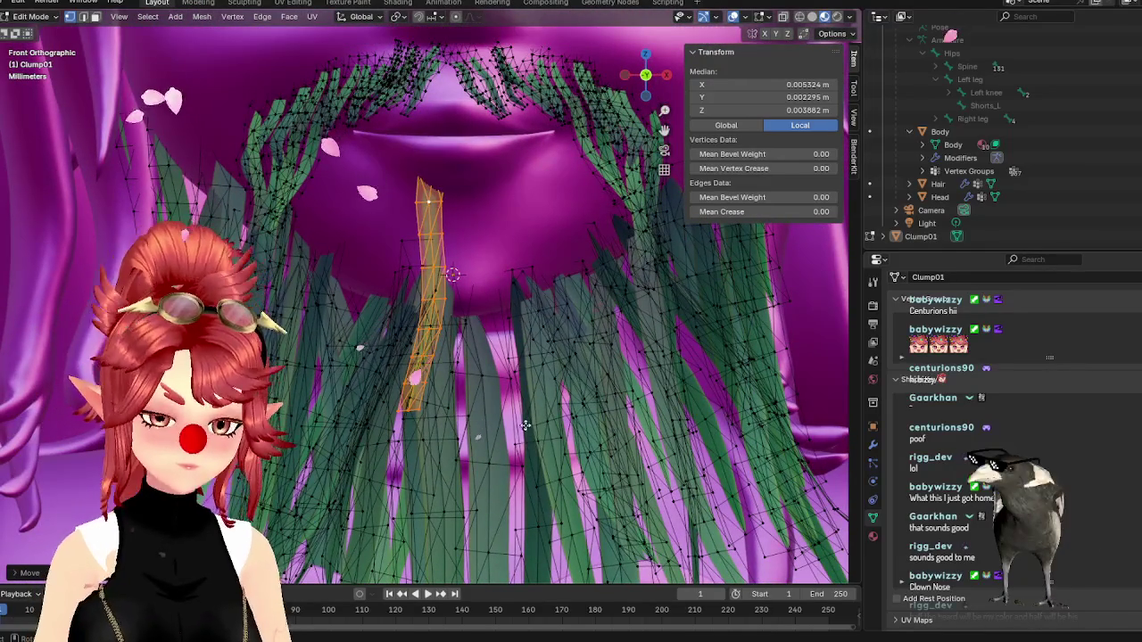
- Reposition the thin blade on the beard, checking its fit from several angles
{"action": "key", "text": "g"}
{"action": "left_click", "coordinate": [556, 438]}
{"action": "mouse_move", "coordinate": [556, 438]}
{"action": "middle_mouse_down"}
{"action": "mouse_move", "coordinate": [594, 419]}
{"action": "mouse_move", "coordinate": [571, 428]}
{"action": "middle_mouse_up"}
{"action": "key", "text": "g"}
{"action": "left_click", "coordinate": [507, 454]}
{"action": "middle_click_drag", "start_coordinate": [507, 454], "coordinate": [451, 484]}
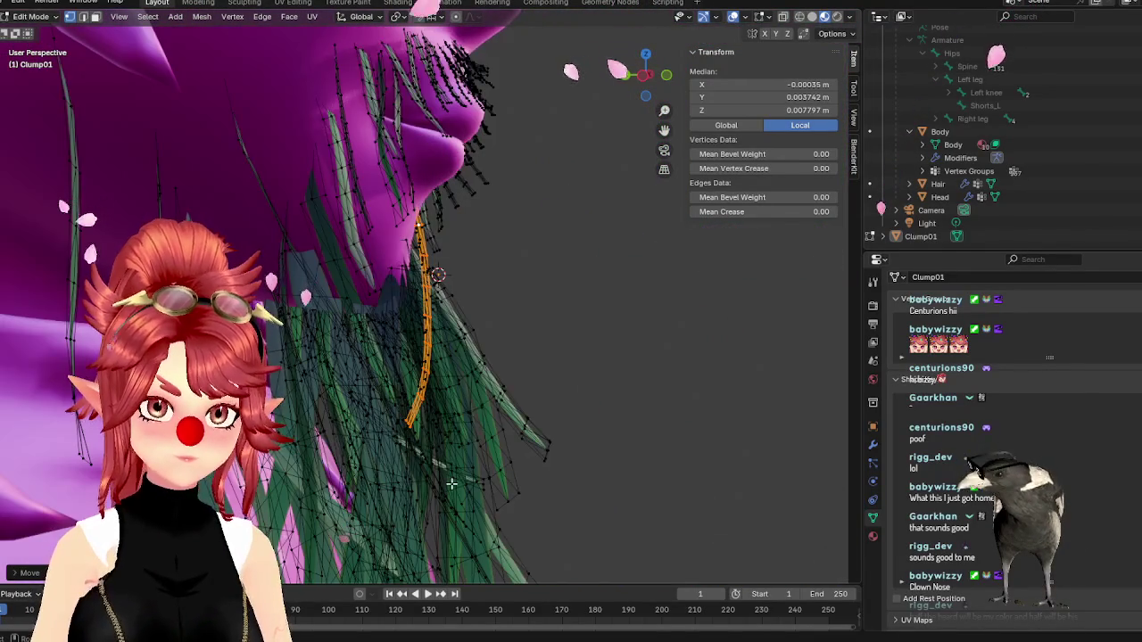
{"action": "mouse_move", "coordinate": [523, 461]}
{"action": "middle_mouse_down"}
{"action": "mouse_move", "coordinate": [471, 476]}
{"action": "mouse_move", "coordinate": [510, 502]}
{"action": "mouse_move", "coordinate": [450, 455]}
{"action": "middle_mouse_up"}
- Bend the blade with a rotation and shift it vertically into place
{"action": "key", "text": "g"}
{"action": "key", "text": "z"}
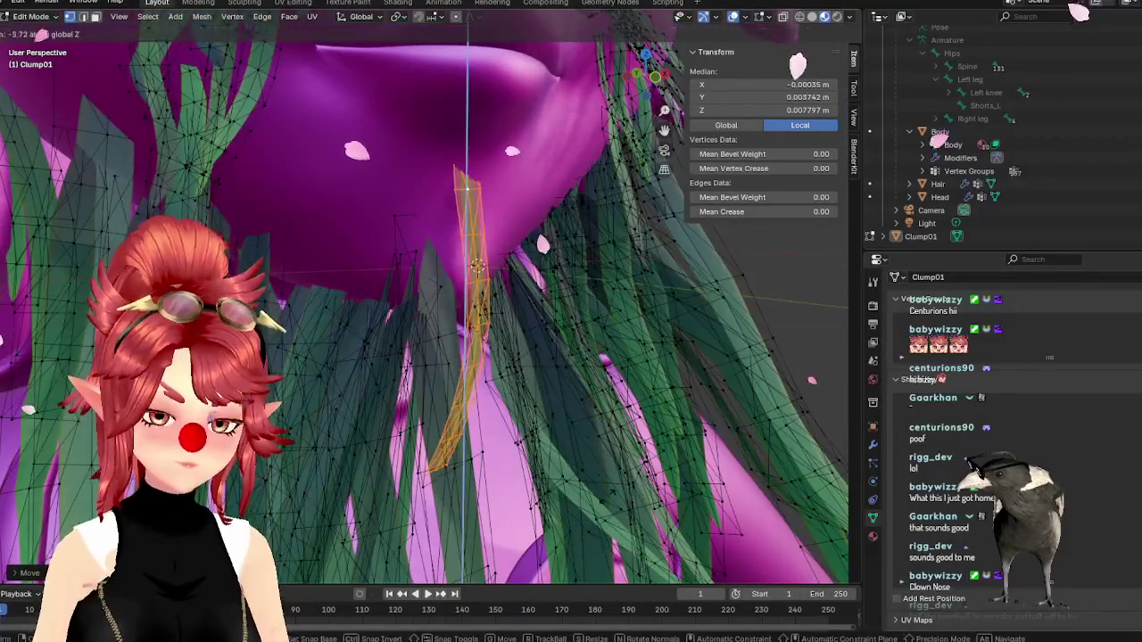
{"action": "key", "text": "r"}
{"action": "key", "text": "Return"}
{"action": "key", "text": "g"}
{"action": "key", "text": "z"}
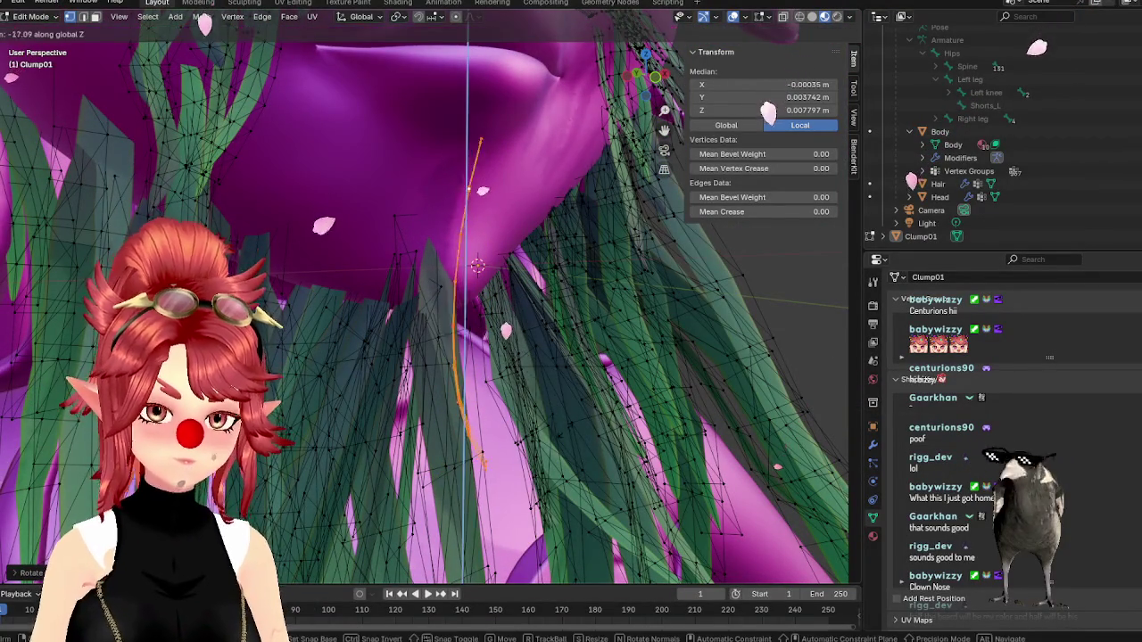
{"action": "left_click", "coordinate": [433, 412]}
{"action": "middle_click_drag", "start_coordinate": [433, 412], "coordinate": [523, 471]}
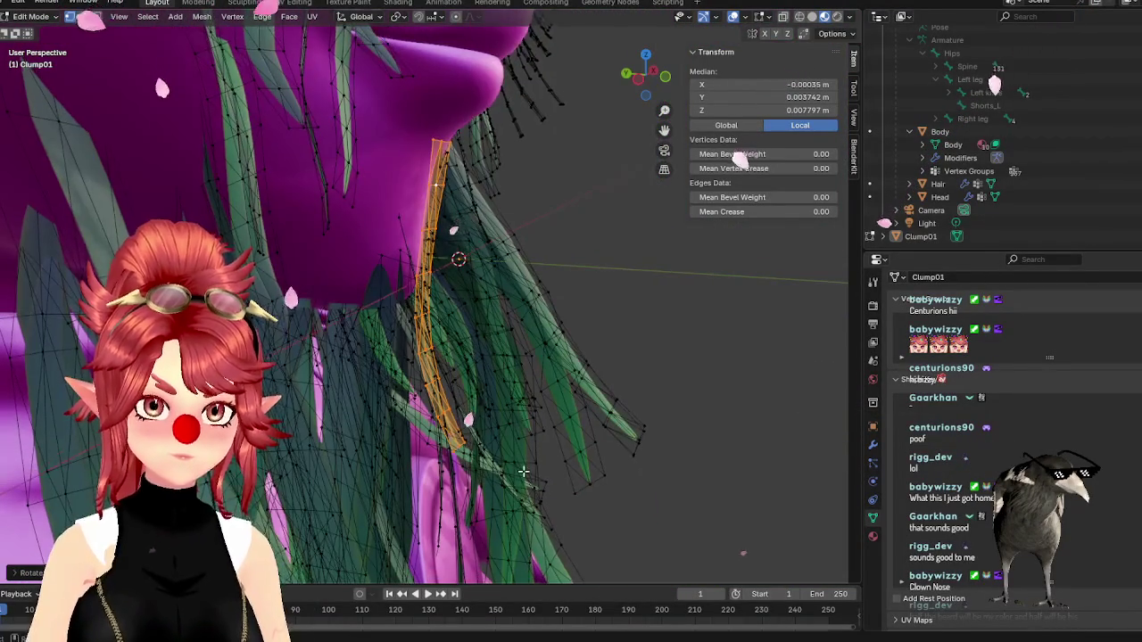
{"action": "key", "text": "g"}
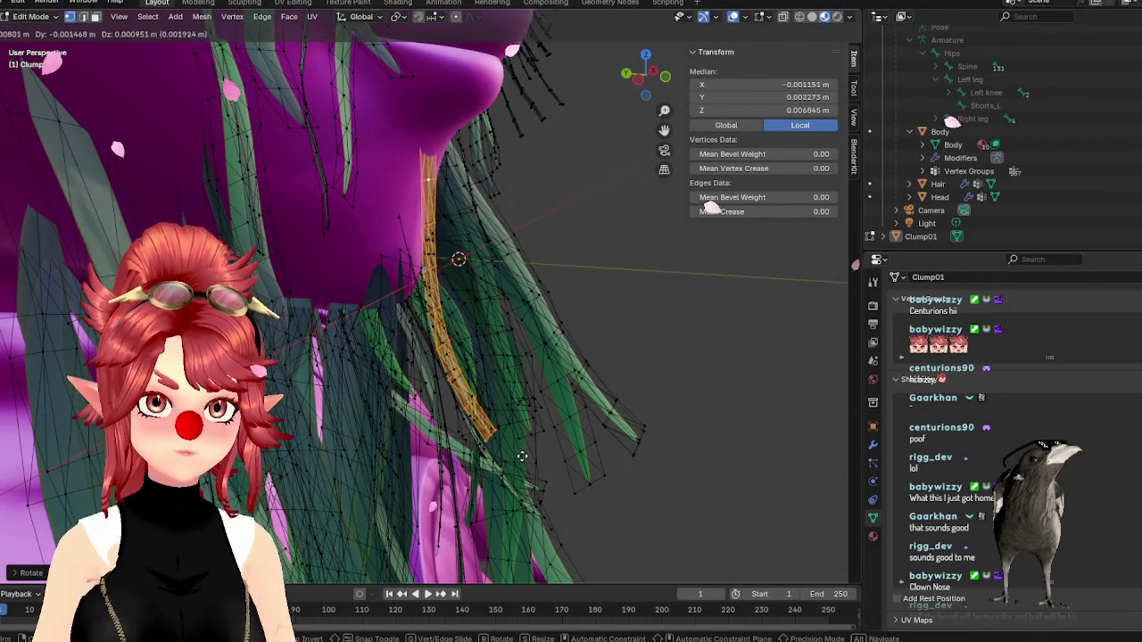
{"action": "left_click", "coordinate": [523, 455]}
- From the front, move the blade to the right and adjust its depth
{"action": "key", "text": "KP_1"}
{"action": "scroll", "coordinate": [521, 455], "scroll_direction": "down", "scroll_amount": 3}
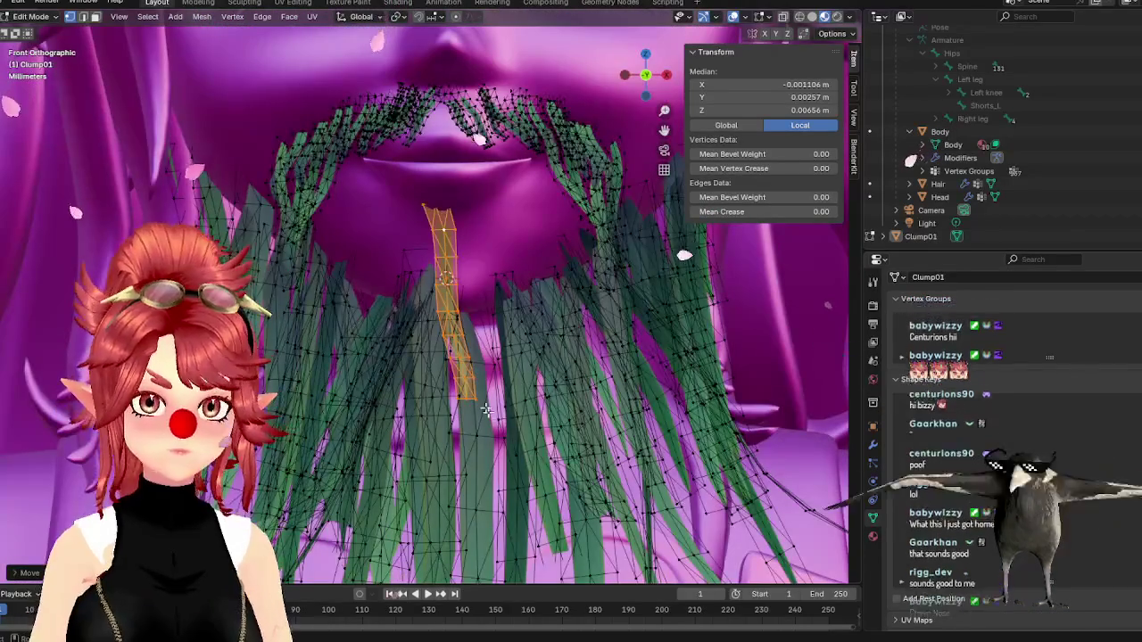
{"action": "key", "text": "g"}
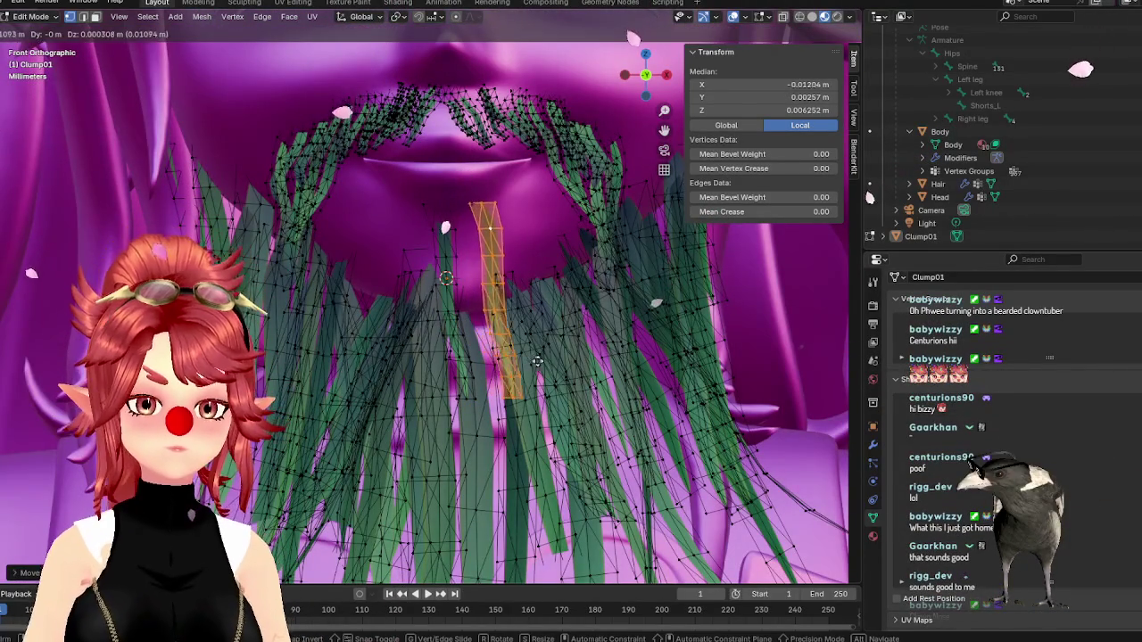
{"action": "left_click", "coordinate": [504, 357]}
{"action": "middle_click_drag", "start_coordinate": [504, 357], "coordinate": [577, 359]}
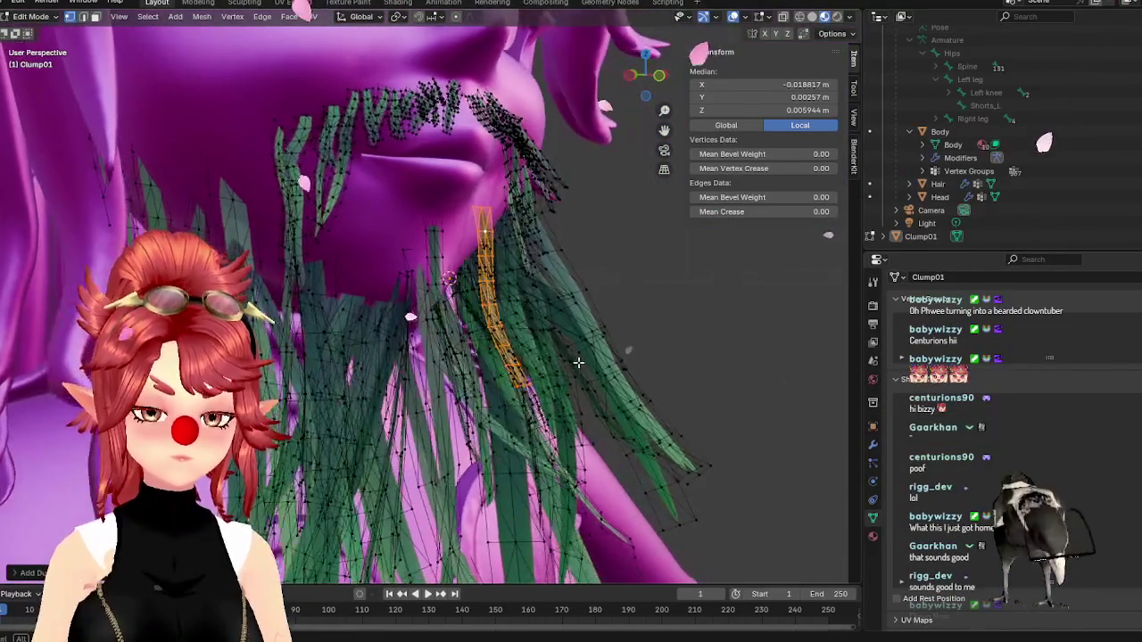
{"action": "key", "text": "g"}
{"action": "left_click", "coordinate": [540, 384]}
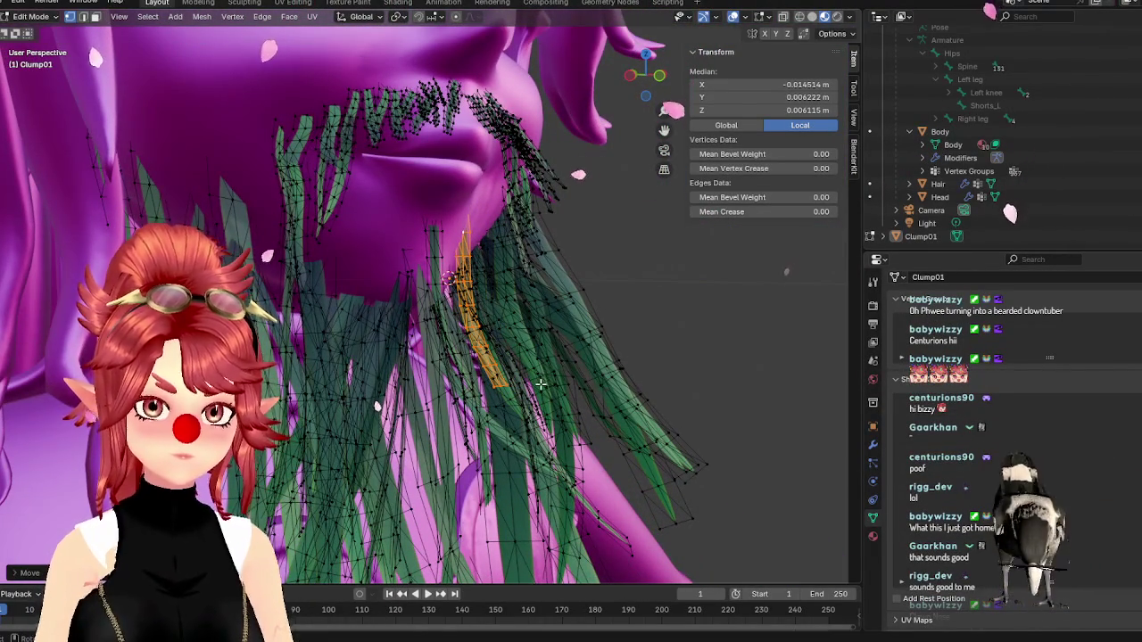
{"action": "key", "text": "KP_1"}
- Duplicate the blade onto the beard's left side and tilt it, checking from below
{"action": "key", "text": "shift+d"}
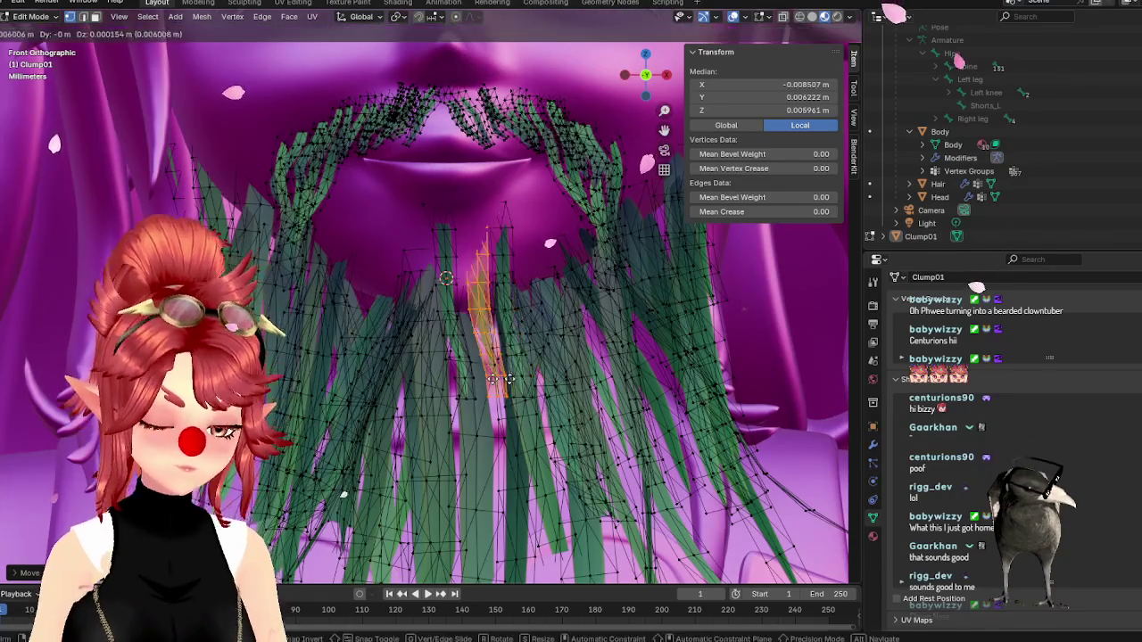
{"action": "left_click", "coordinate": [362, 381]}
{"action": "mouse_move", "coordinate": [363, 380]}
{"action": "middle_mouse_down"}
{"action": "mouse_move", "coordinate": [393, 383]}
{"action": "mouse_move", "coordinate": [419, 414]}
{"action": "middle_mouse_up"}
{"action": "key", "text": "g"}
{"action": "left_click", "coordinate": [407, 388]}
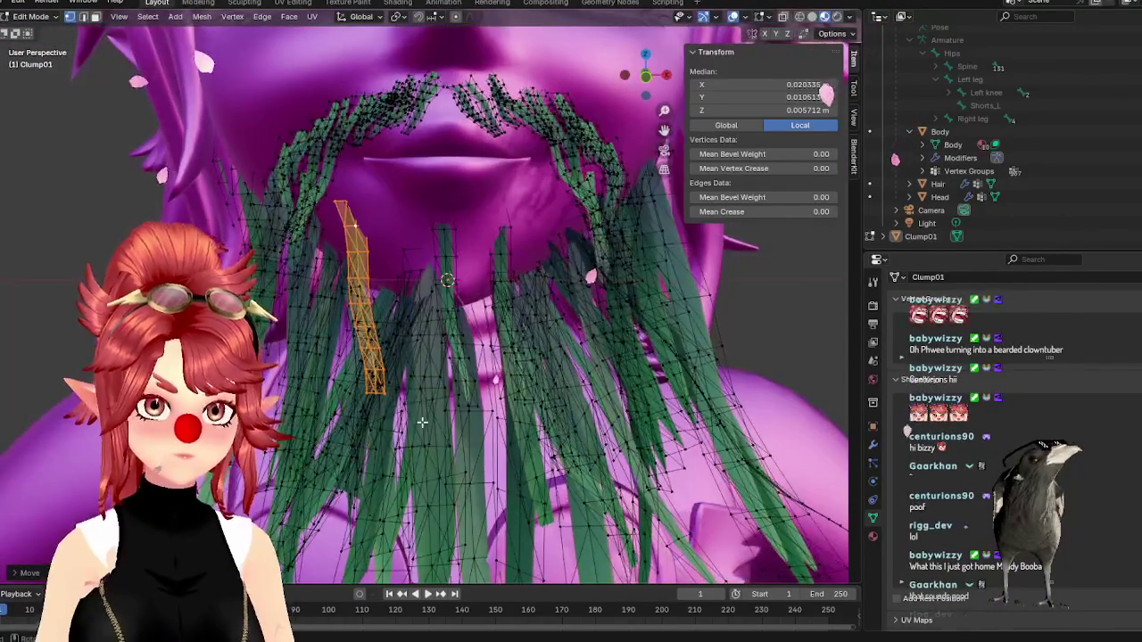
{"action": "key", "text": "r"}
{"action": "left_click", "coordinate": [381, 417]}
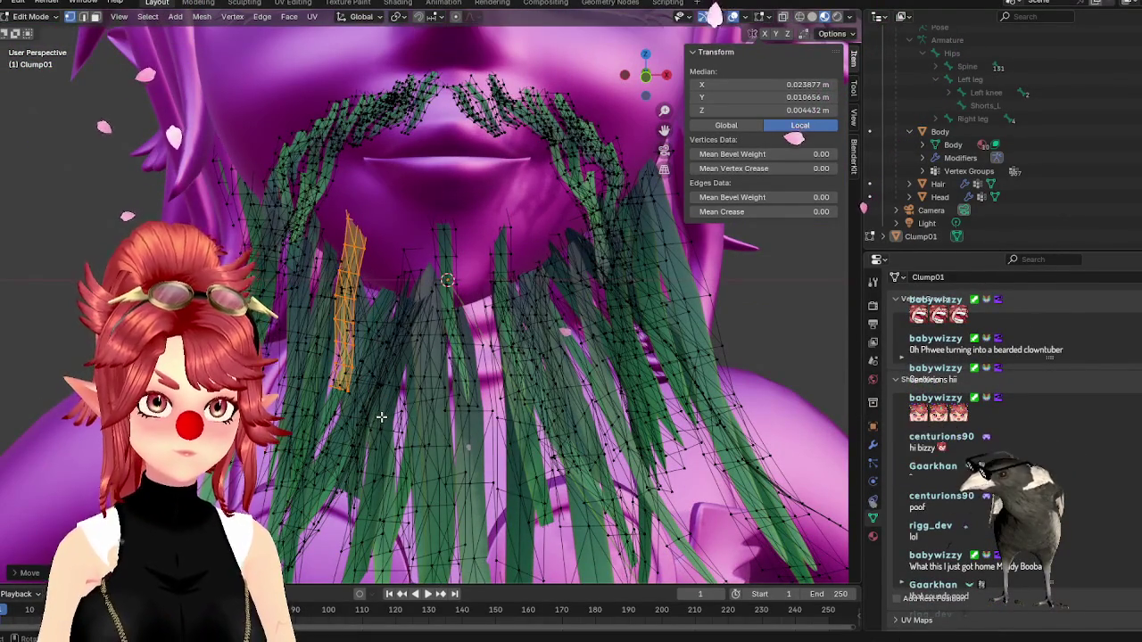
{"action": "scroll", "coordinate": [386, 363], "scroll_direction": "down", "scroll_amount": 3}
{"action": "middle_click_drag", "start_coordinate": [387, 363], "coordinate": [425, 340]}
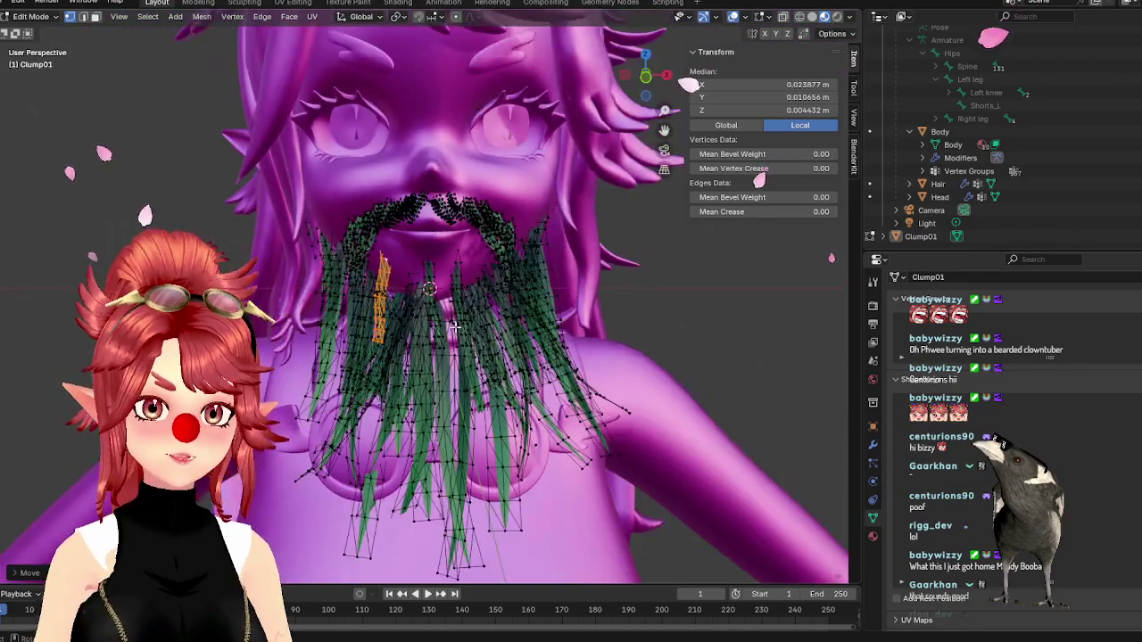
{"action": "scroll", "coordinate": [425, 340], "scroll_direction": "up", "scroll_amount": 3}
- Compare the beard against three bearded reference photos in the browser
{"action": "key", "text": "alt+Tab"}
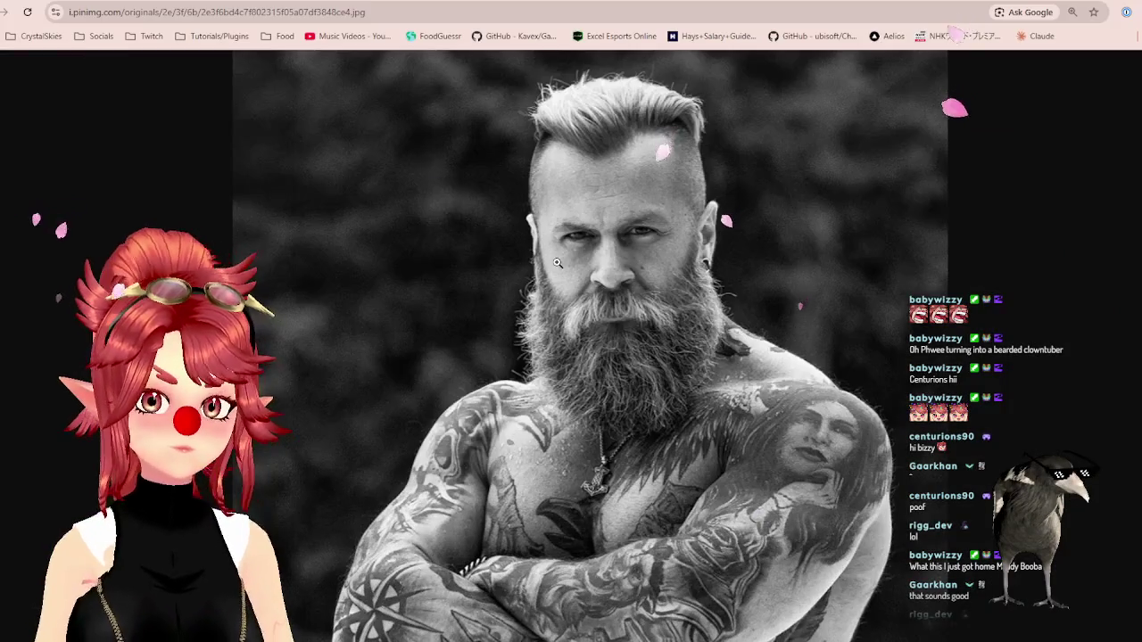
{"action": "key", "text": "ctrl+Tab"}
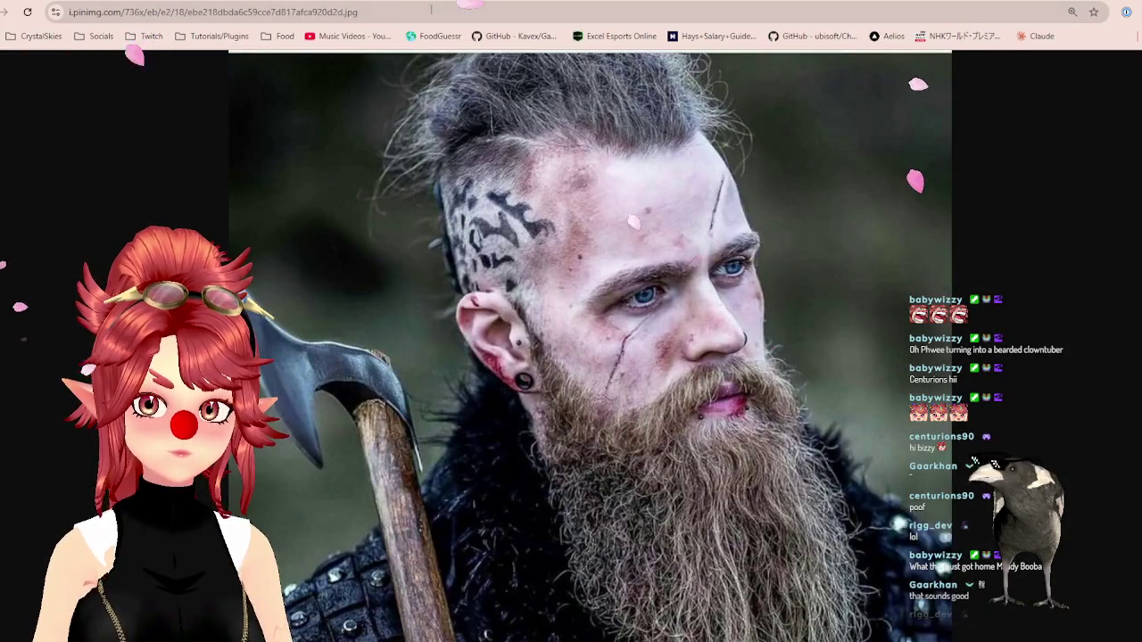
{"action": "key", "text": "ctrl+Tab"}
{"action": "key", "text": "alt+Tab"}
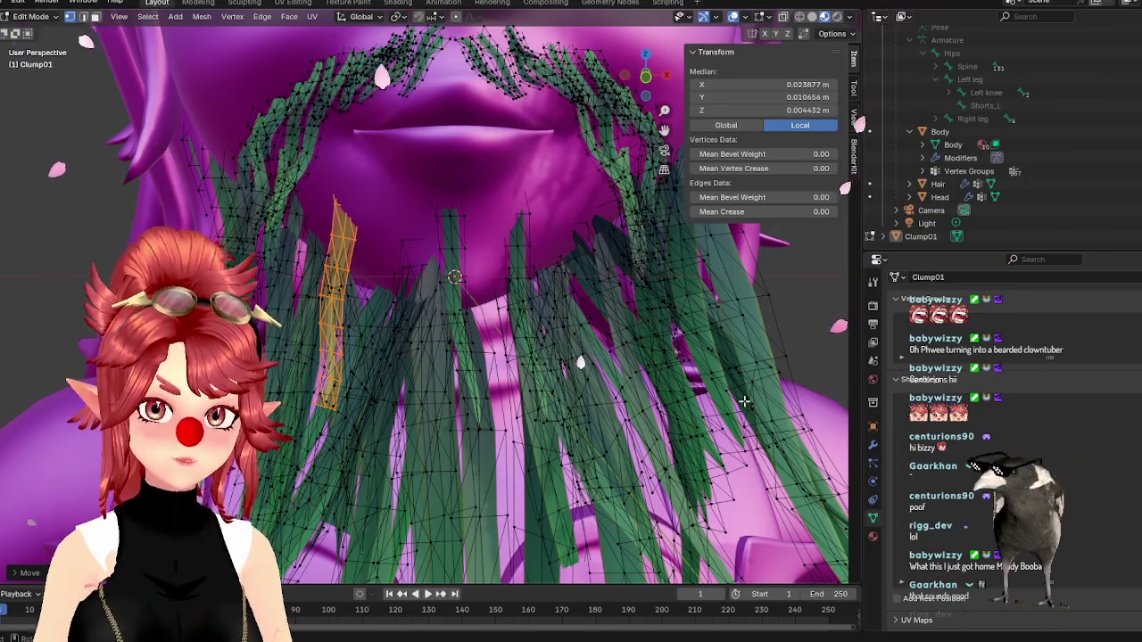
- Select a blade under the mouth, move it down toward the chin and rotate it upright
{"action": "left_click", "coordinate": [509, 82]}
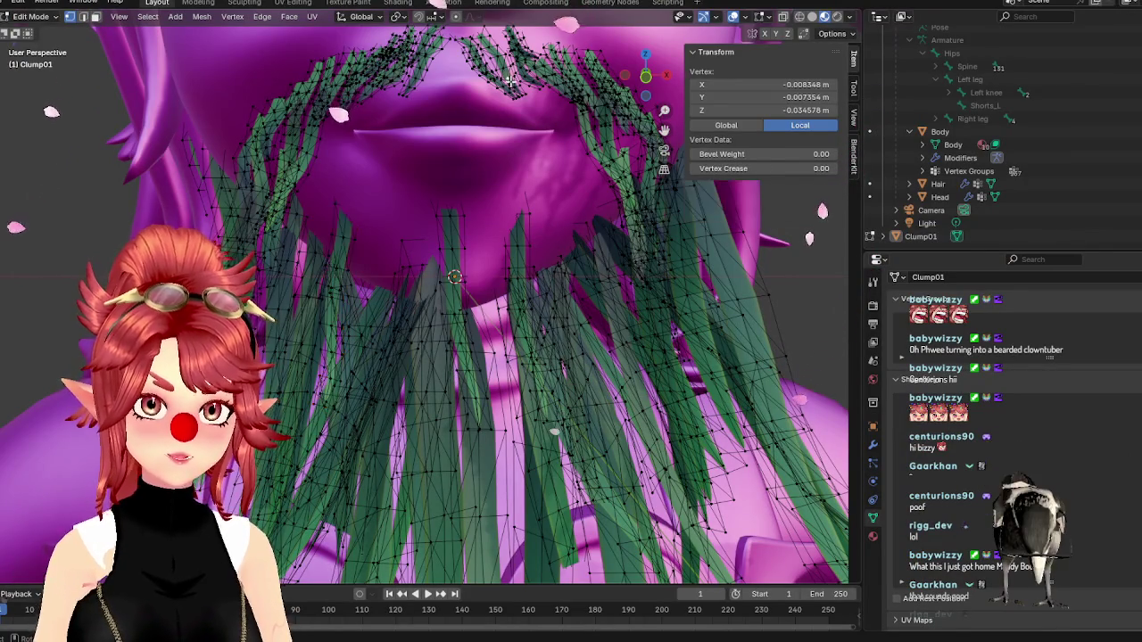
{"action": "key", "text": "ctrl+l"}
{"action": "key", "text": "g"}
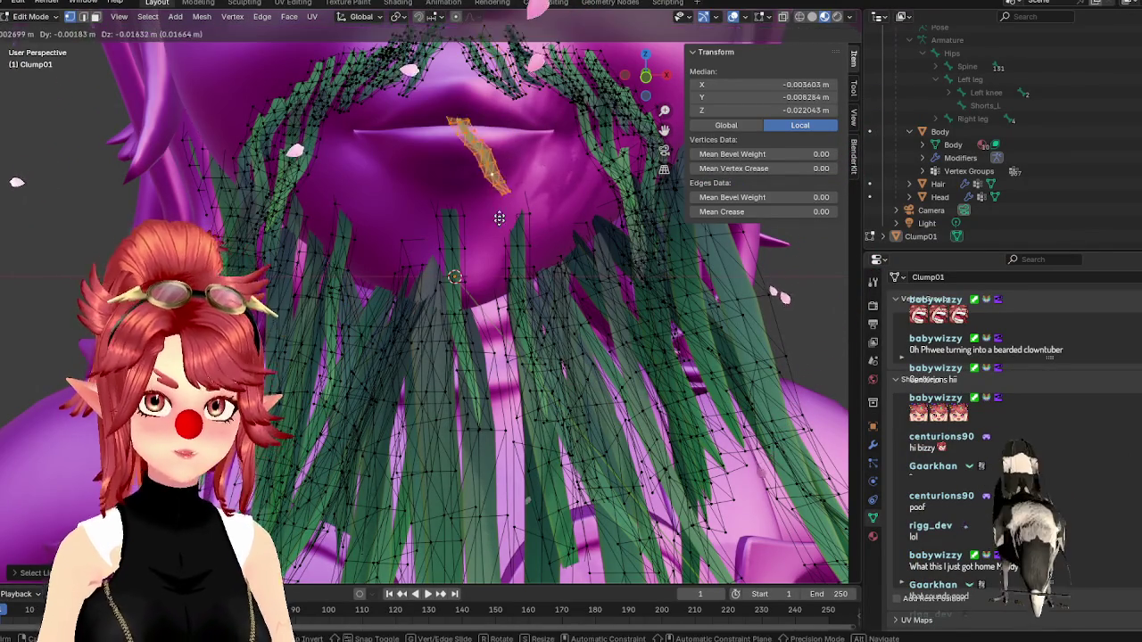
{"action": "left_click", "coordinate": [496, 264]}
{"action": "key", "text": "r"}
{"action": "left_click", "coordinate": [495, 290]}
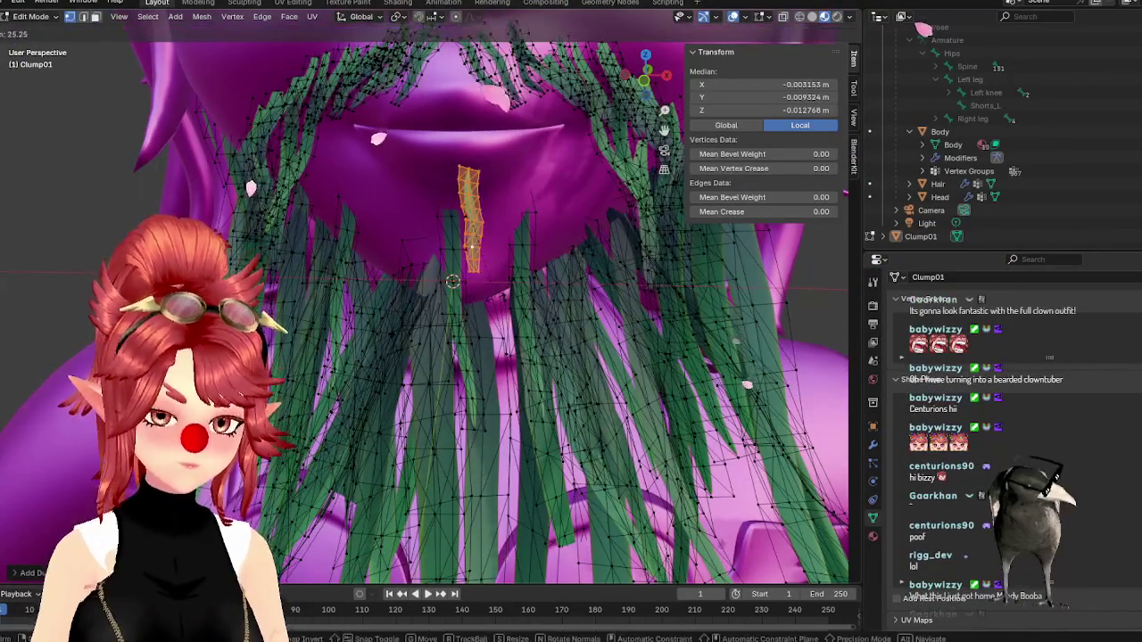
{"action": "key", "text": "g"}
{"action": "left_click", "coordinate": [496, 291]}
- Push the blade back against the chin while viewing it from the side
{"action": "middle_click_drag", "start_coordinate": [496, 291], "coordinate": [552, 318]}
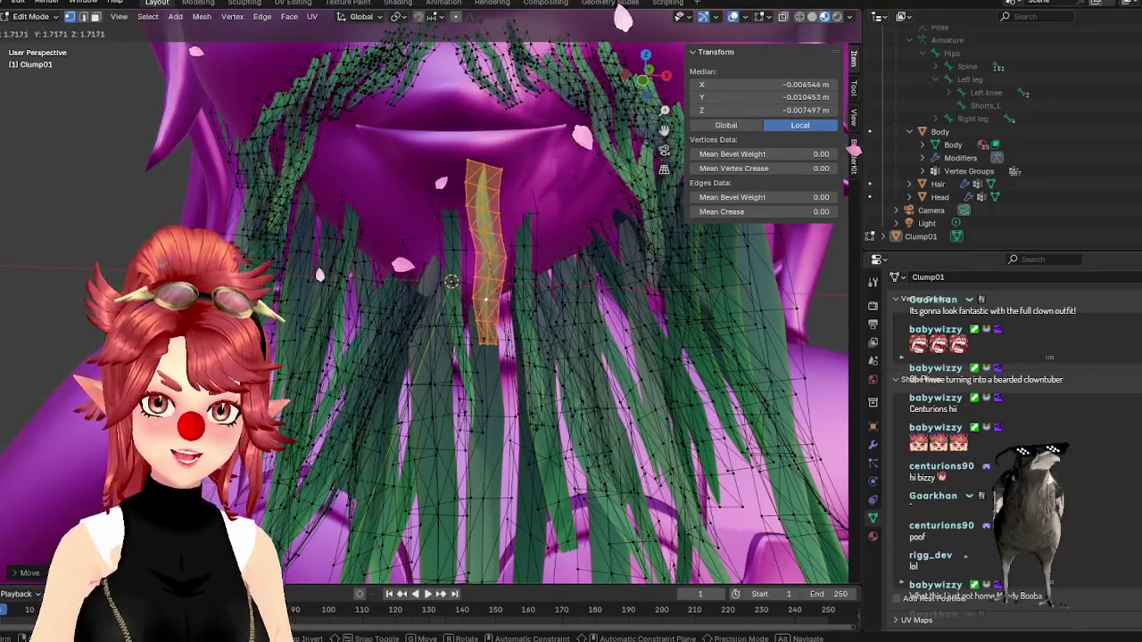
{"action": "middle_click_drag", "start_coordinate": [532, 438], "coordinate": [543, 322]}
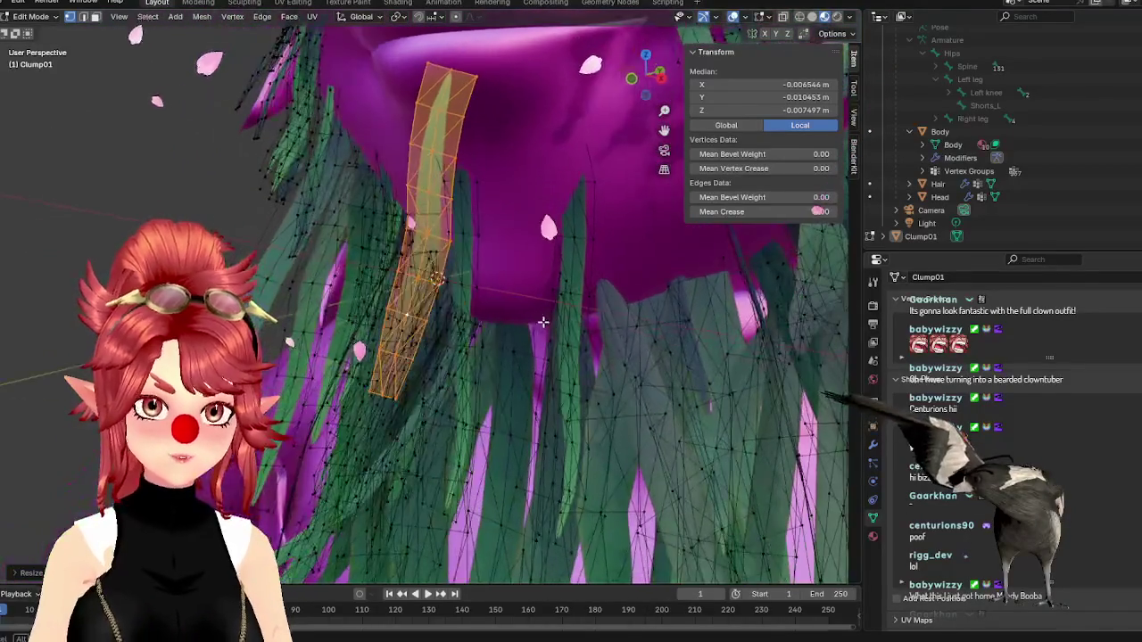
{"action": "key", "text": "g"}
{"action": "middle_click_drag", "start_coordinate": [438, 276], "coordinate": [606, 347]}
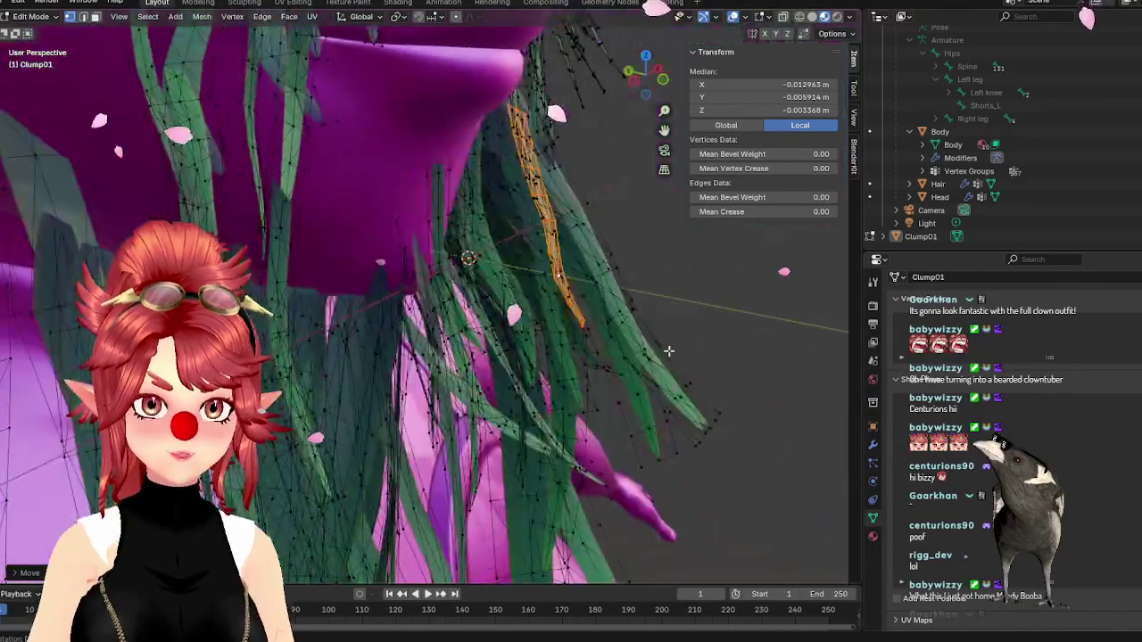
{"action": "left_click", "coordinate": [492, 353]}
{"action": "key", "text": "KP_1"}
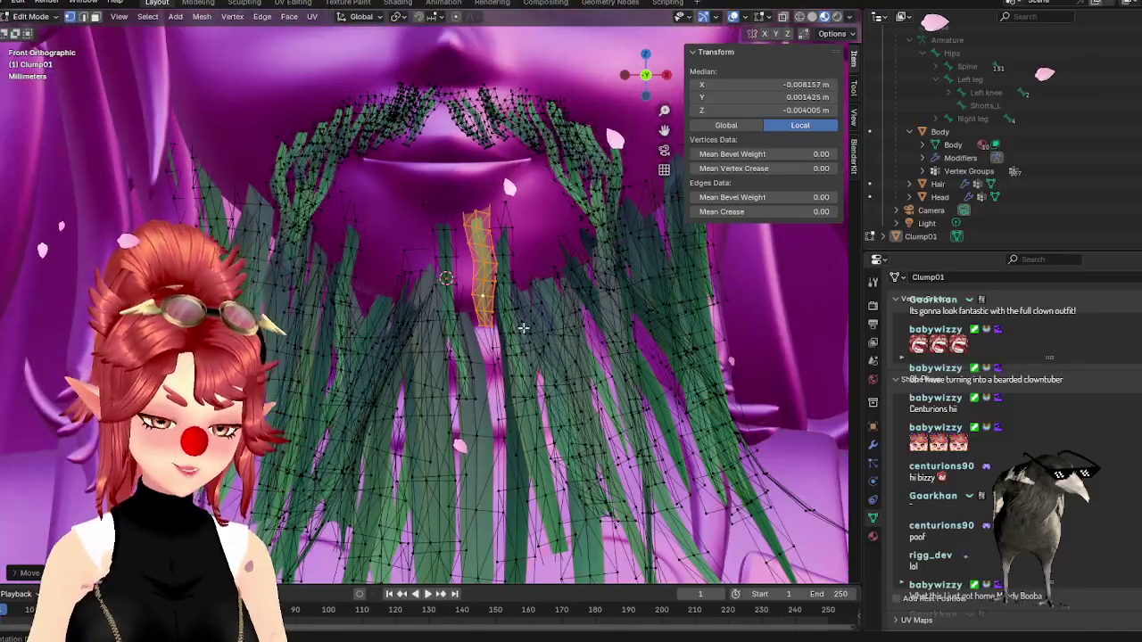
- Shift the blade left and adjust its height from a side view
{"action": "key", "text": "g"}
{"action": "left_click", "coordinate": [434, 332]}
{"action": "mouse_move", "coordinate": [434, 332]}
{"action": "middle_mouse_down"}
{"action": "mouse_move", "coordinate": [406, 374]}
{"action": "mouse_move", "coordinate": [428, 356]}
{"action": "middle_mouse_up"}
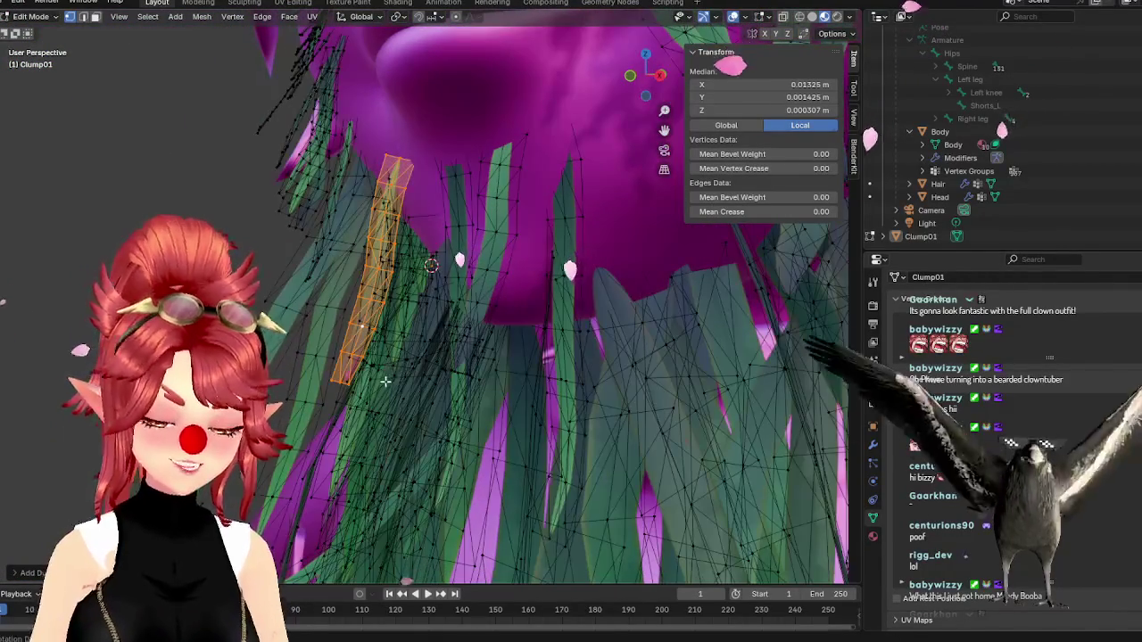
{"action": "key", "text": "g"}
{"action": "key", "text": "z"}
{"action": "mouse_move", "coordinate": [430, 265]}
{"action": "middle_mouse_down"}
{"action": "mouse_move", "coordinate": [414, 392]}
{"action": "mouse_move", "coordinate": [392, 397]}
{"action": "middle_mouse_up"}
{"action": "left_click", "coordinate": [413, 393]}
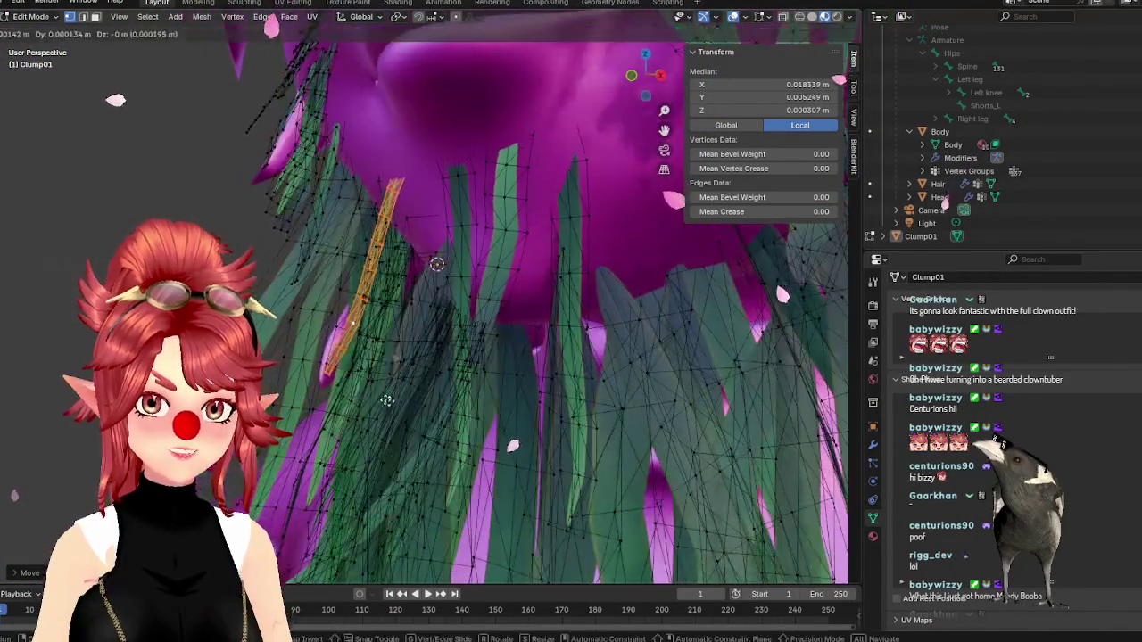
{"action": "key", "text": "g"}
{"action": "left_click", "coordinate": [401, 401]}
- In orthographic front view, move the blade right and up
{"action": "key", "text": "KP_5"}
{"action": "key", "text": "KP_1"}
{"action": "scroll", "coordinate": [446, 369], "scroll_direction": "up", "scroll_amount": 2}
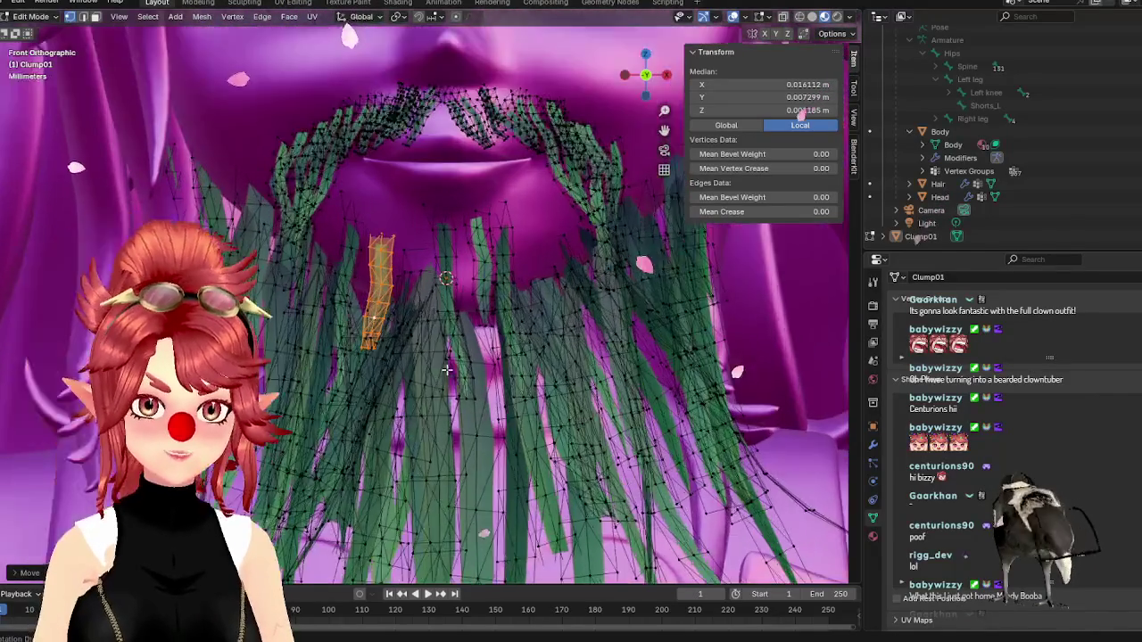
{"action": "scroll", "coordinate": [442, 363], "scroll_direction": "up", "scroll_amount": 2}
{"action": "key", "text": "g"}
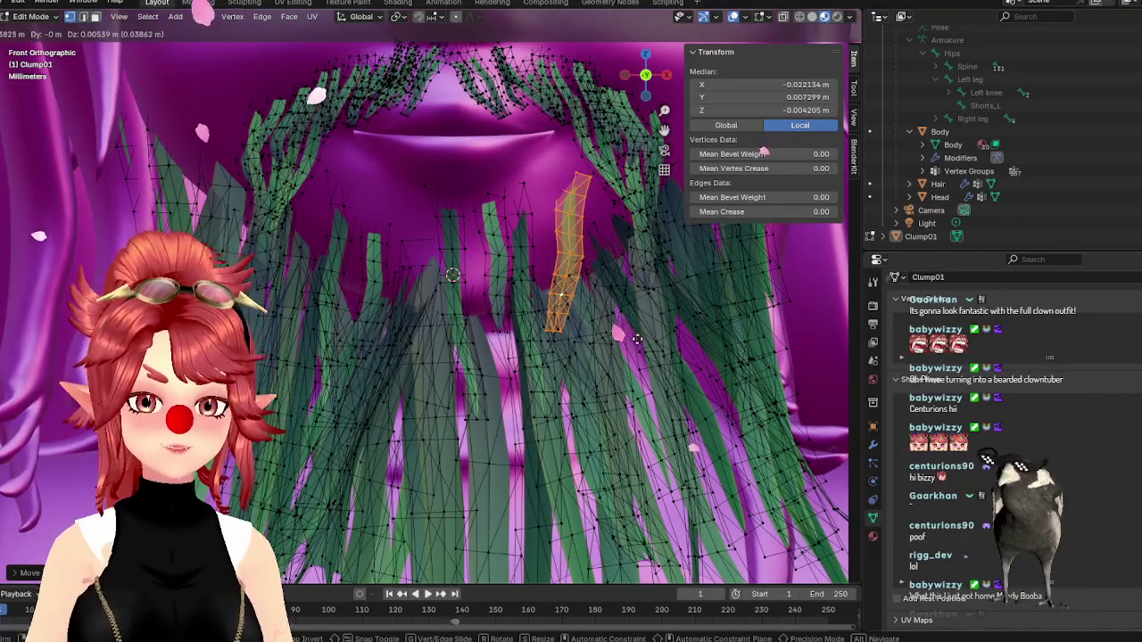
{"action": "left_click", "coordinate": [640, 338]}
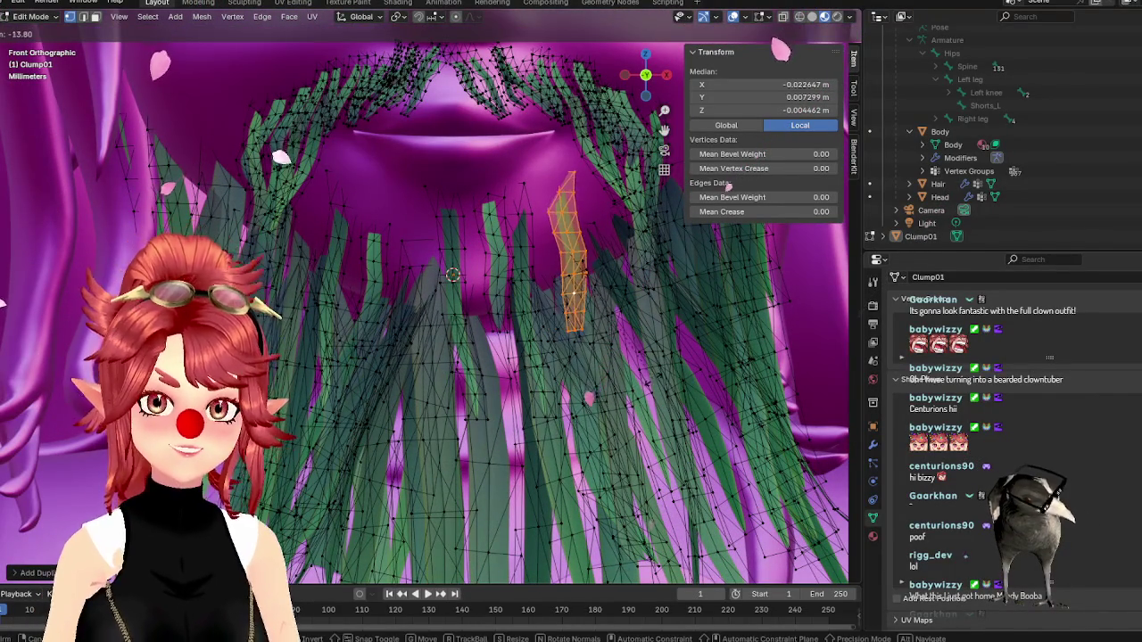
- Duplicate the blade, move the copy left and tilt it diagonally
{"action": "key", "text": "Return"}
{"action": "key", "text": "g"}
{"action": "left_click", "coordinate": [470, 351]}
{"action": "key", "text": "r"}
{"action": "key", "text": "Return"}
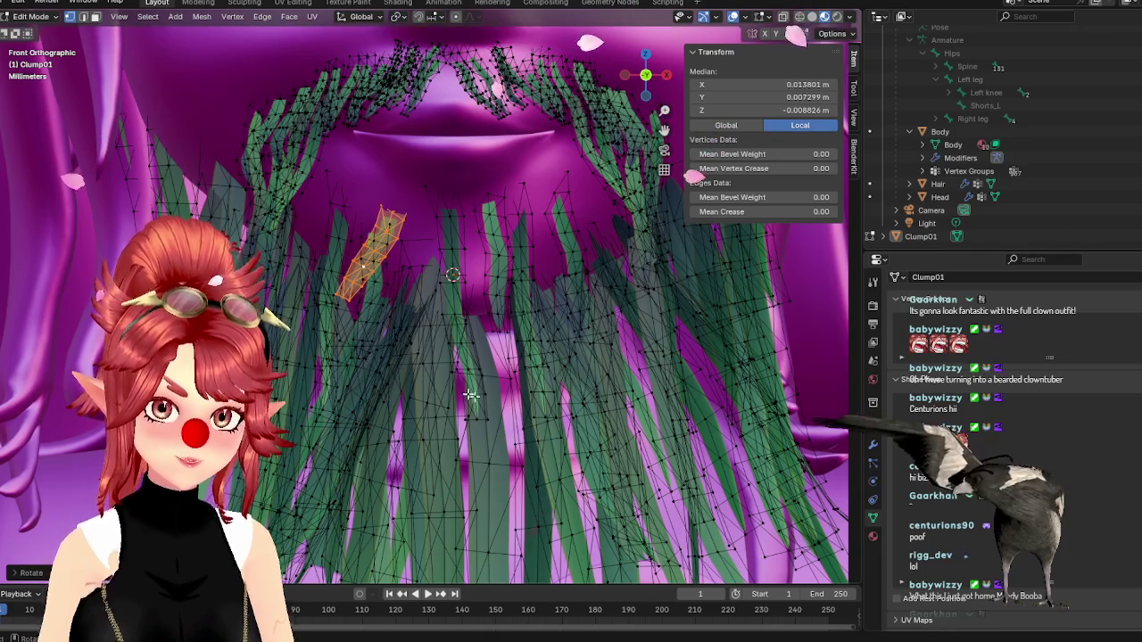
{"action": "middle_click_drag", "start_coordinate": [433, 400], "coordinate": [476, 413]}
{"action": "key", "text": "g"}
{"action": "left_click", "coordinate": [476, 413]}
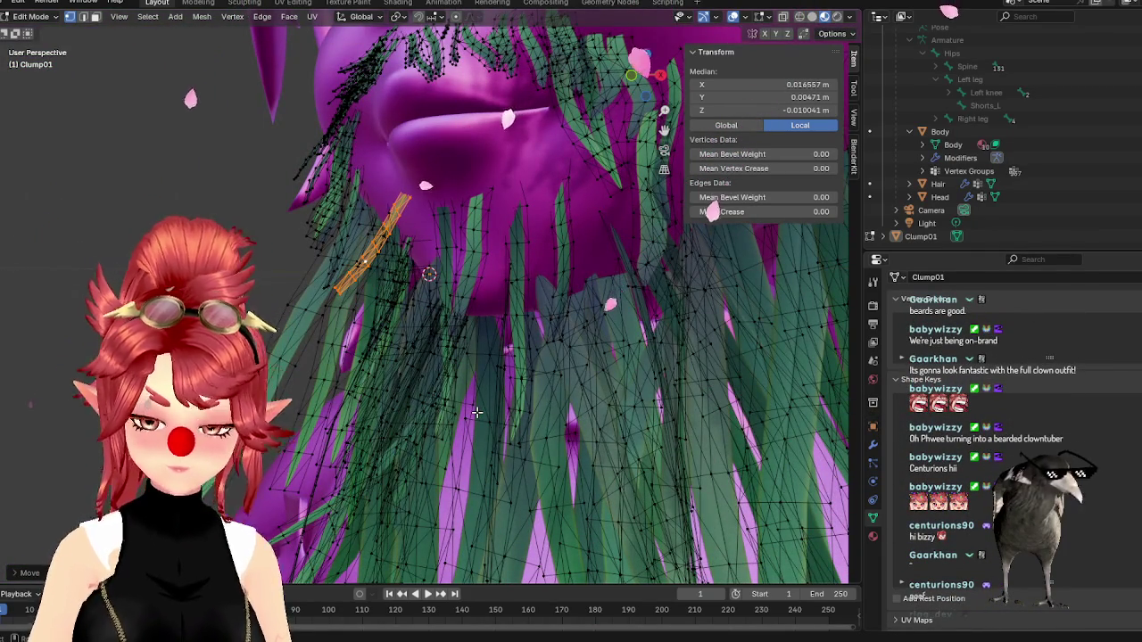
{"action": "key", "text": "KP_1"}
- Rotate the copy upright and preview the beard in Object Mode
{"action": "scroll", "coordinate": [477, 413], "scroll_direction": "down", "scroll_amount": 3}
{"action": "scroll", "coordinate": [476, 413], "scroll_direction": "up", "scroll_amount": 4}
{"action": "key", "text": "g"}
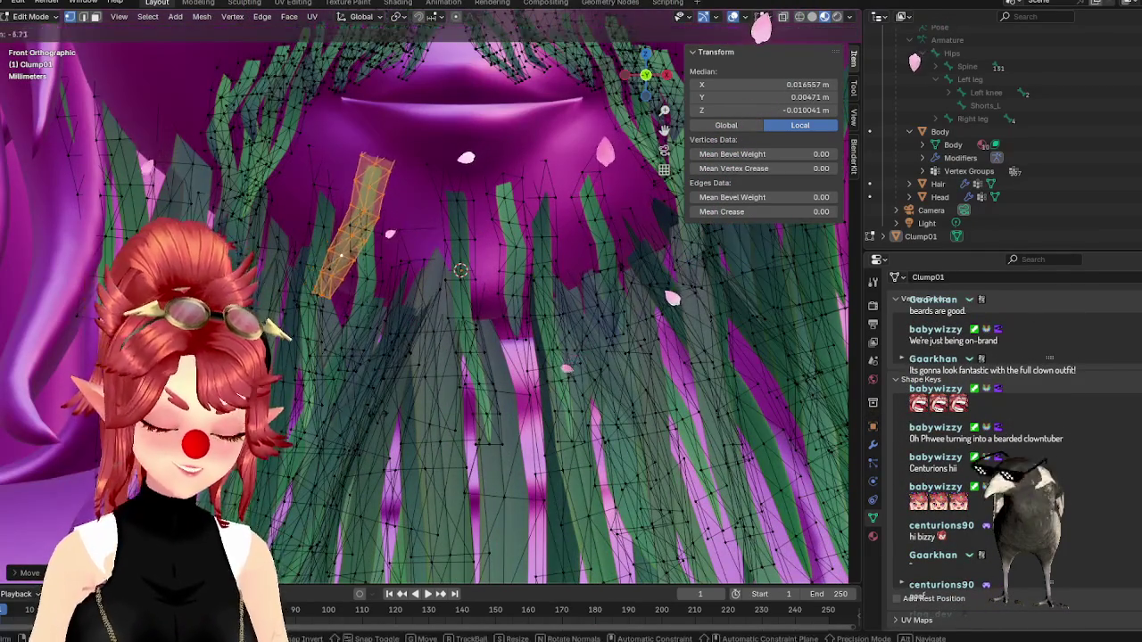
{"action": "key", "text": "r"}
{"action": "left_click", "coordinate": [365, 317]}
{"action": "scroll", "coordinate": [375, 318], "scroll_direction": "down", "scroll_amount": 2}
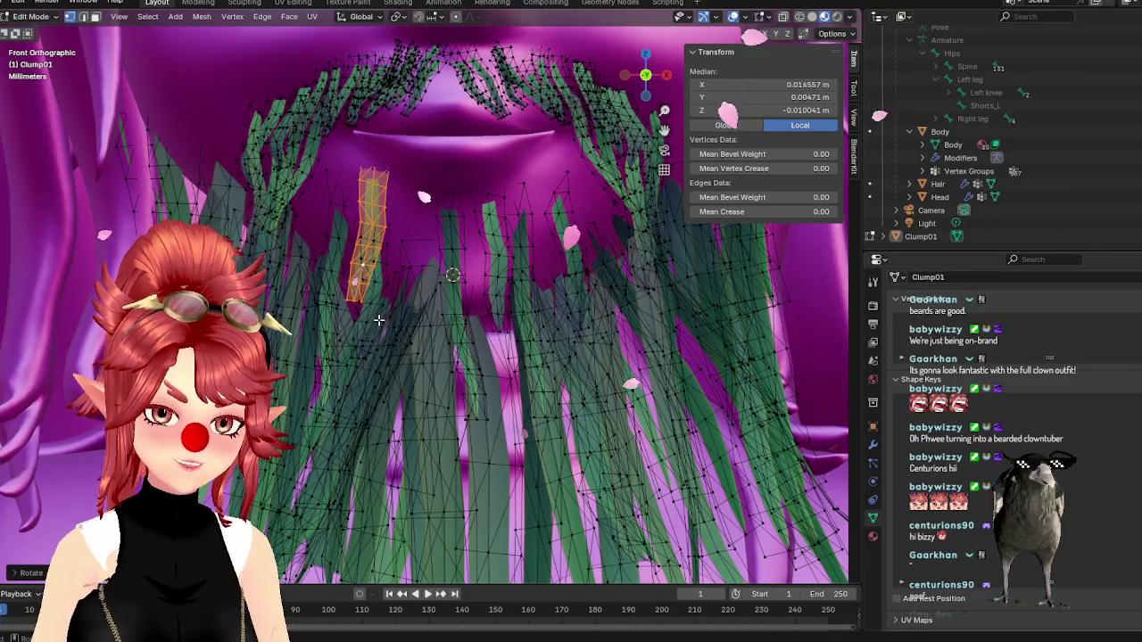
{"action": "scroll", "coordinate": [378, 319], "scroll_direction": "down", "scroll_amount": 1}
{"action": "scroll", "coordinate": [497, 390], "scroll_direction": "down", "scroll_amount": 3}
{"action": "key", "text": "Tab"}
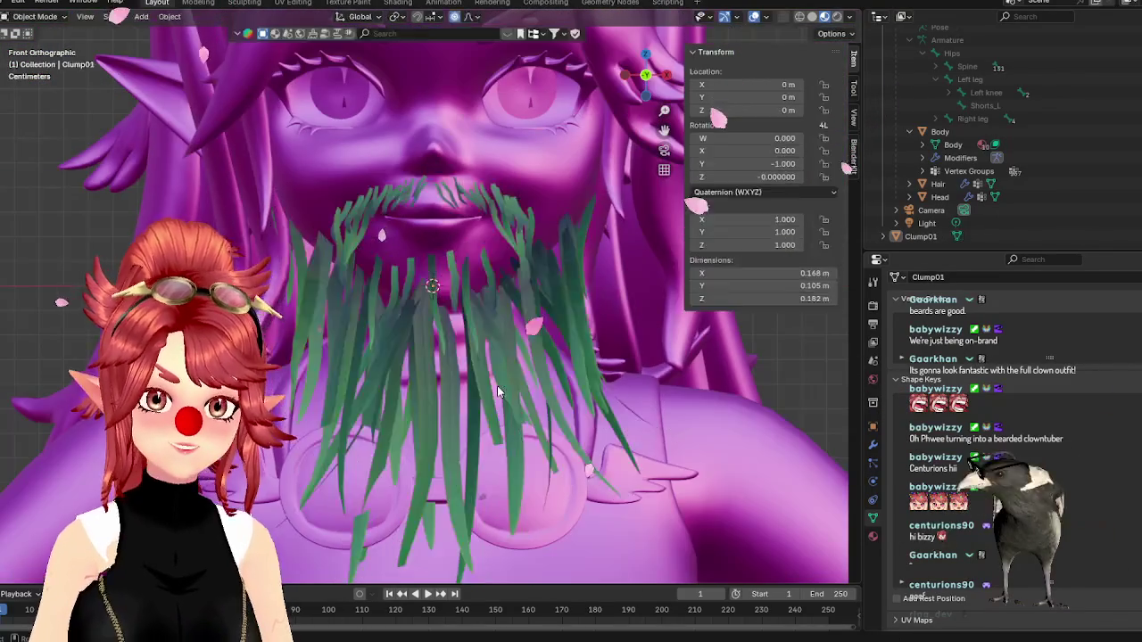
{"action": "scroll", "coordinate": [497, 385], "scroll_direction": "down", "scroll_amount": 3}
{"action": "scroll", "coordinate": [497, 385], "scroll_direction": "up", "scroll_amount": 4}
{"action": "scroll", "coordinate": [496, 389], "scroll_direction": "up", "scroll_amount": 2}
{"action": "key", "text": "Tab"}
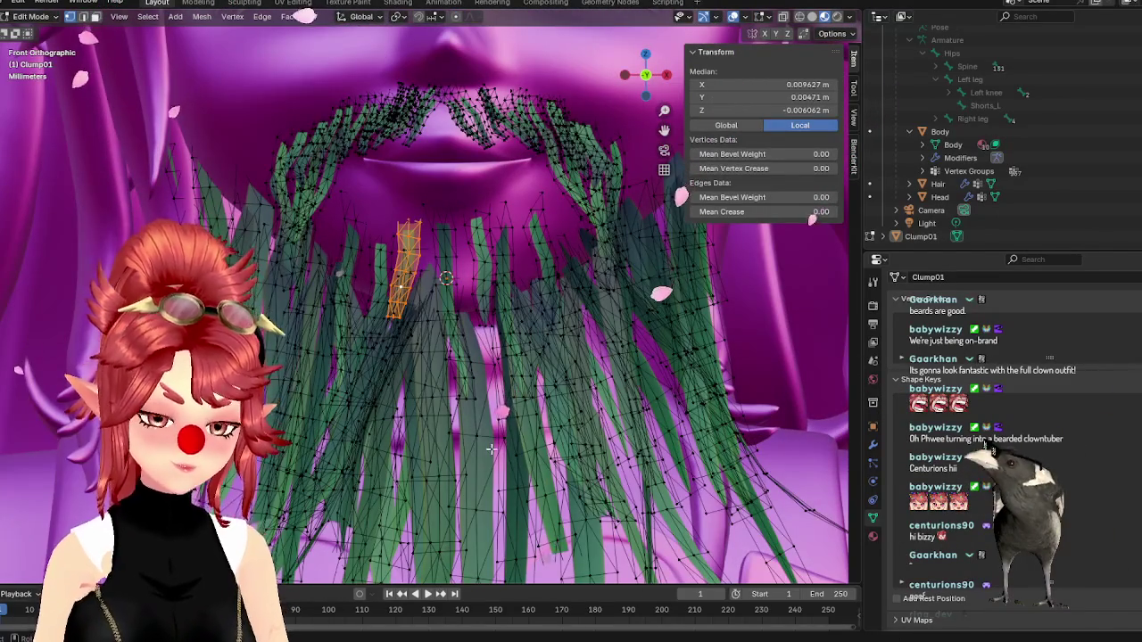
- Refine the blade's depth from the side and preview the beard again
{"action": "key", "text": "g"}
{"action": "mouse_move", "coordinate": [446, 436]}
{"action": "middle_mouse_down"}
{"action": "mouse_move", "coordinate": [424, 407]}
{"action": "mouse_move", "coordinate": [553, 442]}
{"action": "mouse_move", "coordinate": [505, 435]}
{"action": "mouse_move", "coordinate": [467, 464]}
{"action": "mouse_move", "coordinate": [560, 461]}
{"action": "middle_mouse_up"}
{"action": "left_click", "coordinate": [433, 413]}
{"action": "key", "text": "g"}
{"action": "left_click", "coordinate": [524, 464]}
{"action": "key", "text": "Tab"}
{"action": "scroll", "coordinate": [695, 483], "scroll_direction": "down", "scroll_amount": 2}
{"action": "scroll", "coordinate": [506, 385], "scroll_direction": "up", "scroll_amount": 3}
{"action": "scroll", "coordinate": [520, 293], "scroll_direction": "up", "scroll_amount": 2}
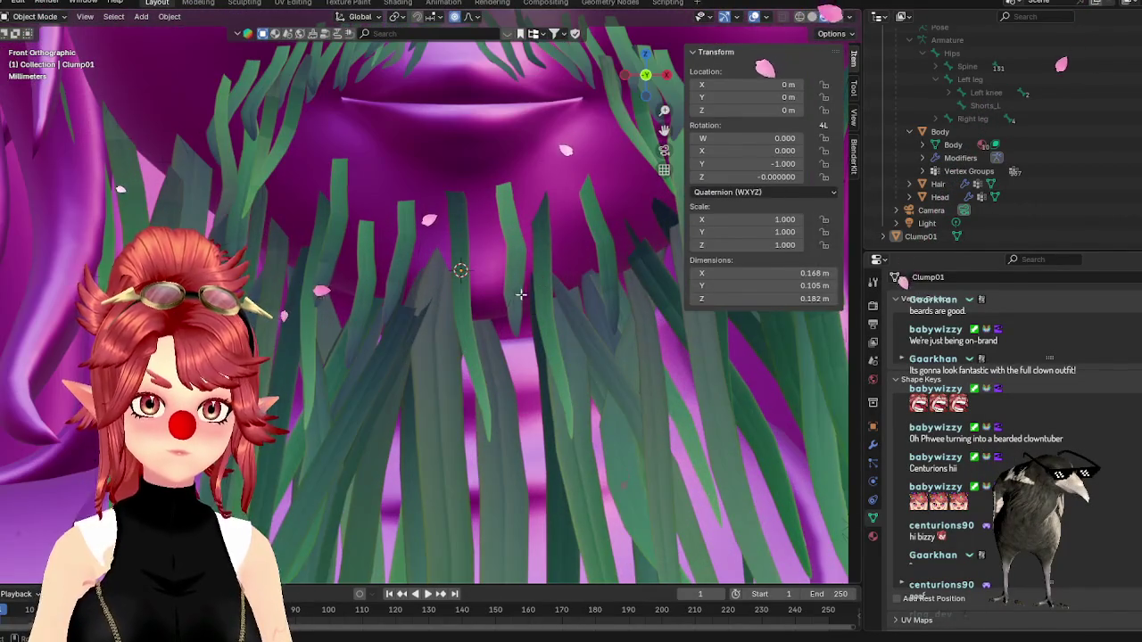
{"action": "key", "text": "Tab"}
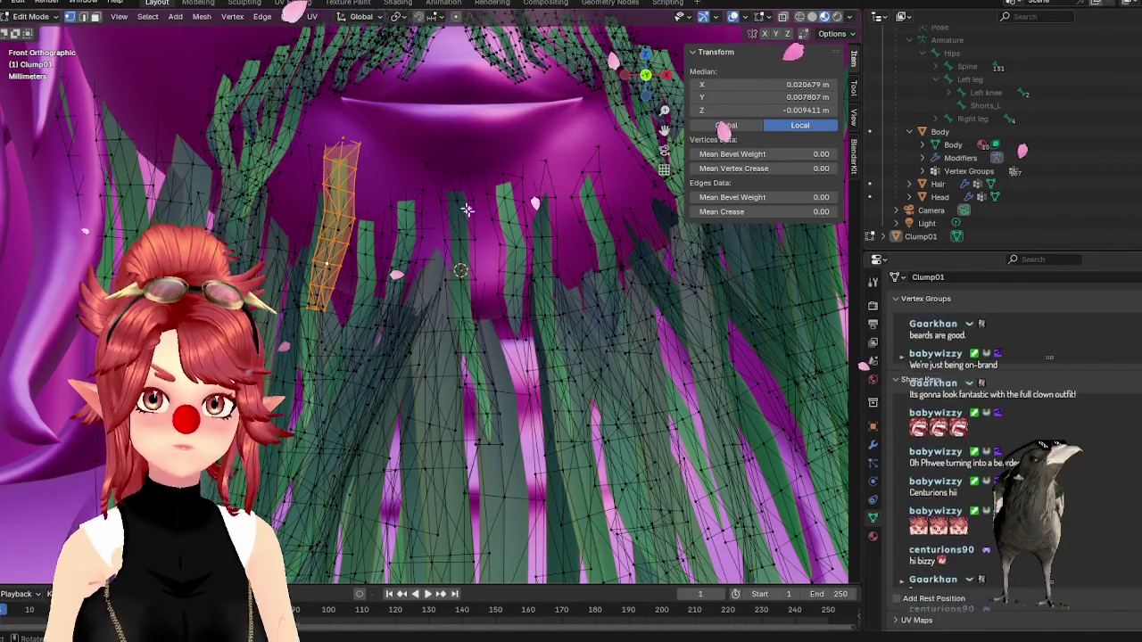
- Select five more beard strands and duplicate them in place
{"action": "key", "text": "l"}
{"action": "key", "text": "l"}
{"action": "key", "text": "l"}
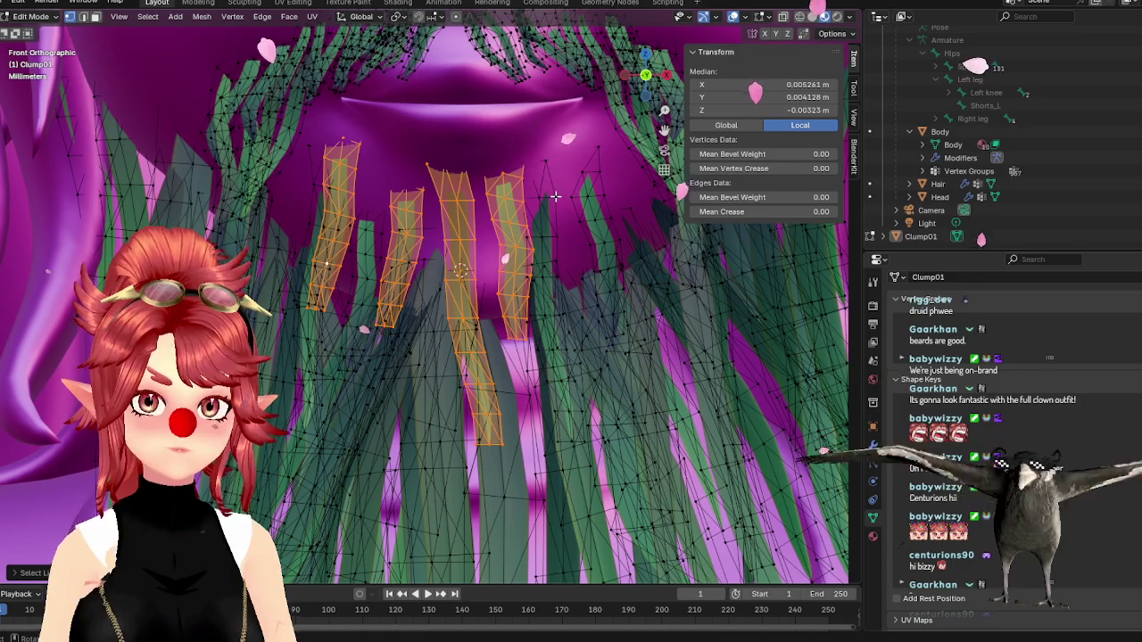
{"action": "key", "text": "l"}
{"action": "key", "text": "l"}
{"action": "key", "text": "shift+d"}
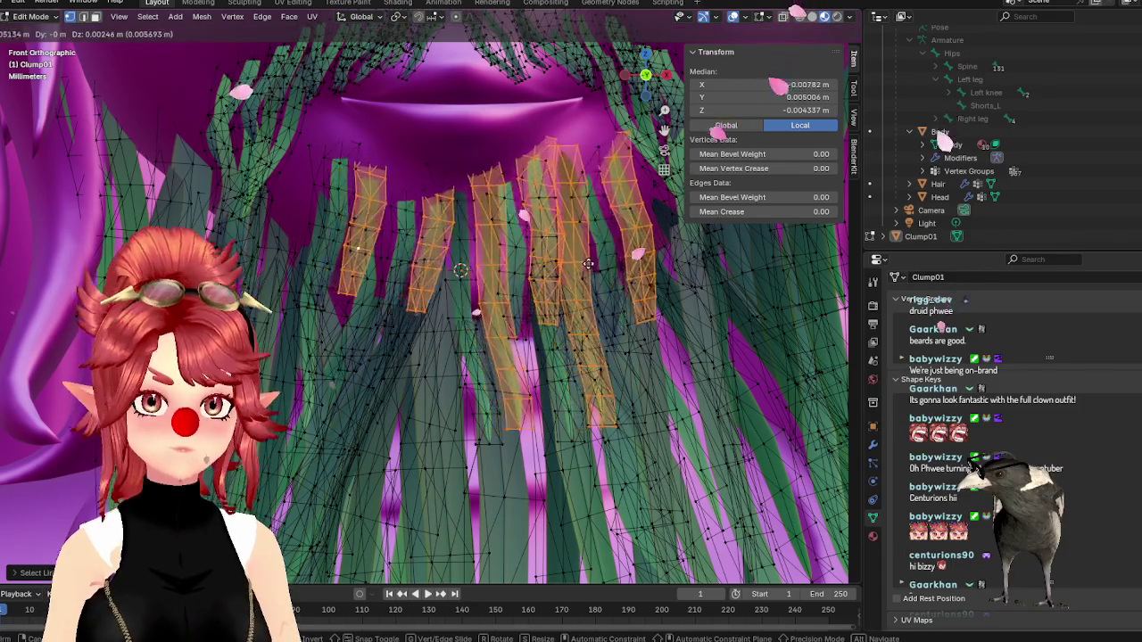
{"action": "left_click", "coordinate": [564, 283]}
{"action": "middle_click_drag", "start_coordinate": [564, 284], "coordinate": [628, 294]}
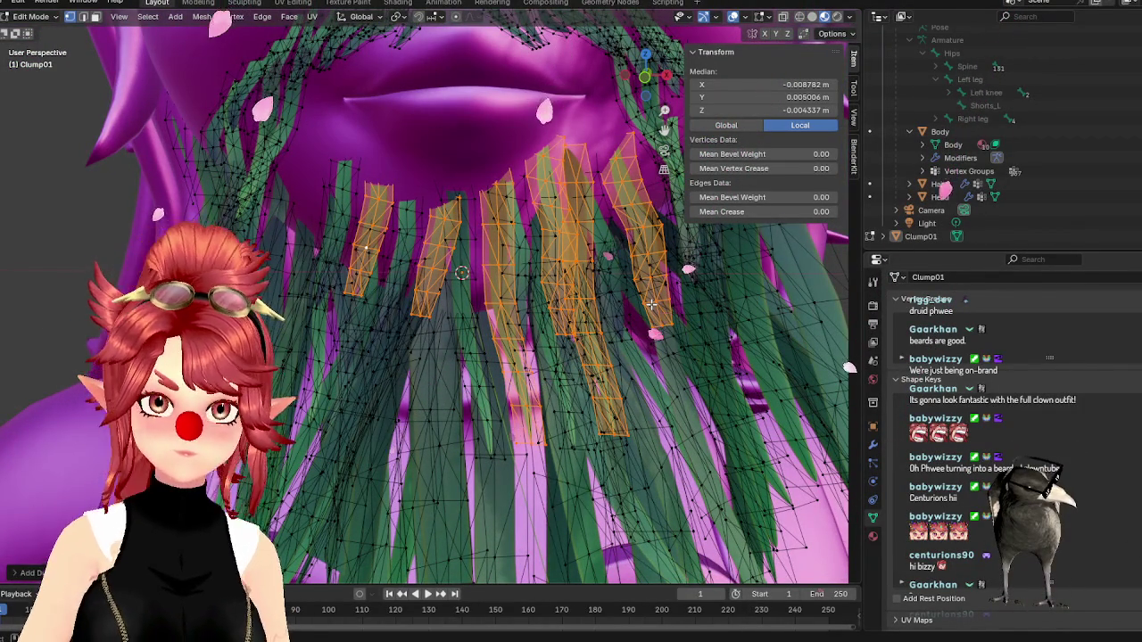
- Undo, move the strands left and down, then inspect the beard in Object Mode
{"action": "key", "text": "ctrl+z"}
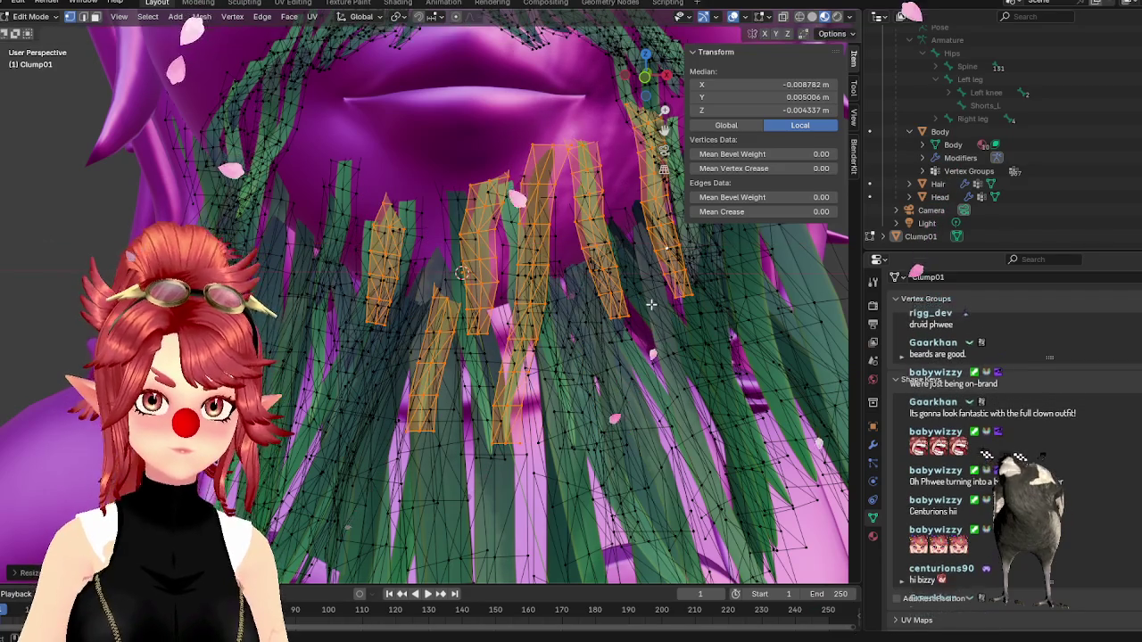
{"action": "key", "text": "g"}
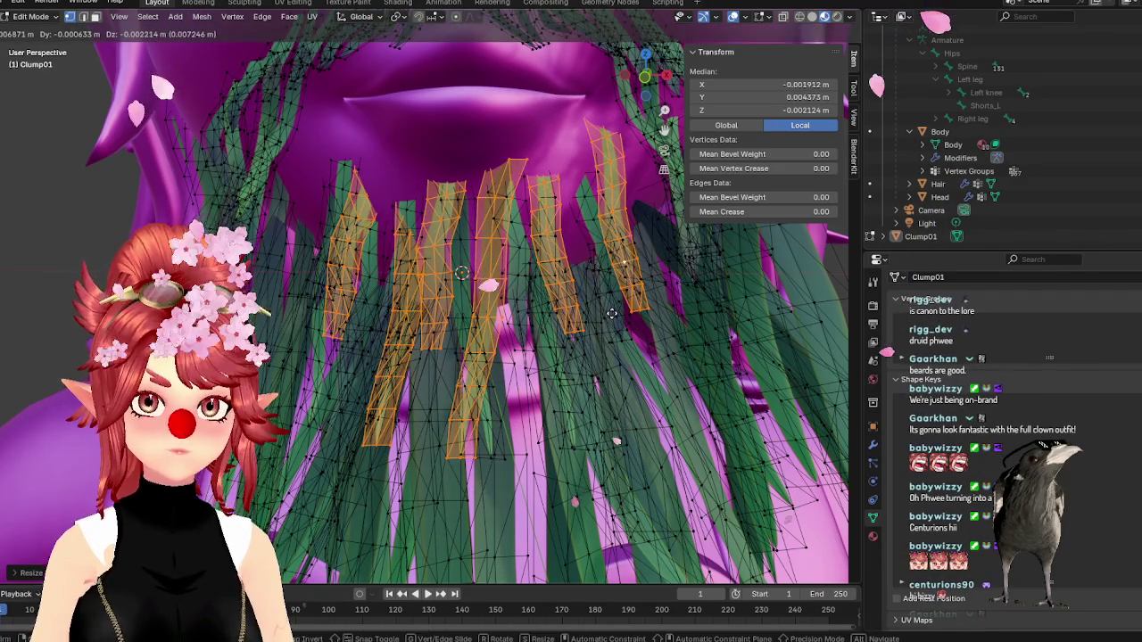
{"action": "left_click", "coordinate": [612, 312]}
{"action": "scroll", "coordinate": [493, 350], "scroll_direction": "down", "scroll_amount": 5}
{"action": "key", "text": "Tab"}
{"action": "scroll", "coordinate": [494, 350], "scroll_direction": "down", "scroll_amount": 4}
{"action": "scroll", "coordinate": [492, 374], "scroll_direction": "up", "scroll_amount": 2}
{"action": "scroll", "coordinate": [492, 379], "scroll_direction": "up", "scroll_amount": 2}
{"action": "scroll", "coordinate": [493, 379], "scroll_direction": "up", "scroll_amount": 2}
{"action": "scroll", "coordinate": [492, 379], "scroll_direction": "down", "scroll_amount": 1}
{"action": "scroll", "coordinate": [481, 370], "scroll_direction": "down", "scroll_amount": 3}
{"action": "scroll", "coordinate": [468, 364], "scroll_direction": "up", "scroll_amount": 3}
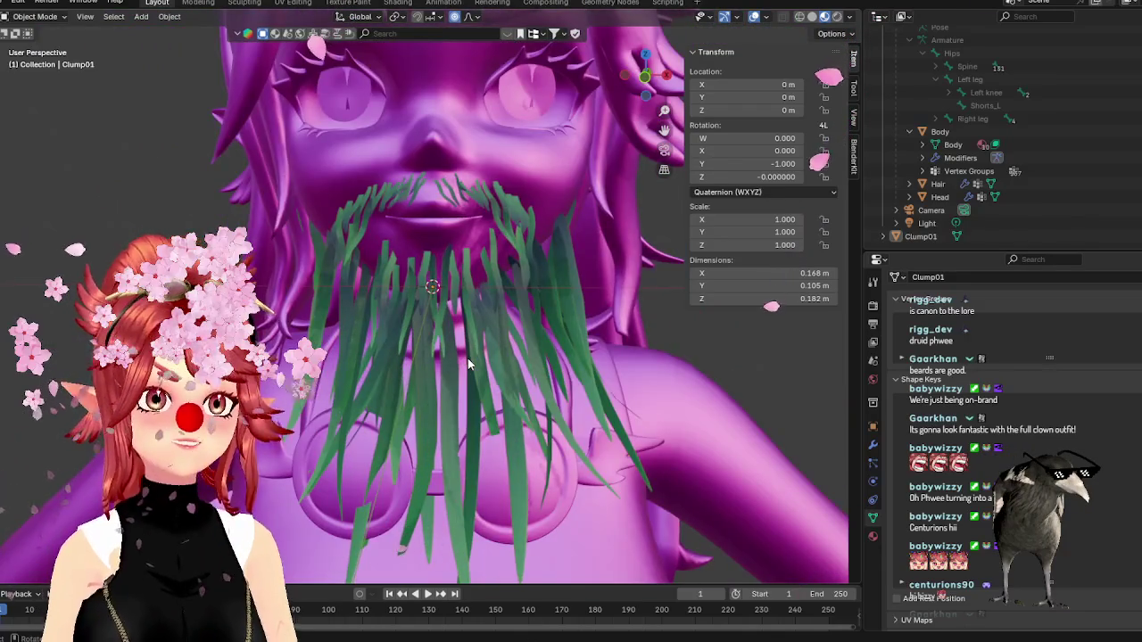
- Frame the beard in straight-on front view and enter Edit Mode on its mesh
{"action": "scroll", "coordinate": [468, 358], "scroll_direction": "down", "scroll_amount": 3}
{"action": "scroll", "coordinate": [467, 358], "scroll_direction": "up", "scroll_amount": 3}
{"action": "mouse_move", "coordinate": [467, 358]}
{"action": "middle_mouse_down"}
{"action": "mouse_move", "coordinate": [531, 392]}
{"action": "mouse_move", "coordinate": [502, 390]}
{"action": "middle_mouse_up"}
{"action": "scroll", "coordinate": [502, 390], "scroll_direction": "down", "scroll_amount": 3}
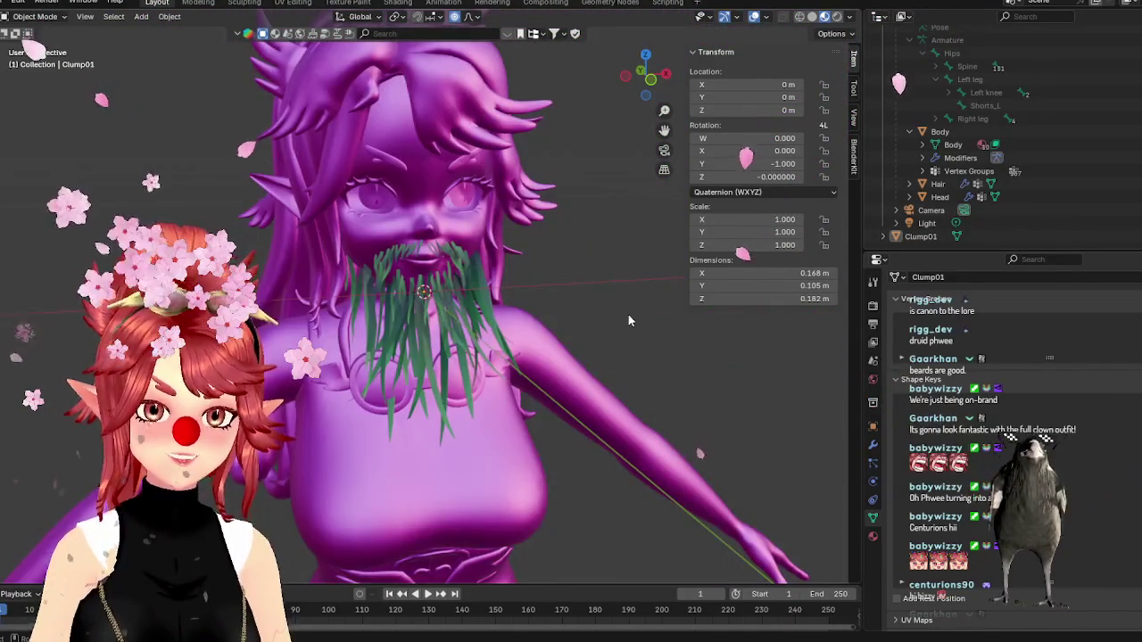
{"action": "scroll", "coordinate": [628, 319], "scroll_direction": "down", "scroll_amount": 2}
{"action": "key", "text": "KP_1"}
{"action": "scroll", "coordinate": [526, 326], "scroll_direction": "up", "scroll_amount": 4}
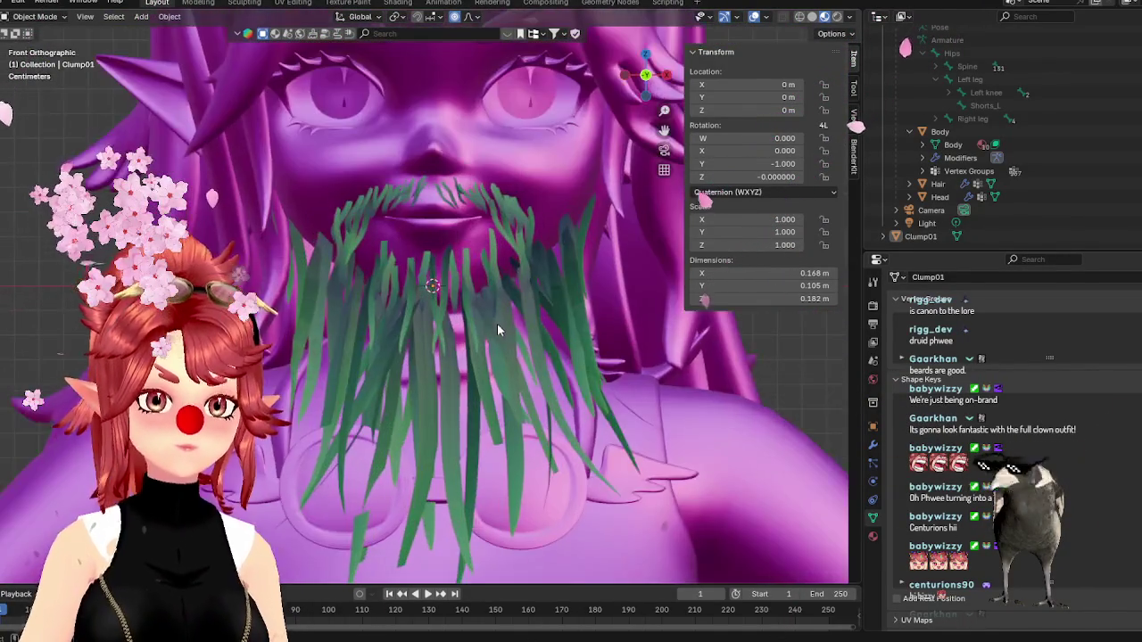
{"action": "scroll", "coordinate": [498, 324], "scroll_direction": "down", "scroll_amount": 2}
{"action": "scroll", "coordinate": [453, 273], "scroll_direction": "down", "scroll_amount": 1}
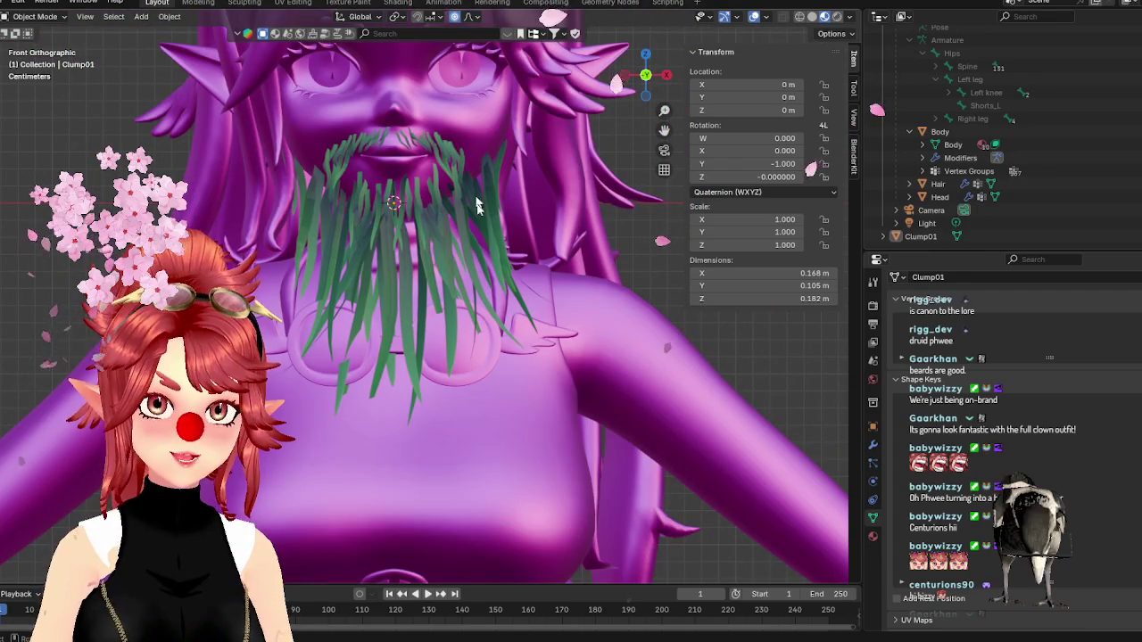
{"action": "key", "text": "Tab"}
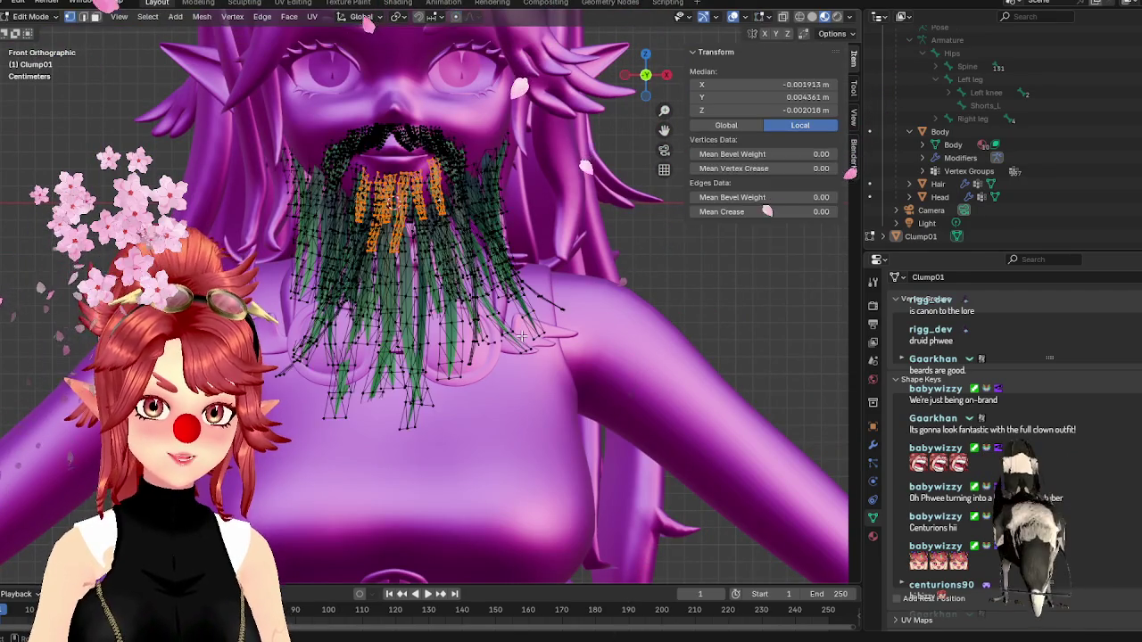
- Select the right-side beard strands and draw them in toward the chin with proportional editing
{"action": "left_click", "coordinate": [565, 323]}
{"action": "key", "text": "ctrl+l"}
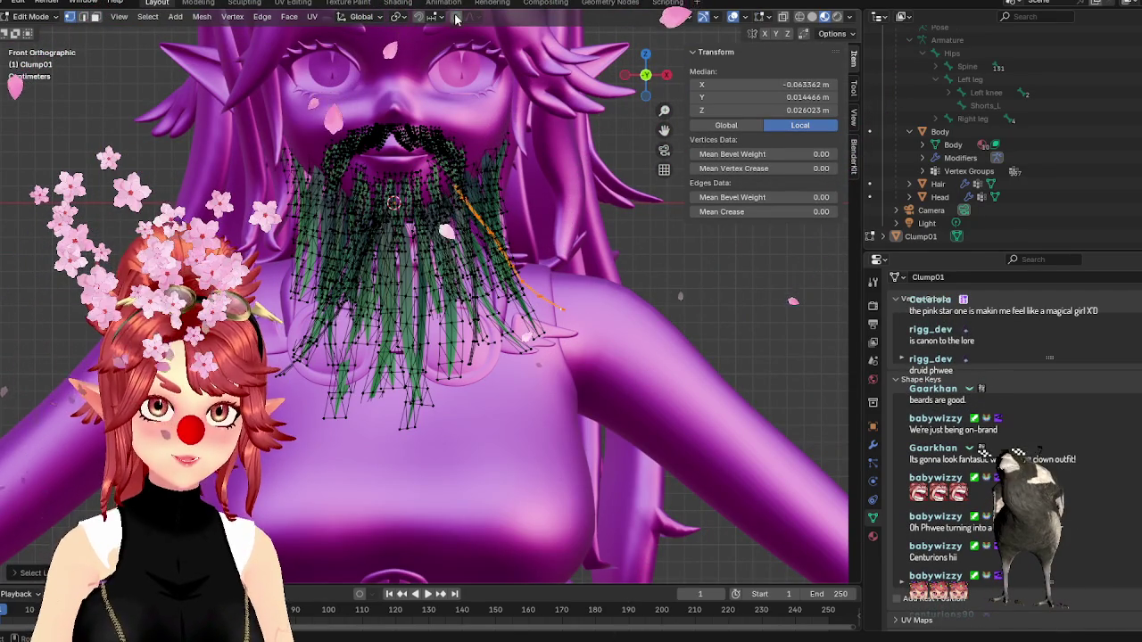
{"action": "left_click", "coordinate": [565, 312]}
{"action": "key", "text": "g"}
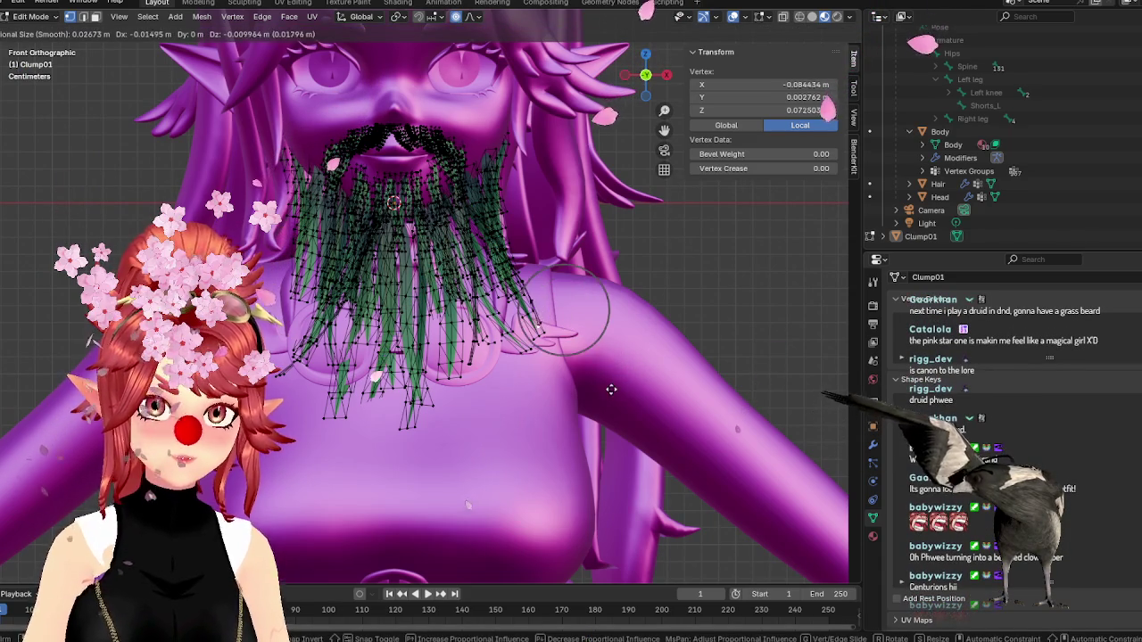
{"action": "scroll", "coordinate": [604, 390], "scroll_direction": "down", "scroll_amount": 7}
{"action": "scroll", "coordinate": [596, 393], "scroll_direction": "down", "scroll_amount": 3}
{"action": "scroll", "coordinate": [580, 395], "scroll_direction": "down", "scroll_amount": 3}
{"action": "scroll", "coordinate": [576, 400], "scroll_direction": "down", "scroll_amount": 2}
{"action": "left_click", "coordinate": [569, 404]}
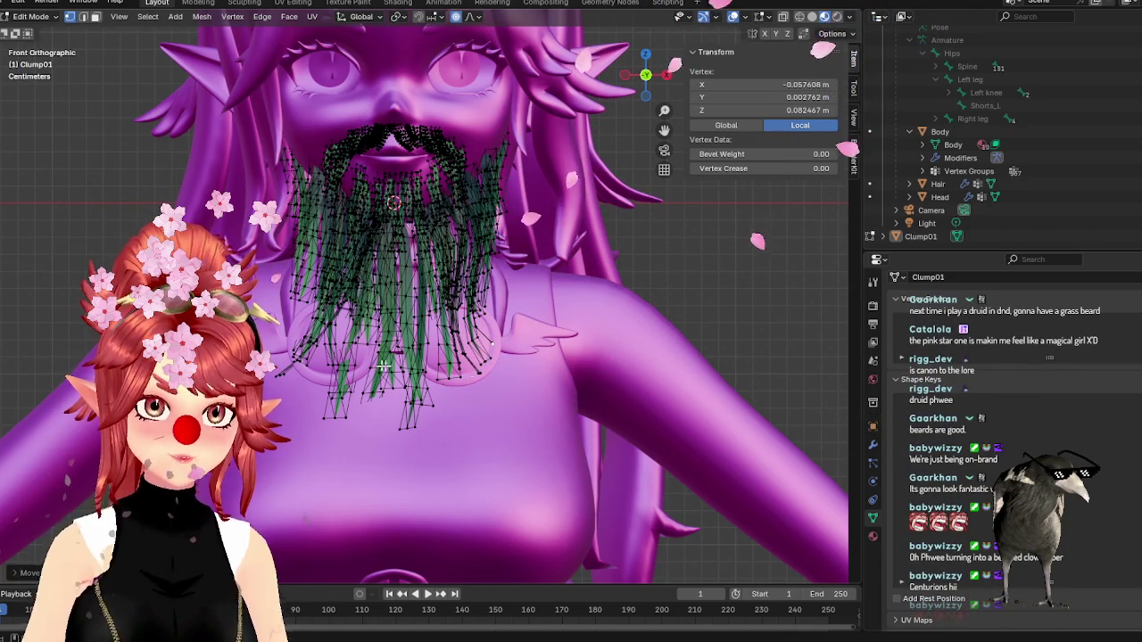
- Draw the beard's left side inward with proportional editing, then return to Object Mode
{"action": "key", "text": "g"}
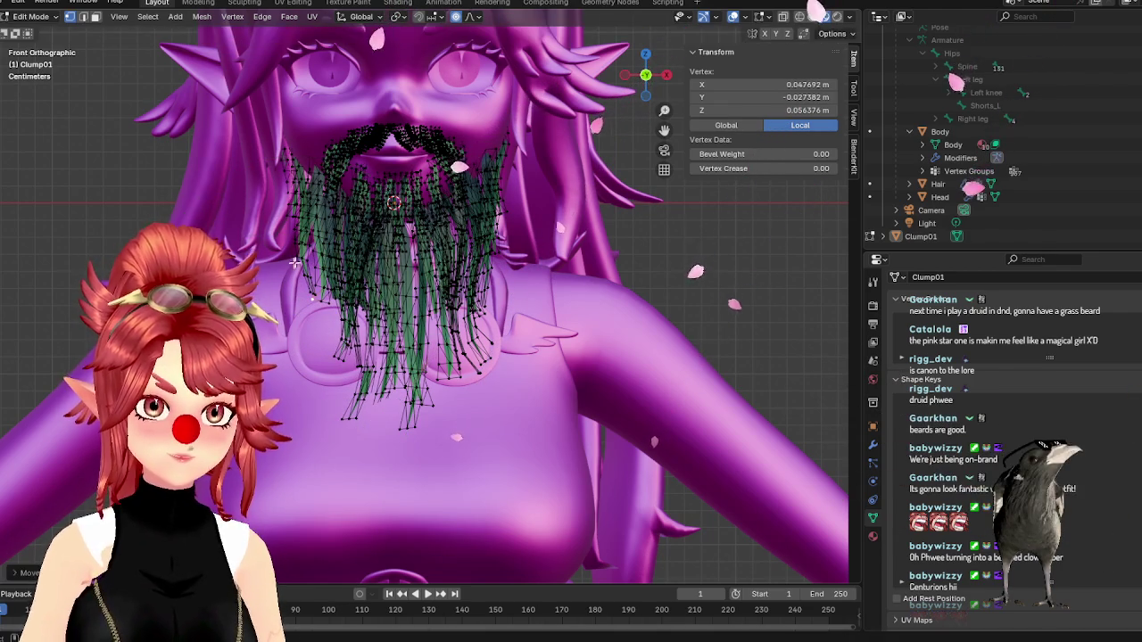
{"action": "scroll", "coordinate": [297, 252], "scroll_direction": "up", "scroll_amount": 3}
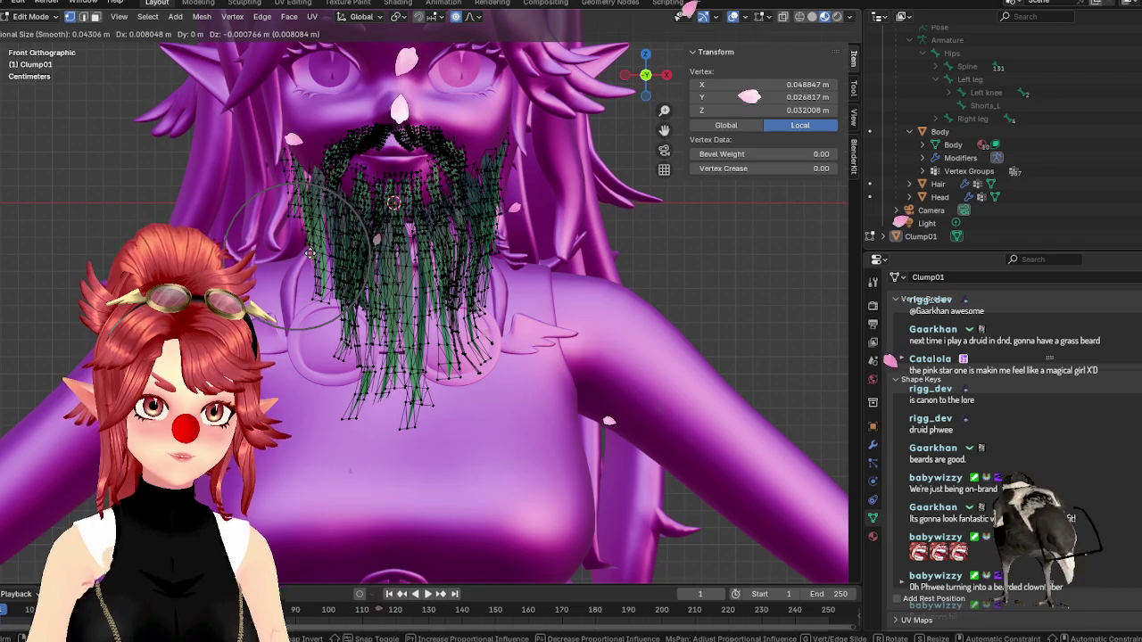
{"action": "left_click", "coordinate": [309, 253]}
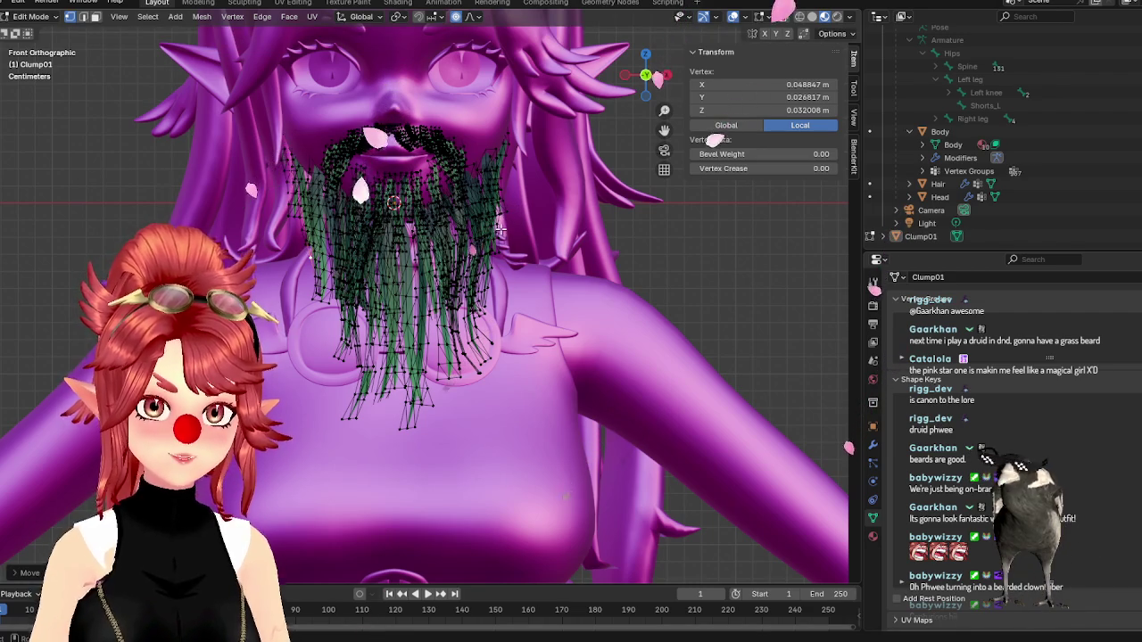
{"action": "scroll", "coordinate": [499, 230], "scroll_direction": "down", "scroll_amount": 6}
{"action": "scroll", "coordinate": [481, 283], "scroll_direction": "up", "scroll_amount": 5}
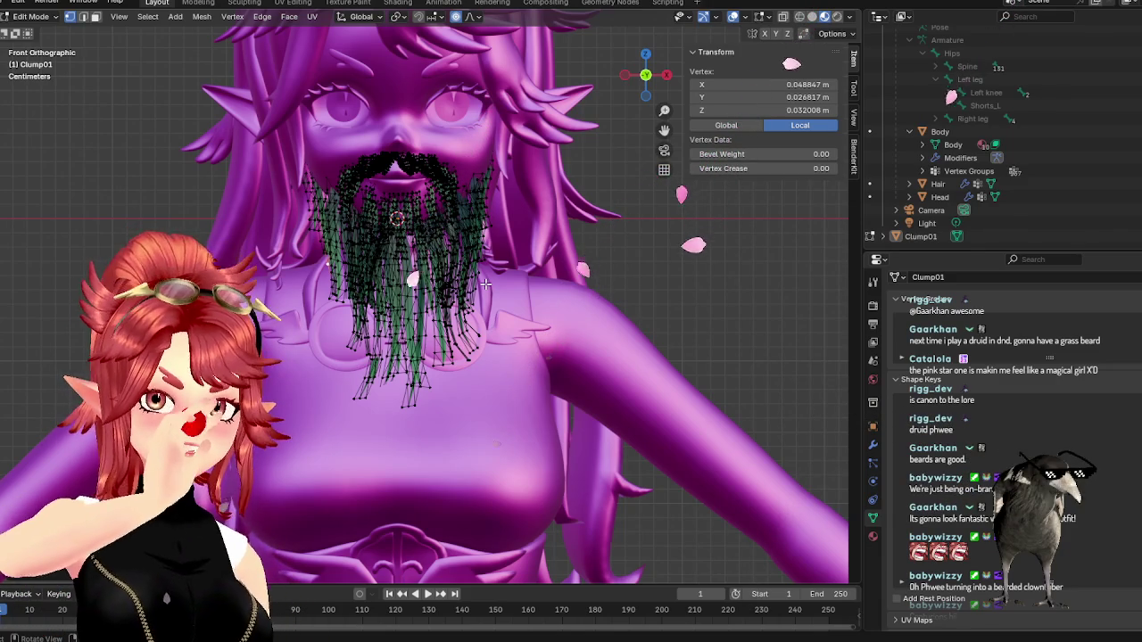
{"action": "key", "text": "Tab"}
{"action": "middle_click_drag", "start_coordinate": [337, 268], "coordinate": [464, 278]}
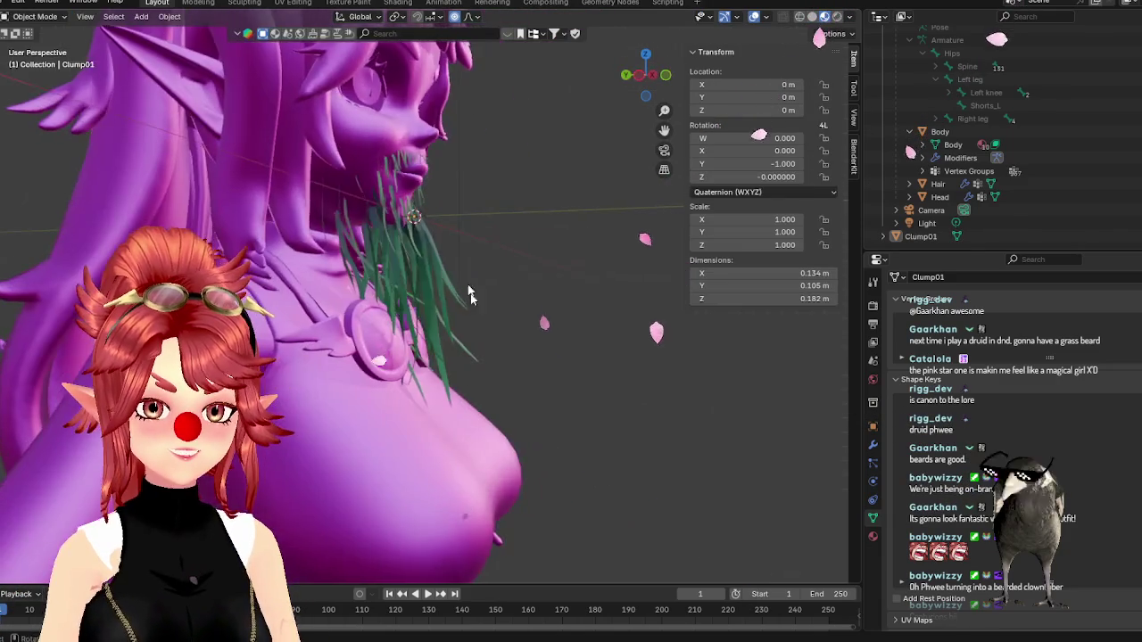
- In Edit Mode, box-select the lower blade vertices near the neck in orthographic right view
{"action": "key", "text": "Tab"}
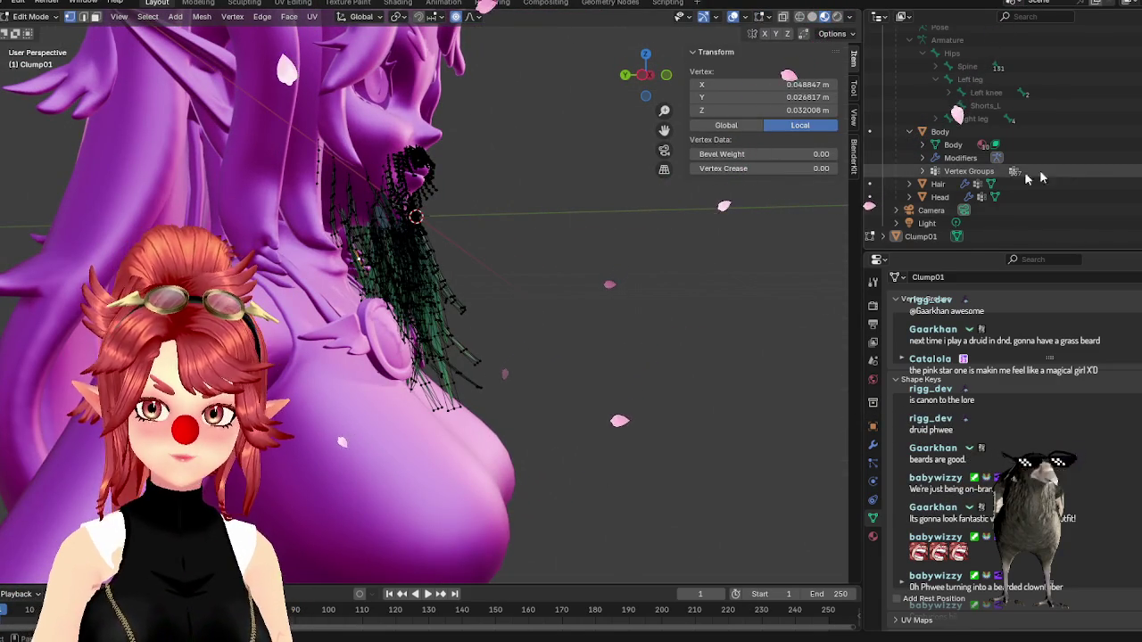
{"action": "mouse_move", "coordinate": [394, 353]}
{"action": "middle_mouse_down"}
{"action": "mouse_move", "coordinate": [621, 320]}
{"action": "mouse_move", "coordinate": [406, 390]}
{"action": "mouse_move", "coordinate": [416, 375]}
{"action": "mouse_move", "coordinate": [349, 329]}
{"action": "middle_mouse_up"}
{"action": "key", "text": "alt+a"}
{"action": "key", "text": "KP_5"}
{"action": "key", "text": "KP_3"}
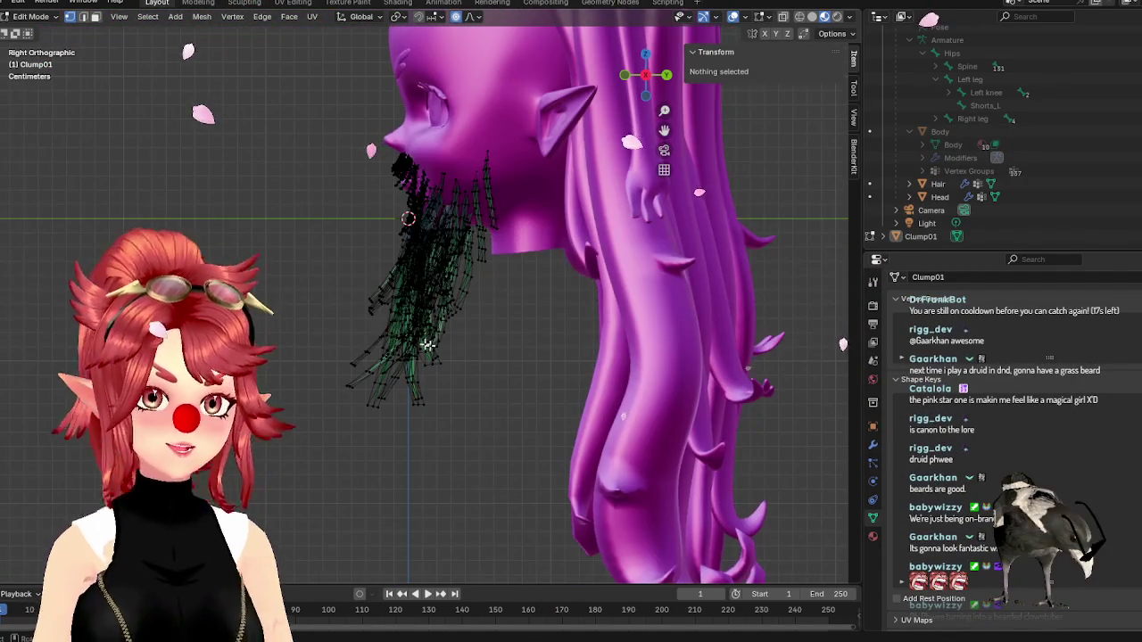
{"action": "left_click_drag", "start_coordinate": [433, 318], "coordinate": [497, 368]}
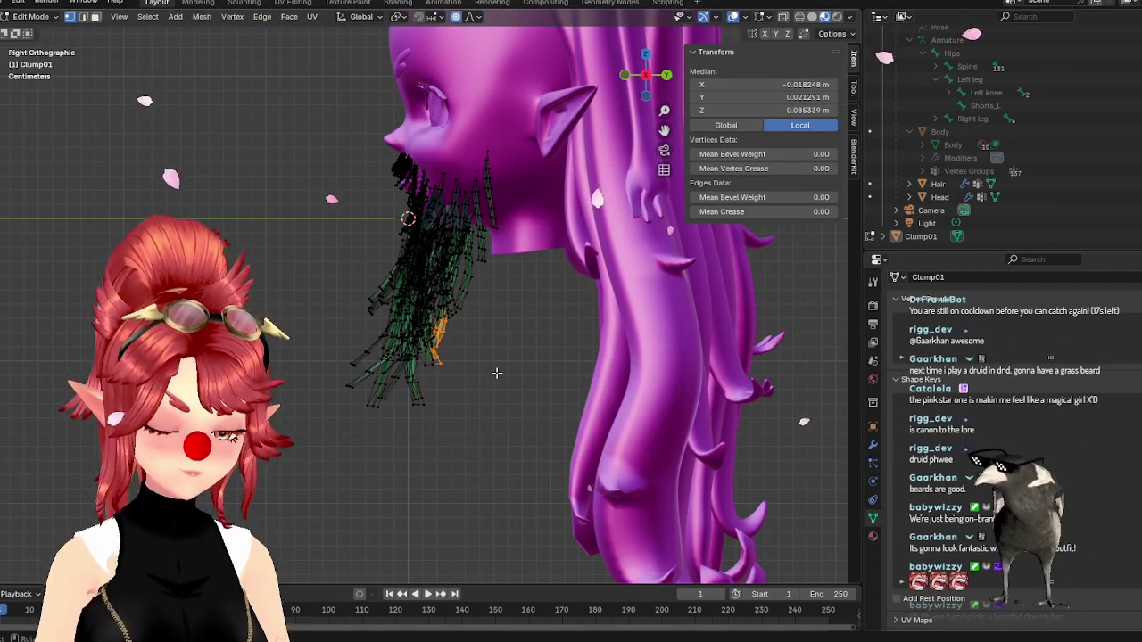
{"action": "middle_click_drag", "start_coordinate": [479, 379], "coordinate": [435, 395]}
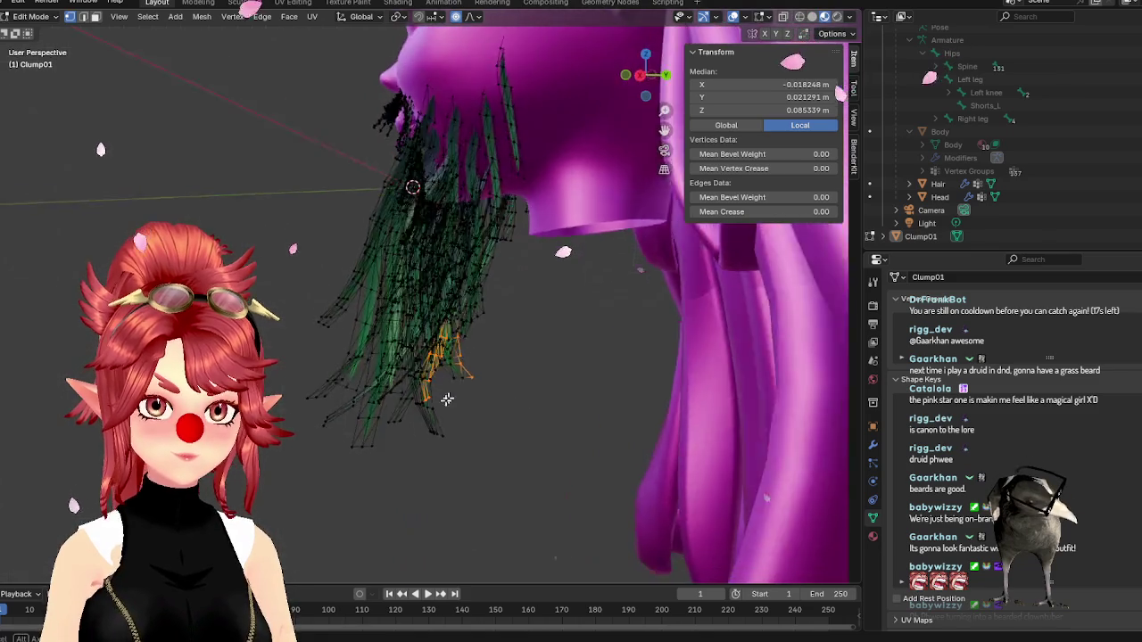
{"action": "key", "text": "KP_3"}
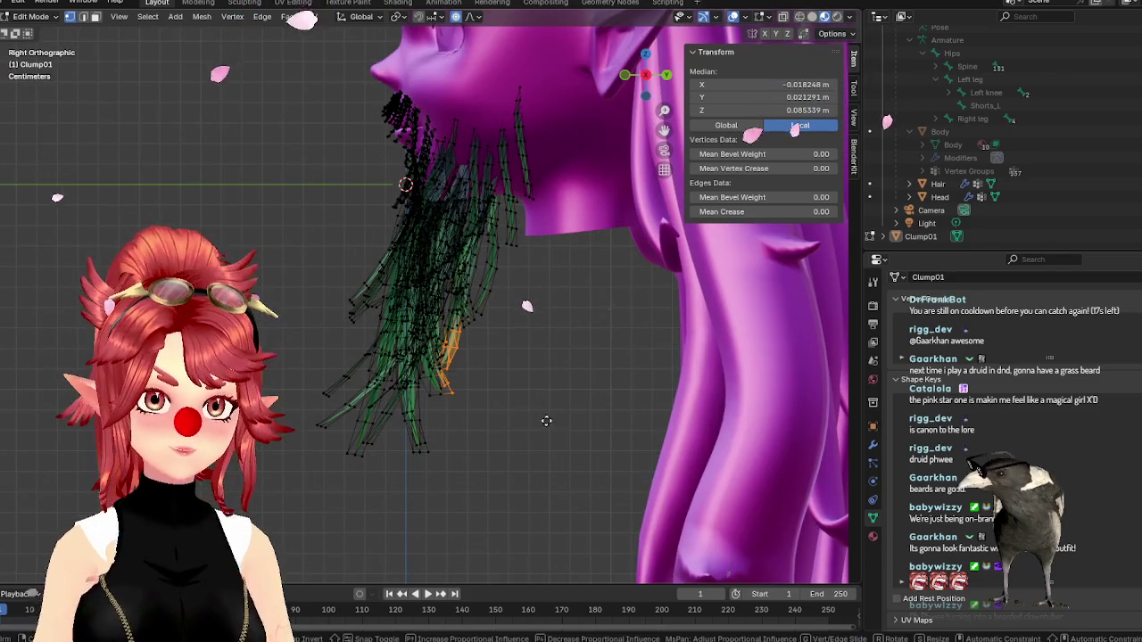
- Pull the selected lower blades back toward the face with proportional falloff, then return to Object Mode
{"action": "key", "text": "g"}
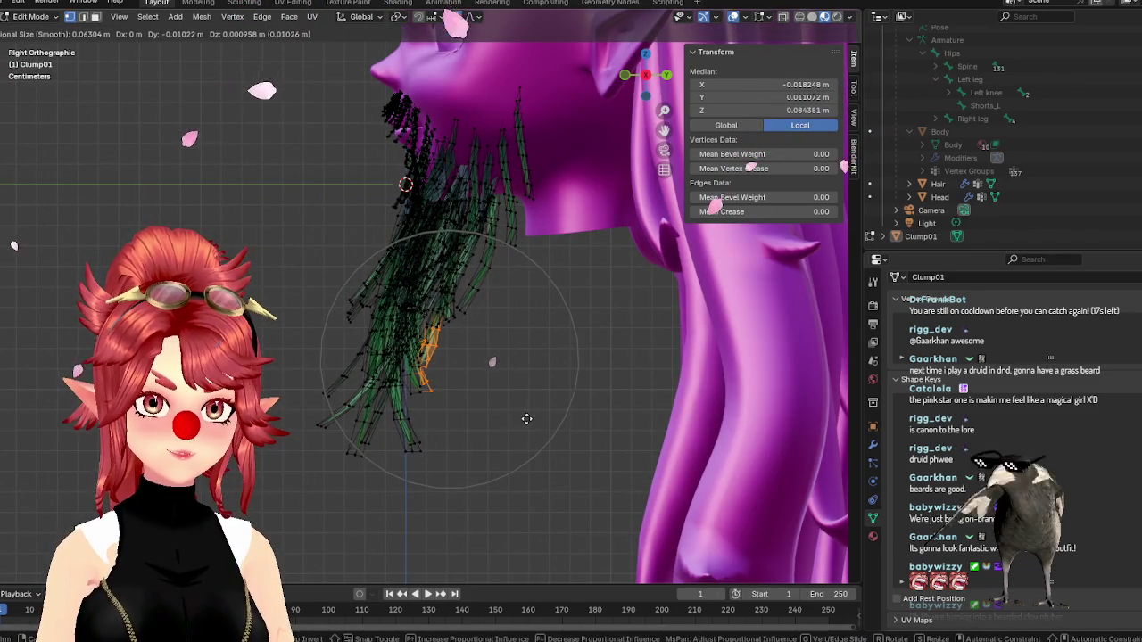
{"action": "scroll", "coordinate": [520, 418], "scroll_direction": "down", "scroll_amount": 5}
{"action": "left_click", "coordinate": [521, 415]}
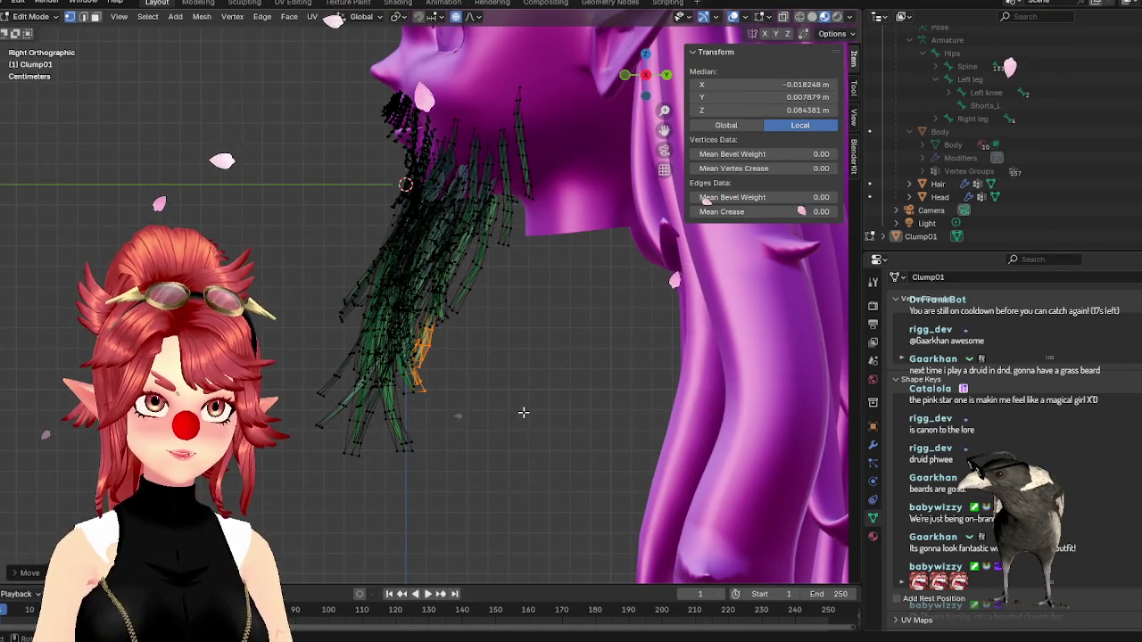
{"action": "key", "text": "KP_1"}
{"action": "scroll", "coordinate": [662, 314], "scroll_direction": "down", "scroll_amount": 2}
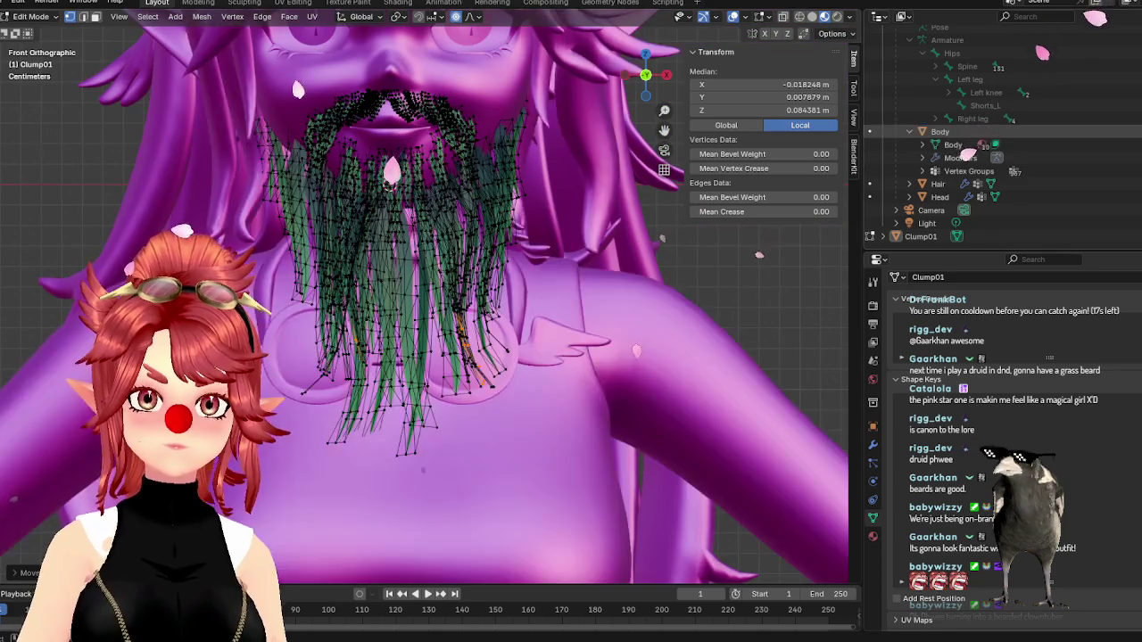
{"action": "scroll", "coordinate": [662, 314], "scroll_direction": "down", "scroll_amount": 1}
{"action": "left_click", "coordinate": [662, 314]}
{"action": "key", "text": "Tab"}
{"action": "scroll", "coordinate": [549, 279], "scroll_direction": "up", "scroll_amount": 3}
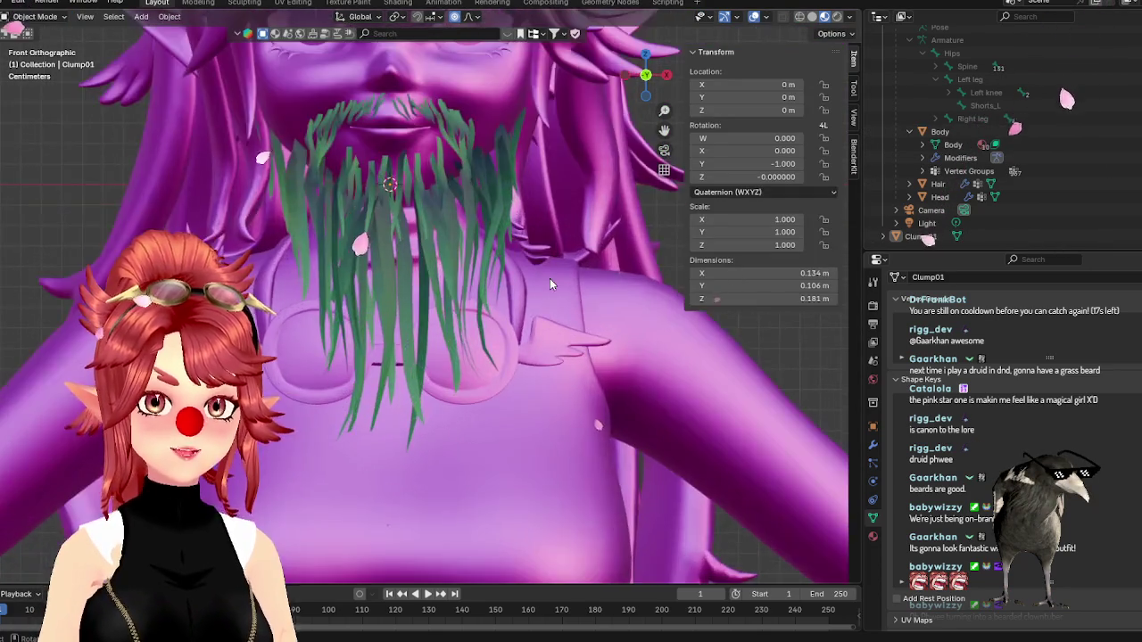
{"action": "scroll", "coordinate": [550, 279], "scroll_direction": "down", "scroll_amount": 3}
{"action": "scroll", "coordinate": [499, 283], "scroll_direction": "up", "scroll_amount": 2}
{"action": "middle_click_drag", "start_coordinate": [499, 283], "coordinate": [512, 279]}
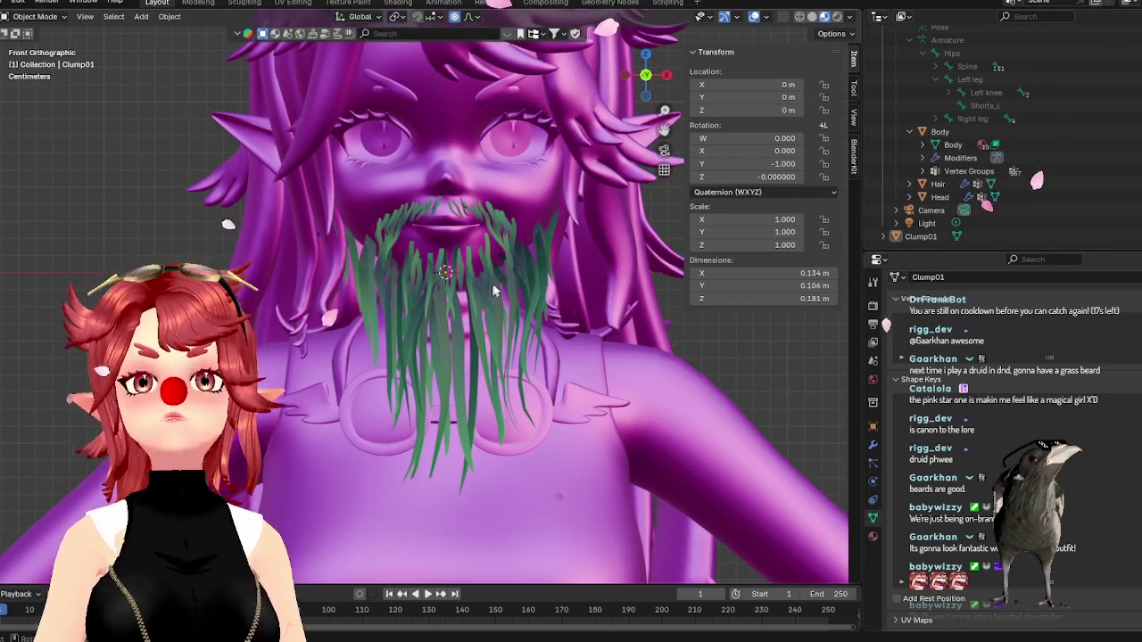
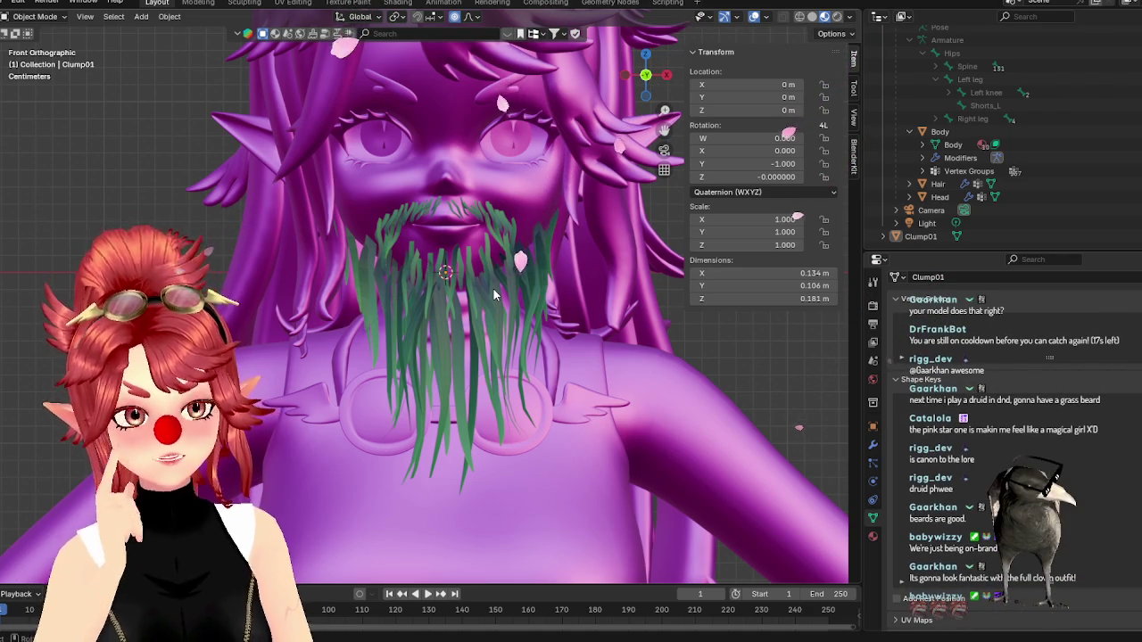
- Rename the Clump01 beard to GrassBeard and give it a Basis shape key
{"action": "scroll", "coordinate": [891, 82], "scroll_direction": "up", "scroll_amount": 3}
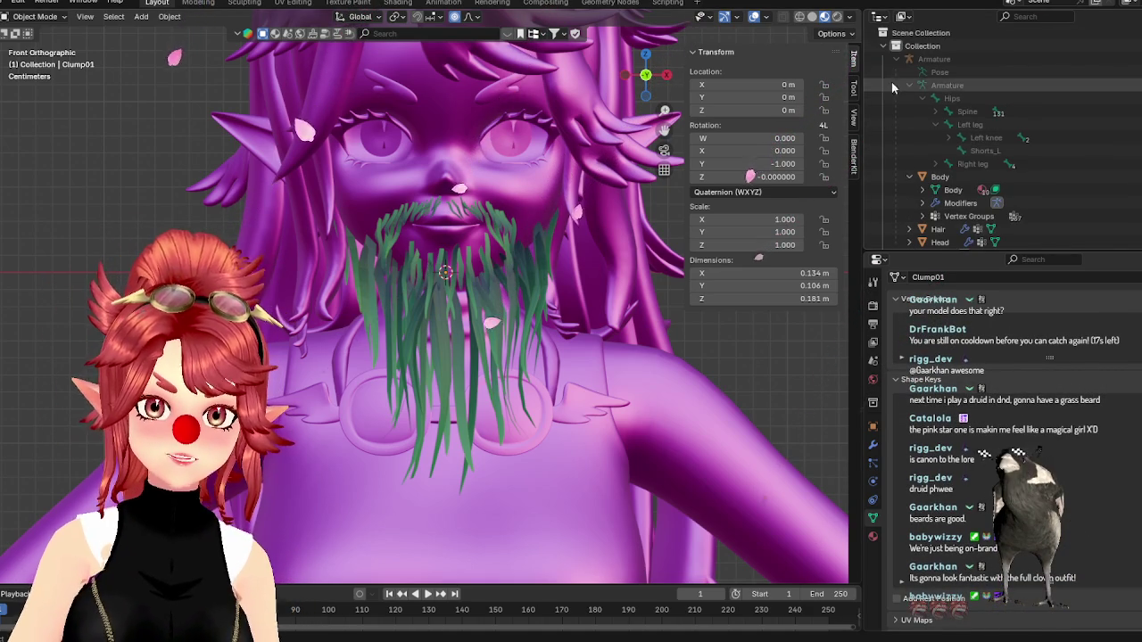
{"action": "scroll", "coordinate": [894, 60], "scroll_direction": "down", "scroll_amount": 3}
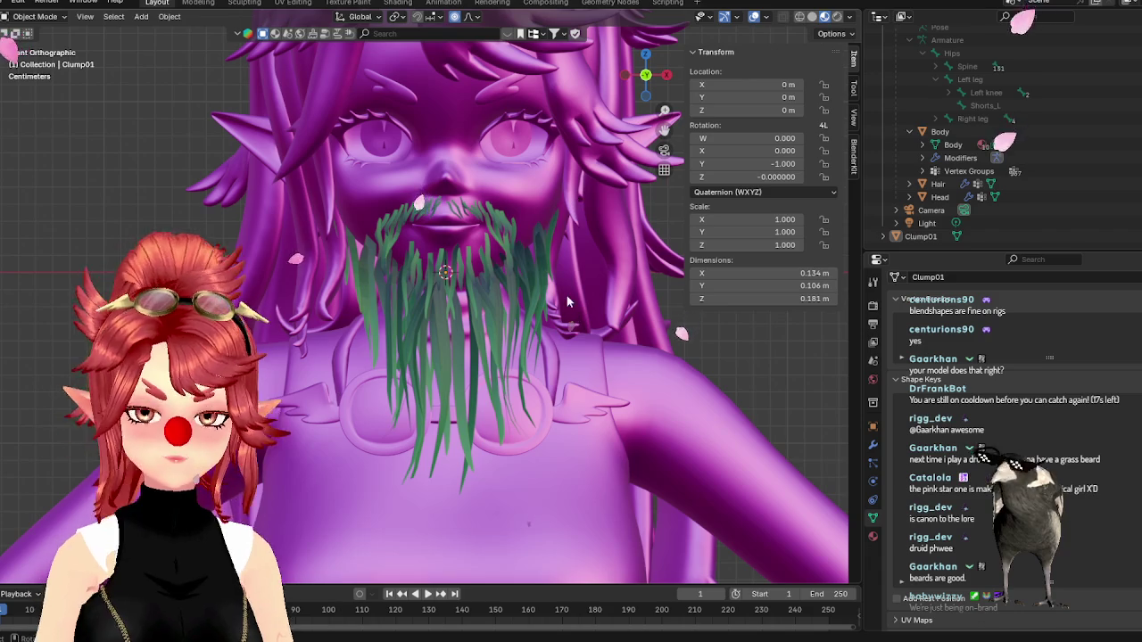
{"action": "left_click", "coordinate": [920, 237]}
{"action": "type", "text": "GrassBear"}
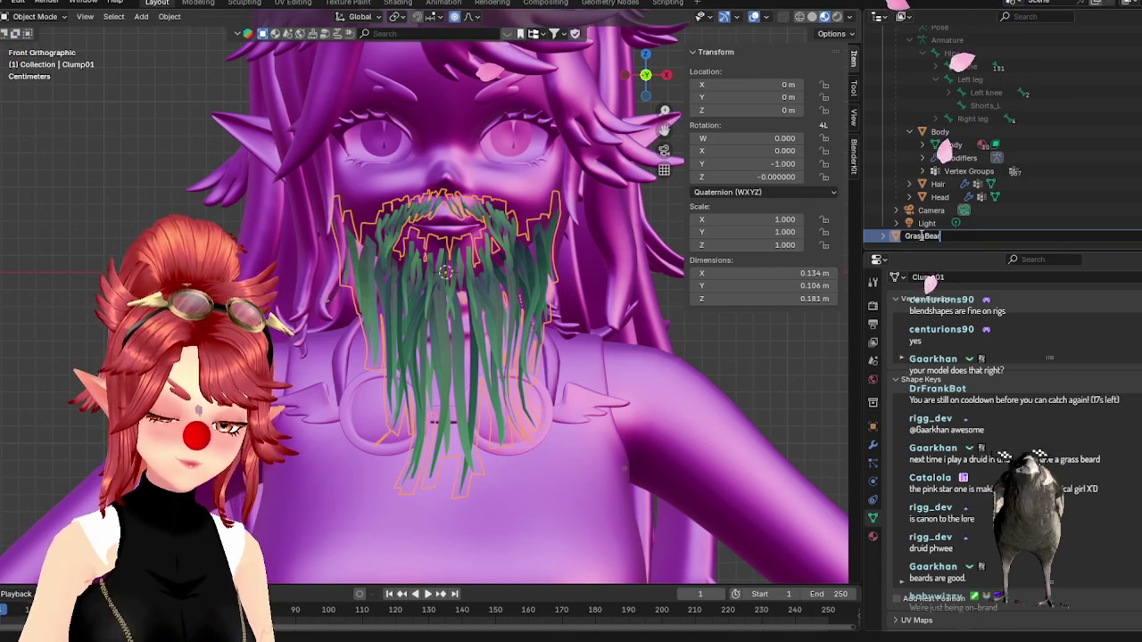
{"action": "type", "text": "d"}
{"action": "key", "text": "Return"}
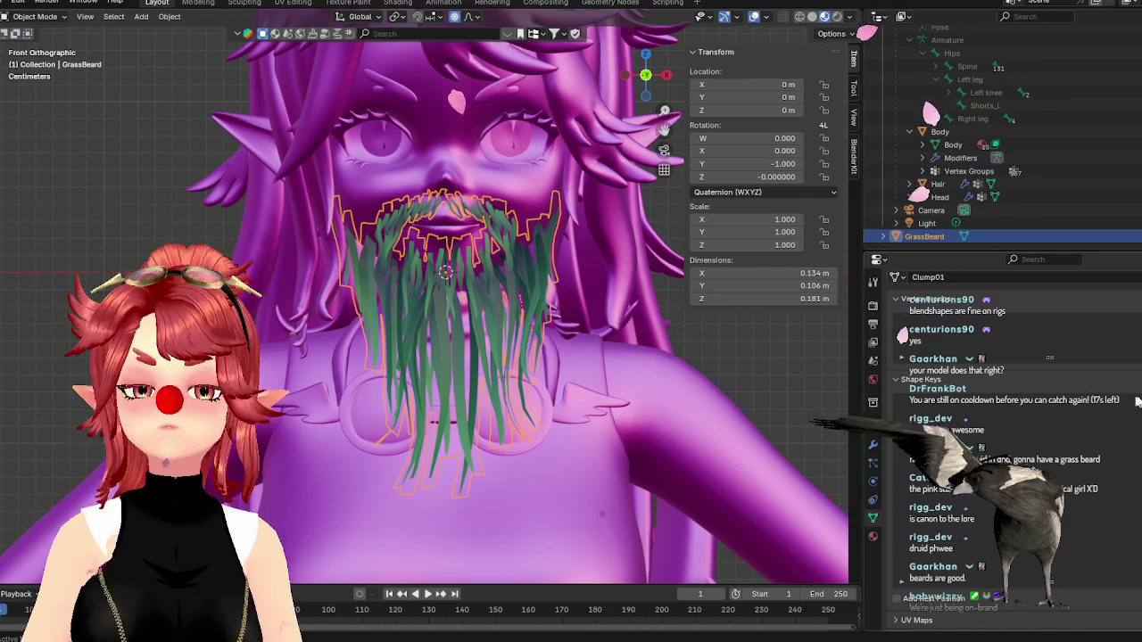
{"action": "left_click", "coordinate": [1130, 401]}
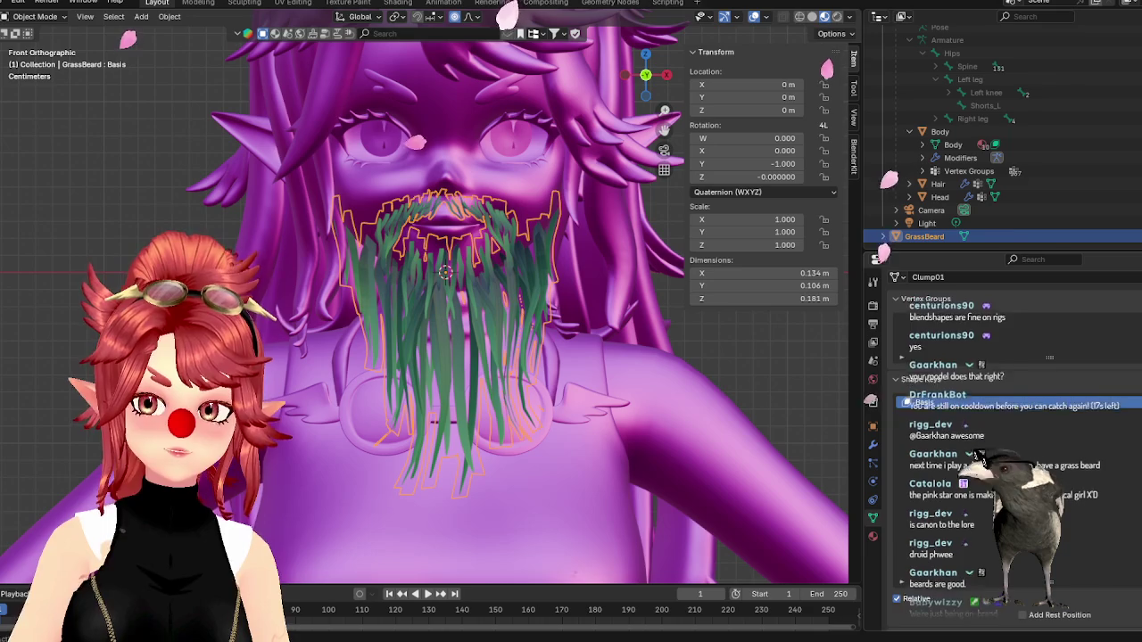
- Open the Head's jaw by setting its jawOpen shape key to 1
{"action": "left_click", "coordinate": [939, 197]}
{"action": "scroll", "coordinate": [981, 518], "scroll_direction": "up", "scroll_amount": 3}
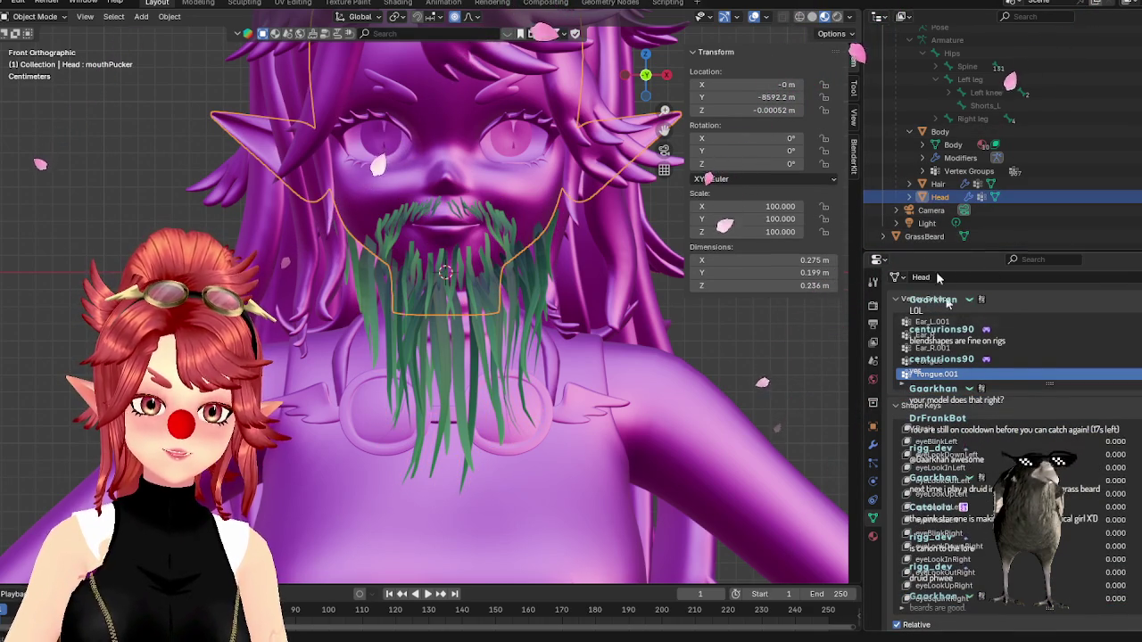
{"action": "scroll", "coordinate": [1070, 509], "scroll_direction": "down", "scroll_amount": 5}
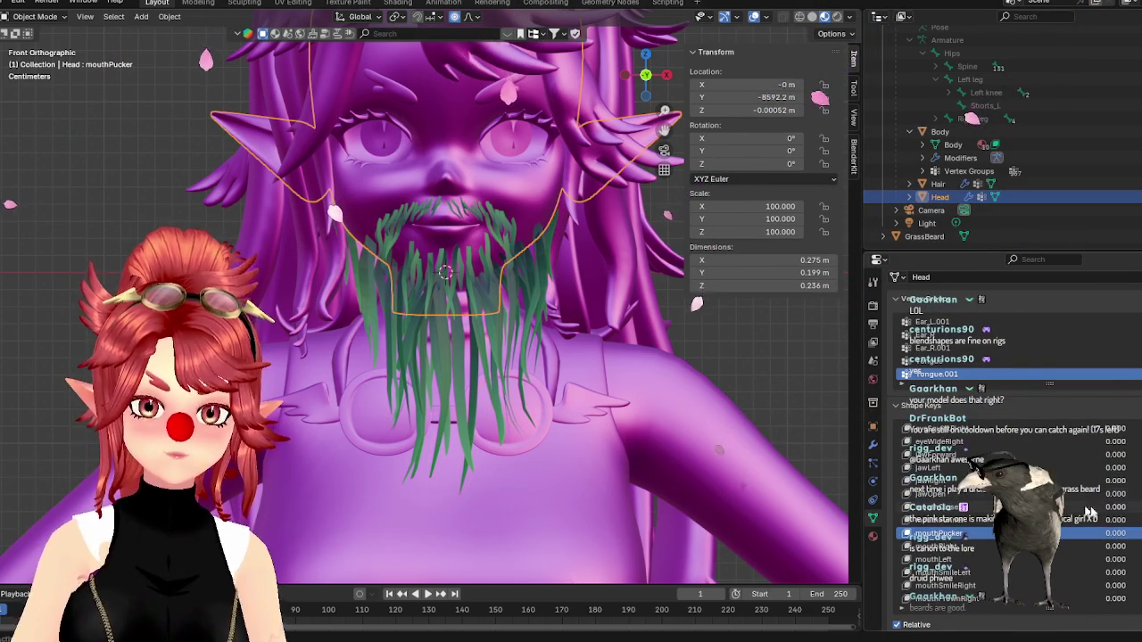
{"action": "left_click_drag", "start_coordinate": [1111, 496], "coordinate": [1137, 496]}
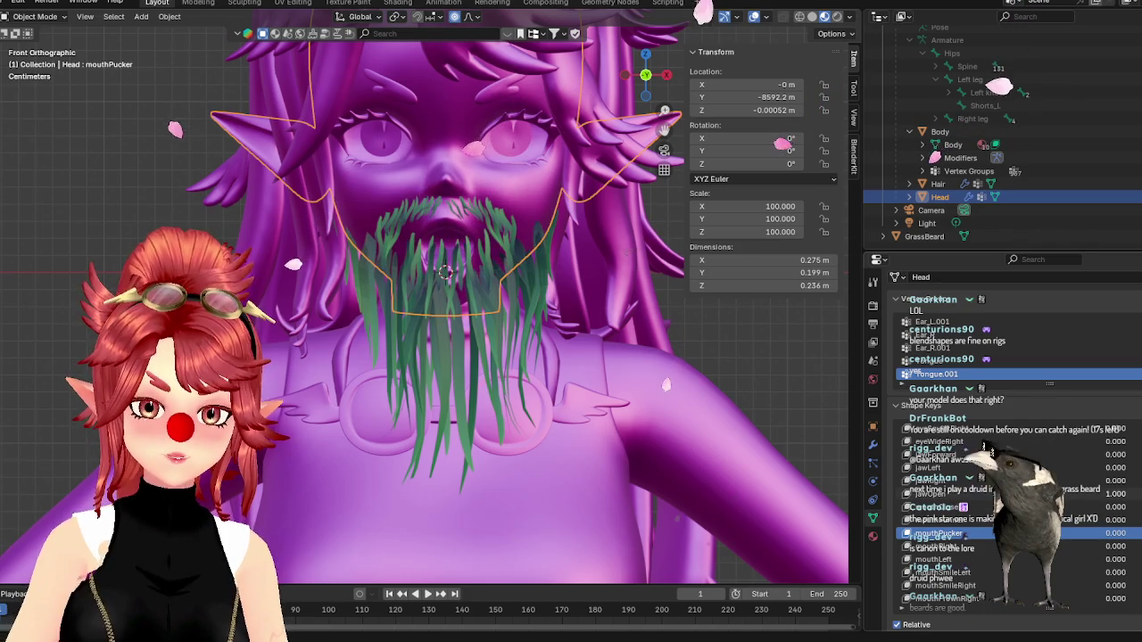
{"action": "left_click", "coordinate": [941, 495]}
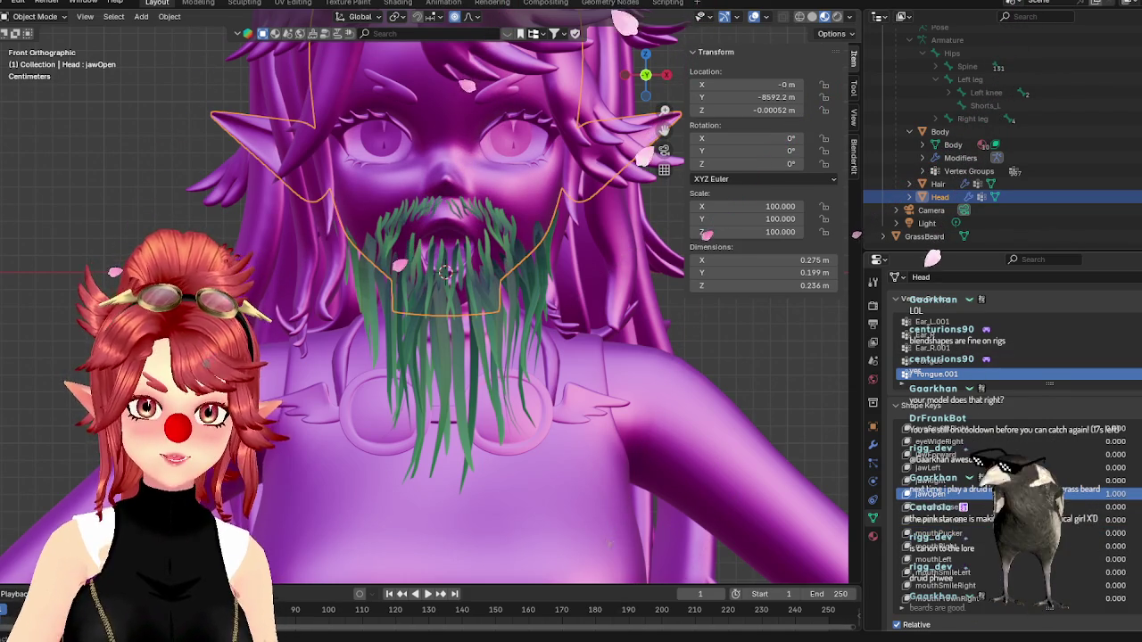
- Add a shape key named jawOpen to GrassBeard and enter Edit Mode on the beard
{"action": "left_click", "coordinate": [924, 236]}
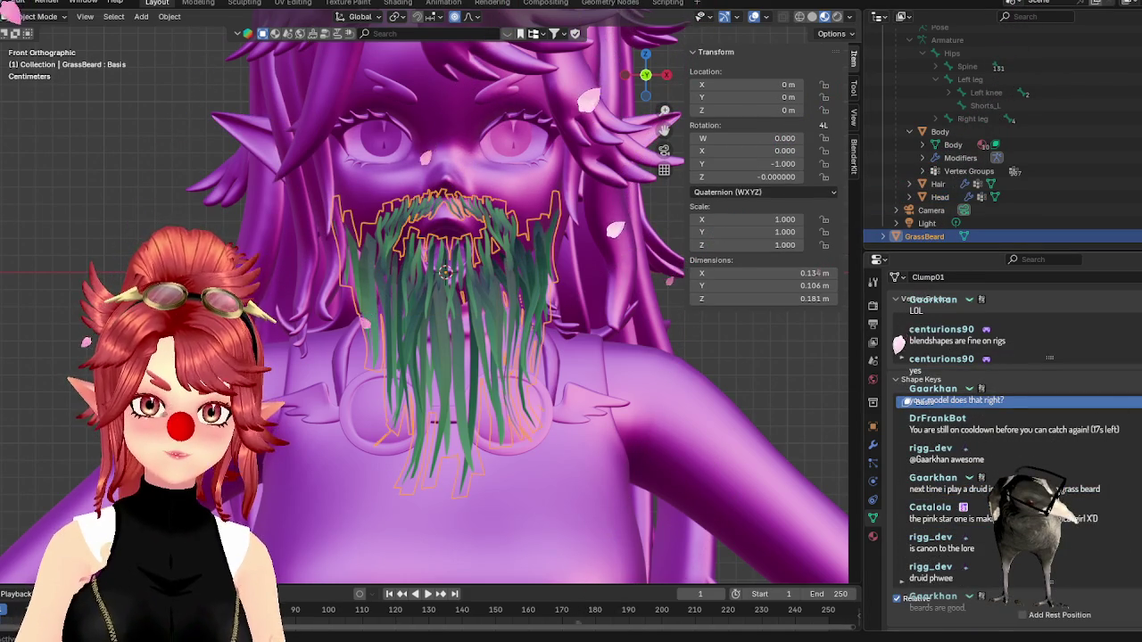
{"action": "left_click", "coordinate": [936, 417]}
{"action": "double_click", "coordinate": [936, 417]}
{"action": "type", "text": "jawOpen"}
{"action": "key", "text": "Return"}
{"action": "scroll", "coordinate": [495, 274], "scroll_direction": "up", "scroll_amount": 4}
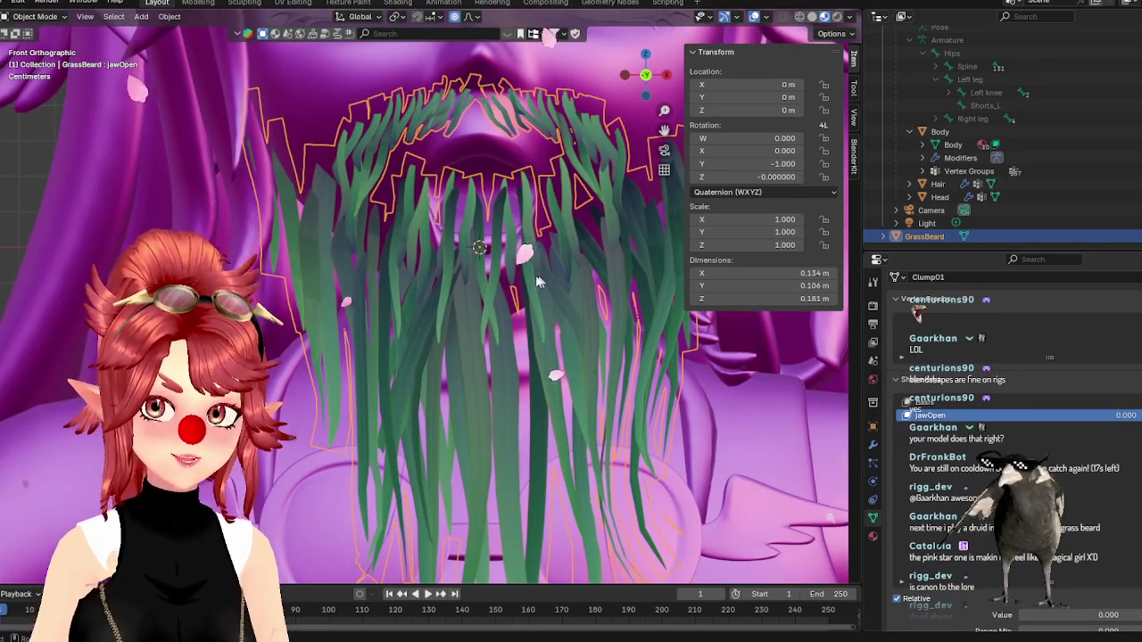
{"action": "scroll", "coordinate": [517, 279], "scroll_direction": "up", "scroll_amount": 3, "text": "shift"}
{"action": "scroll", "coordinate": [472, 278], "scroll_direction": "up", "scroll_amount": 2, "text": "shift"}
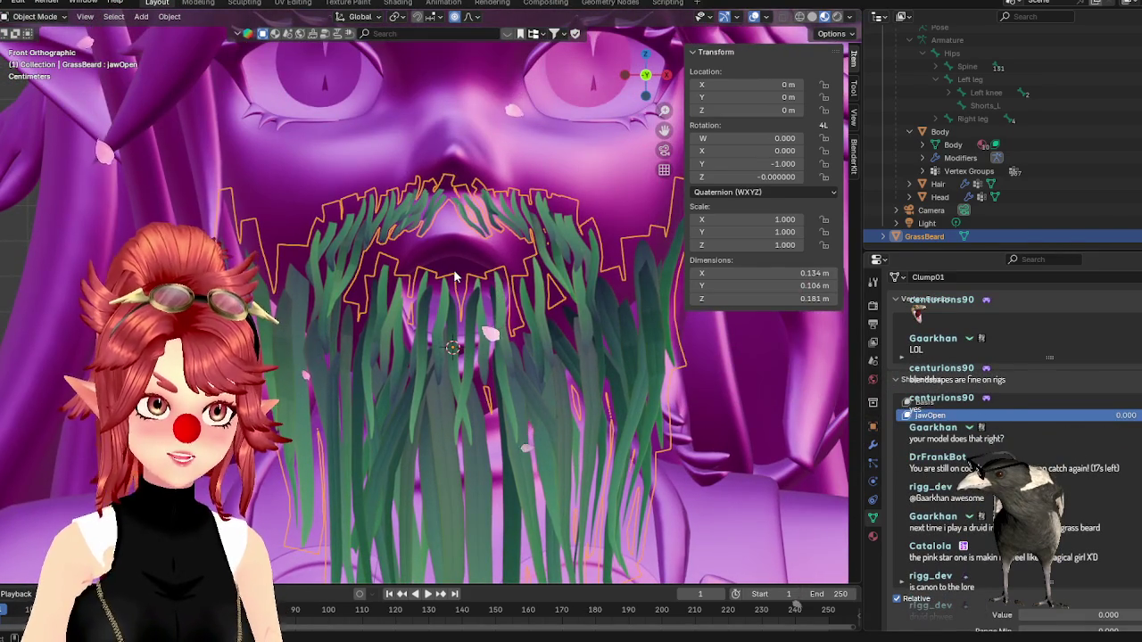
{"action": "key", "text": "Tab"}
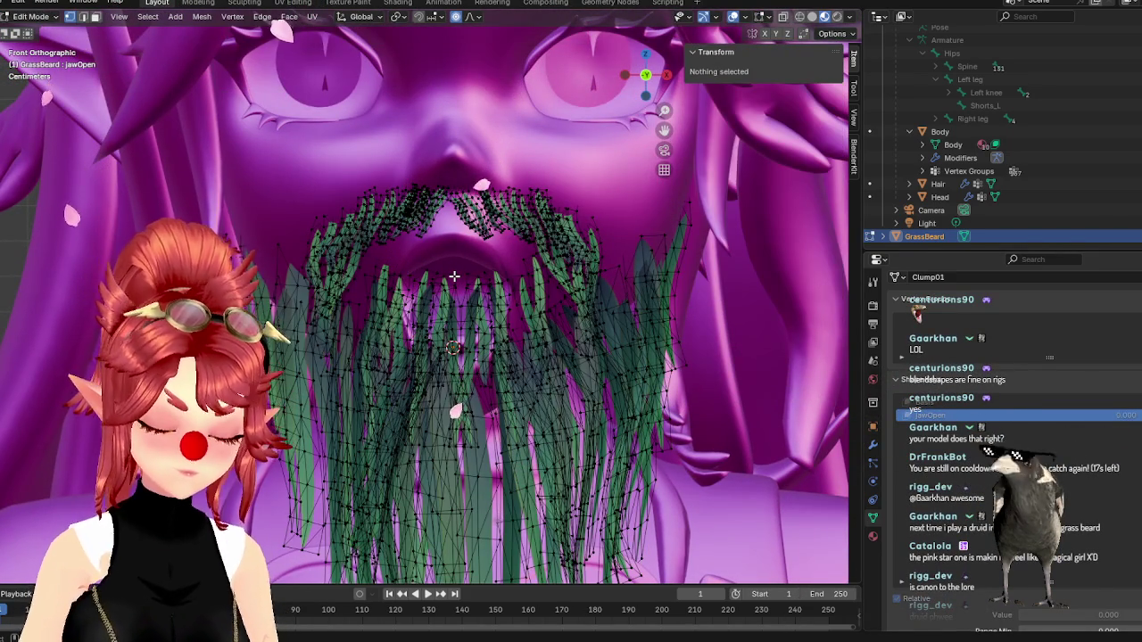
- Select one grass strand, inspect it beside the open mouth from the side, then exit Edit Mode
{"action": "key", "text": "l"}
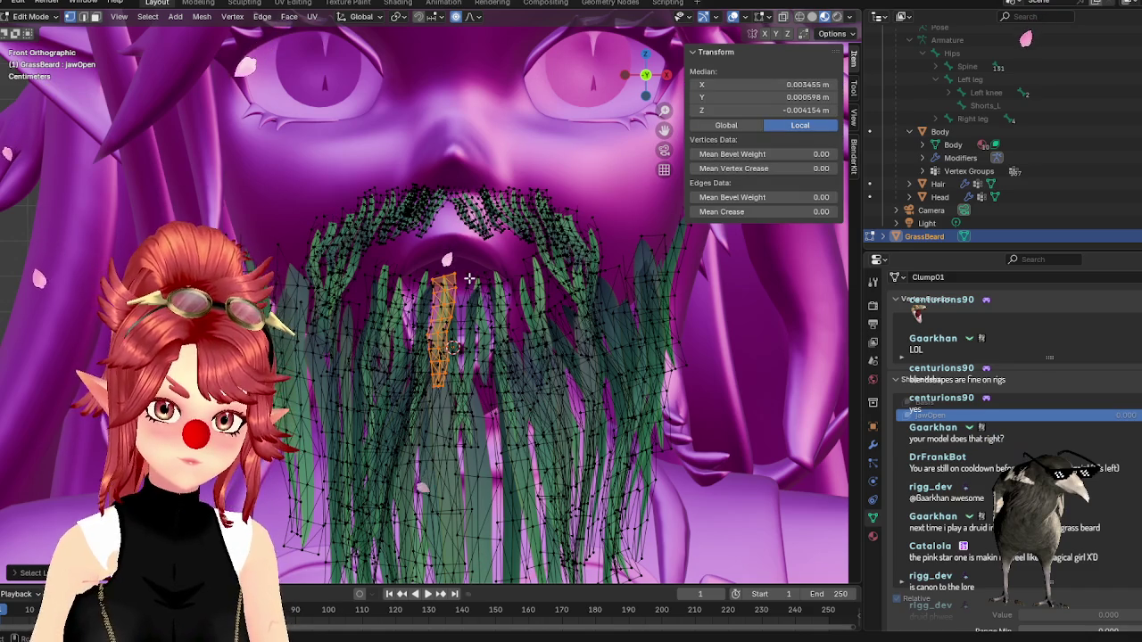
{"action": "mouse_move", "coordinate": [466, 310]}
{"action": "middle_mouse_down"}
{"action": "mouse_move", "coordinate": [573, 311]}
{"action": "mouse_move", "coordinate": [500, 348]}
{"action": "mouse_move", "coordinate": [415, 359]}
{"action": "middle_mouse_up"}
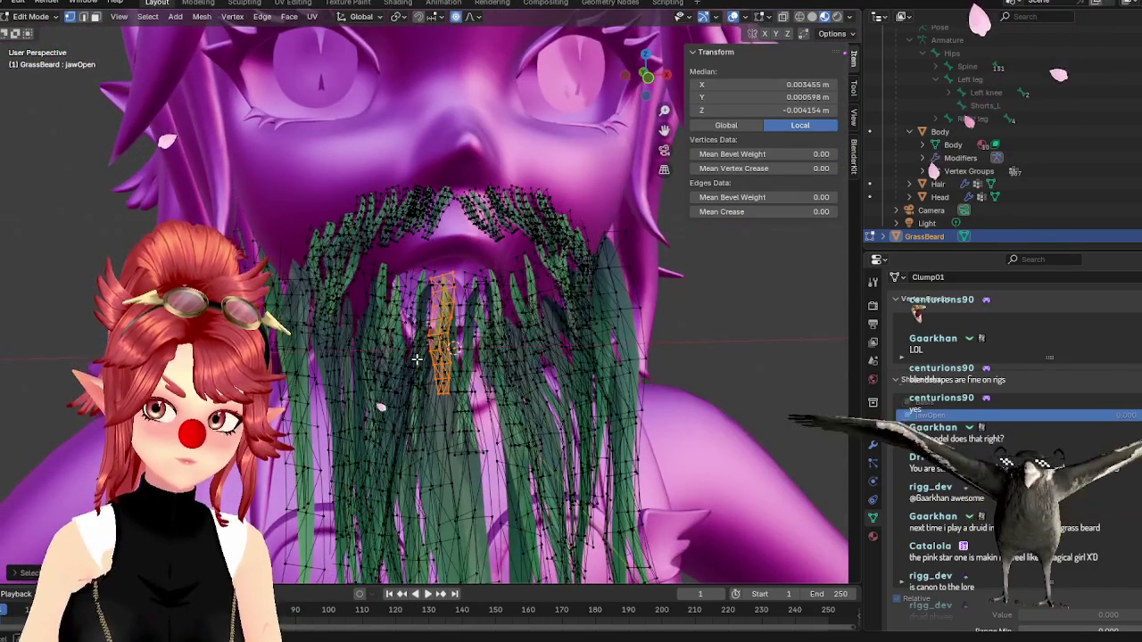
{"action": "scroll", "coordinate": [415, 359], "scroll_direction": "up", "scroll_amount": 4}
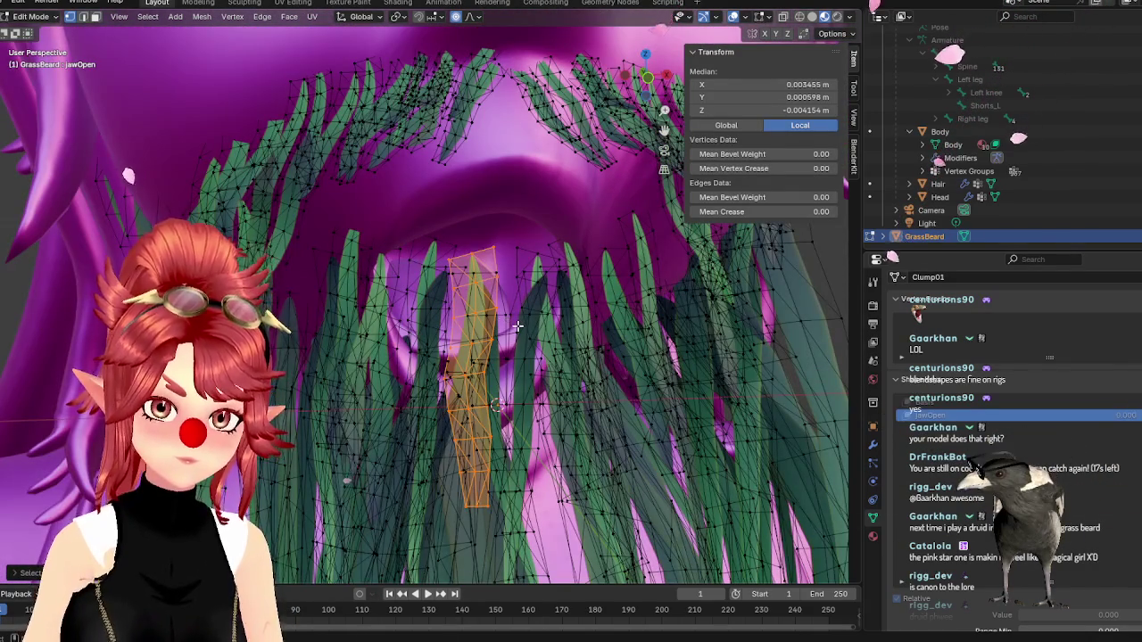
{"action": "mouse_move", "coordinate": [536, 272]}
{"action": "middle_mouse_down"}
{"action": "mouse_move", "coordinate": [516, 371]}
{"action": "mouse_move", "coordinate": [624, 393]}
{"action": "middle_mouse_up"}
{"action": "mouse_move", "coordinate": [682, 327]}
{"action": "middle_mouse_down"}
{"action": "mouse_move", "coordinate": [446, 306]}
{"action": "mouse_move", "coordinate": [360, 276]}
{"action": "mouse_move", "coordinate": [425, 288]}
{"action": "mouse_move", "coordinate": [541, 338]}
{"action": "mouse_move", "coordinate": [531, 331]}
{"action": "mouse_move", "coordinate": [544, 427]}
{"action": "middle_mouse_up"}
{"action": "key", "text": "Tab"}
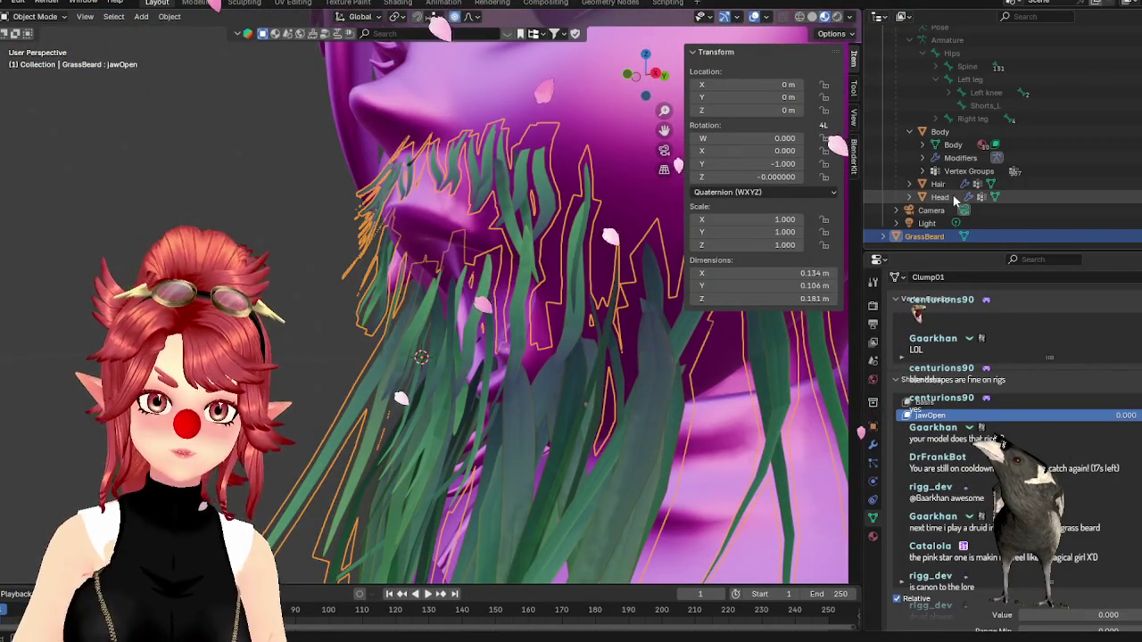
- Test the Head's jawOpen amount, then reselect GrassBeard and zoom in on its mesh in Edit Mode
{"action": "left_click", "coordinate": [940, 196]}
{"action": "left_click_drag", "start_coordinate": [1115, 598], "coordinate": [1025, 607]}
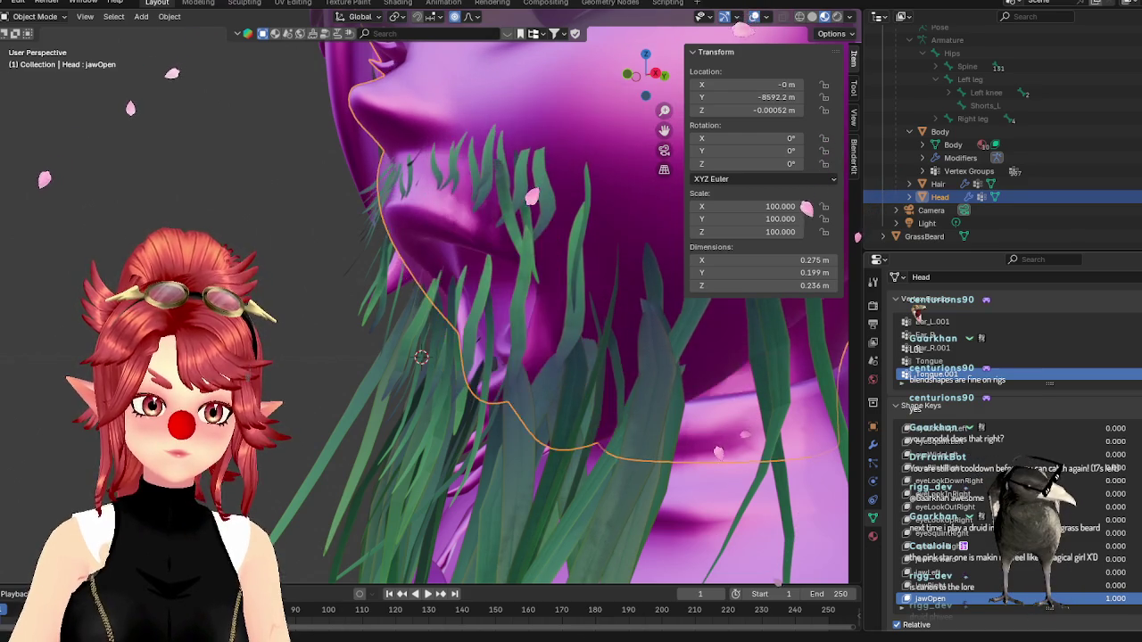
{"action": "left_click", "coordinate": [923, 237]}
{"action": "mouse_move", "coordinate": [419, 356]}
{"action": "middle_mouse_down"}
{"action": "mouse_move", "coordinate": [520, 344]}
{"action": "mouse_move", "coordinate": [317, 381]}
{"action": "mouse_move", "coordinate": [379, 314]}
{"action": "mouse_move", "coordinate": [588, 296]}
{"action": "mouse_move", "coordinate": [513, 223]}
{"action": "middle_mouse_up"}
{"action": "key", "text": "Tab"}
{"action": "scroll", "coordinate": [520, 344], "scroll_direction": "up", "scroll_amount": 2}
{"action": "scroll", "coordinate": [520, 344], "scroll_direction": "up", "scroll_amount": 3}
{"action": "scroll", "coordinate": [509, 357], "scroll_direction": "up", "scroll_amount": 3}
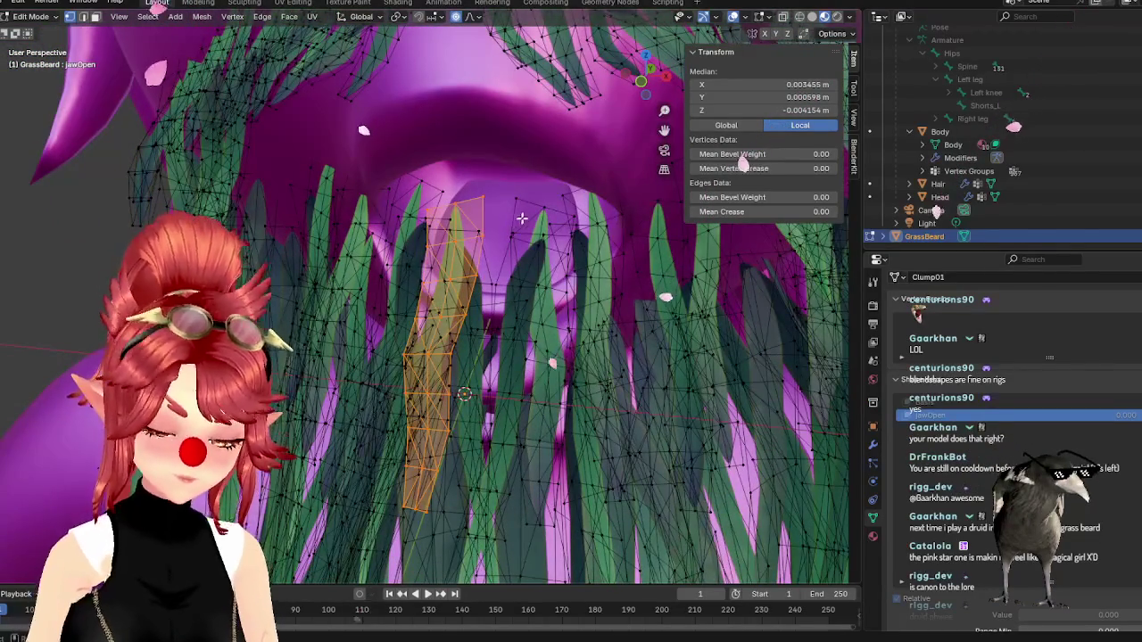
- Add several front grass strands to the selection with L, checking them from below
{"action": "key", "text": "l"}
{"action": "key", "text": "l"}
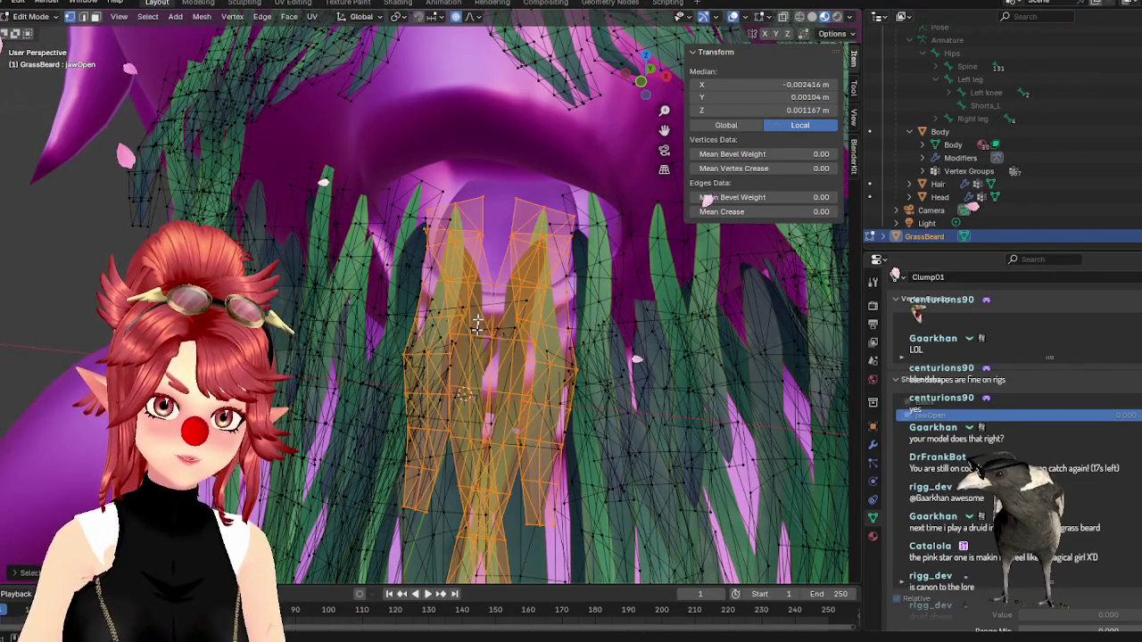
{"action": "key", "text": "l"}
{"action": "middle_click_drag", "start_coordinate": [584, 234], "coordinate": [547, 237]}
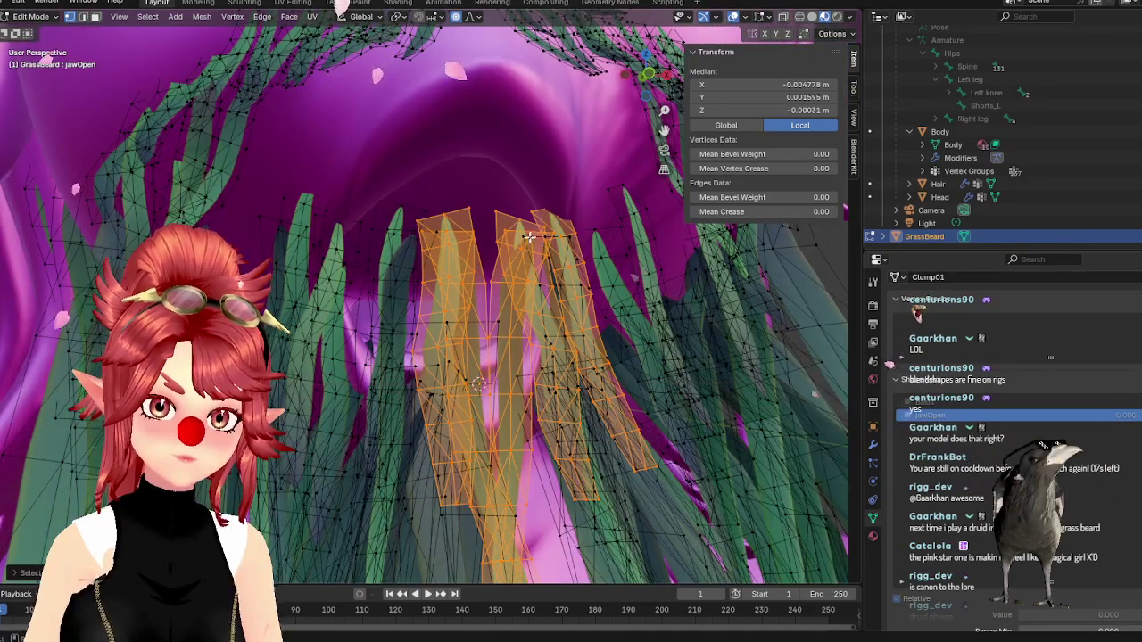
{"action": "key", "text": "l"}
{"action": "key", "text": "l"}
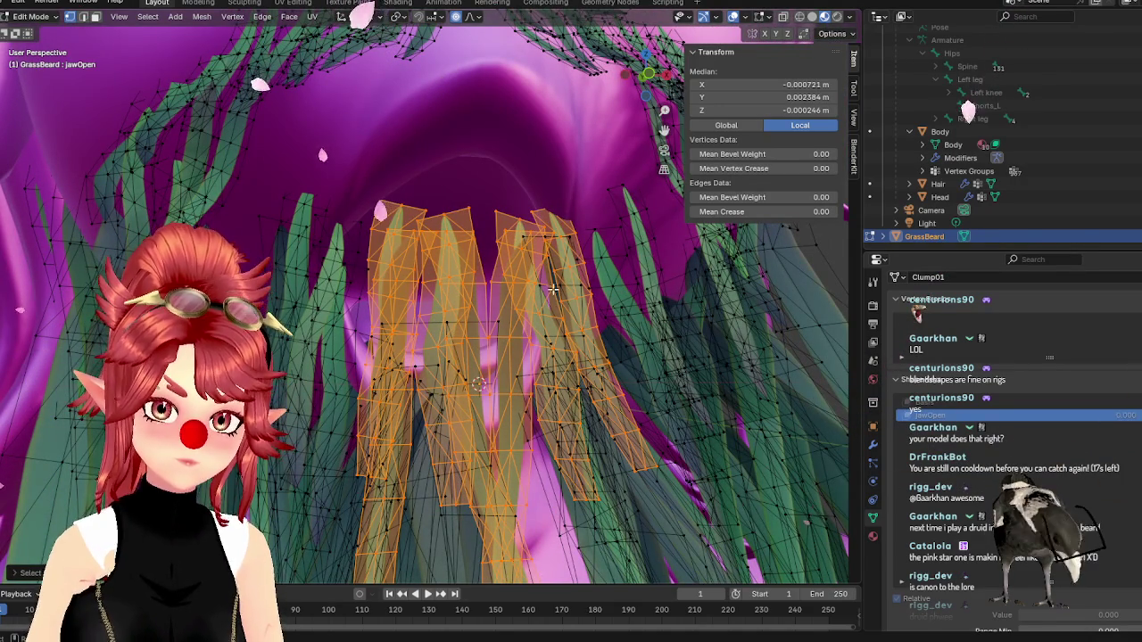
{"action": "key", "text": "l"}
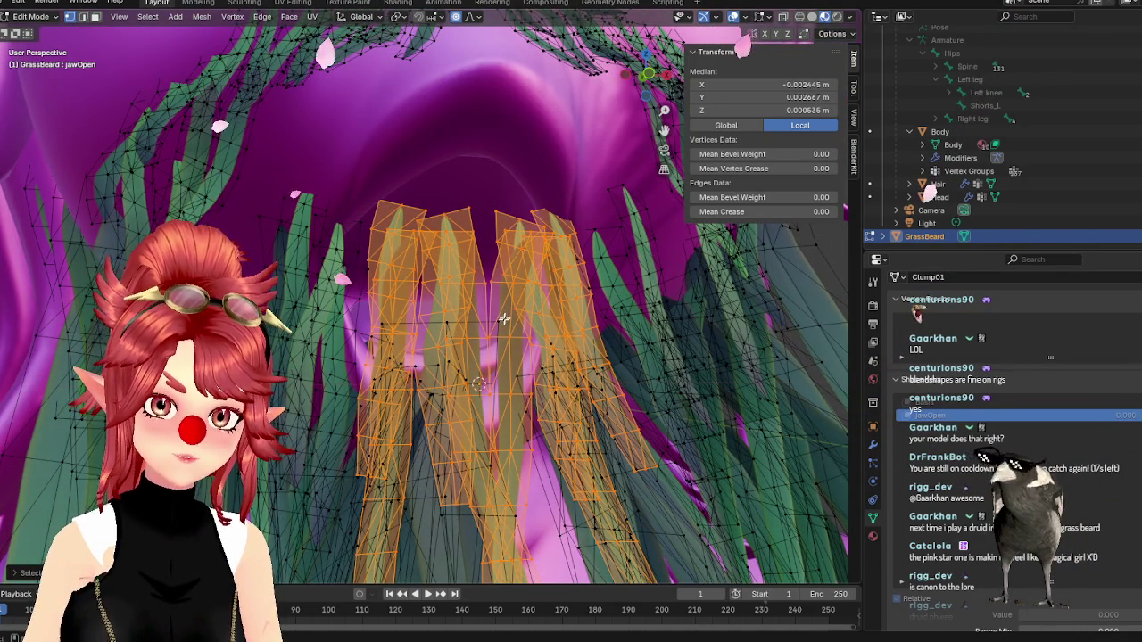
{"action": "middle_click_drag", "start_coordinate": [431, 327], "coordinate": [418, 379]}
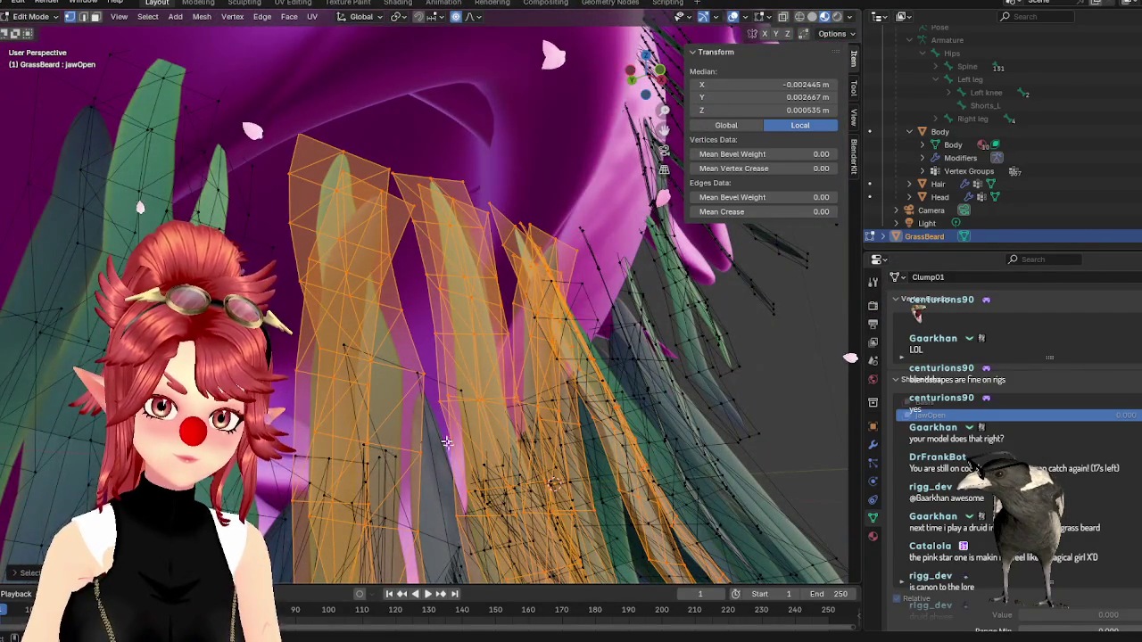
{"action": "middle_click_drag", "start_coordinate": [444, 433], "coordinate": [442, 438]}
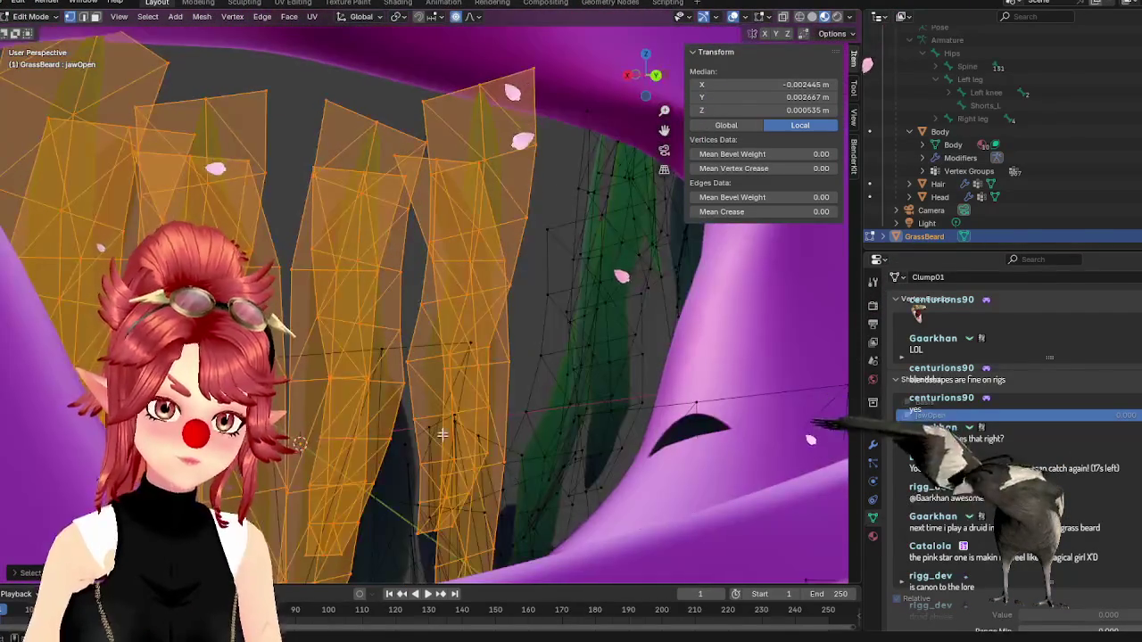
{"action": "mouse_move", "coordinate": [443, 438]}
{"action": "middle_mouse_down"}
{"action": "mouse_move", "coordinate": [559, 431]}
{"action": "mouse_move", "coordinate": [542, 443]}
{"action": "middle_mouse_up"}
{"action": "scroll", "coordinate": [517, 357], "scroll_direction": "up", "scroll_amount": 3}
{"action": "scroll", "coordinate": [494, 288], "scroll_direction": "up", "scroll_amount": 3}
{"action": "scroll", "coordinate": [494, 289], "scroll_direction": "down", "scroll_amount": 1}
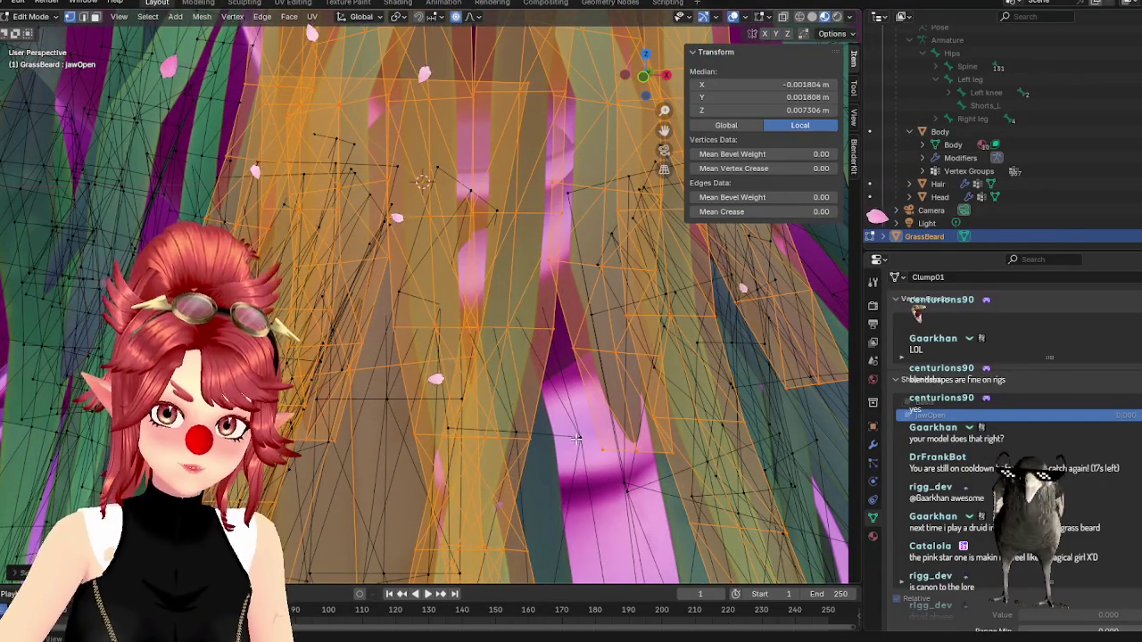
- Add two more strands to the selection and view them from below and the front
{"action": "key", "text": "l"}
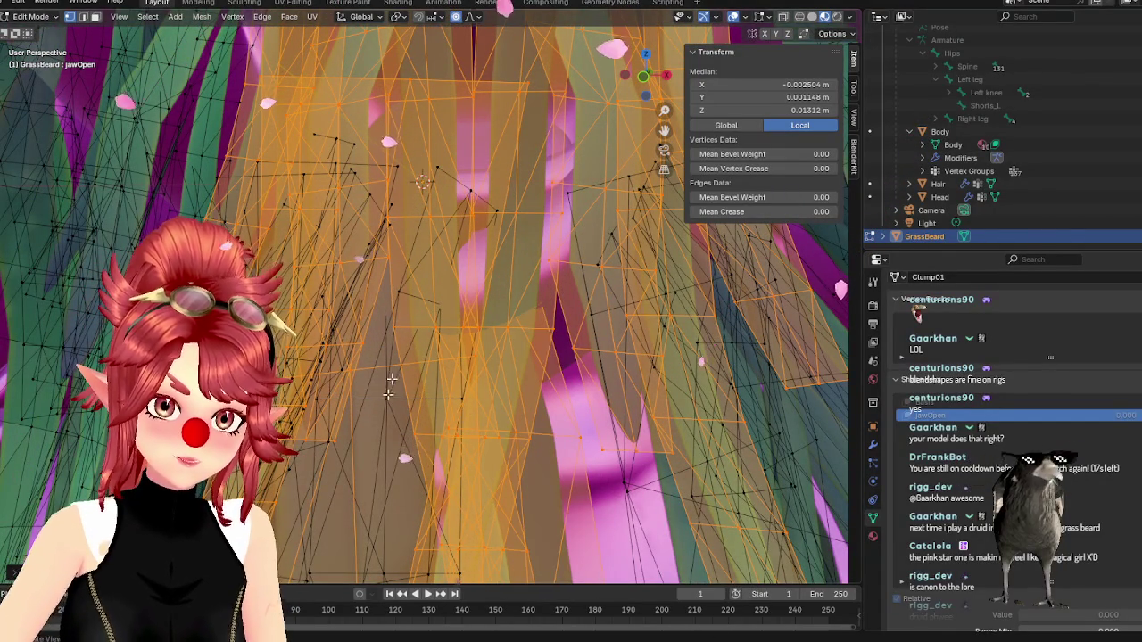
{"action": "middle_click_drag", "start_coordinate": [388, 394], "coordinate": [392, 321]}
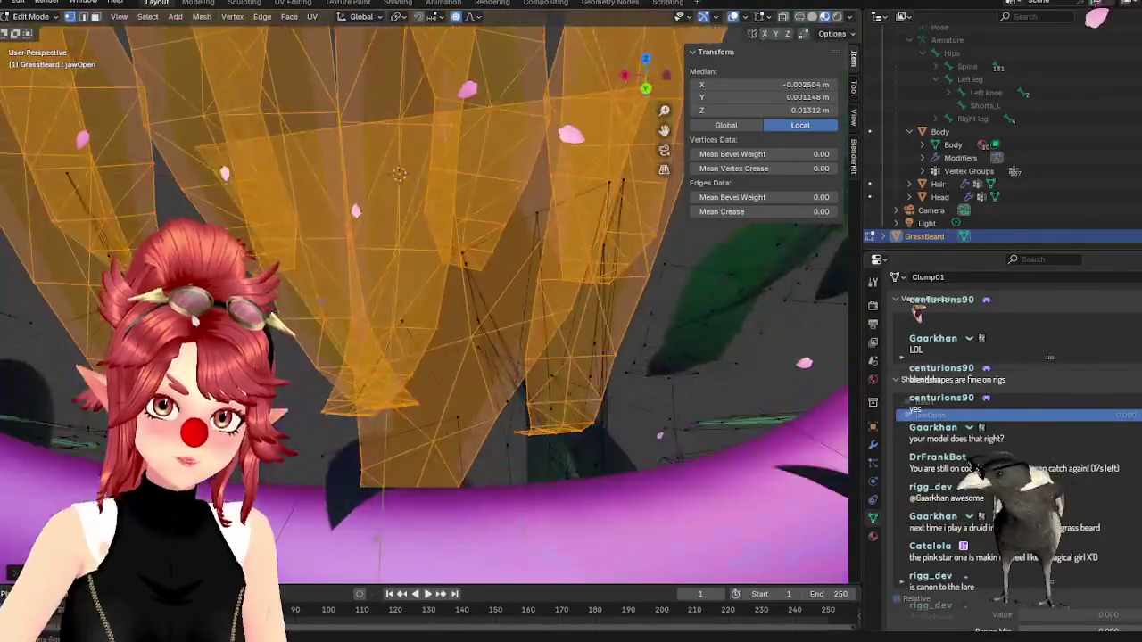
{"action": "key", "text": "l"}
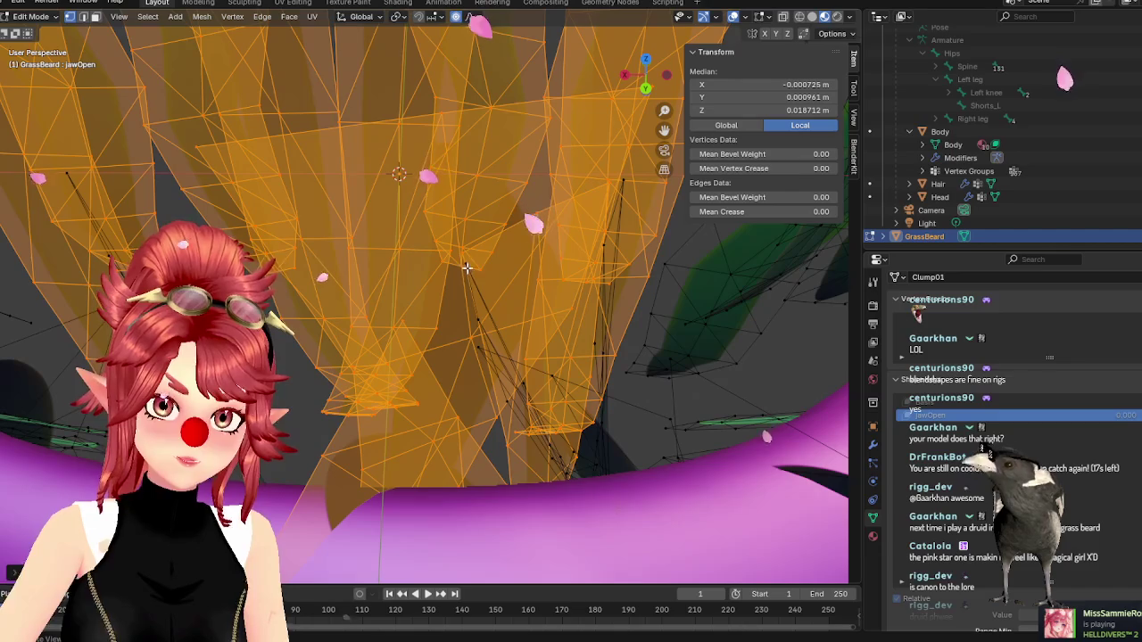
{"action": "middle_click_drag", "start_coordinate": [595, 341], "coordinate": [593, 268]}
{"action": "mouse_move", "coordinate": [569, 331]}
{"action": "middle_mouse_down"}
{"action": "mouse_move", "coordinate": [571, 268]}
{"action": "mouse_move", "coordinate": [530, 288]}
{"action": "mouse_move", "coordinate": [571, 335]}
{"action": "mouse_move", "coordinate": [501, 447]}
{"action": "mouse_move", "coordinate": [649, 496]}
{"action": "middle_mouse_up"}
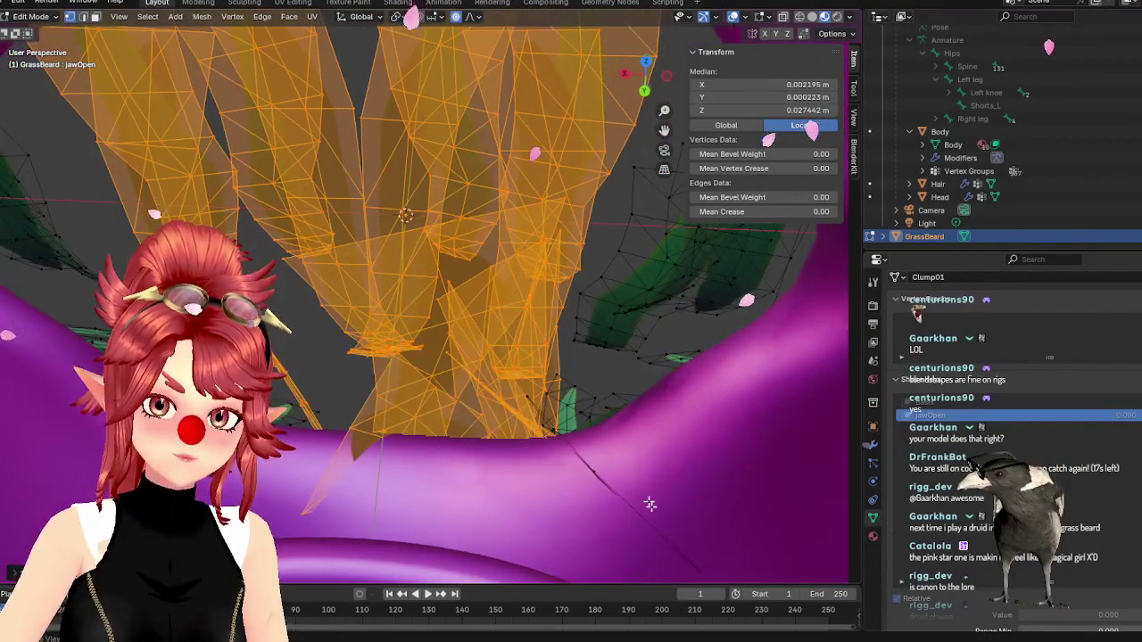
{"action": "mouse_move", "coordinate": [700, 571]}
{"action": "middle_mouse_down"}
{"action": "mouse_move", "coordinate": [484, 540]}
{"action": "mouse_move", "coordinate": [500, 414]}
{"action": "mouse_move", "coordinate": [447, 389]}
{"action": "middle_mouse_up"}
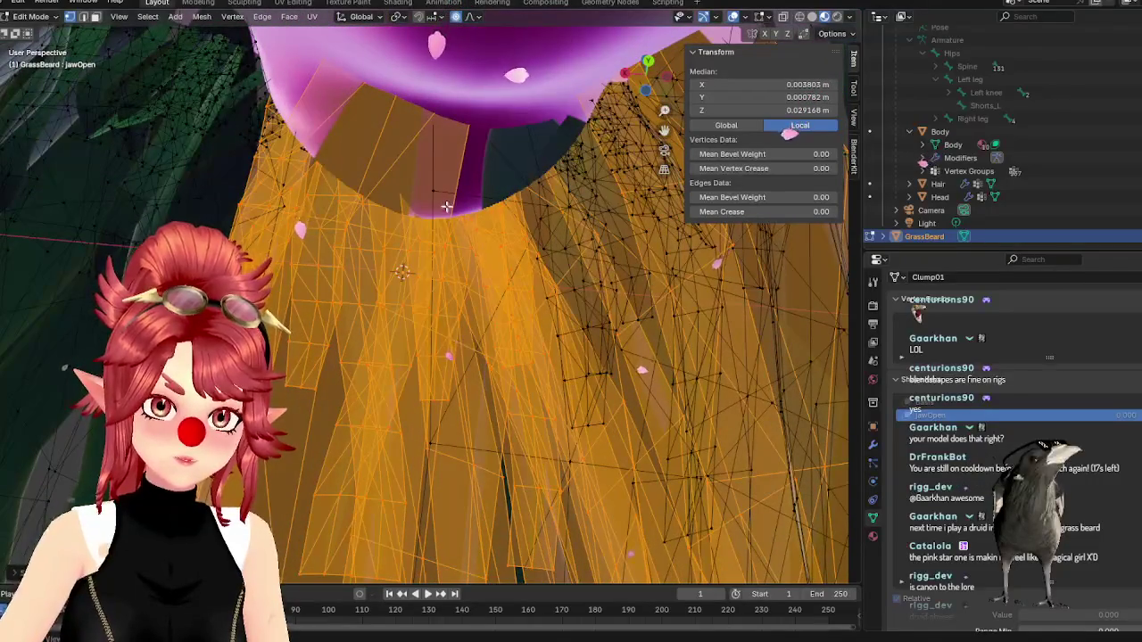
{"action": "mouse_move", "coordinate": [430, 190]}
{"action": "middle_mouse_down"}
{"action": "mouse_move", "coordinate": [333, 227]}
{"action": "mouse_move", "coordinate": [365, 247]}
{"action": "mouse_move", "coordinate": [532, 242]}
{"action": "mouse_move", "coordinate": [583, 303]}
{"action": "mouse_move", "coordinate": [319, 366]}
{"action": "mouse_move", "coordinate": [323, 352]}
{"action": "middle_mouse_up"}
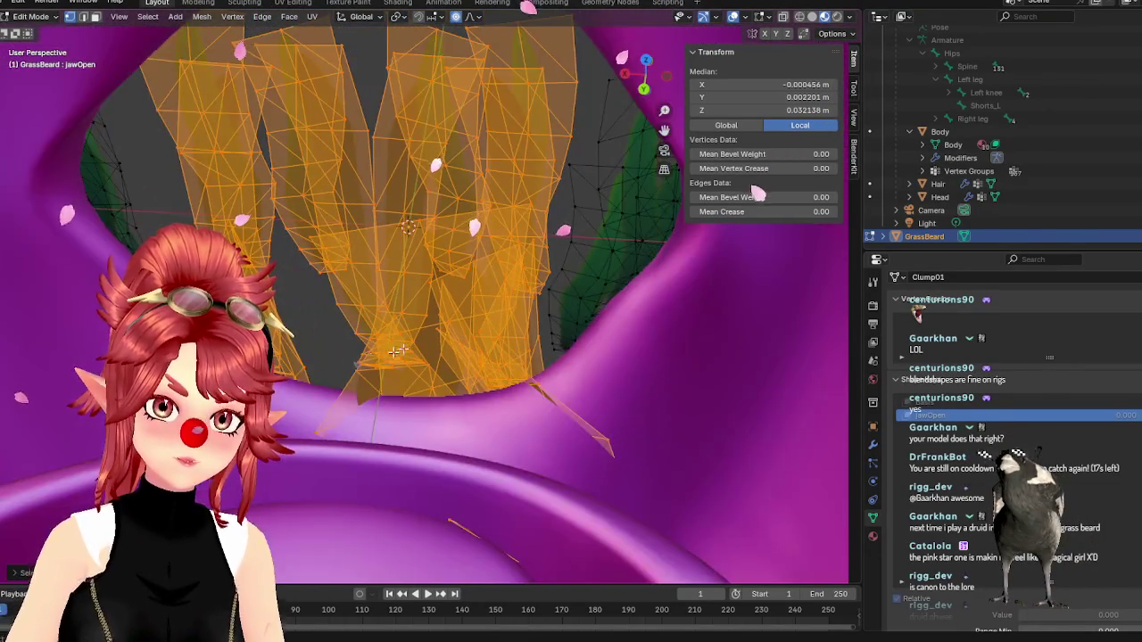
{"action": "mouse_move", "coordinate": [395, 350]}
{"action": "middle_mouse_down"}
{"action": "mouse_move", "coordinate": [437, 345]}
{"action": "mouse_move", "coordinate": [413, 113]}
{"action": "middle_mouse_up"}
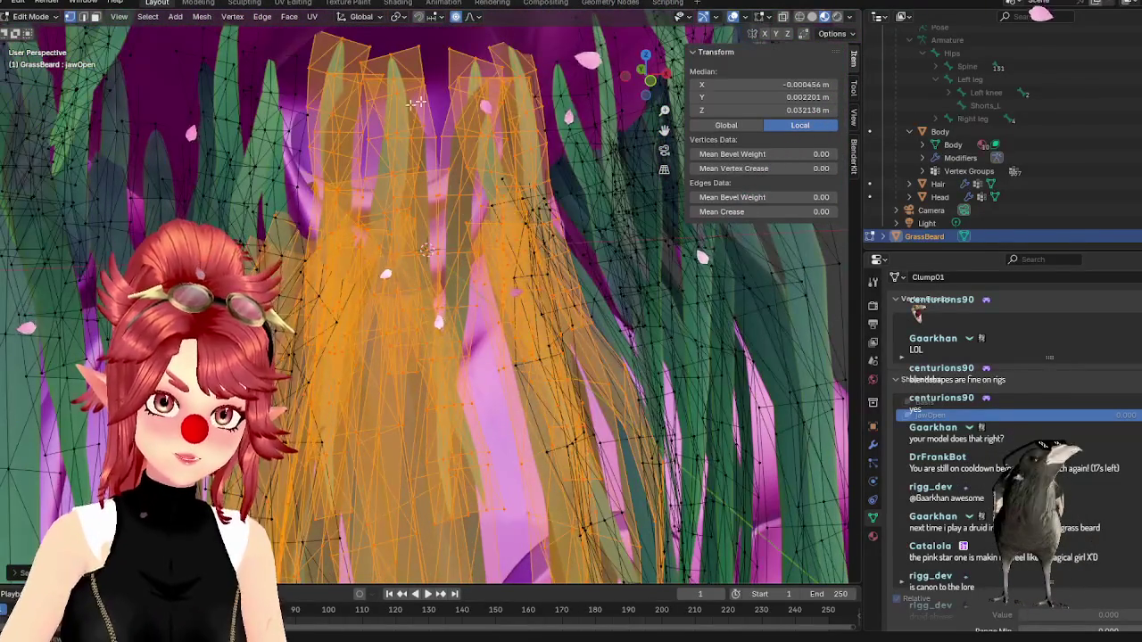
{"action": "middle_click_drag", "start_coordinate": [472, 226], "coordinate": [476, 240]}
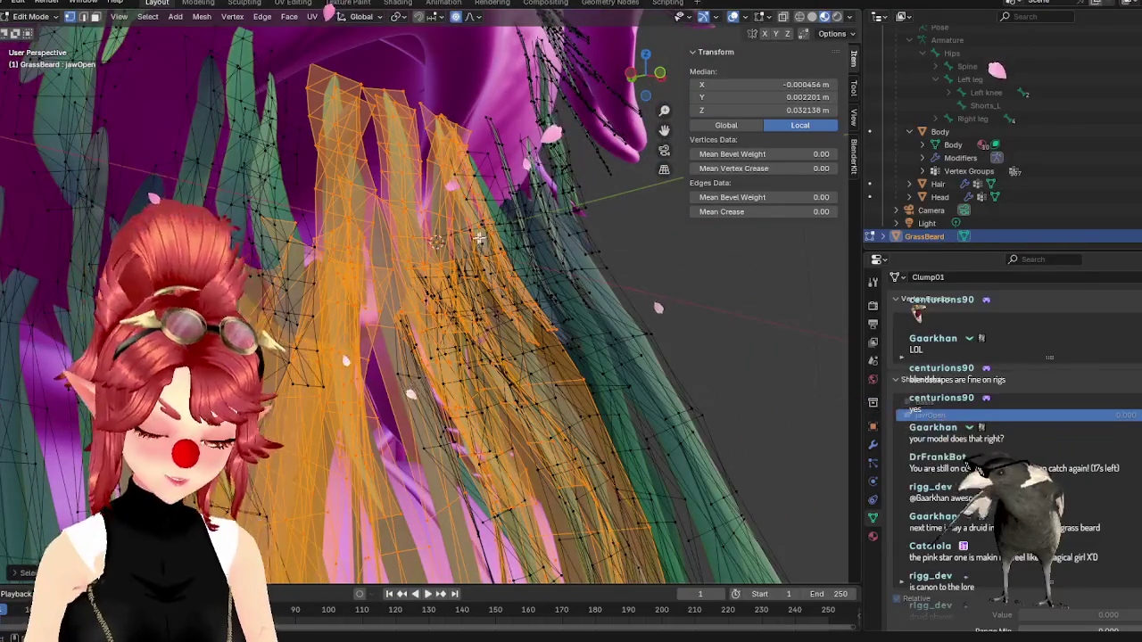
- Raise the selected strands along Z with proportional editing, redoing the first attempt
{"action": "key", "text": "g"}
{"action": "key", "text": "z"}
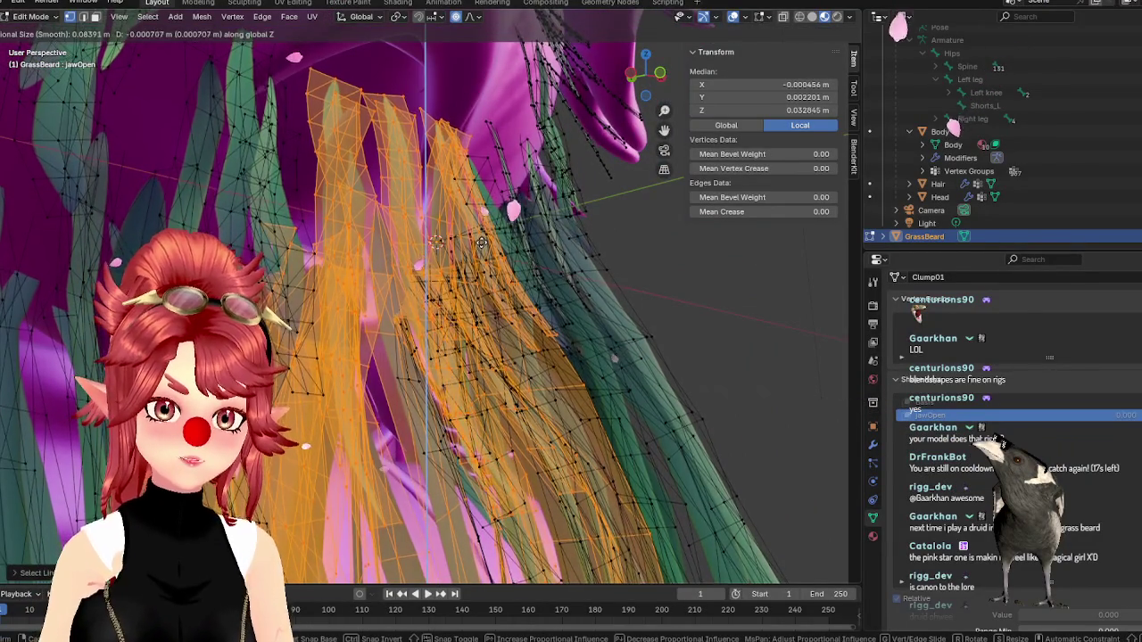
{"action": "scroll", "coordinate": [481, 242], "scroll_direction": "up", "scroll_amount": 5}
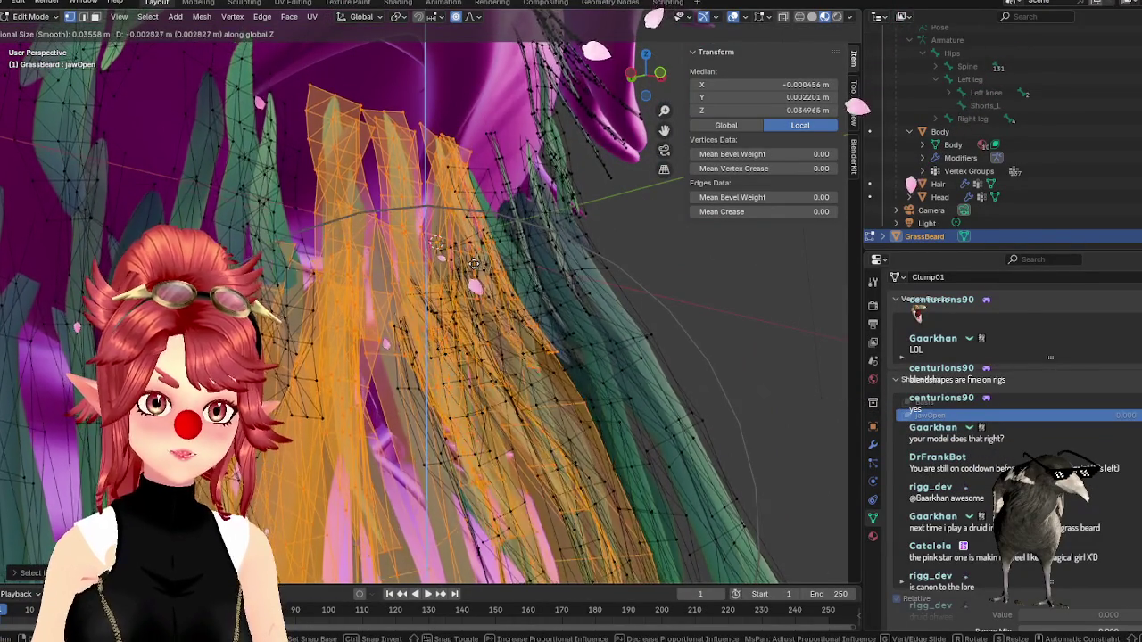
{"action": "left_click", "coordinate": [473, 268]}
{"action": "middle_click_drag", "start_coordinate": [473, 268], "coordinate": [469, 310]}
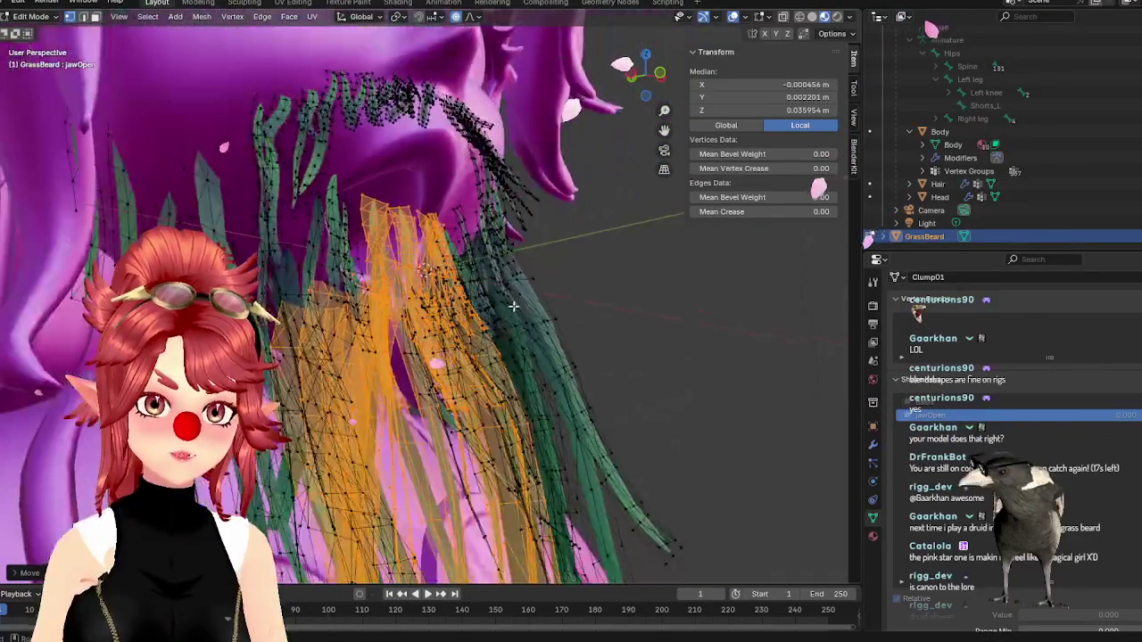
{"action": "key", "text": "g"}
{"action": "key", "text": "z"}
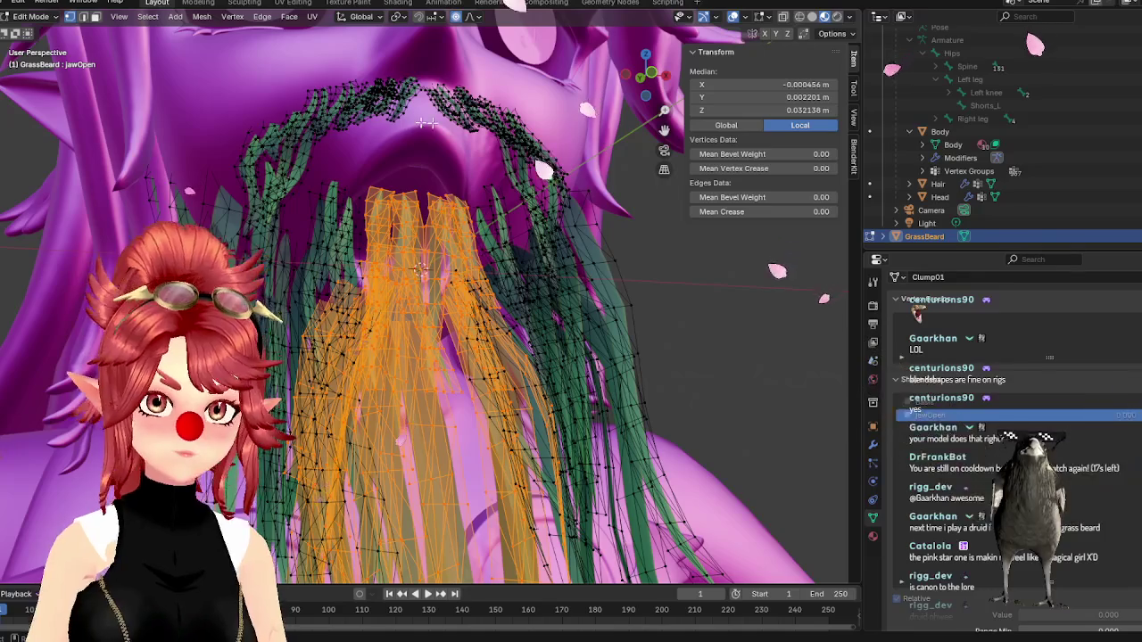
{"action": "left_click", "coordinate": [425, 150]}
{"action": "key", "text": "g"}
{"action": "key", "text": "z"}
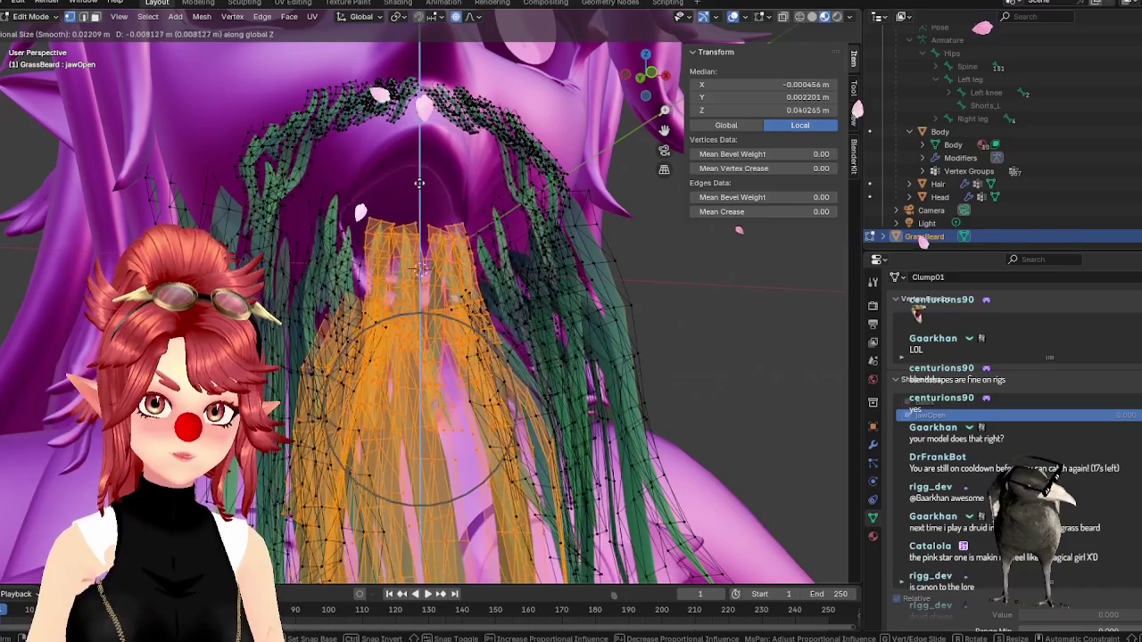
{"action": "scroll", "coordinate": [419, 182], "scroll_direction": "up", "scroll_amount": 4}
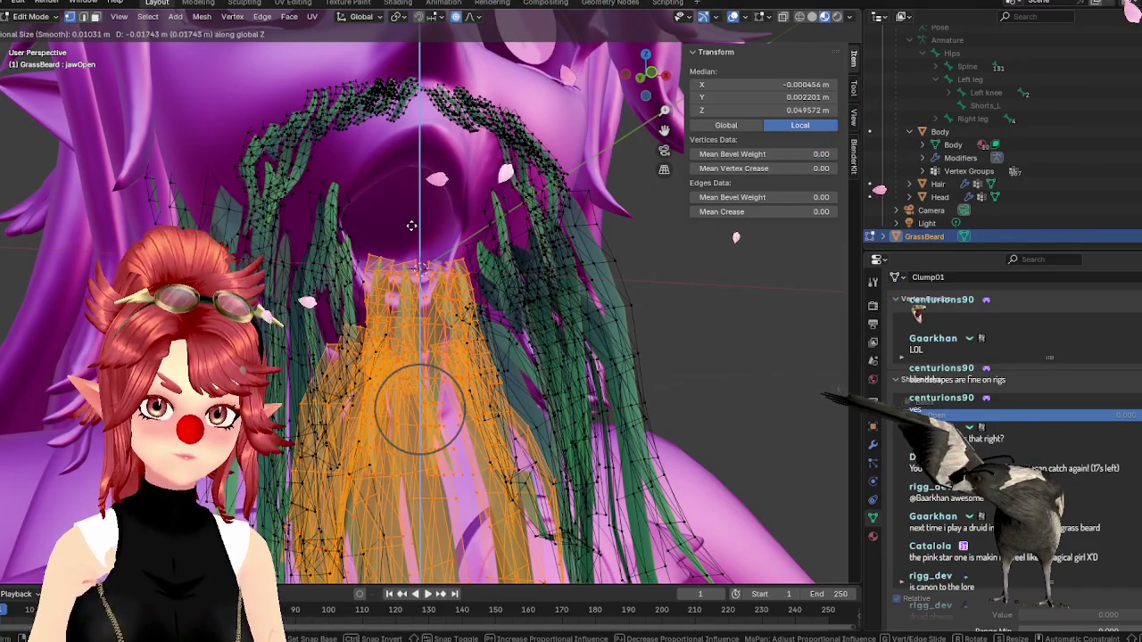
{"action": "left_click", "coordinate": [411, 226]}
{"action": "mouse_move", "coordinate": [411, 225]}
{"action": "middle_mouse_down"}
{"action": "mouse_move", "coordinate": [405, 275]}
{"action": "mouse_move", "coordinate": [472, 235]}
{"action": "middle_mouse_up"}
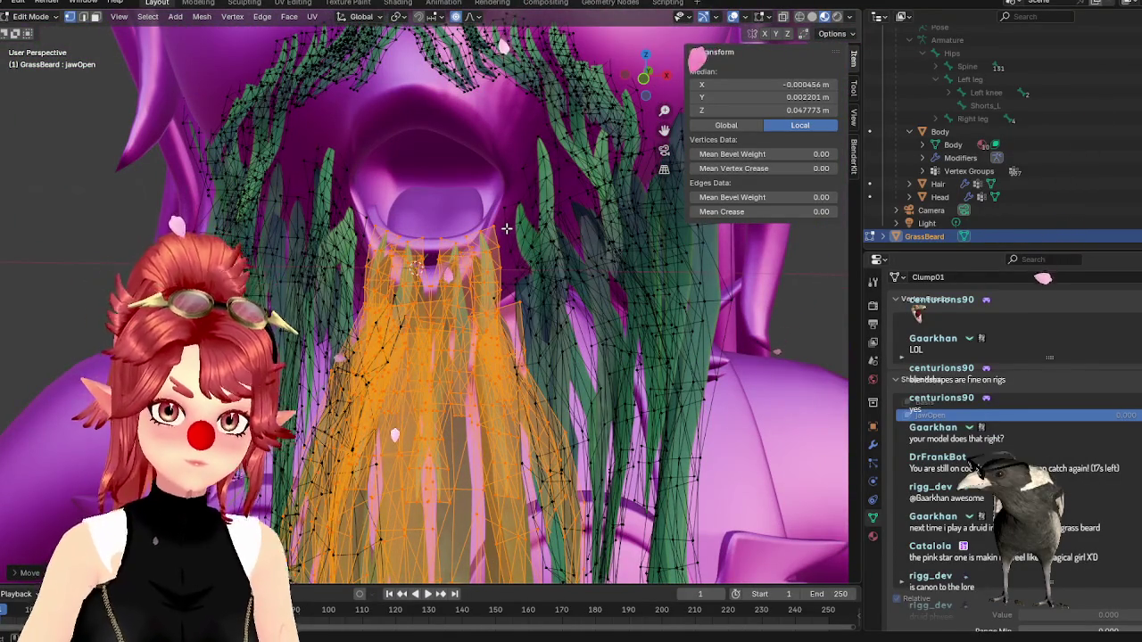
{"action": "middle_click_drag", "start_coordinate": [379, 245], "coordinate": [355, 292]}
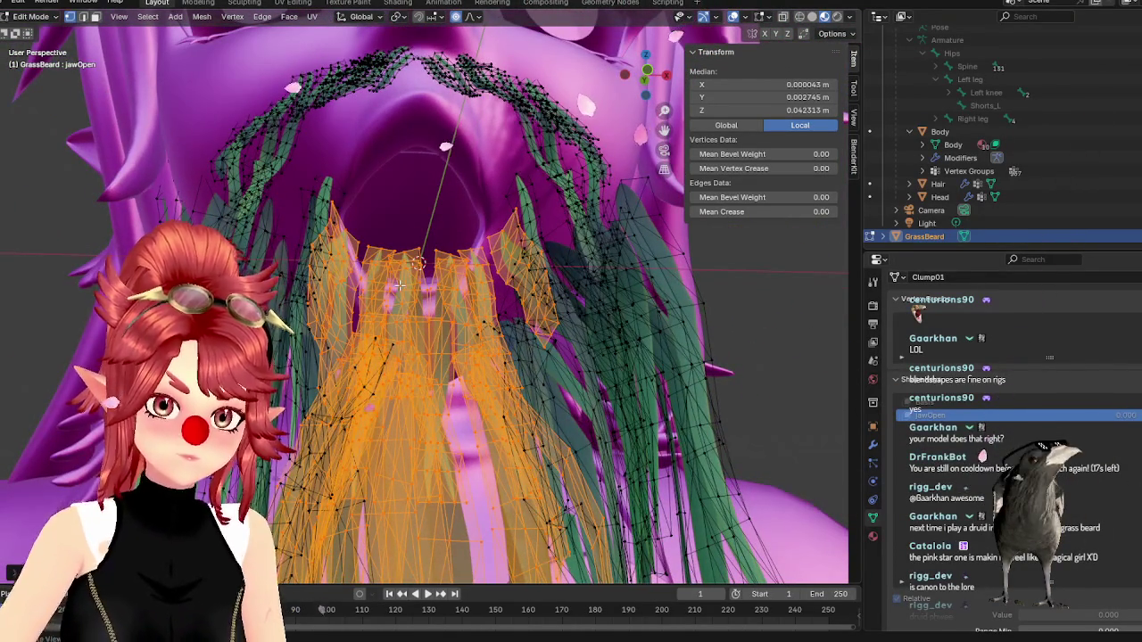
- Lift the strands twice more along Z, push them back along Y, and exit Edit Mode
{"action": "key", "text": "g"}
{"action": "key", "text": "z"}
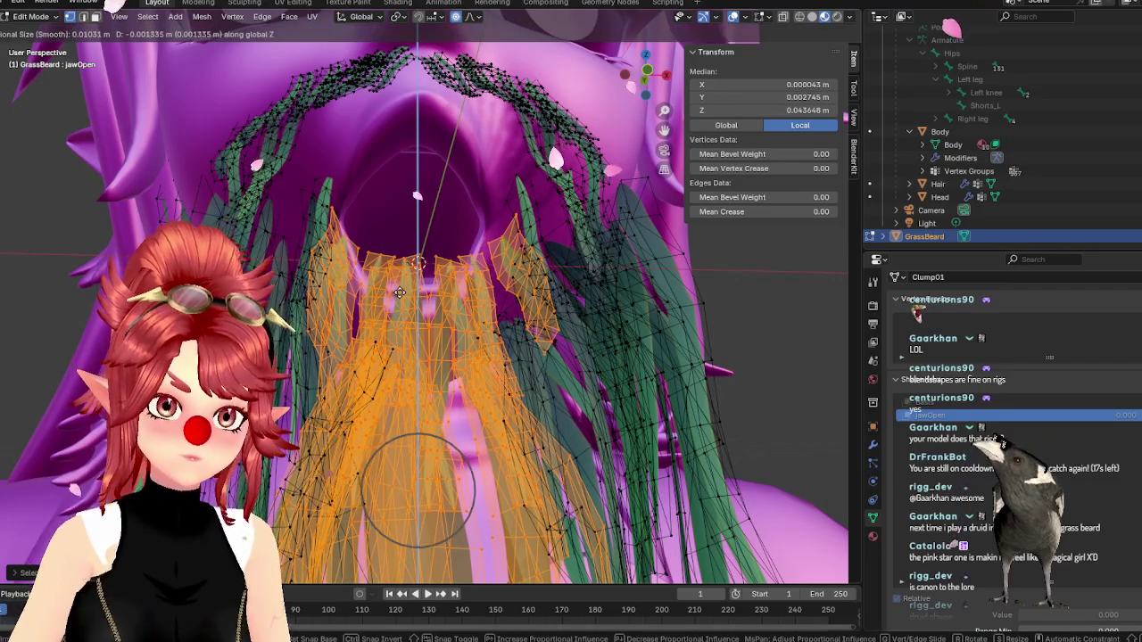
{"action": "left_click", "coordinate": [482, 211]}
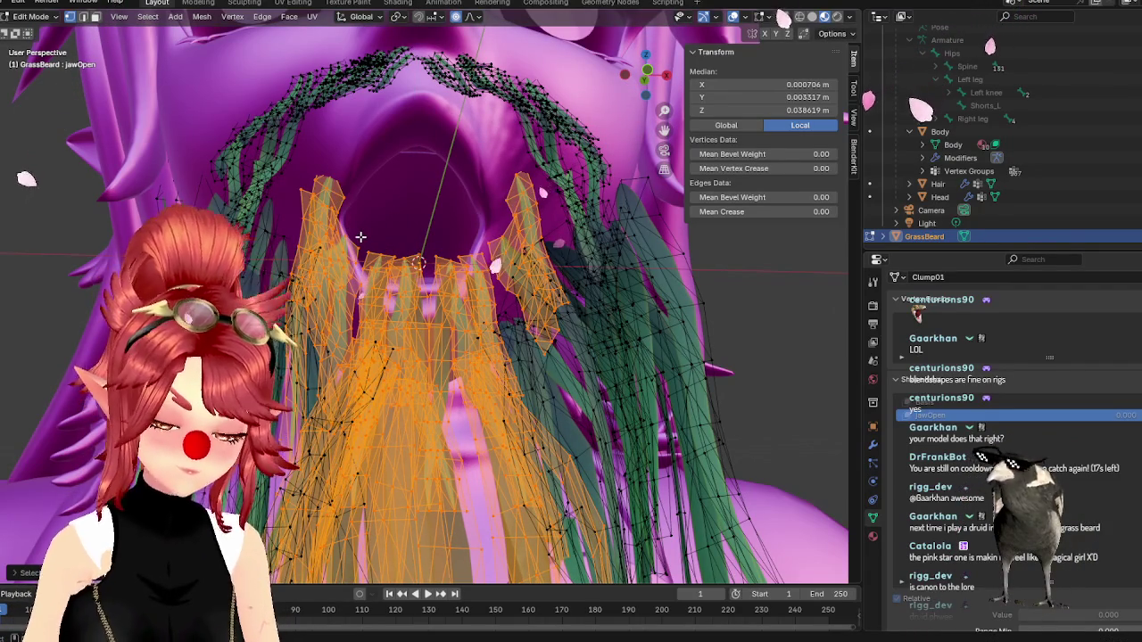
{"action": "key", "text": "g"}
{"action": "key", "text": "z"}
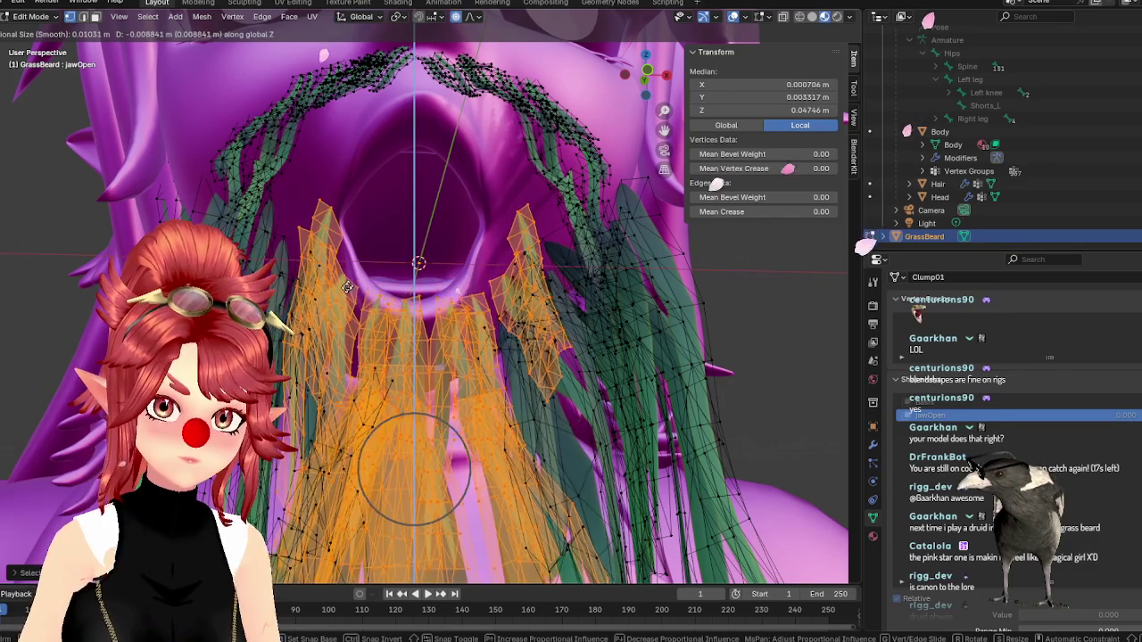
{"action": "left_click", "coordinate": [413, 470]}
{"action": "mouse_move", "coordinate": [413, 470]}
{"action": "middle_mouse_down"}
{"action": "mouse_move", "coordinate": [410, 326]}
{"action": "mouse_move", "coordinate": [453, 346]}
{"action": "middle_mouse_up"}
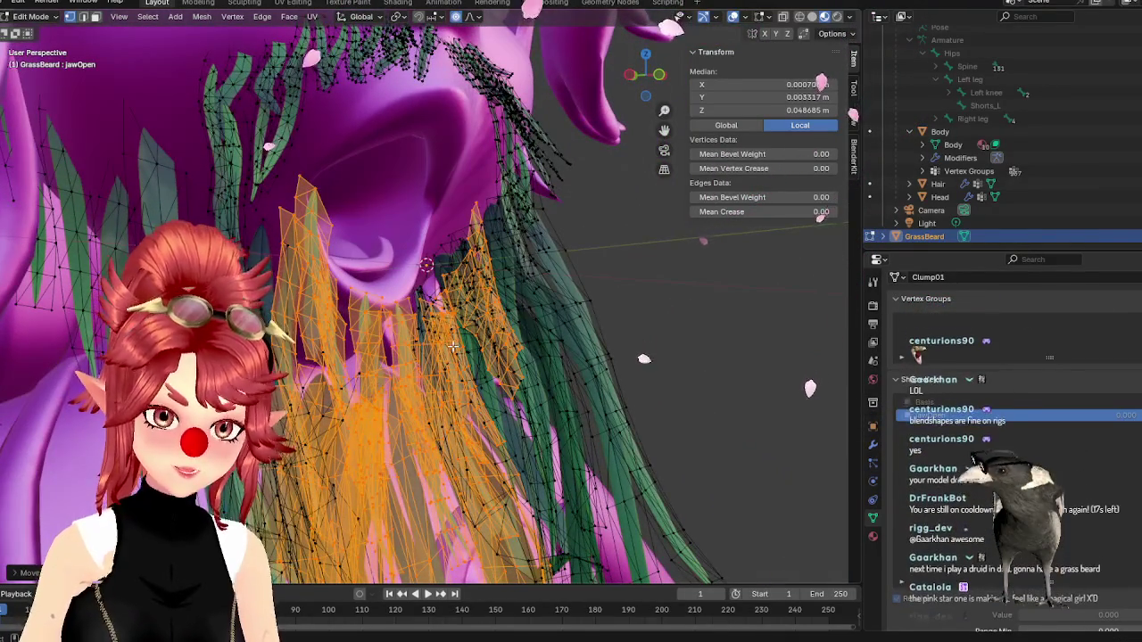
{"action": "middle_click_drag", "start_coordinate": [453, 345], "coordinate": [473, 338]}
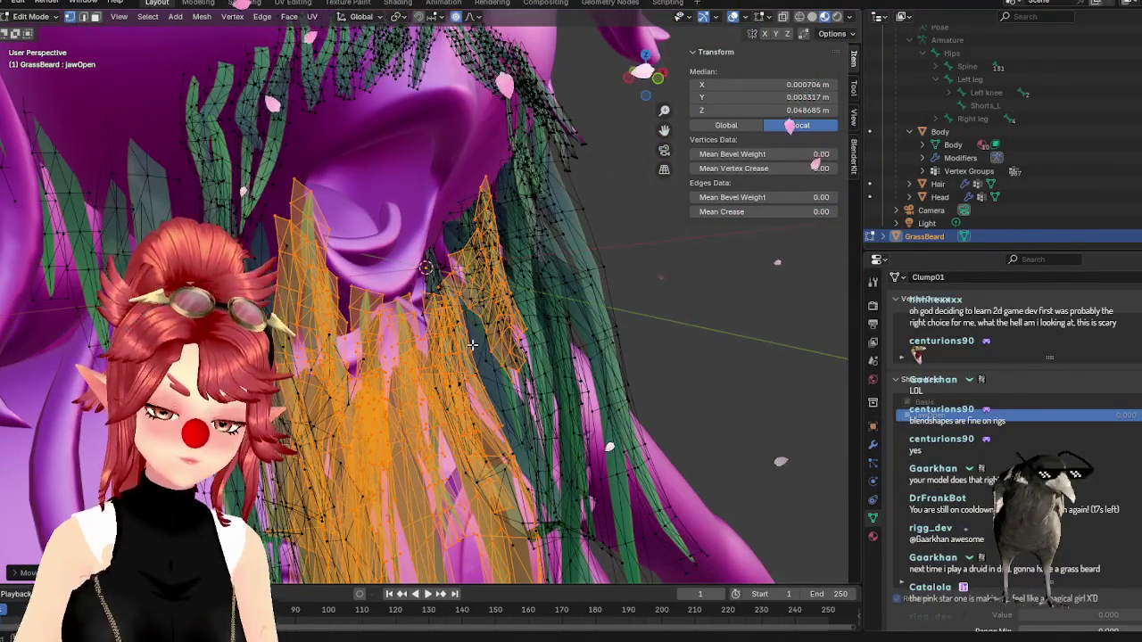
{"action": "key", "text": "g"}
{"action": "key", "text": "y"}
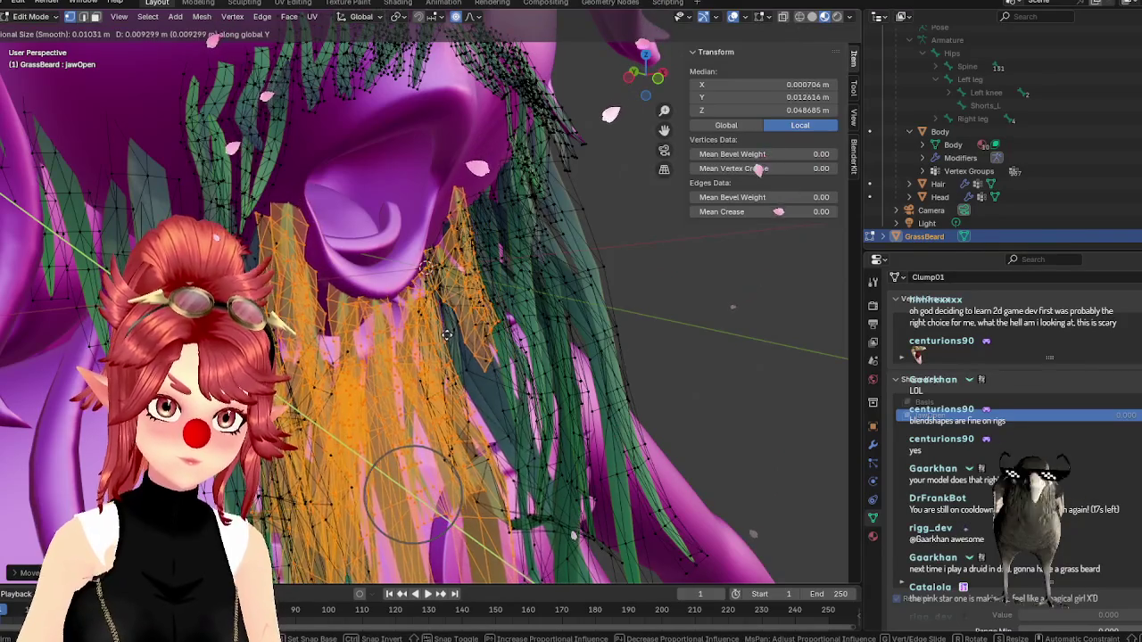
{"action": "left_click", "coordinate": [442, 332]}
{"action": "middle_click_drag", "start_coordinate": [441, 332], "coordinate": [486, 306]}
{"action": "key", "text": "Tab"}
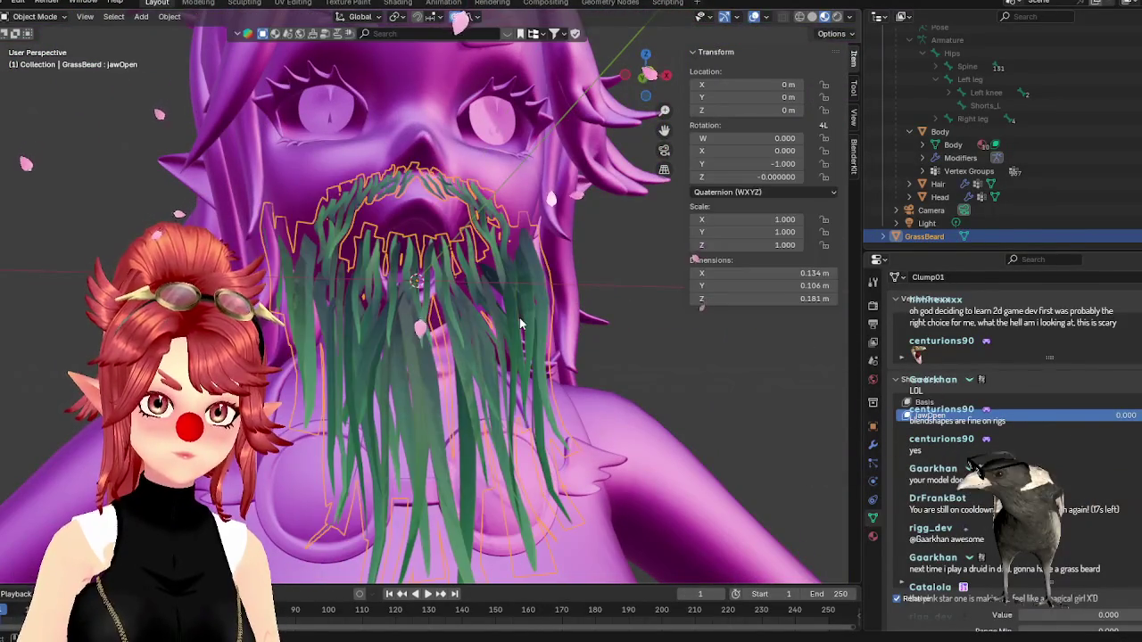
- Test the Head's jawOpen against the beard, closing it to 0 then reopening it to 0.333
{"action": "left_click", "coordinate": [939, 196]}
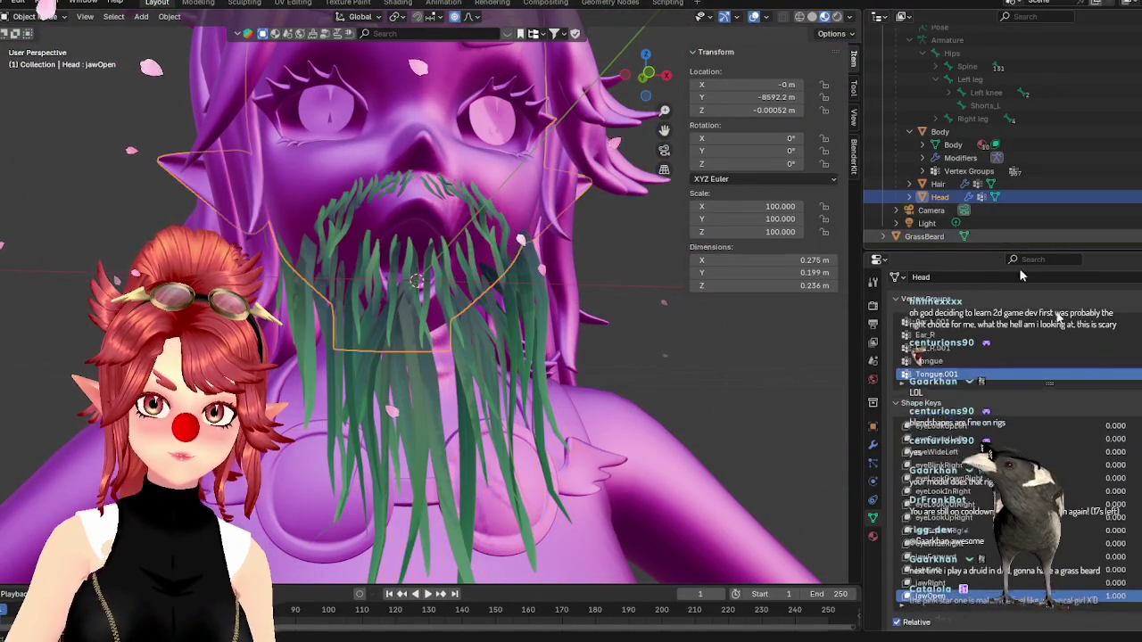
{"action": "left_click_drag", "start_coordinate": [1115, 599], "coordinate": [1026, 600]}
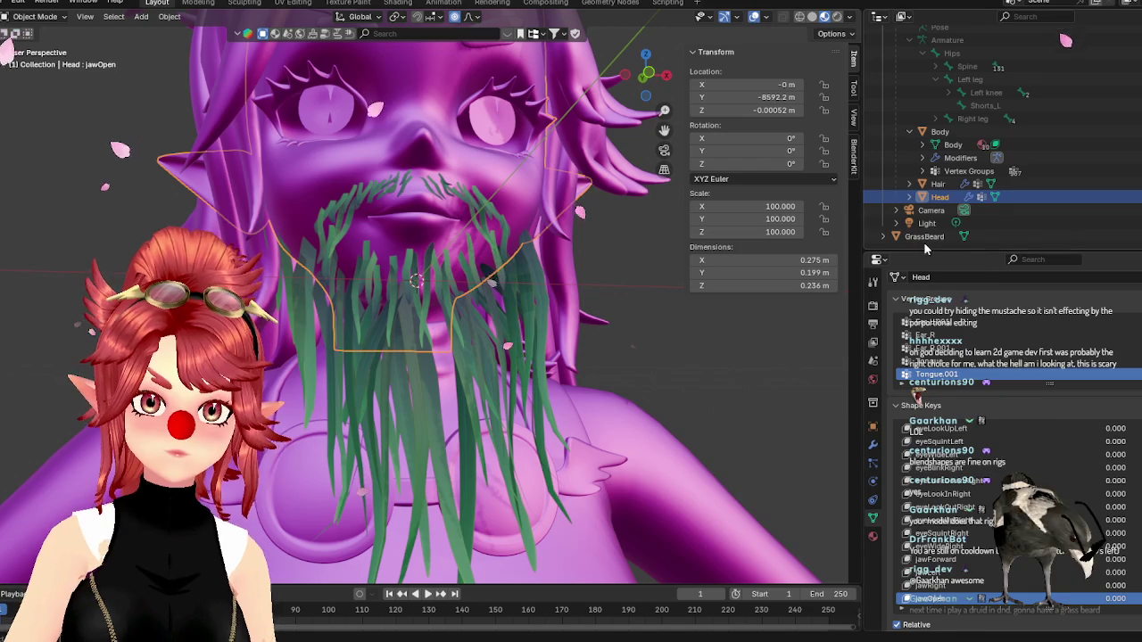
{"action": "left_click", "coordinate": [924, 237], "text": "ctrl"}
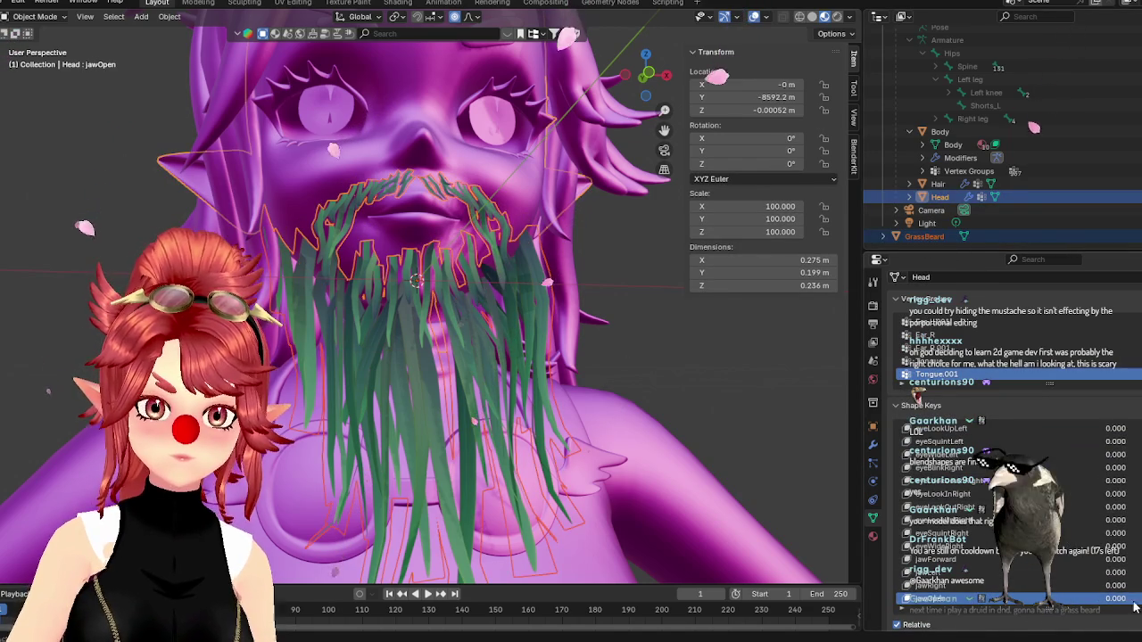
{"action": "mouse_move", "coordinate": [1026, 599]}
{"action": "left_mouse_down"}
{"action": "mouse_move", "coordinate": [1089, 600]}
{"action": "mouse_move", "coordinate": [1026, 600]}
{"action": "left_mouse_up"}
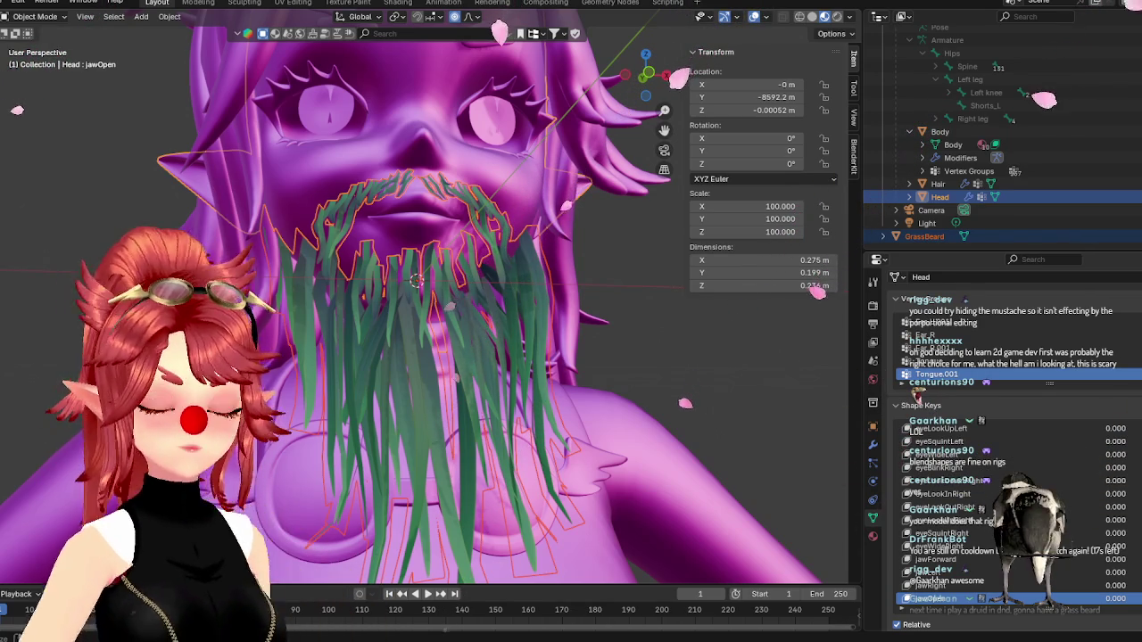
{"action": "mouse_move", "coordinate": [615, 383]}
{"action": "middle_mouse_down"}
{"action": "mouse_move", "coordinate": [570, 347]}
{"action": "mouse_move", "coordinate": [1024, 620]}
{"action": "middle_mouse_up"}
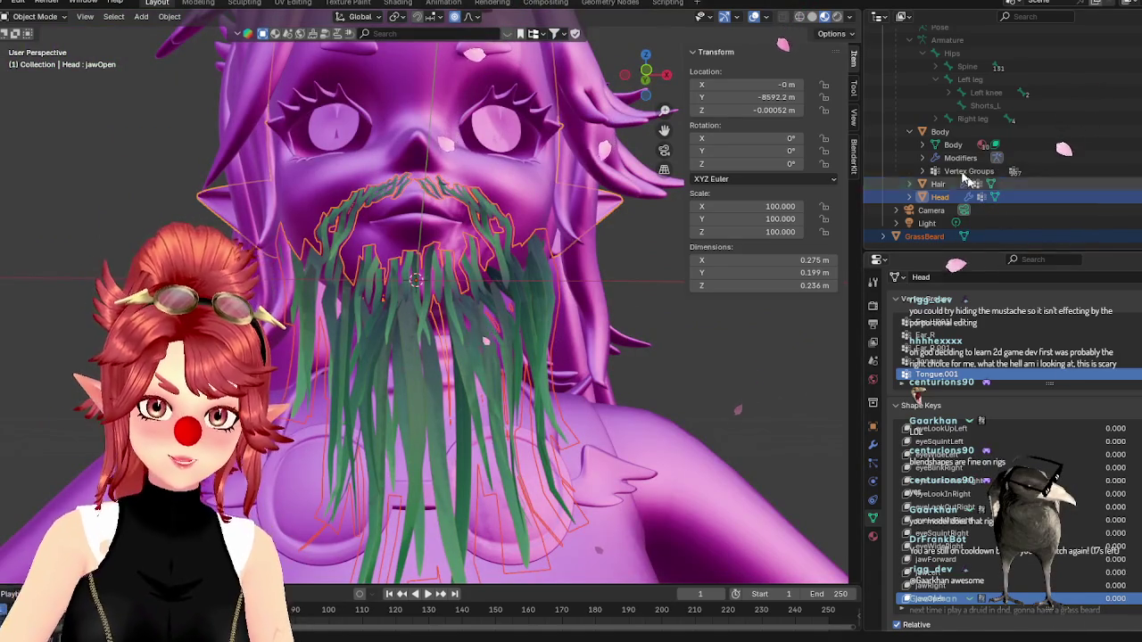
{"action": "left_click", "coordinate": [992, 198]}
{"action": "left_click_drag", "start_coordinate": [1111, 602], "coordinate": [1125, 602]}
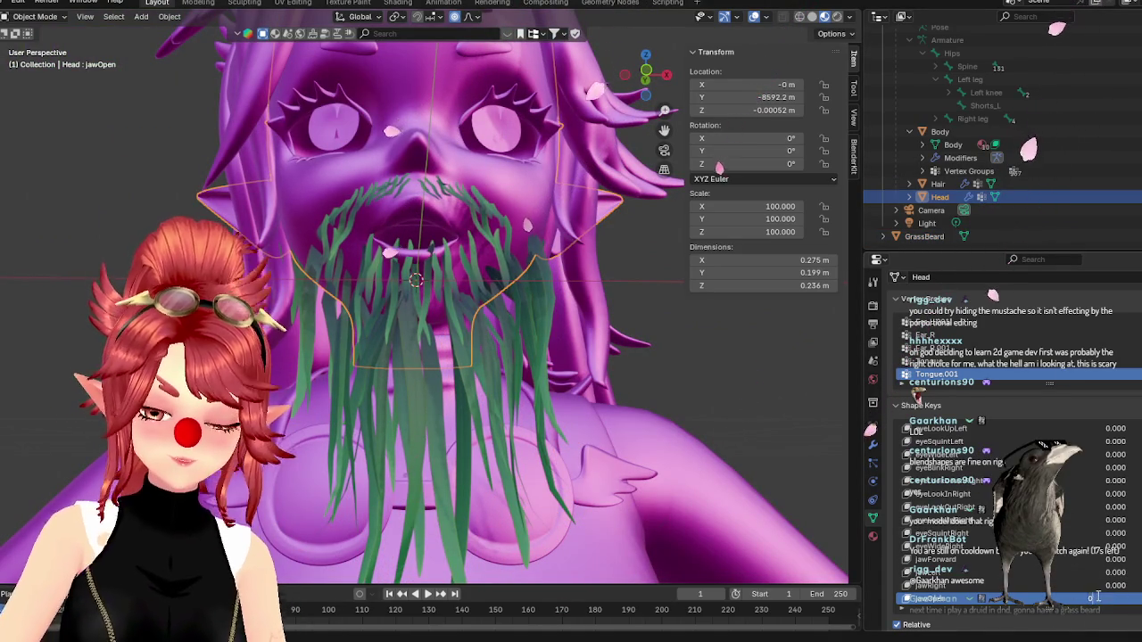
- Set GrassBeard's jawOpen to 0.5, then 1.0, inspect the beard, and reset it to 0
{"action": "left_click", "coordinate": [1025, 236]}
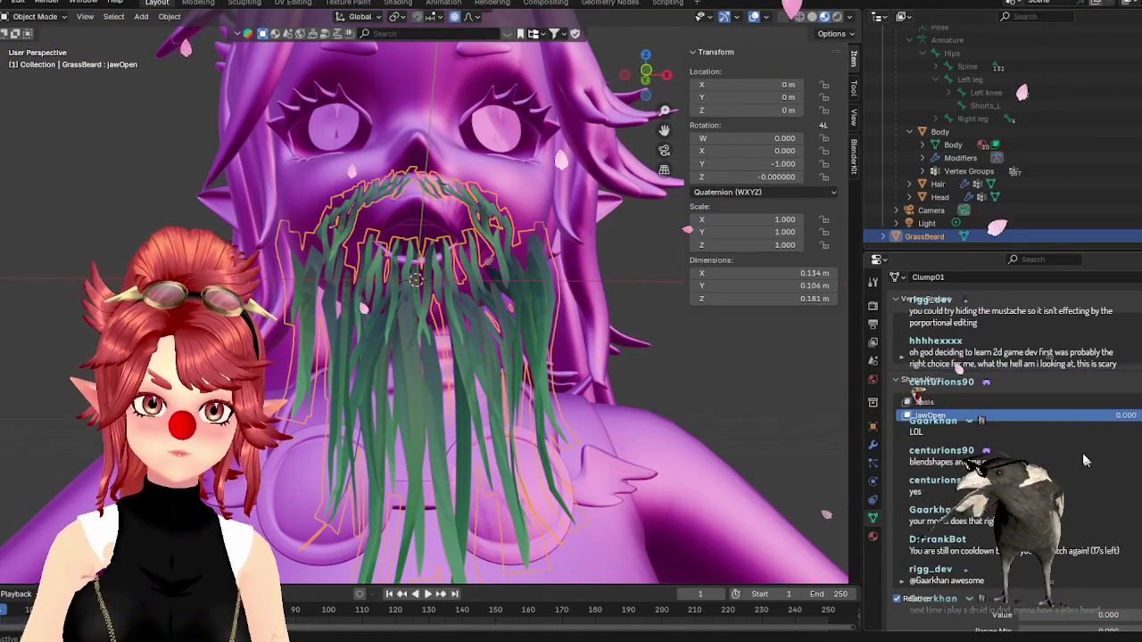
{"action": "type", "text": "5"}
{"action": "key", "text": "Return"}
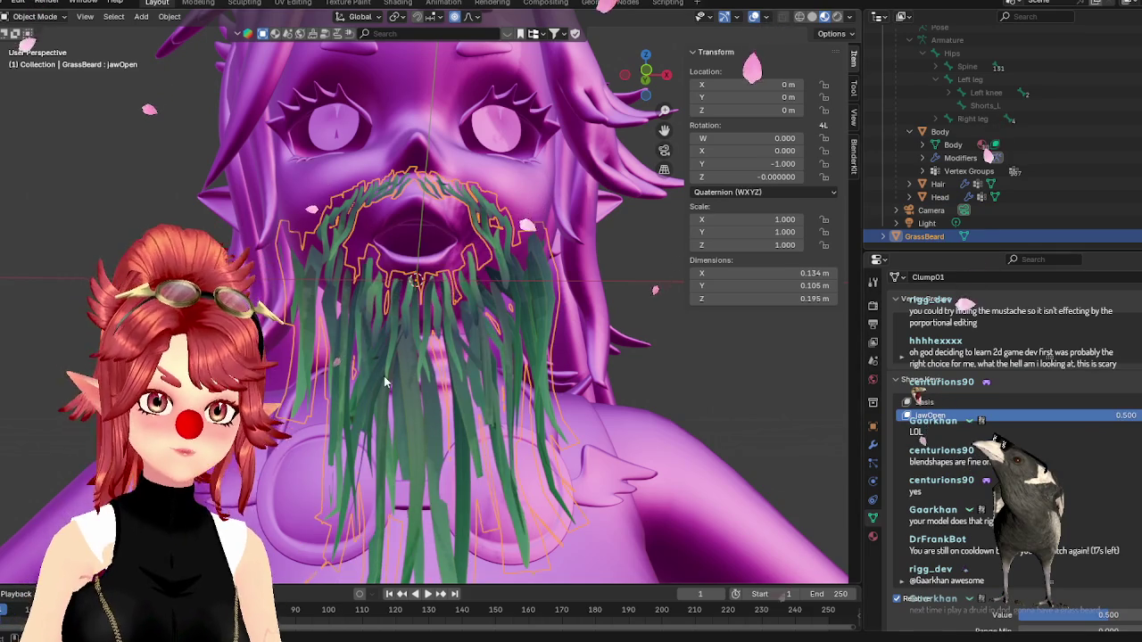
{"action": "middle_click_drag", "start_coordinate": [385, 379], "coordinate": [898, 380]}
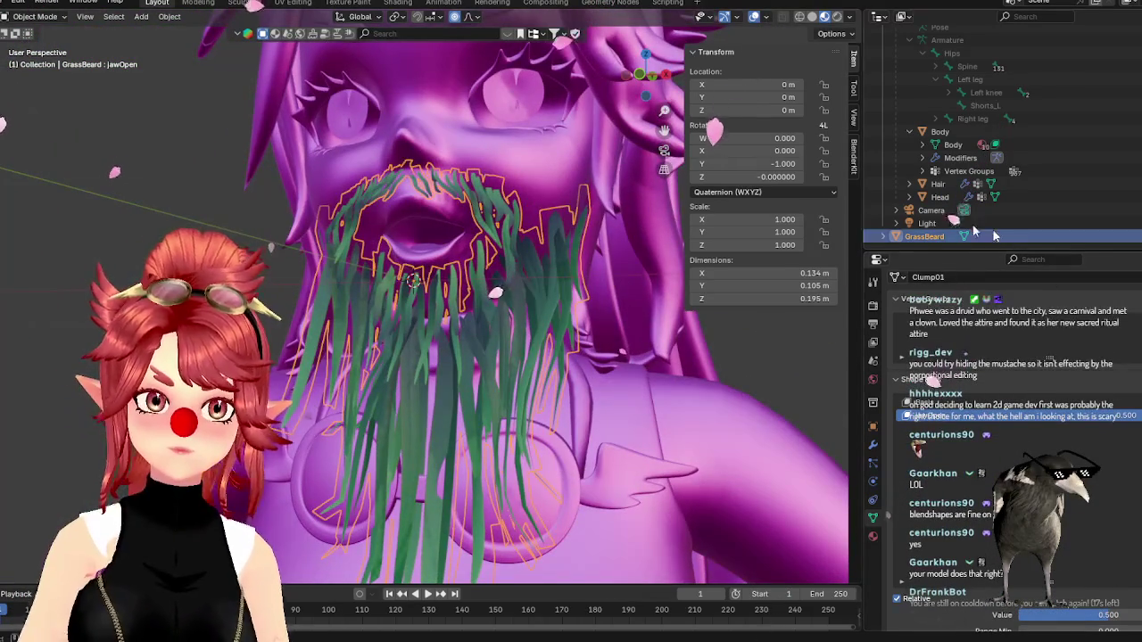
{"action": "left_click", "coordinate": [1003, 196]}
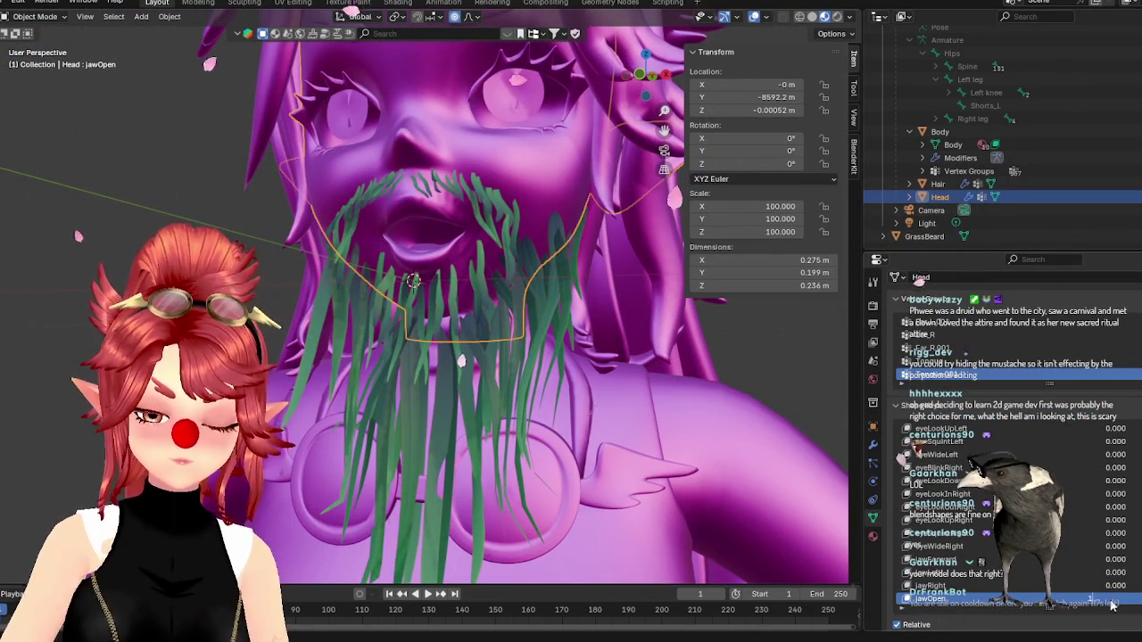
{"action": "left_click", "coordinate": [924, 237]}
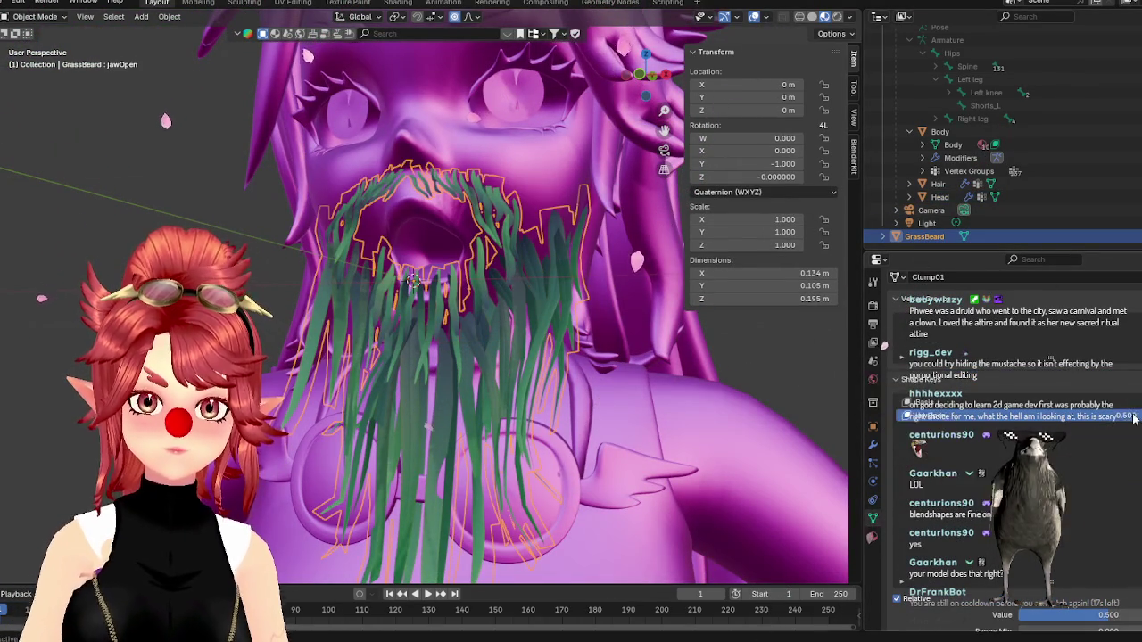
{"action": "left_click_drag", "start_coordinate": [1128, 416], "coordinate": [1141, 416]}
{"action": "mouse_move", "coordinate": [499, 383]}
{"action": "middle_mouse_down"}
{"action": "mouse_move", "coordinate": [557, 419]}
{"action": "mouse_move", "coordinate": [581, 401]}
{"action": "mouse_move", "coordinate": [522, 404]}
{"action": "middle_mouse_up"}
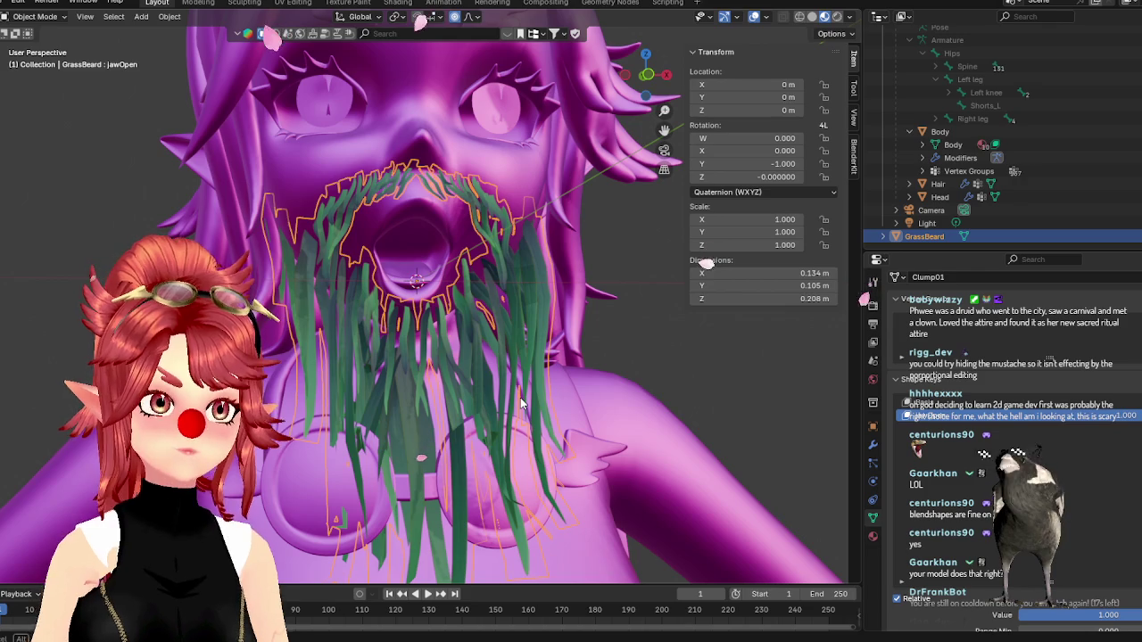
{"action": "middle_click_drag", "start_coordinate": [520, 397], "coordinate": [385, 473]}
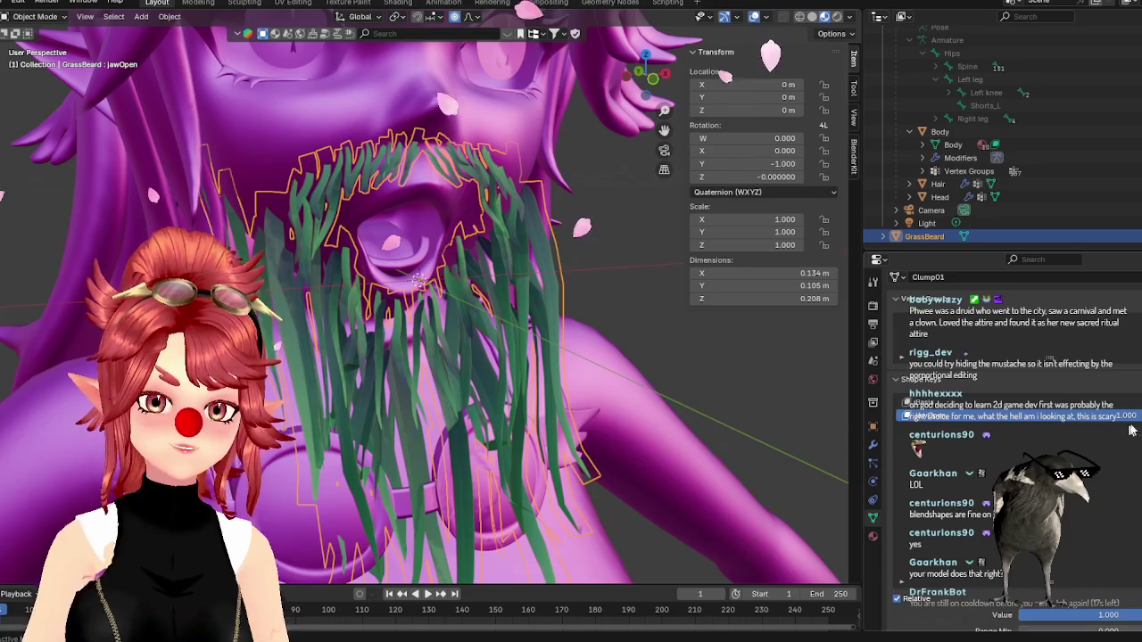
{"action": "left_click_drag", "start_coordinate": [1133, 417], "coordinate": [1070, 416]}
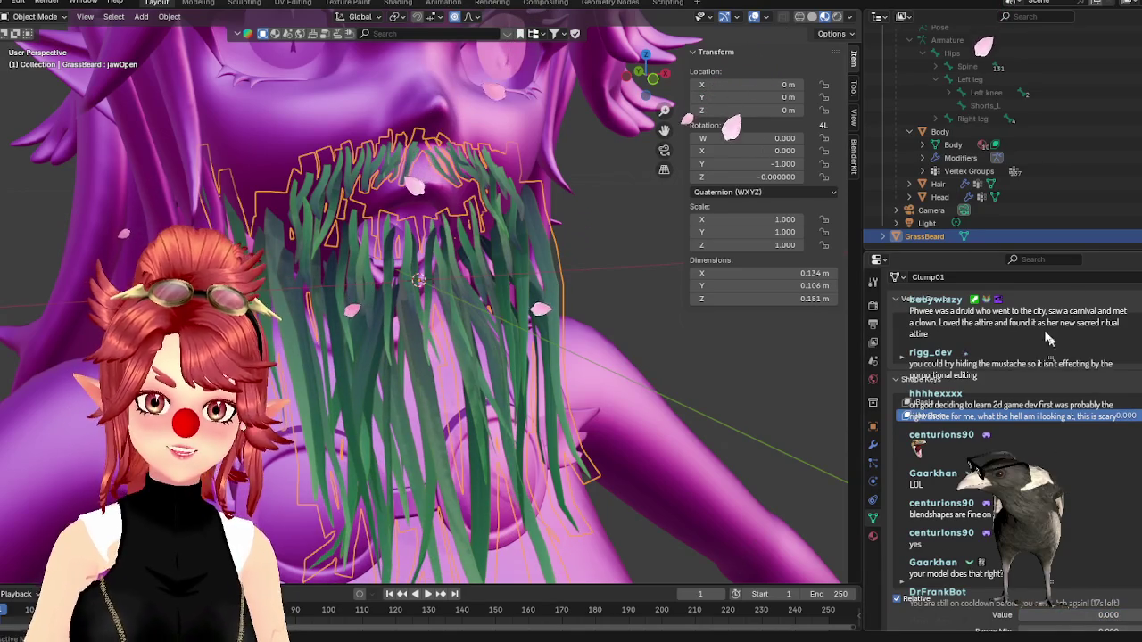
{"action": "left_click", "coordinate": [939, 196]}
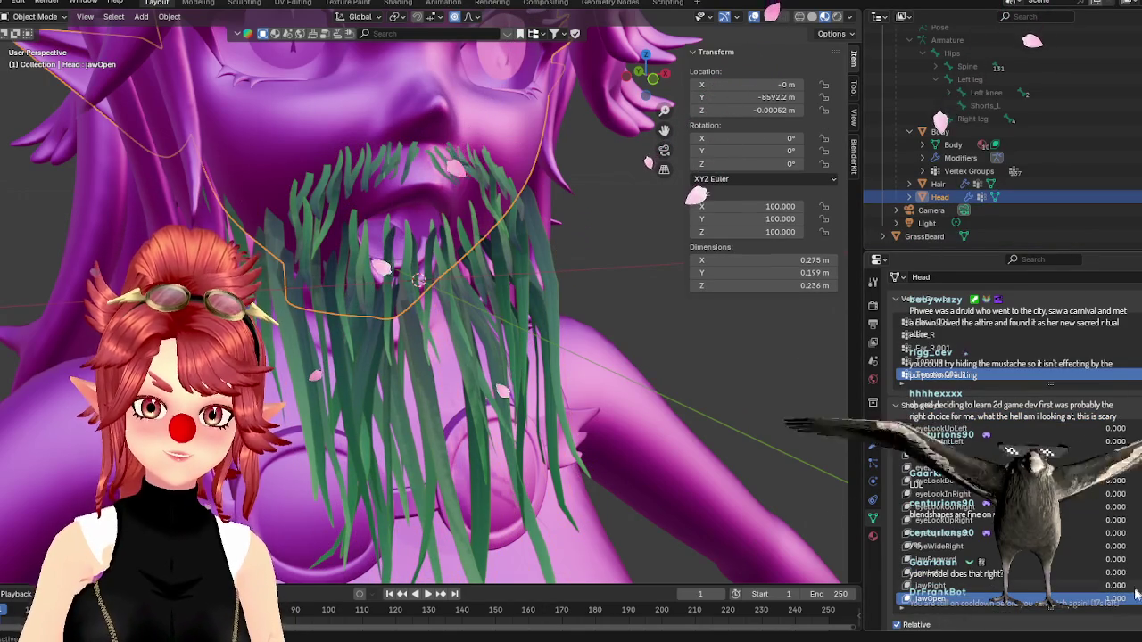
- Set the Head's jawOpen to 0 and jawRight to 1, and add a jawRight shape key to GrassBeard
{"action": "left_click_drag", "start_coordinate": [1051, 604], "coordinate": [981, 604]}
{"action": "scroll", "coordinate": [982, 499], "scroll_direction": "down", "scroll_amount": 2}
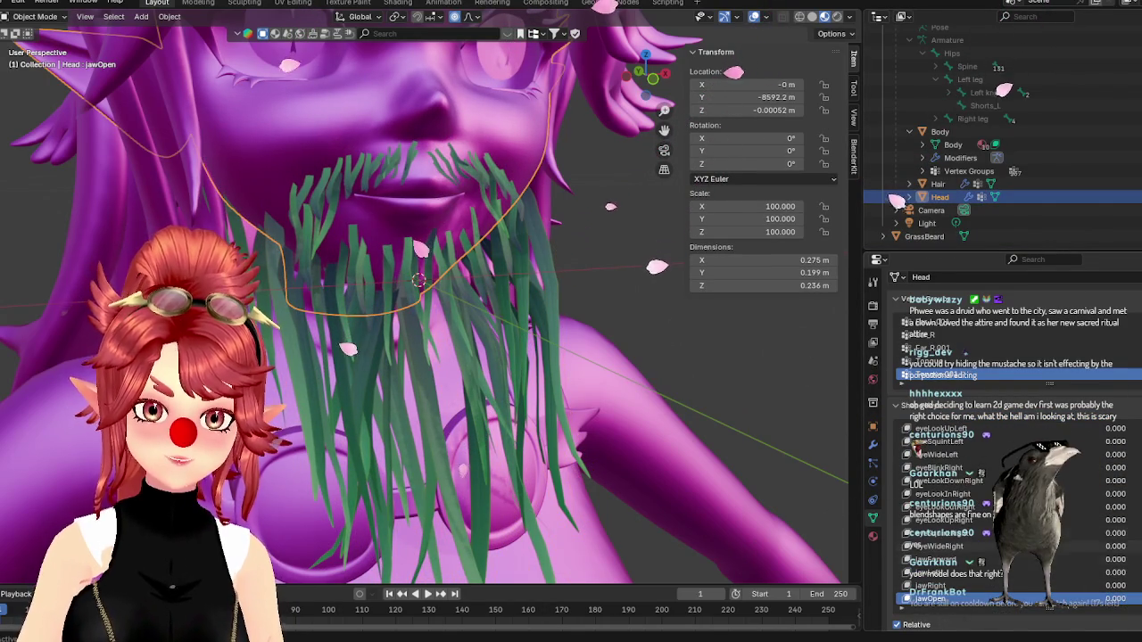
{"action": "scroll", "coordinate": [976, 489], "scroll_direction": "up", "scroll_amount": 3}
{"action": "scroll", "coordinate": [973, 485], "scroll_direction": "up", "scroll_amount": 3}
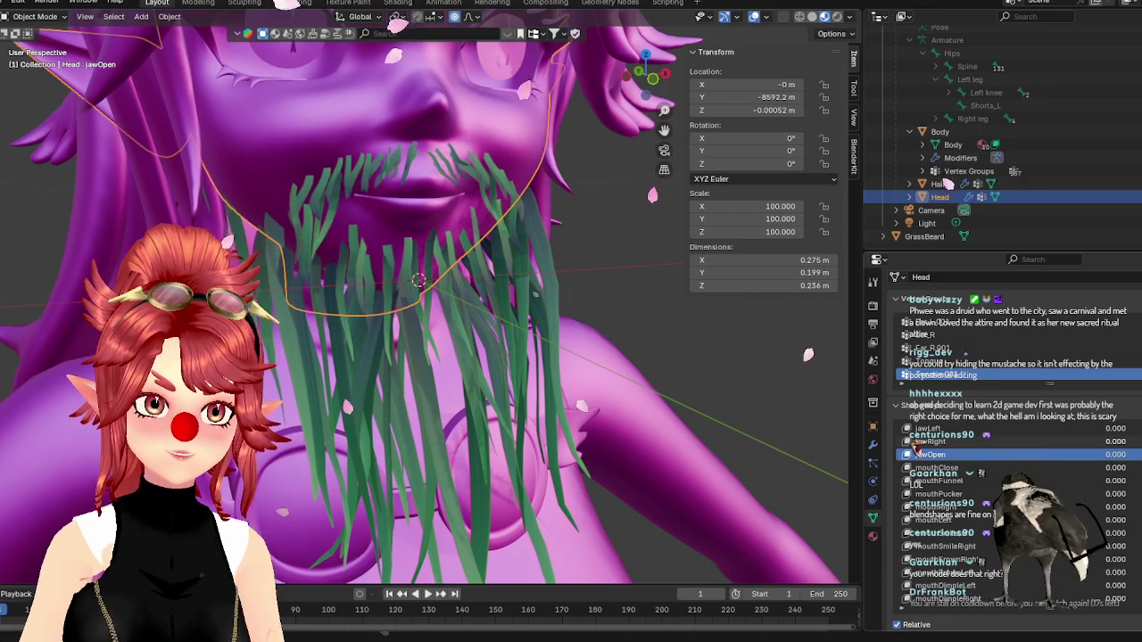
{"action": "left_click_drag", "start_coordinate": [1115, 440], "coordinate": [1133, 441]}
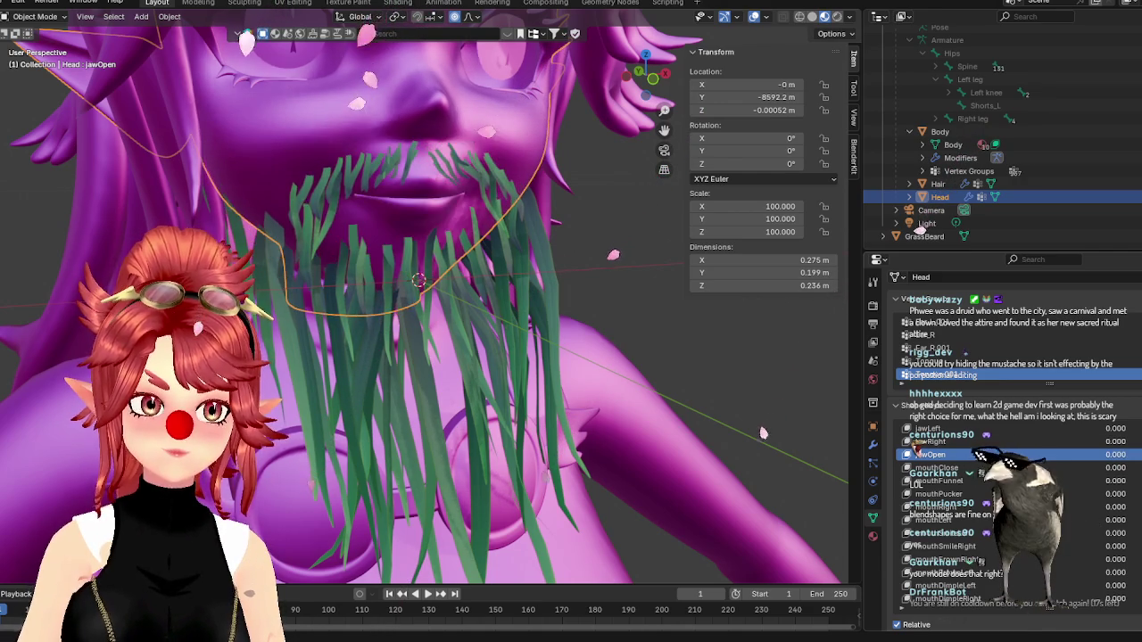
{"action": "left_click", "coordinate": [917, 442]}
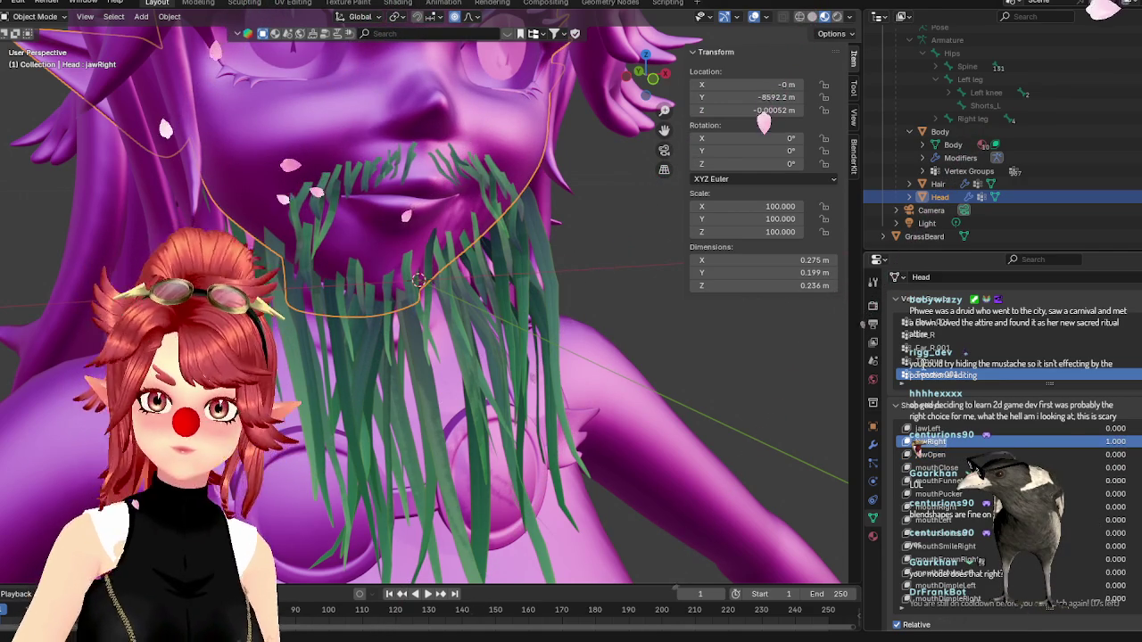
{"action": "left_click", "coordinate": [924, 237]}
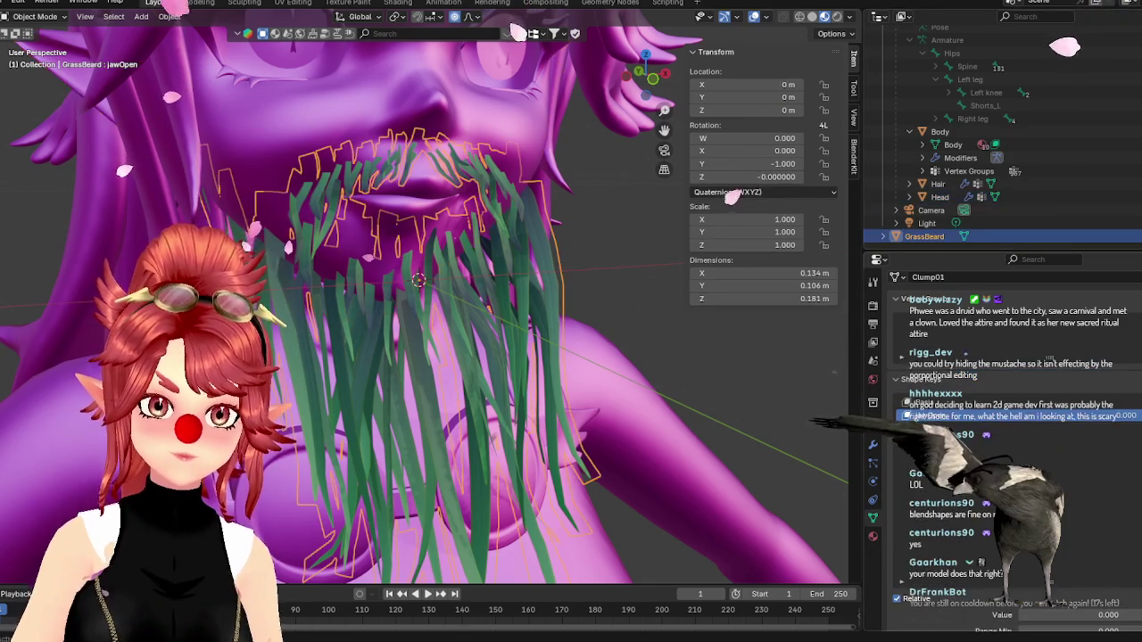
{"action": "left_click", "coordinate": [918, 430]}
{"action": "type", "text": "jawRight"}
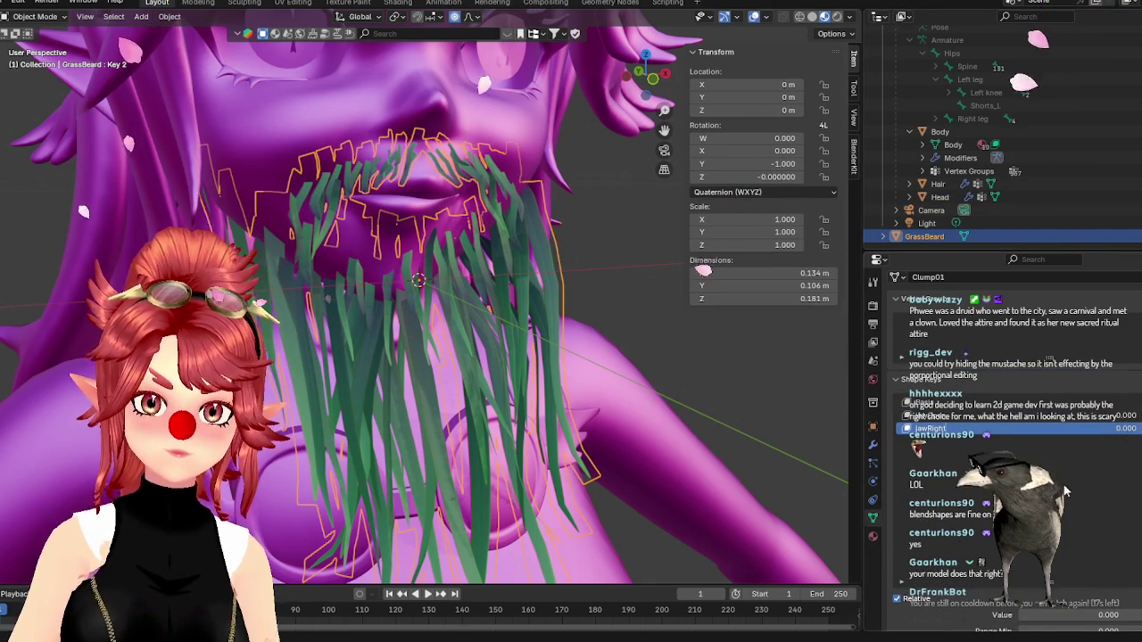
{"action": "key", "text": "KP_1"}
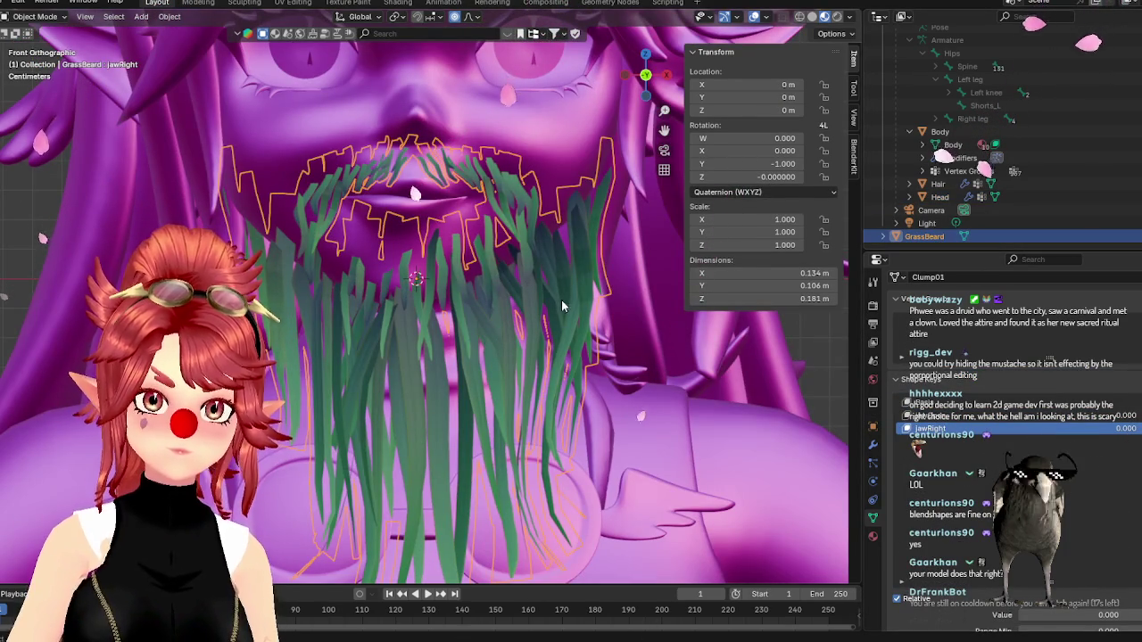
- Shift GrassBeard's strands along X with a widened proportional falloff on jawRight, then exit Edit Mode
{"action": "key", "text": "Tab"}
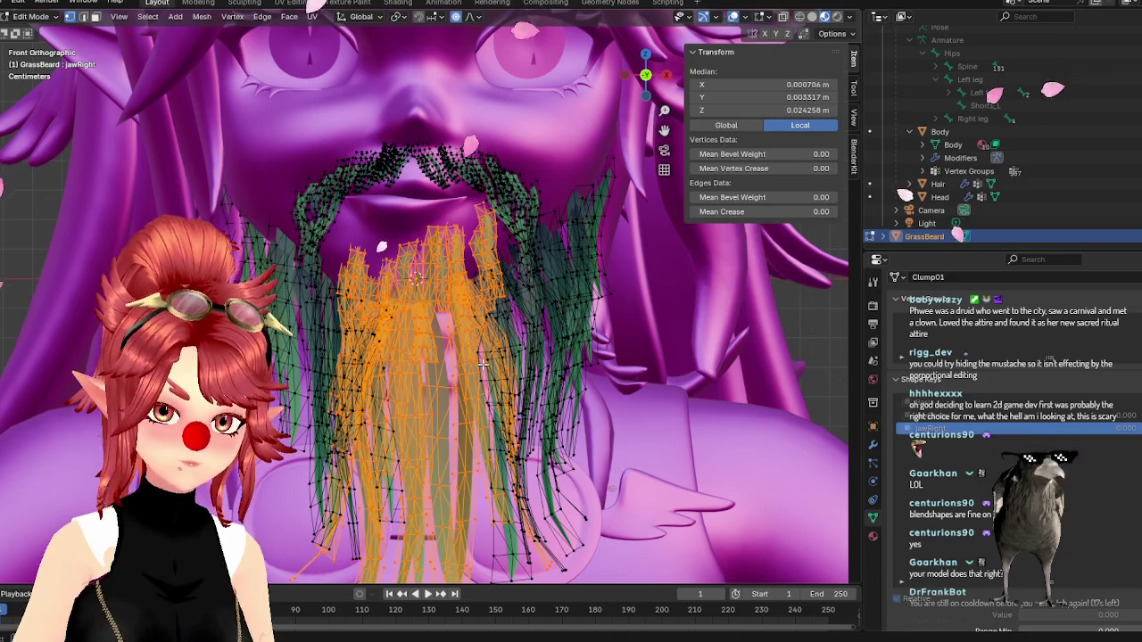
{"action": "key", "text": "g"}
{"action": "key", "text": "x"}
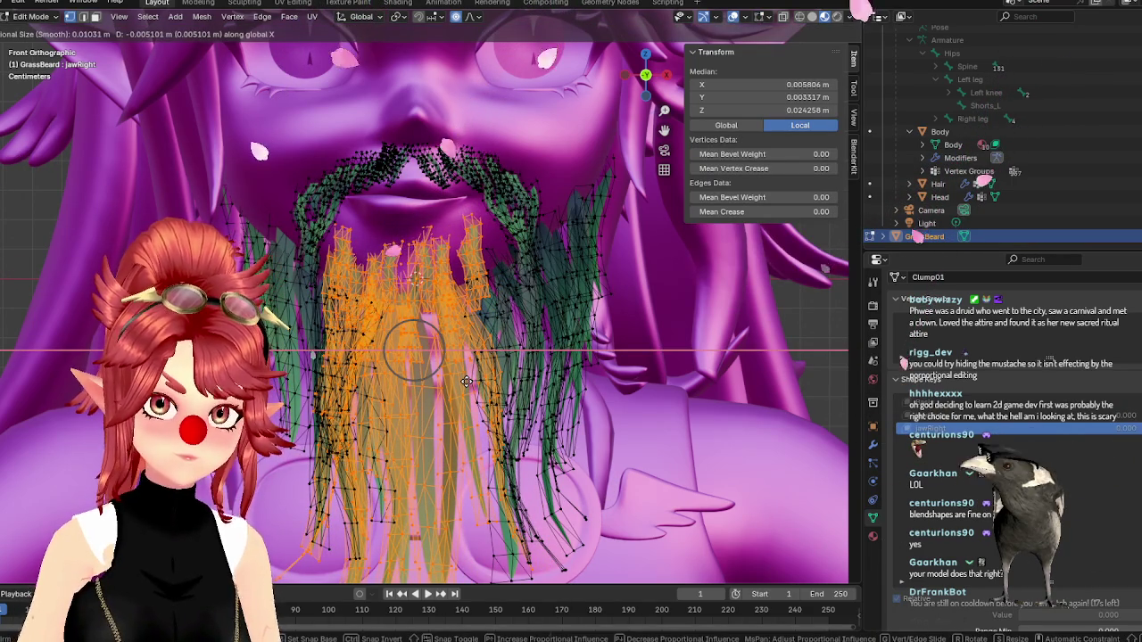
{"action": "scroll", "coordinate": [466, 381], "scroll_direction": "down", "scroll_amount": 1}
{"action": "scroll", "coordinate": [467, 381], "scroll_direction": "down", "scroll_amount": 2}
{"action": "scroll", "coordinate": [467, 381], "scroll_direction": "down", "scroll_amount": 1}
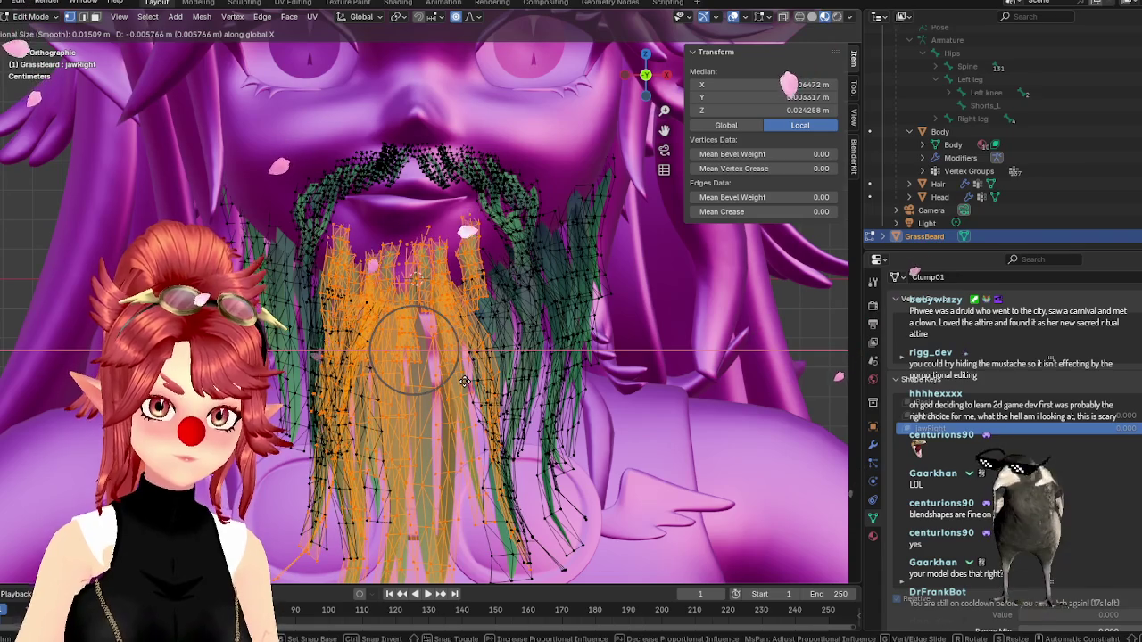
{"action": "left_click", "coordinate": [464, 381]}
{"action": "key", "text": "Tab"}
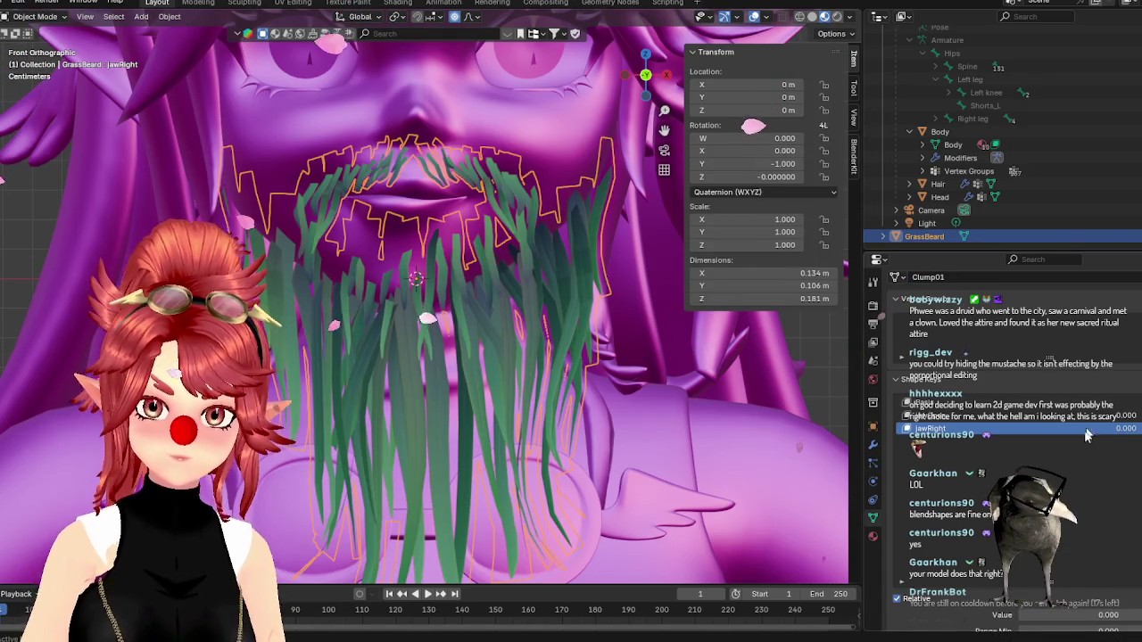
{"action": "left_click", "coordinate": [940, 196]}
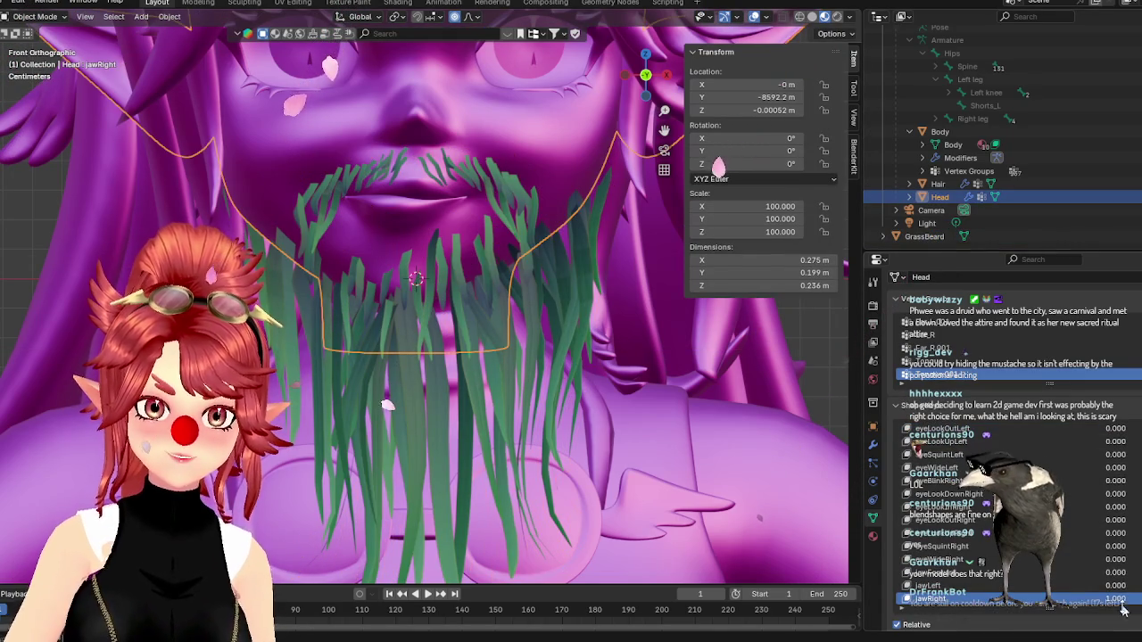
- Add a jawLeft shape key to GrassBeard and shift its strands sideways along X
{"action": "mouse_move", "coordinate": [1120, 605]}
{"action": "left_mouse_down"}
{"action": "mouse_move", "coordinate": [1101, 605]}
{"action": "mouse_move", "coordinate": [1132, 591]}
{"action": "left_mouse_up"}
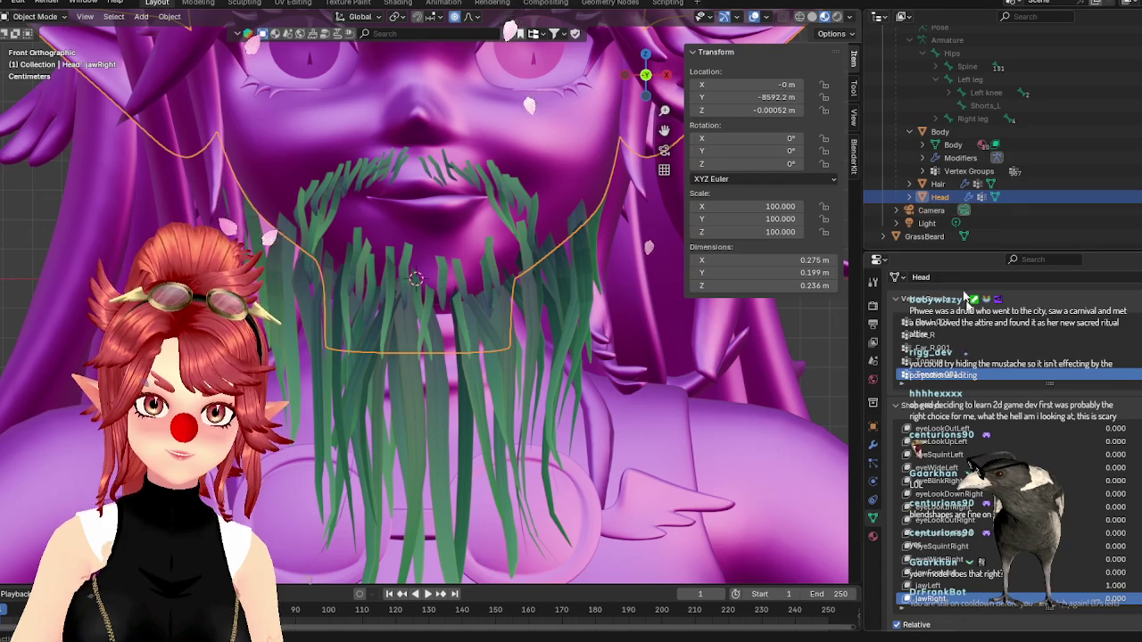
{"action": "left_click", "coordinate": [945, 236]}
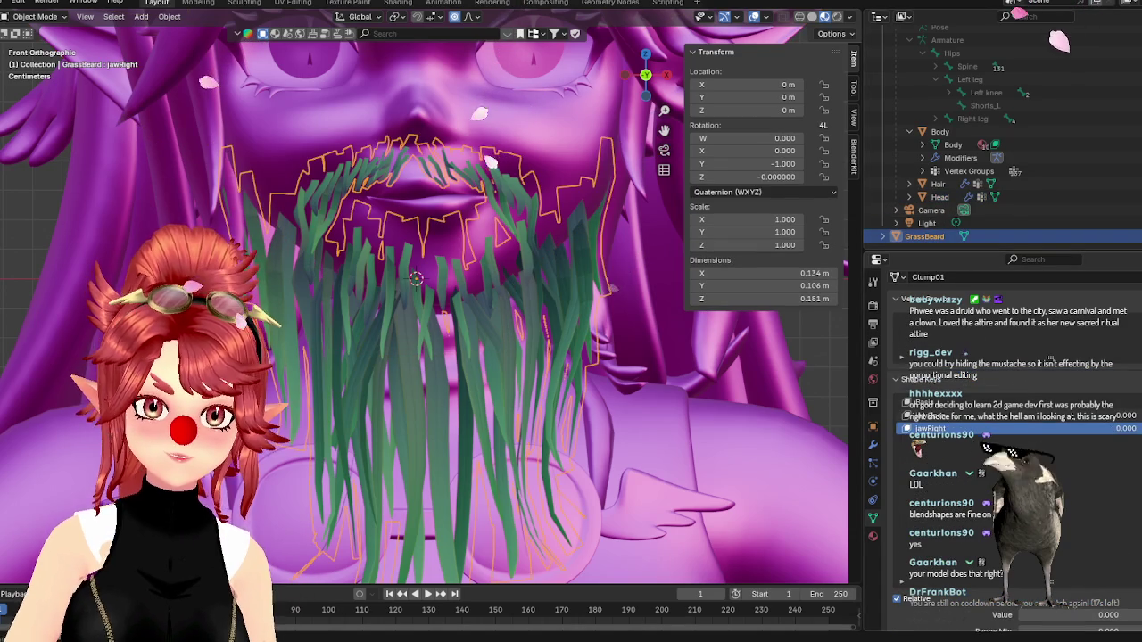
{"action": "left_click", "coordinate": [952, 442]}
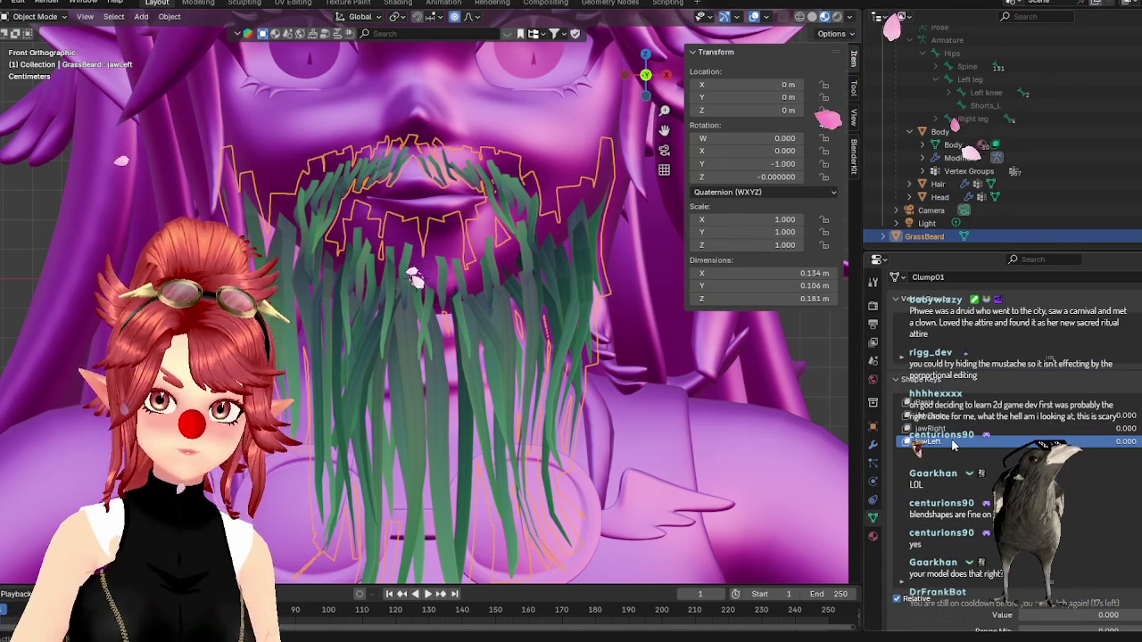
{"action": "key", "text": "Tab"}
{"action": "key", "text": "g"}
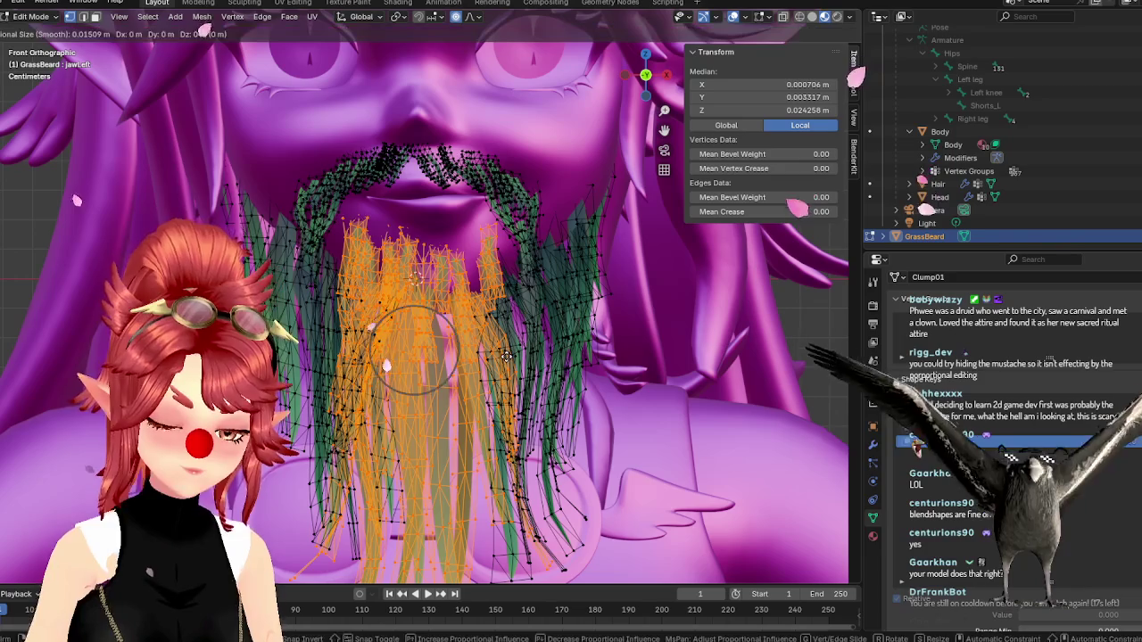
{"action": "key", "text": "x"}
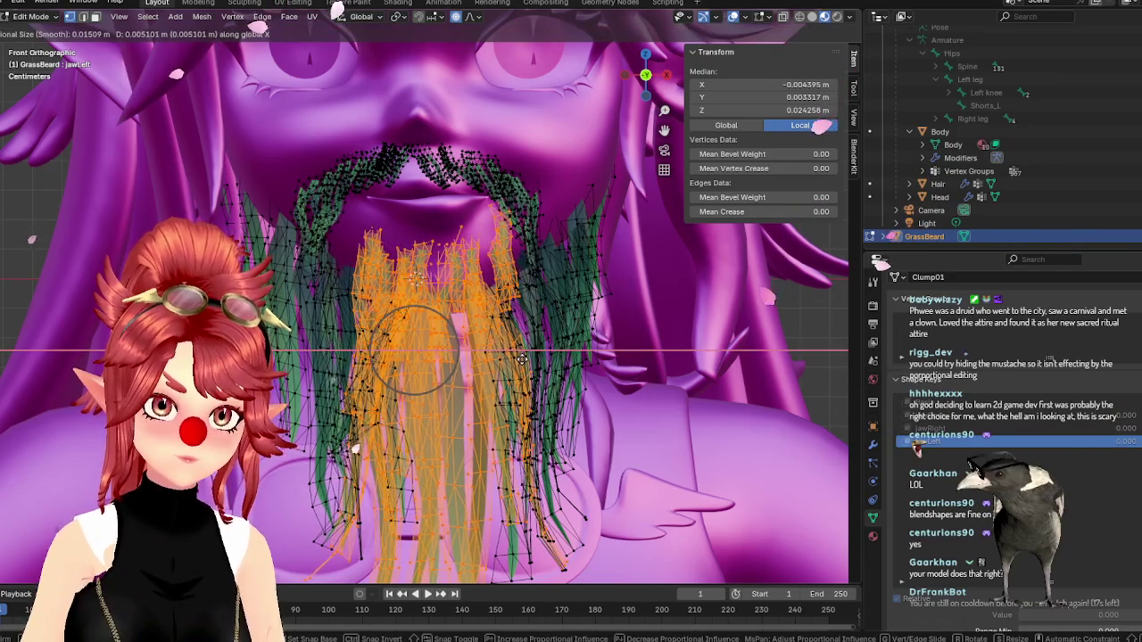
{"action": "left_click", "coordinate": [551, 389]}
{"action": "key", "text": "Tab"}
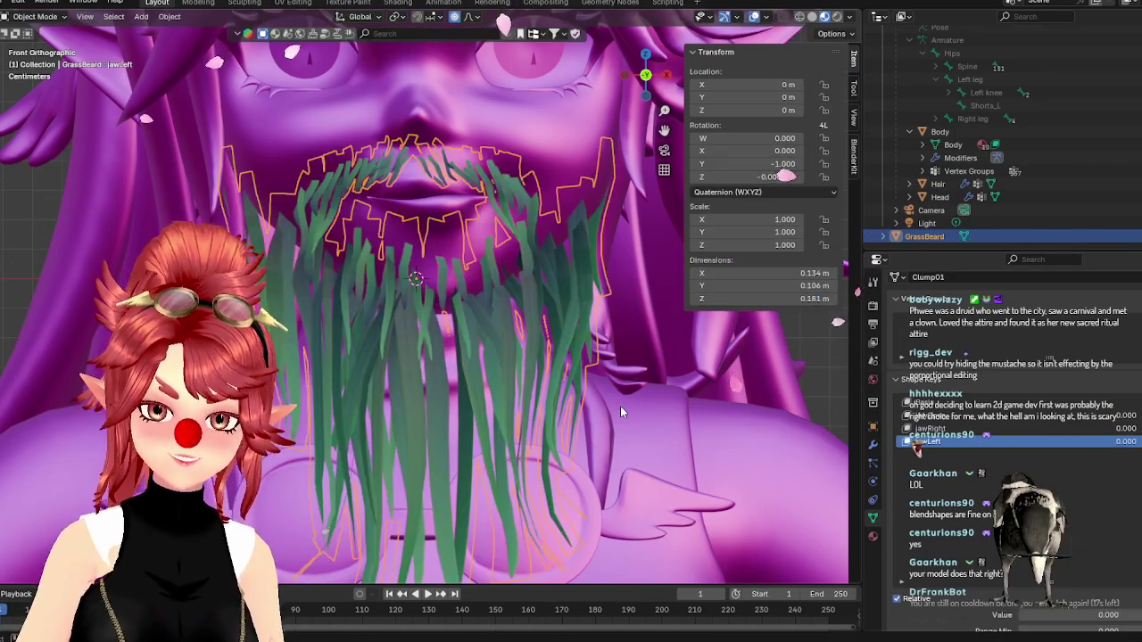
- Preview the Head's jawLeft at full strength, then make its jawForward shape key active
{"action": "left_click", "coordinate": [939, 196]}
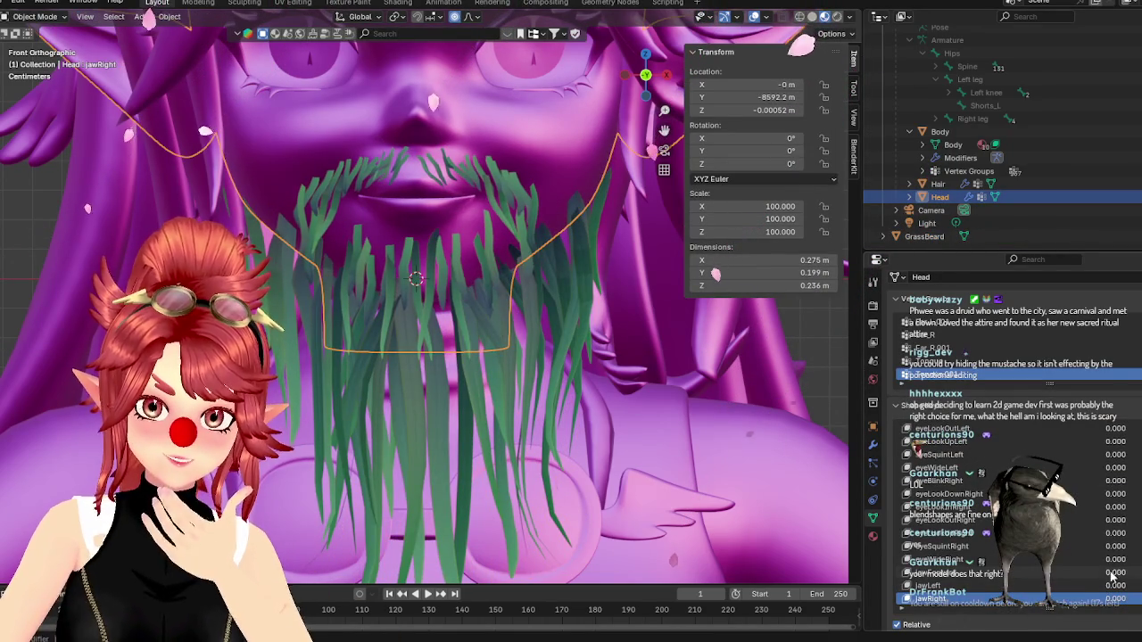
{"action": "left_click_drag", "start_coordinate": [1110, 575], "coordinate": [1138, 575]}
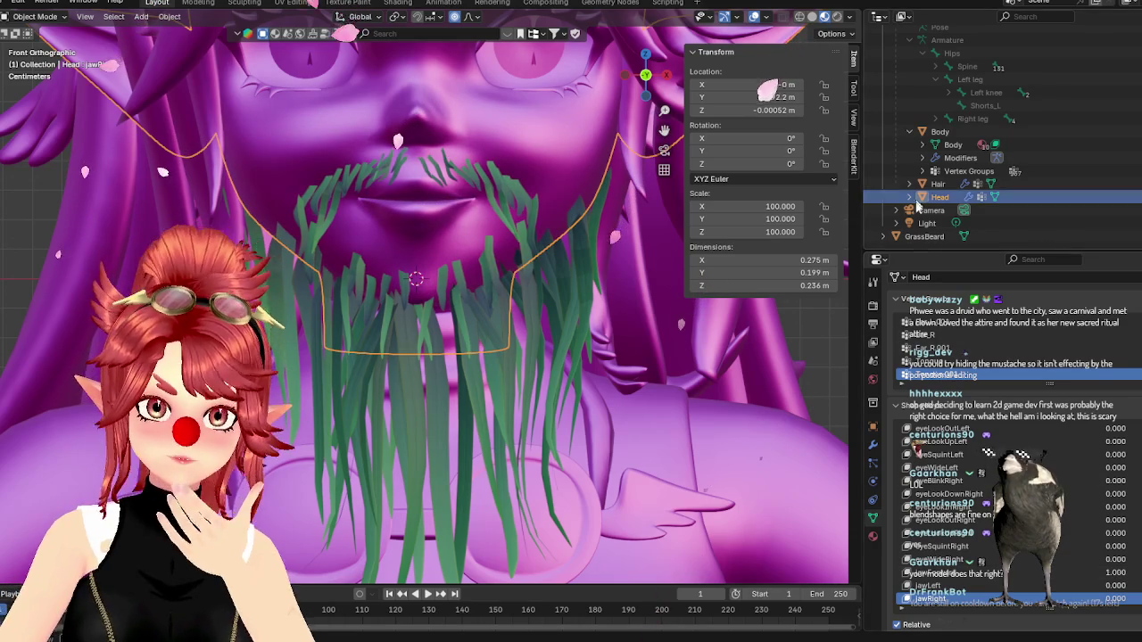
{"action": "left_click", "coordinate": [924, 237]}
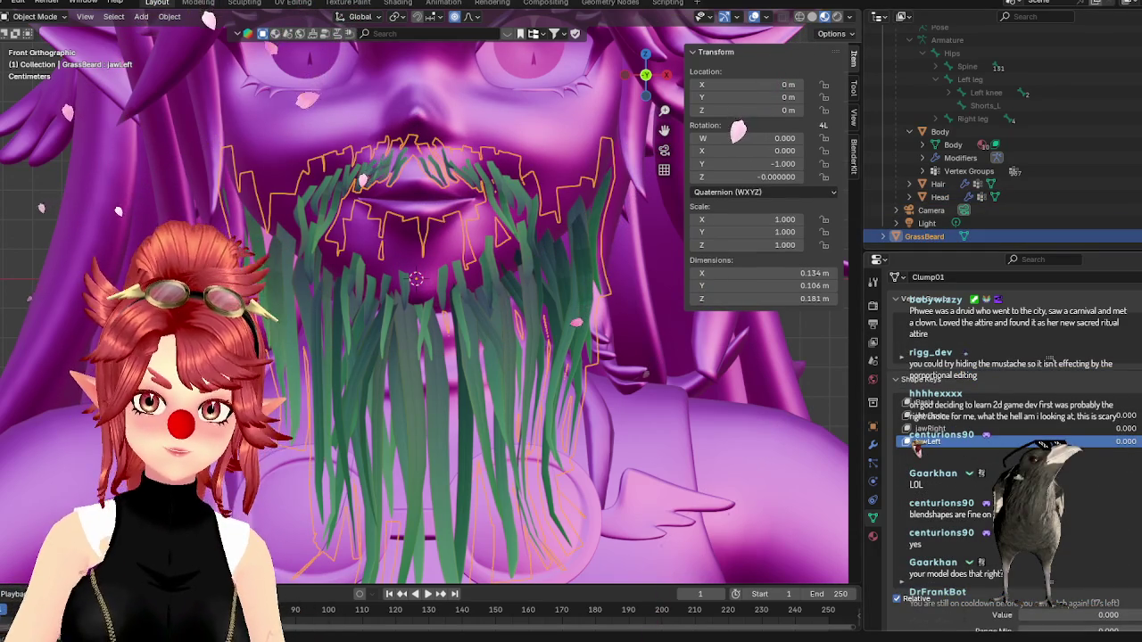
{"action": "left_click", "coordinate": [937, 197]}
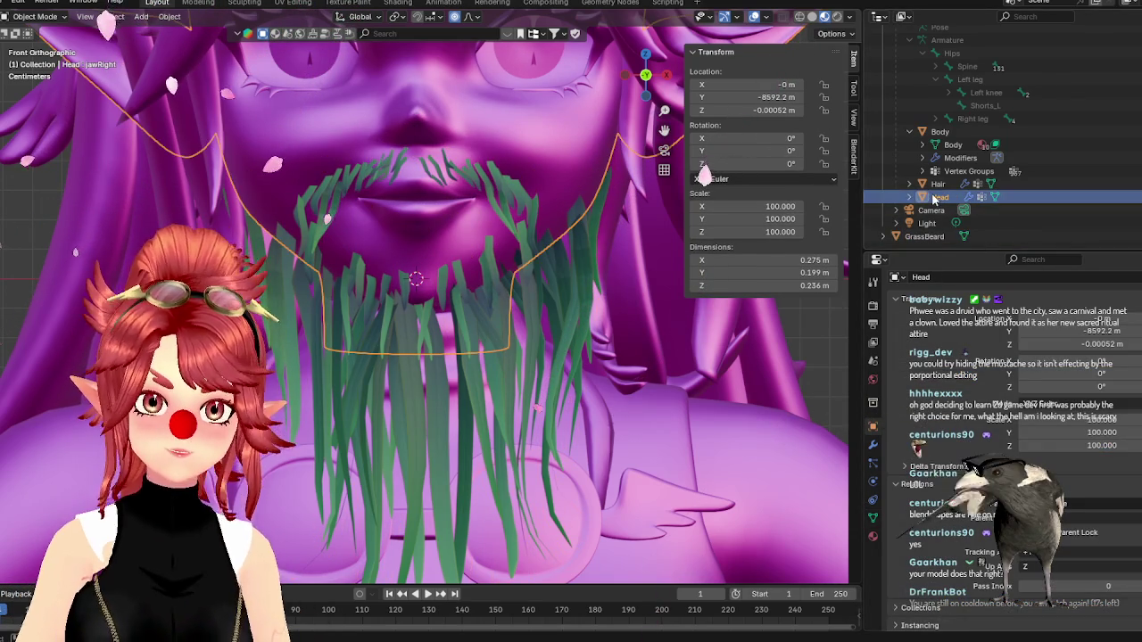
{"action": "left_click", "coordinate": [873, 518]}
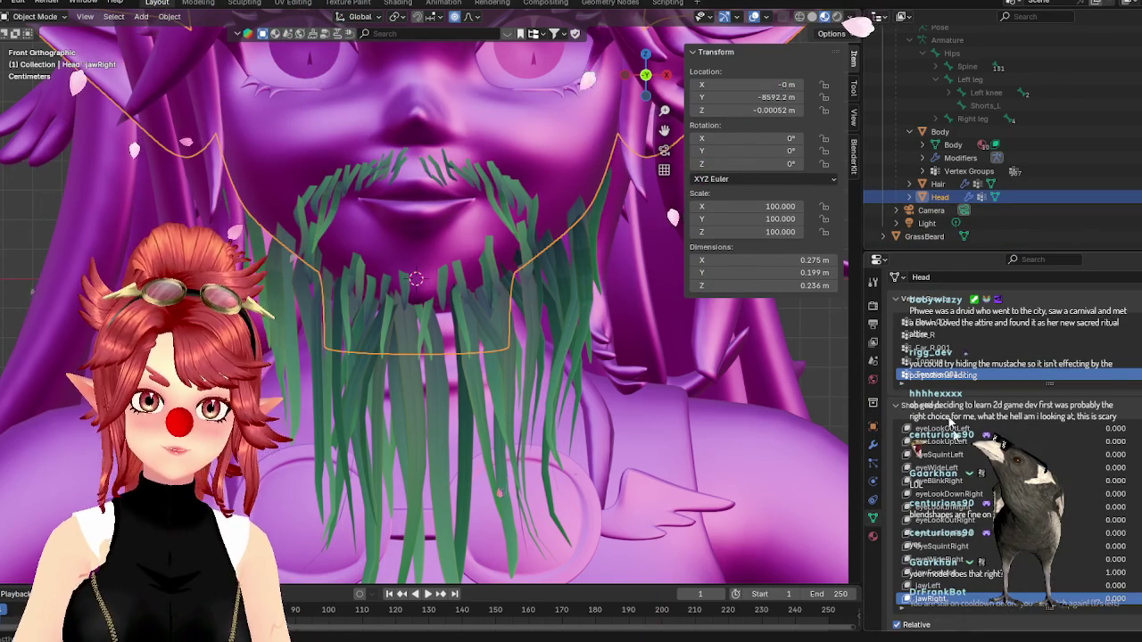
{"action": "scroll", "coordinate": [949, 560], "scroll_direction": "down", "scroll_amount": 4}
{"action": "left_click", "coordinate": [944, 521]}
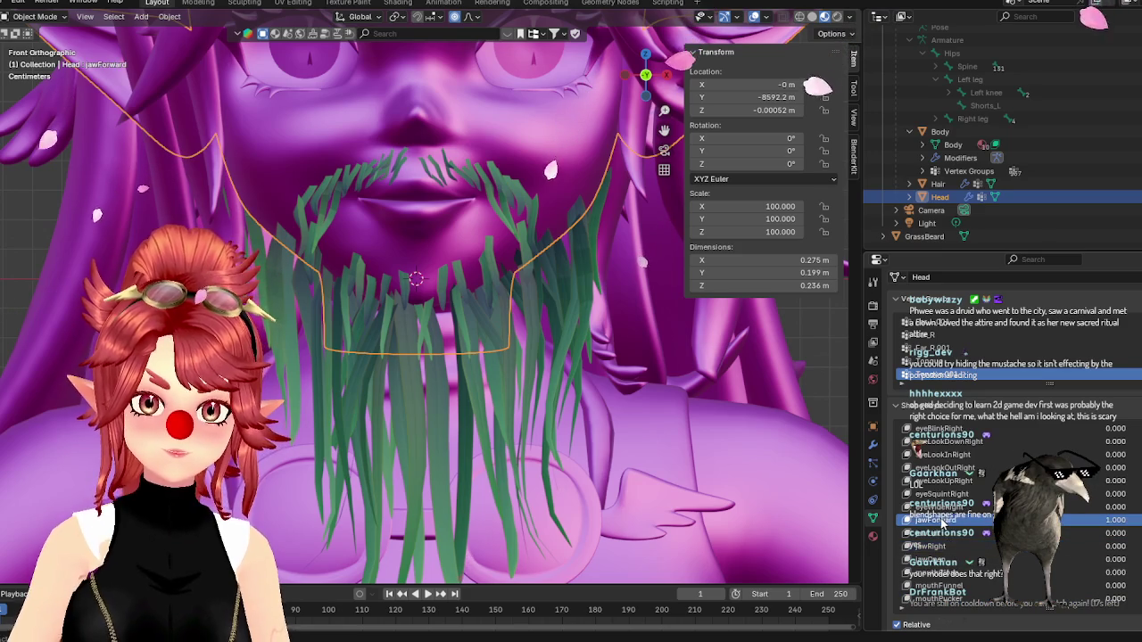
{"action": "left_click", "coordinate": [924, 236]}
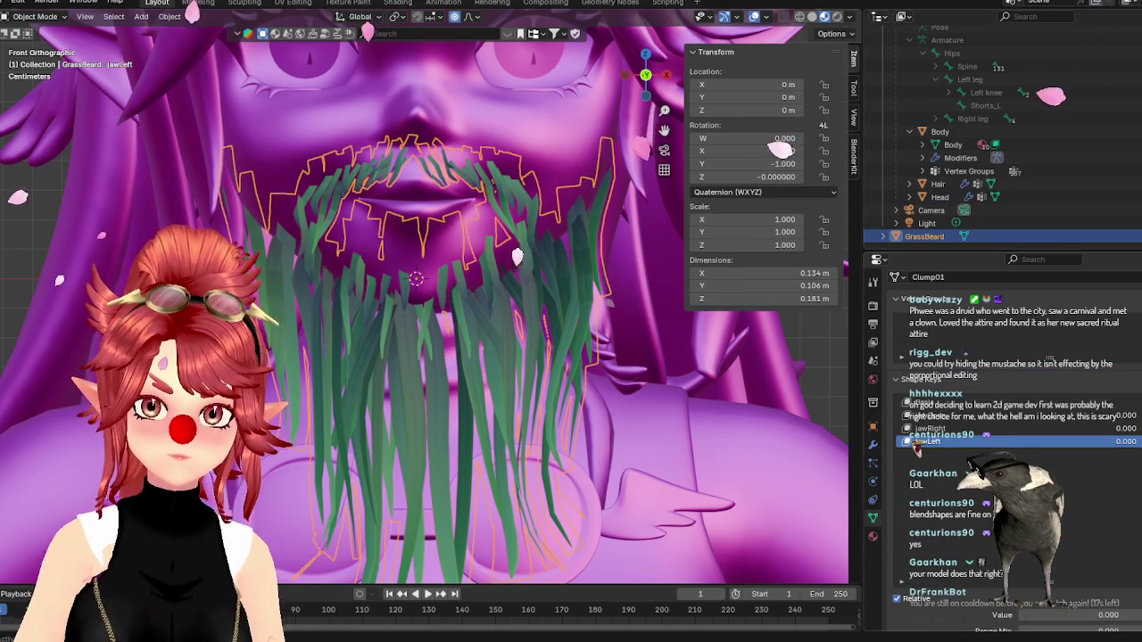
- Rename the GrassBeard shape key Key 4 to jawForward
{"action": "left_click", "coordinate": [918, 454]}
{"action": "double_click", "coordinate": [928, 454]}
{"action": "type", "text": "jawForward"}
{"action": "key", "text": "Return"}
- In Edit Mode, move the selected beard blades forward along Y to follow the jaw
{"action": "key", "text": "Tab"}
{"action": "middle_click_drag", "start_coordinate": [440, 330], "coordinate": [525, 392]}
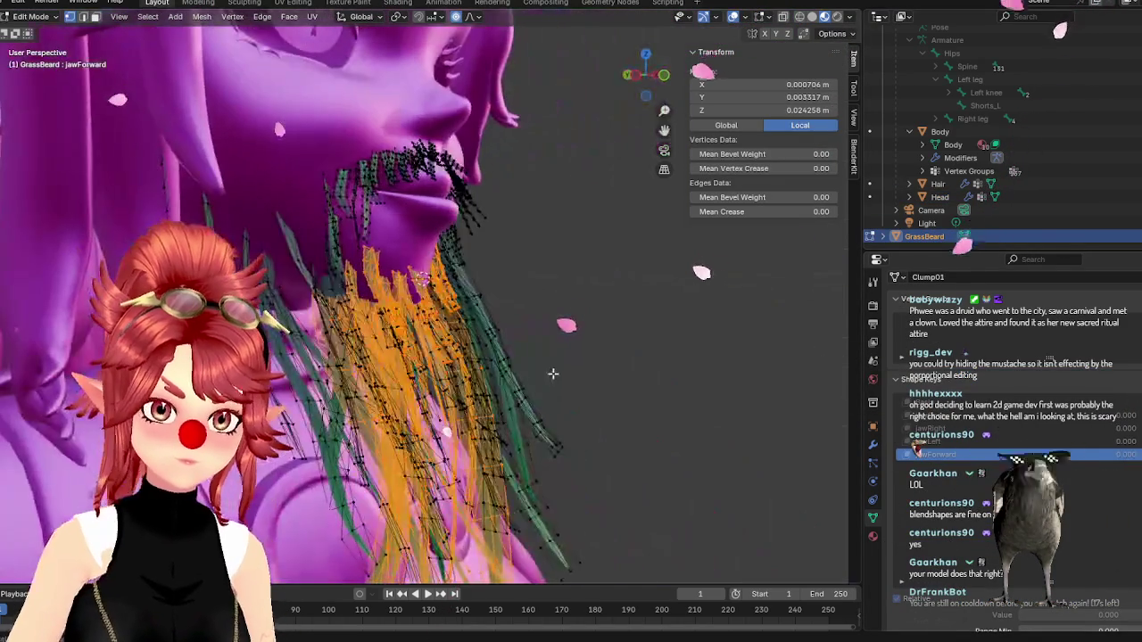
{"action": "key", "text": "g"}
{"action": "key", "text": "y"}
{"action": "left_click", "coordinate": [541, 396]}
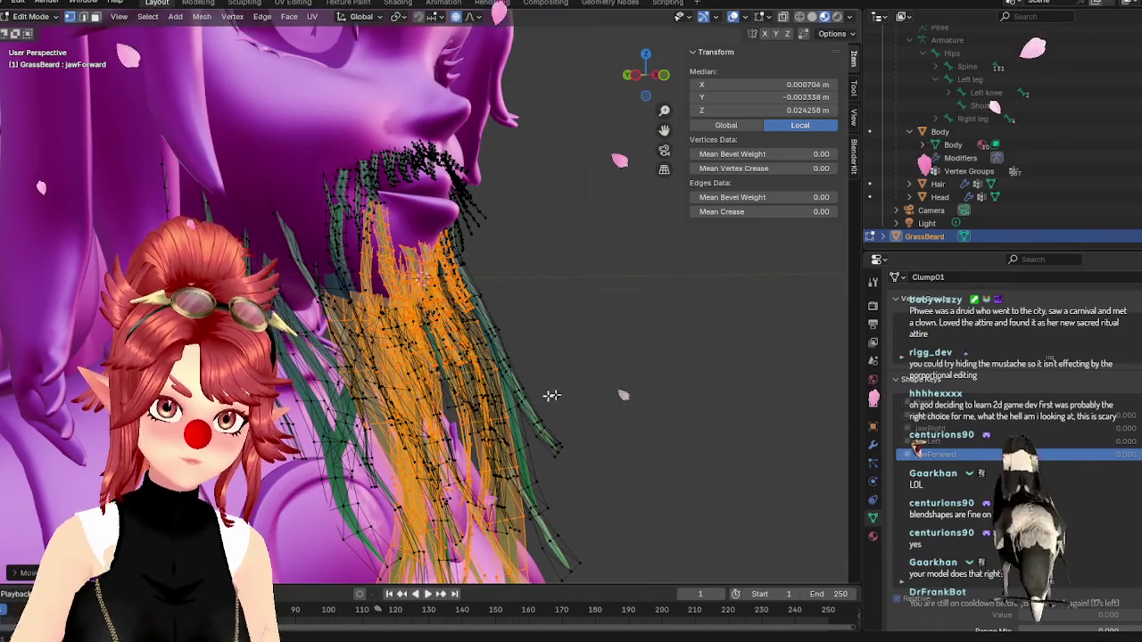
{"action": "middle_click_drag", "start_coordinate": [540, 396], "coordinate": [653, 381]}
{"action": "key", "text": "Tab"}
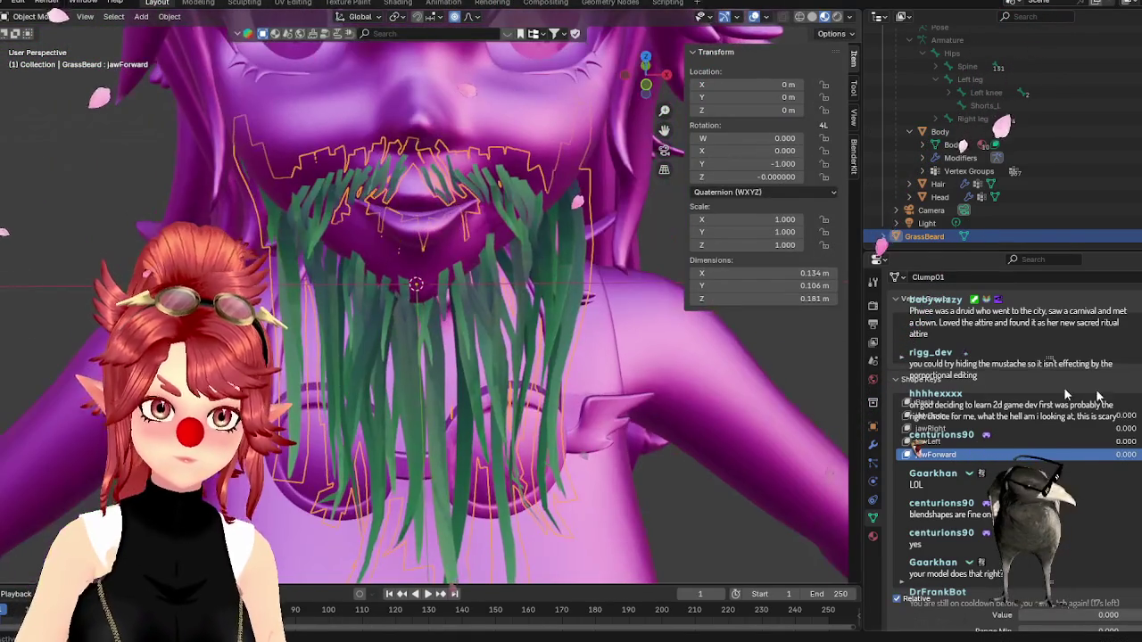
- Test the jawForward value on the beard, then reselect Head and show its shape keys
{"action": "mouse_move", "coordinate": [1026, 614]}
{"action": "left_mouse_down"}
{"action": "mouse_move", "coordinate": [1120, 614]}
{"action": "mouse_move", "coordinate": [1017, 615]}
{"action": "left_mouse_up"}
{"action": "left_click", "coordinate": [1025, 197]}
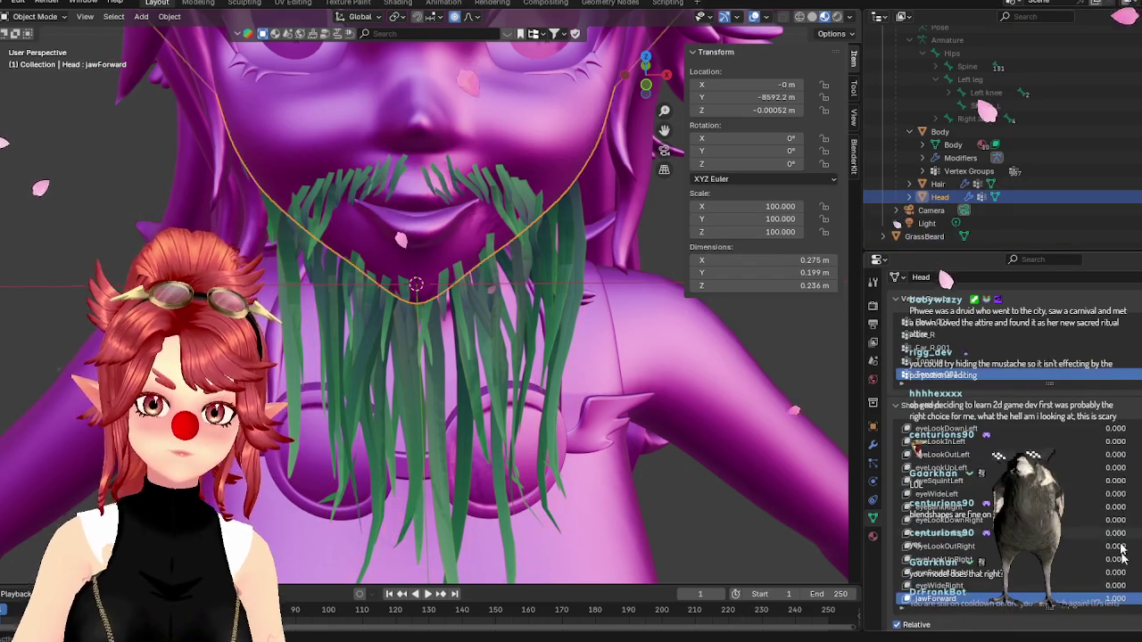
{"action": "scroll", "coordinate": [1122, 604], "scroll_direction": "down", "scroll_amount": 2}
{"action": "scroll", "coordinate": [1088, 604], "scroll_direction": "down", "scroll_amount": 2}
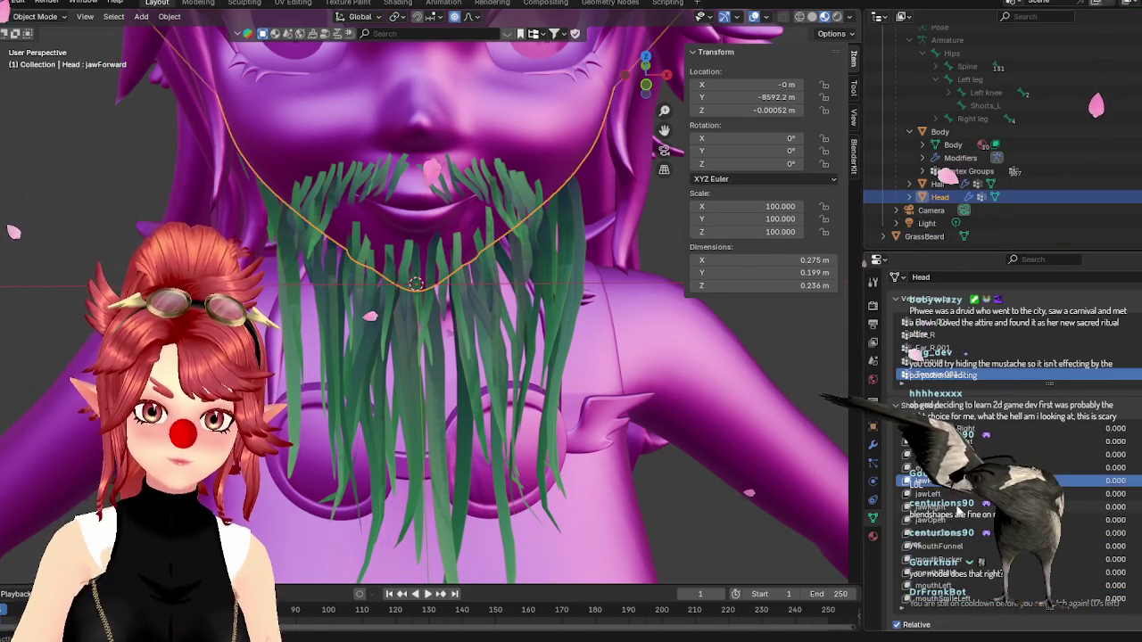
{"action": "scroll", "coordinate": [1053, 605], "scroll_direction": "down", "scroll_amount": 2}
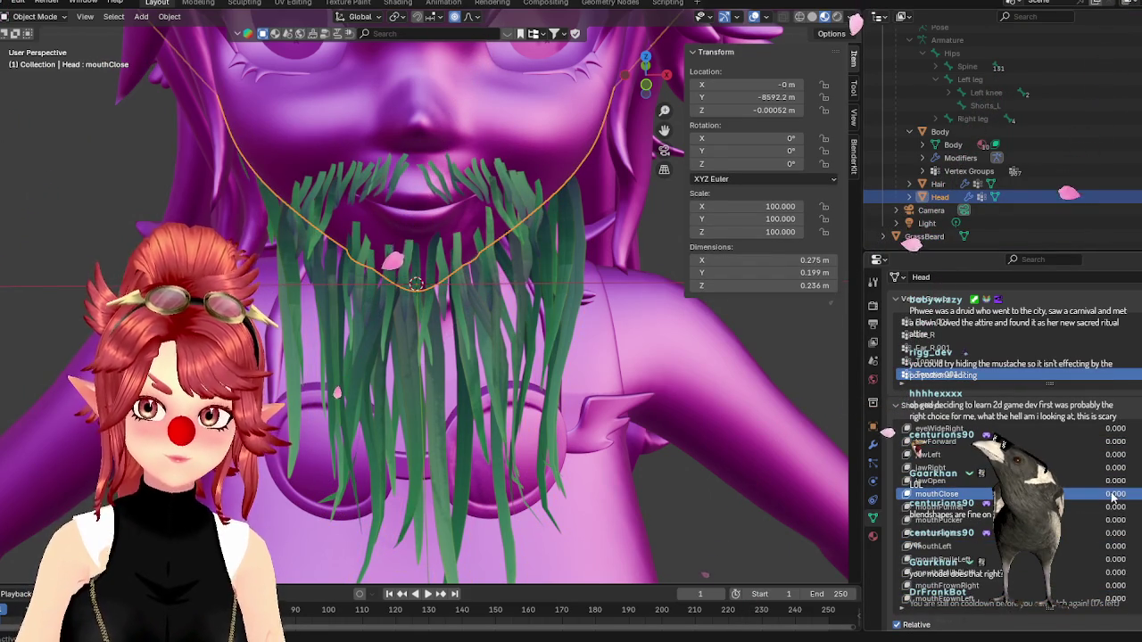
- Try the Head's mouthClose and neighbouring pucker shape keys, leaving one near 0.196
{"action": "left_click_drag", "start_coordinate": [1113, 500], "coordinate": [1137, 500]}
{"action": "key", "text": "ctrl+z"}
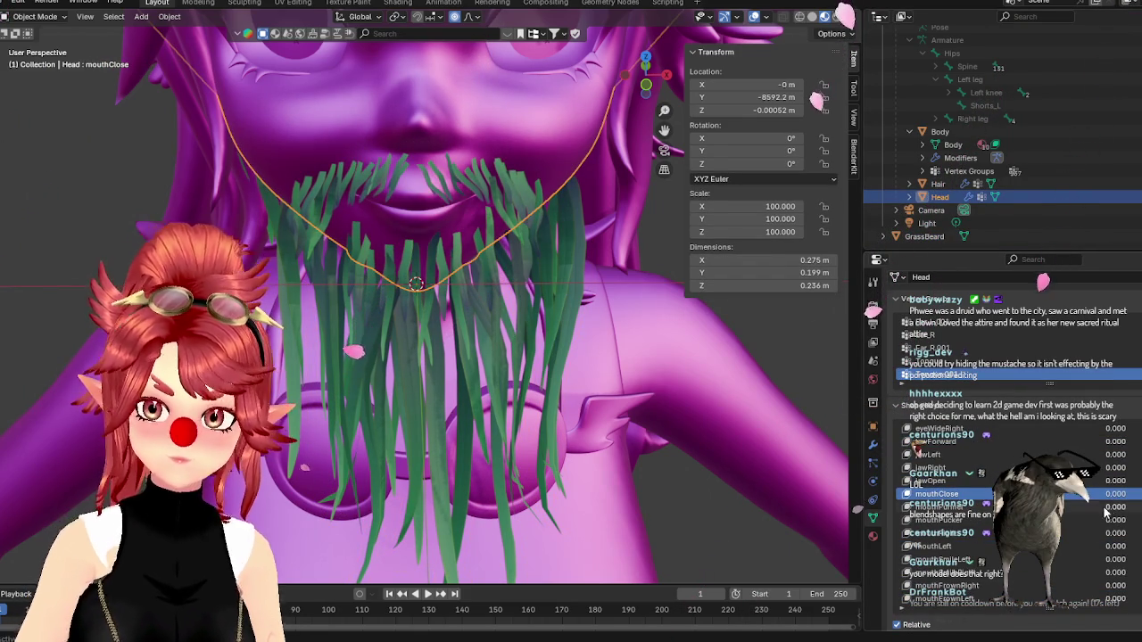
{"action": "left_click_drag", "start_coordinate": [1106, 507], "coordinate": [1137, 506]}
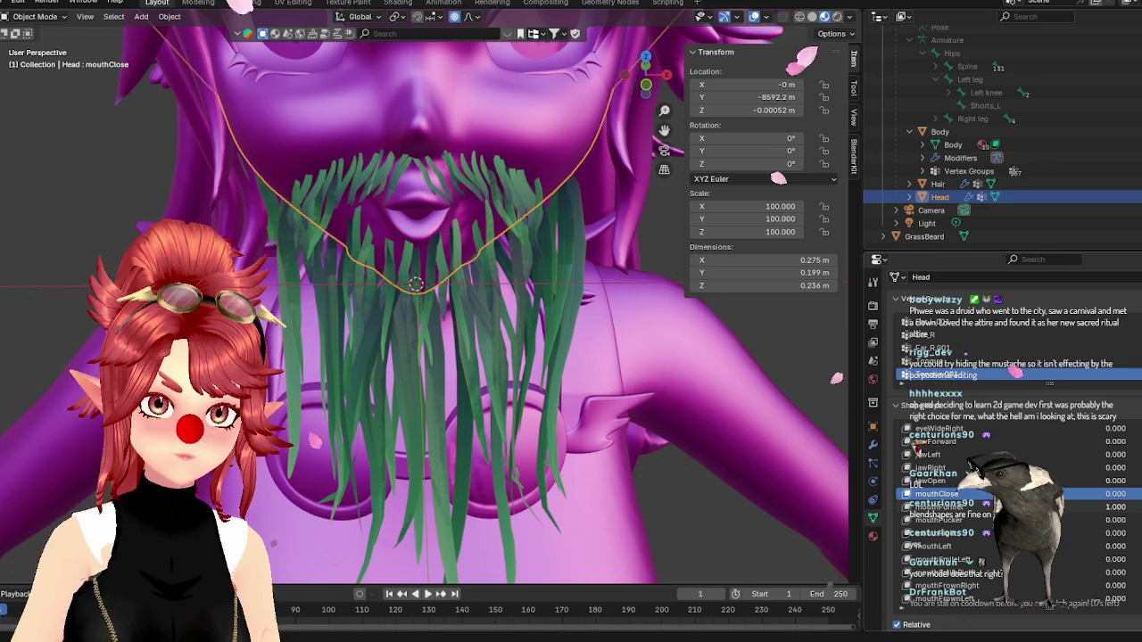
{"action": "key", "text": "ctrl+z"}
{"action": "key", "text": "ctrl+shift+z"}
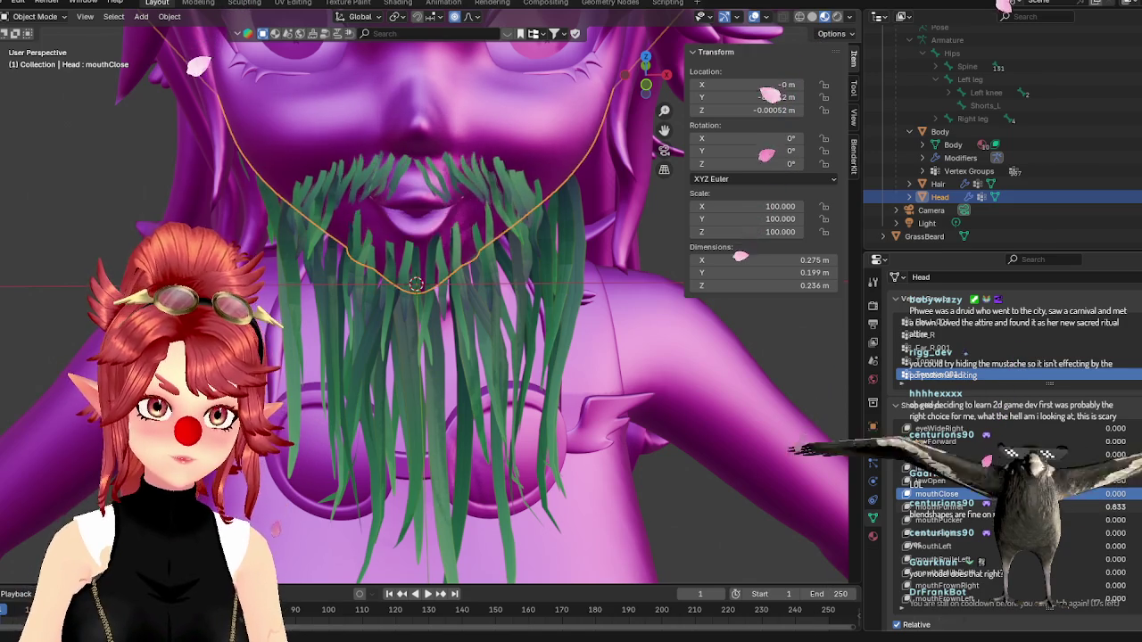
{"action": "scroll", "coordinate": [546, 330], "scroll_direction": "down", "scroll_amount": 3}
{"action": "middle_click_drag", "start_coordinate": [546, 330], "coordinate": [546, 303]}
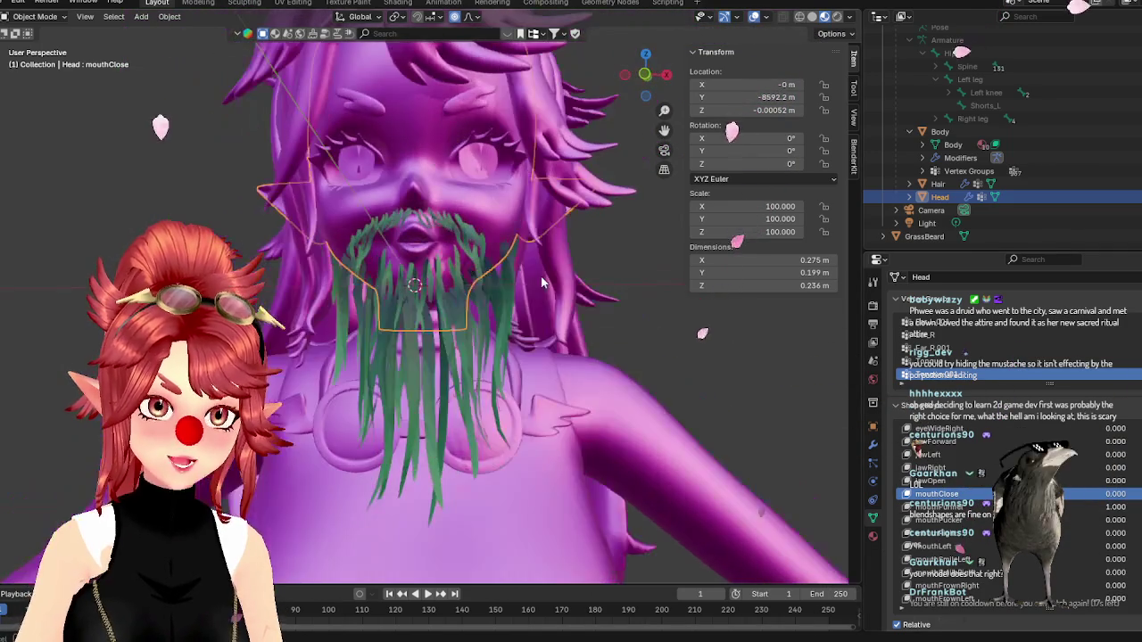
{"action": "left_click_drag", "start_coordinate": [1116, 508], "coordinate": [1062, 508]}
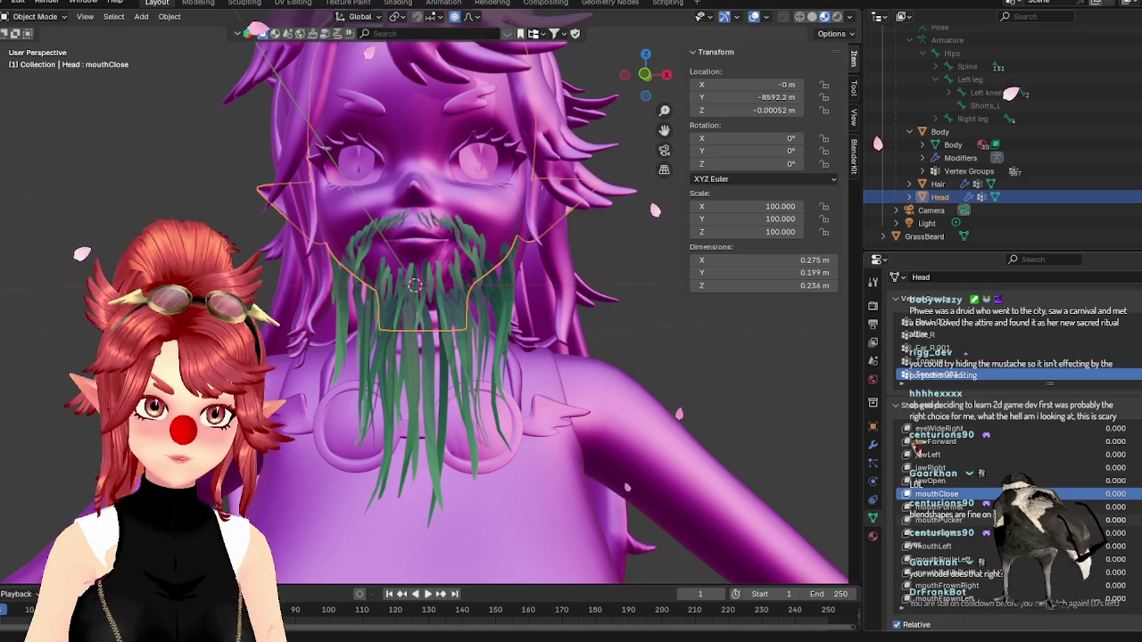
- Set the Head's mouthRight shape key to 1.000, make it active, then select GrassBeard
{"action": "left_click_drag", "start_coordinate": [1115, 533], "coordinate": [1137, 533]}
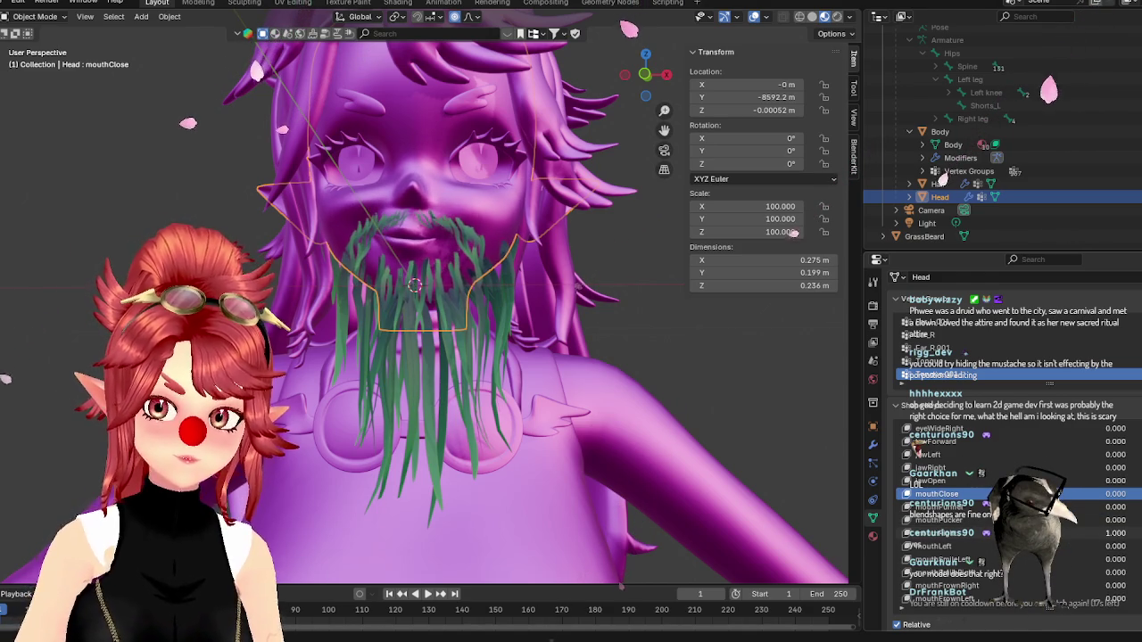
{"action": "left_click", "coordinate": [1069, 536]}
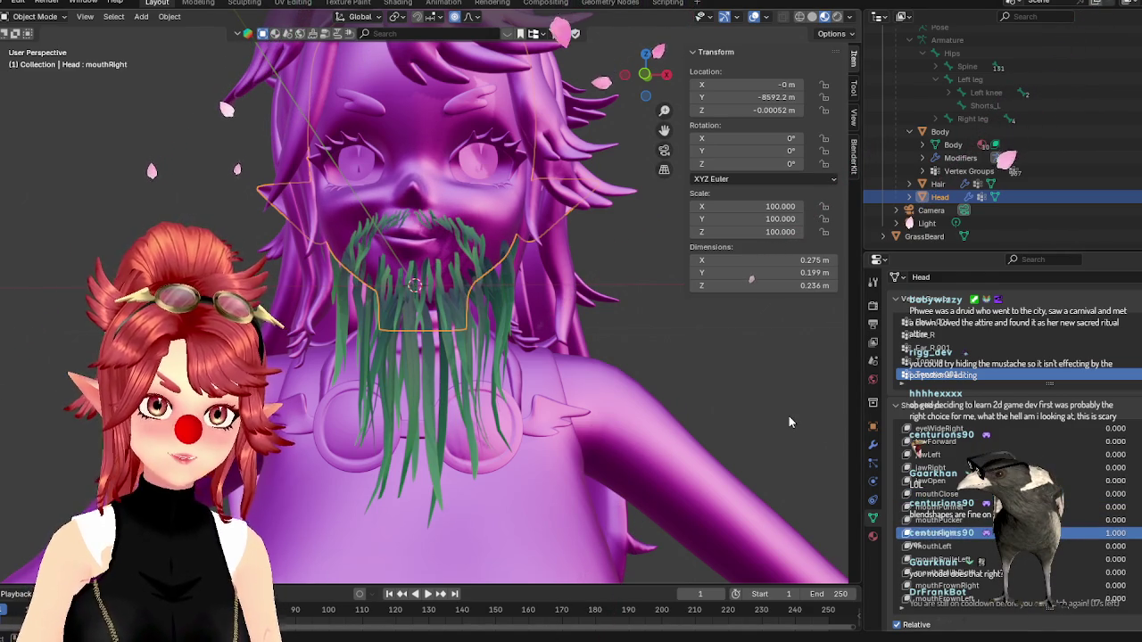
{"action": "scroll", "coordinate": [624, 379], "scroll_direction": "up", "scroll_amount": 1}
{"action": "scroll", "coordinate": [502, 385], "scroll_direction": "up", "scroll_amount": 2}
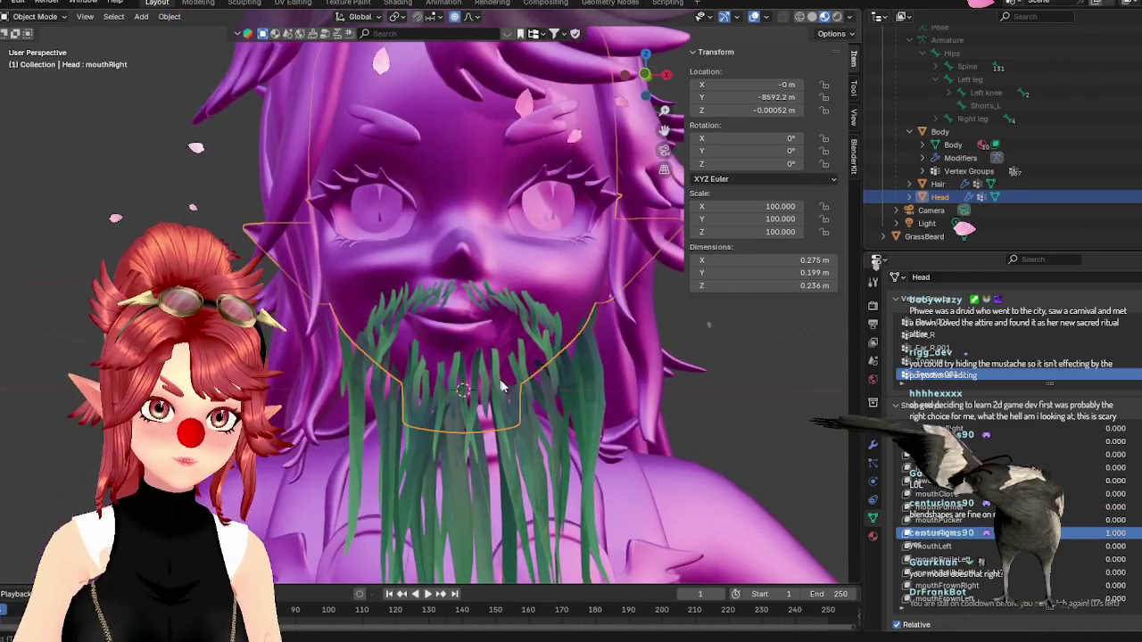
{"action": "left_click", "coordinate": [501, 386]}
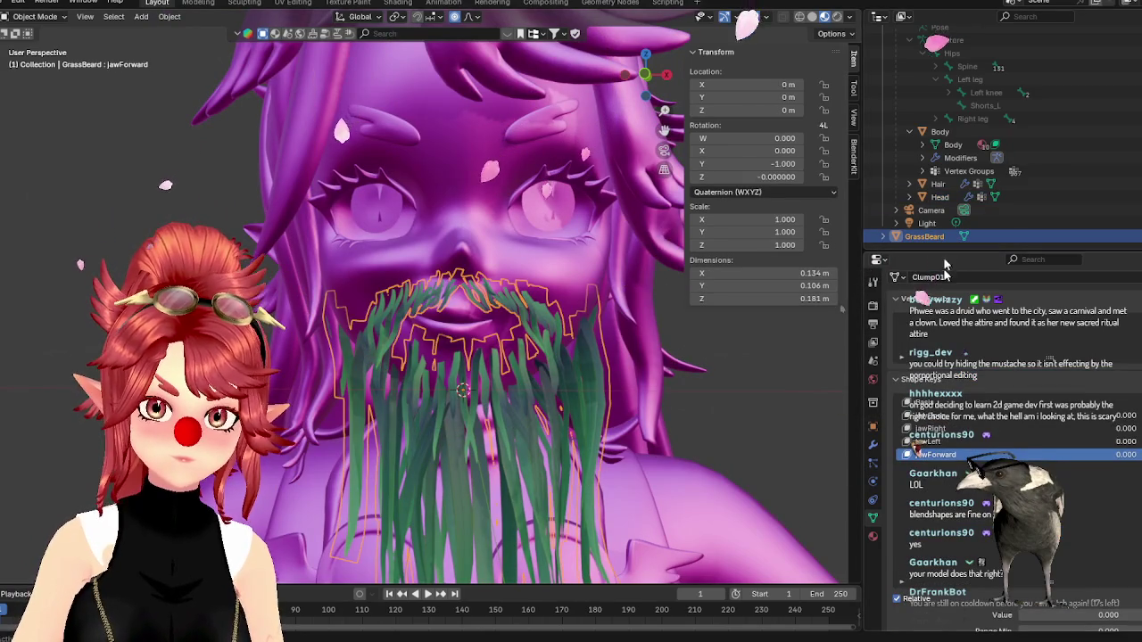
{"action": "key", "text": "ctrl+z"}
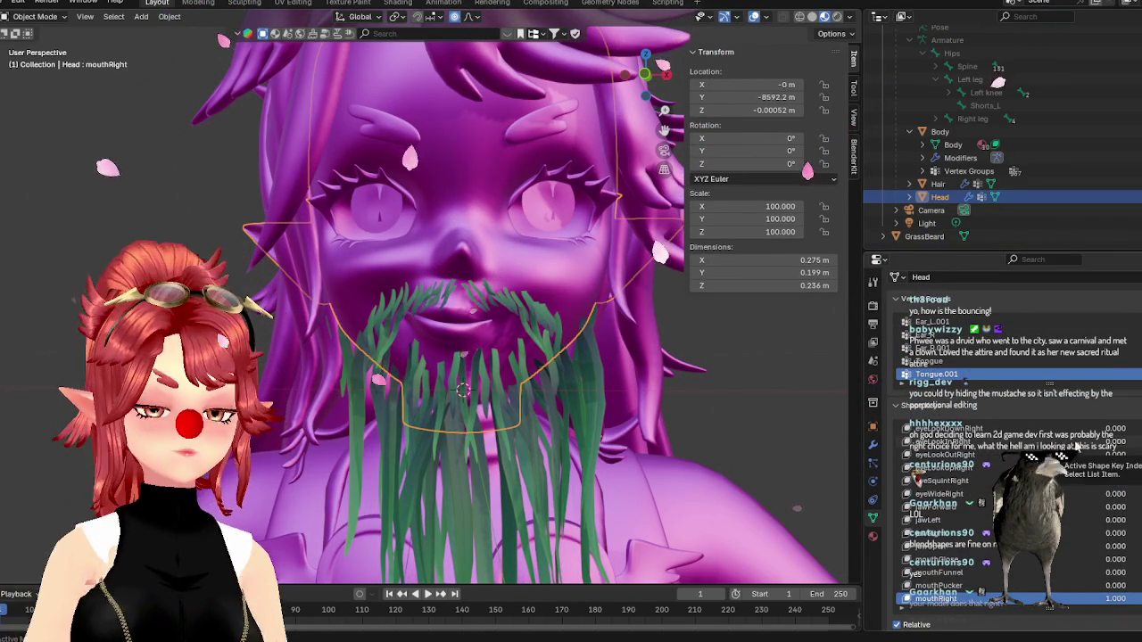
{"action": "left_click", "coordinate": [925, 237]}
- Rename the beard's Key 5 shape key to mouthRight
{"action": "scroll", "coordinate": [981, 463], "scroll_direction": "down", "scroll_amount": 1}
{"action": "left_click", "coordinate": [981, 466]}
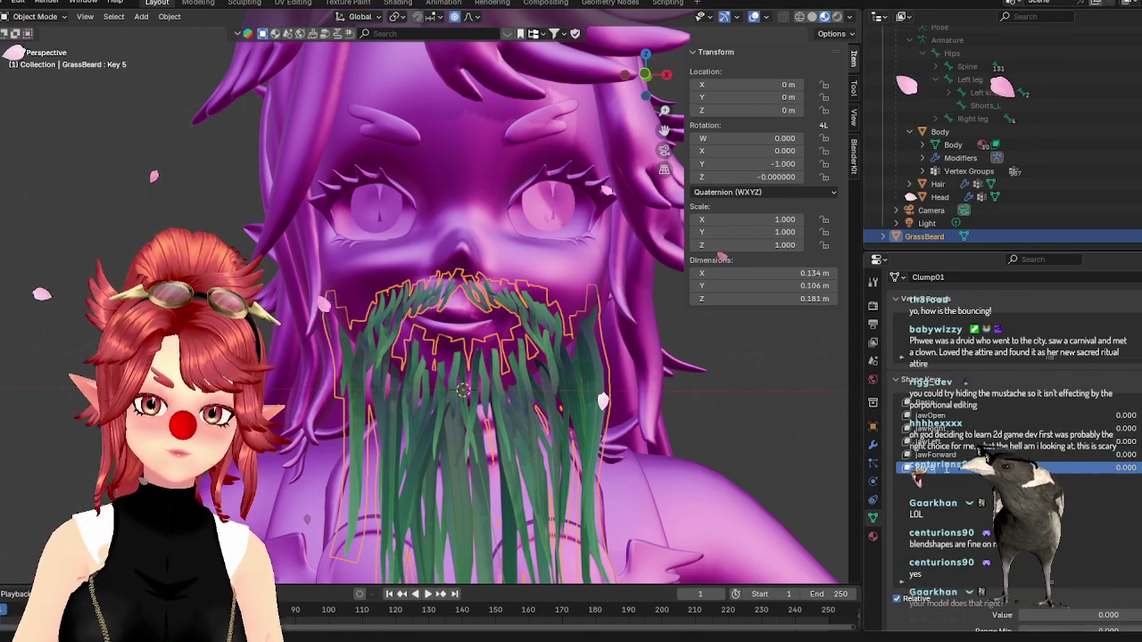
{"action": "type", "text": "mouthRight"}
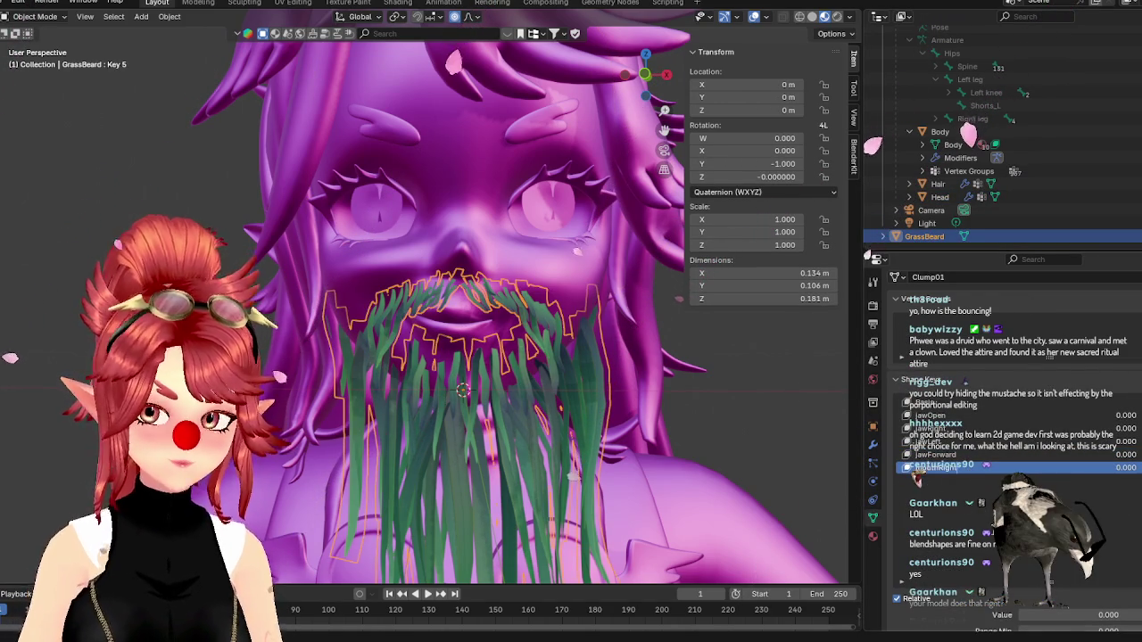
{"action": "key", "text": "Return"}
- Enter Edit Mode on the beard and select mustache blade vertices for the mouthRight pose
{"action": "key", "text": "Tab"}
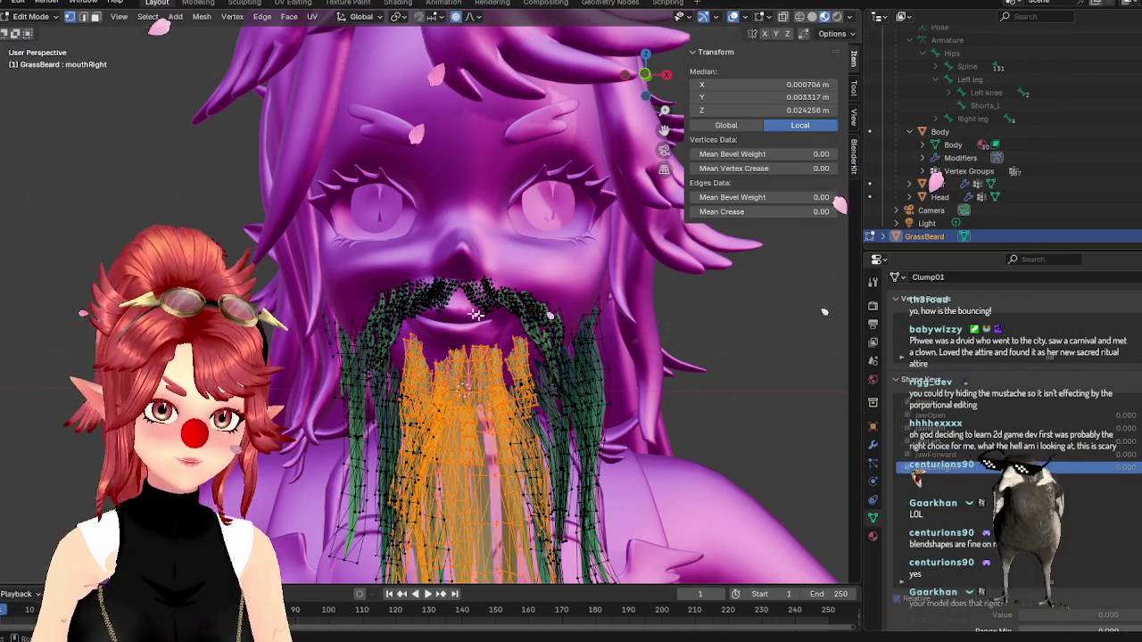
{"action": "scroll", "coordinate": [448, 319], "scroll_direction": "up", "scroll_amount": 2}
{"action": "left_click", "coordinate": [424, 291]}
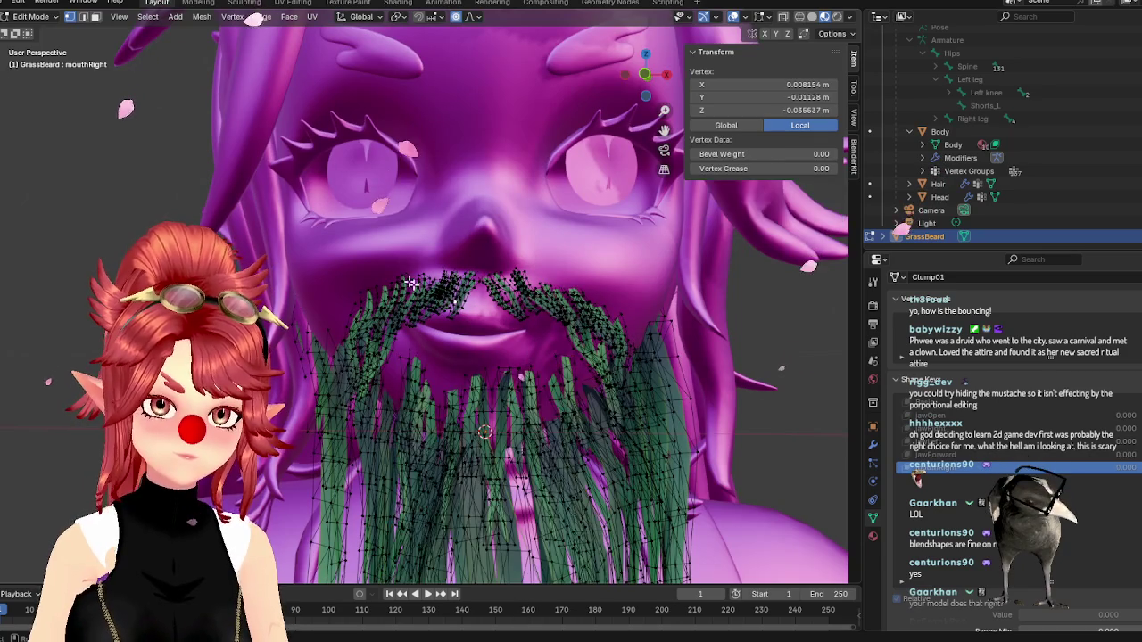
{"action": "key", "text": "ctrl+z"}
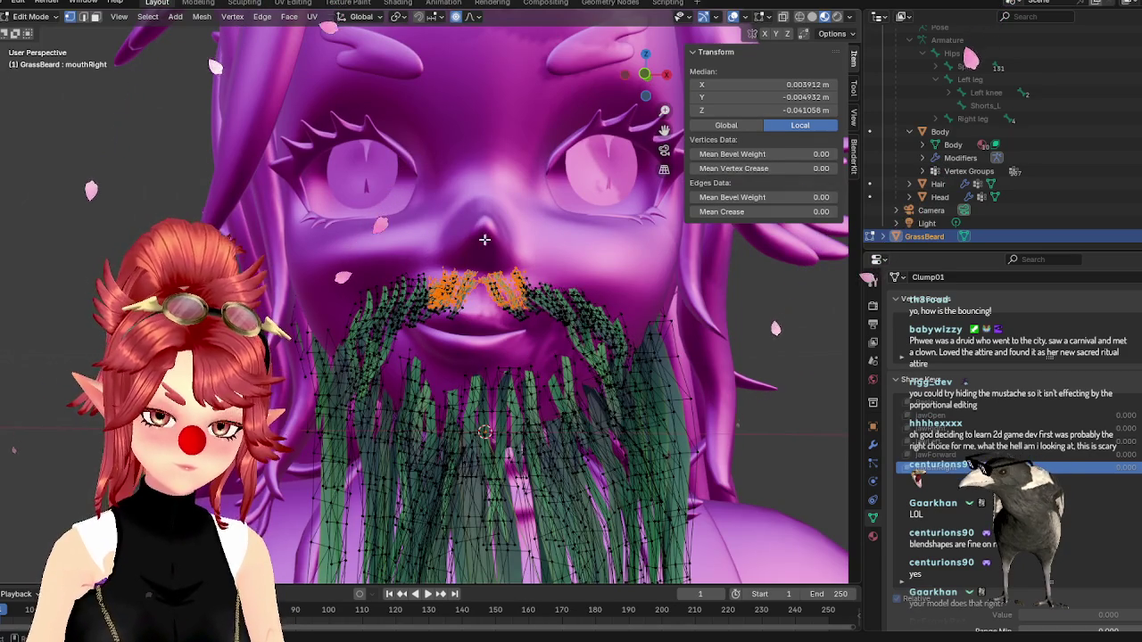
{"action": "left_click", "coordinate": [498, 328]}
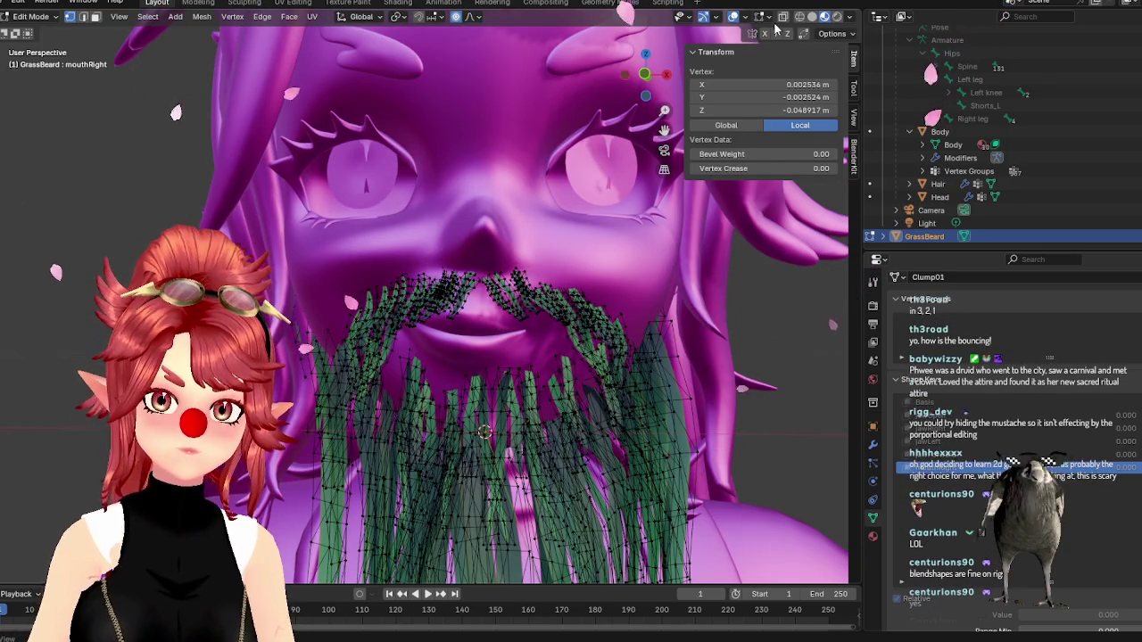